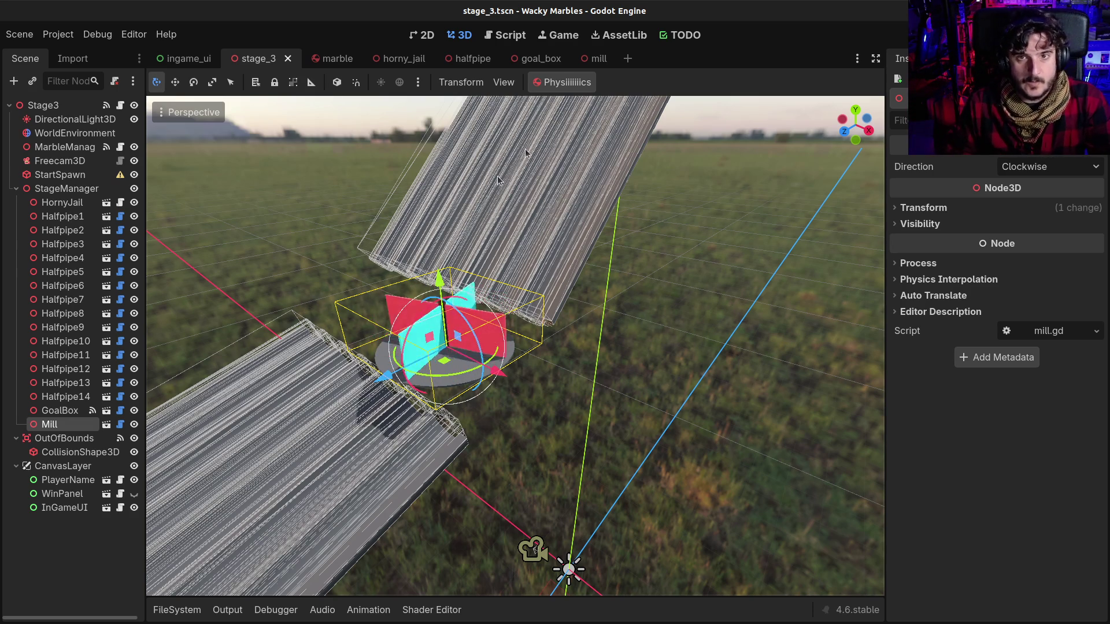
- Open mill.tscn from the Mill node's scene icon in the stage_3 tree
click(106, 426)
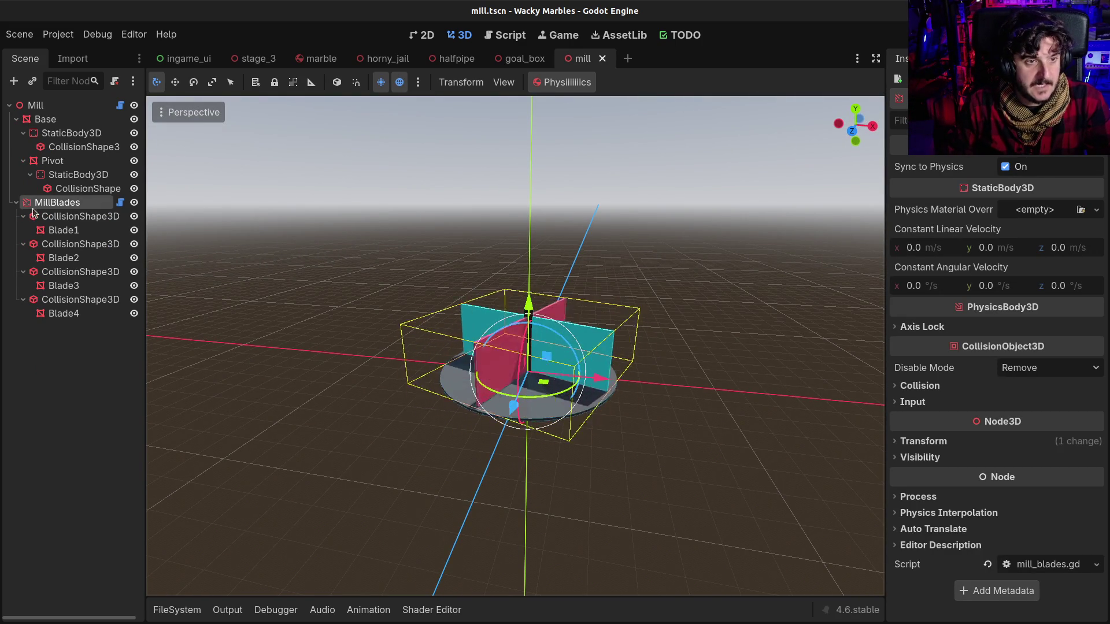
click(117, 203)
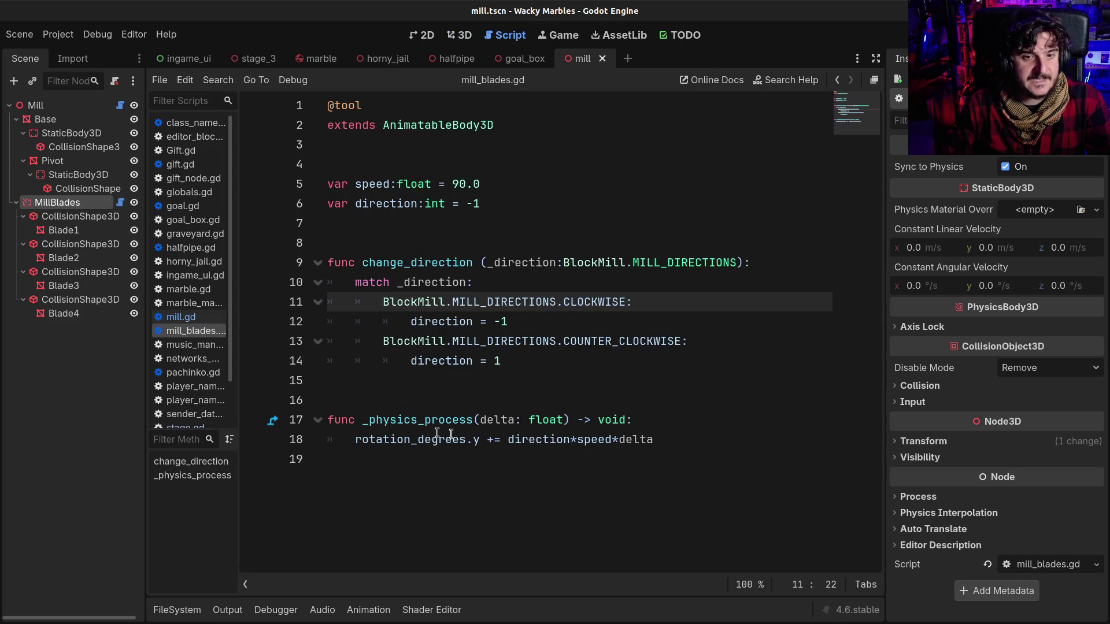
drag(366, 443, 550, 440)
click(550, 440)
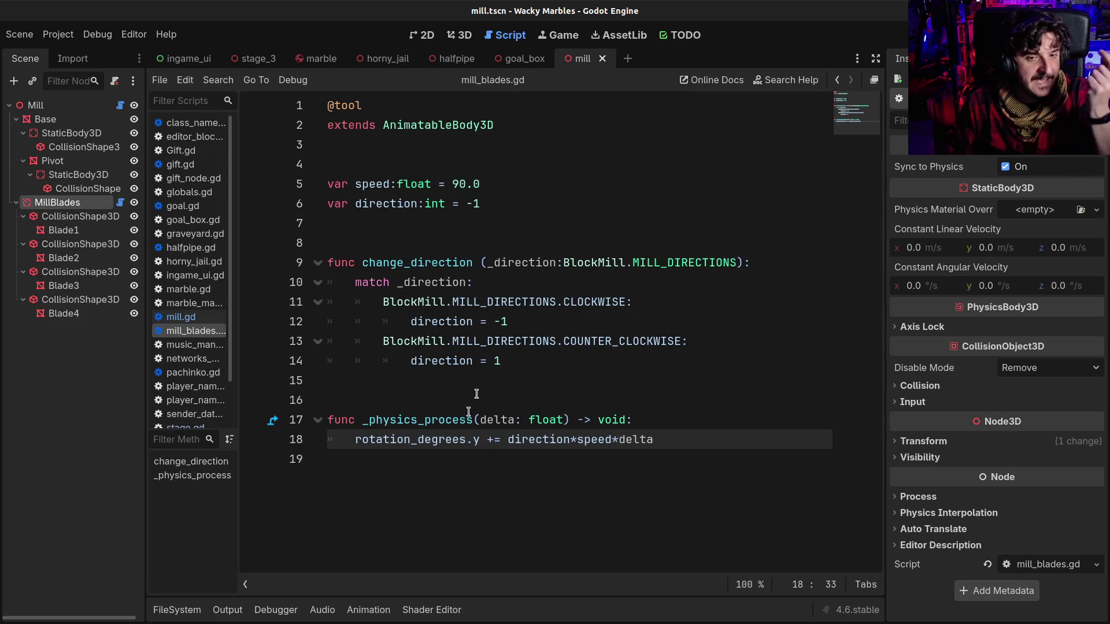
drag(404, 439, 576, 438)
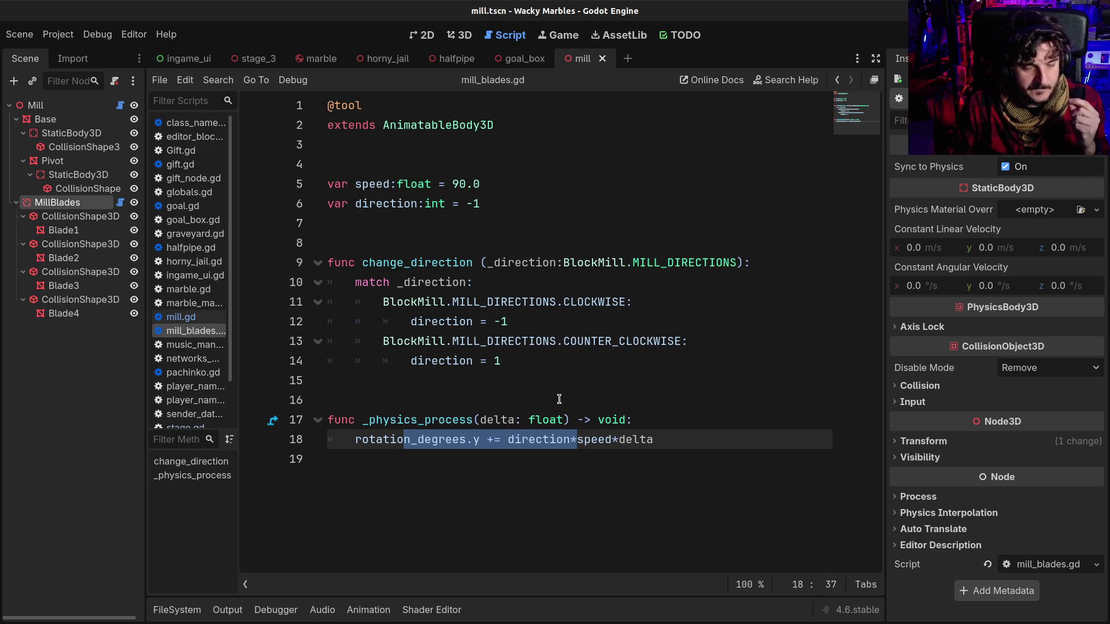
click(436, 440)
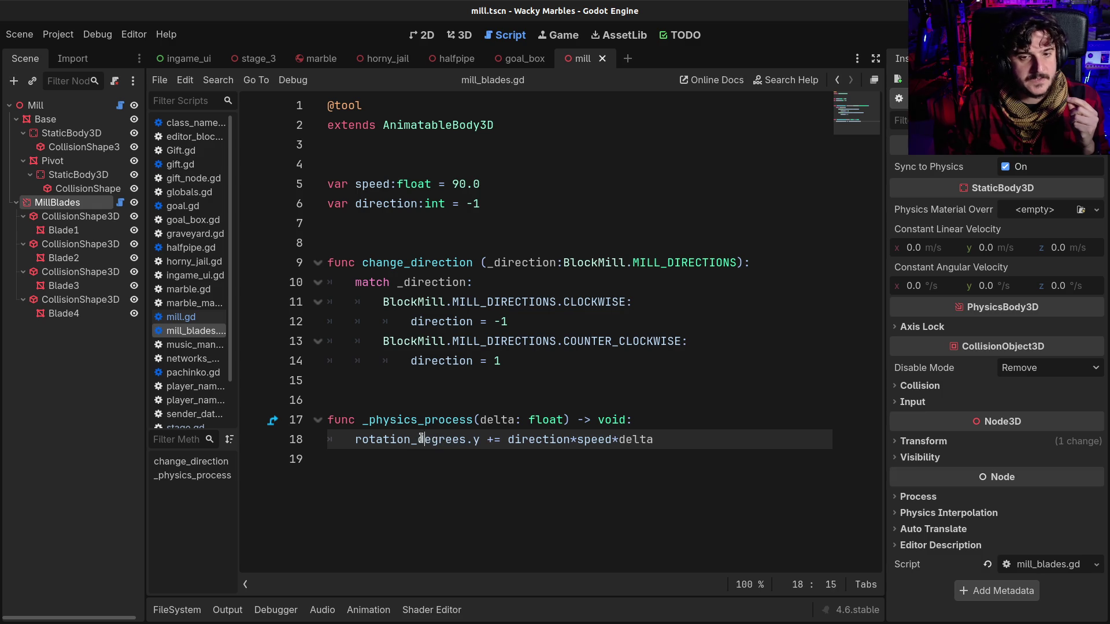
drag(421, 439, 550, 441)
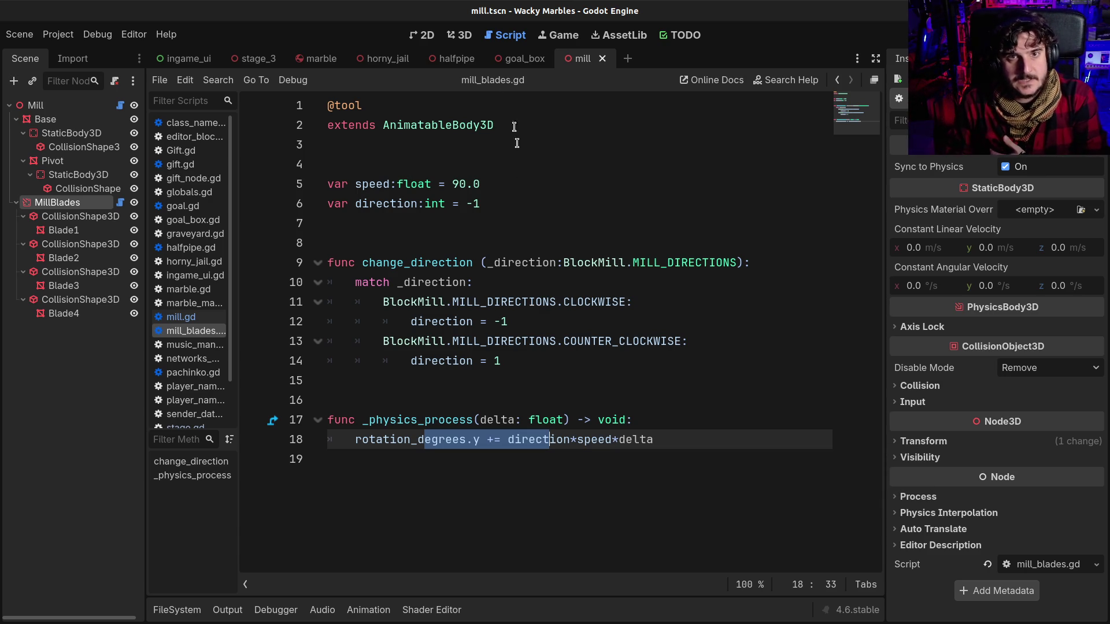
click(460, 33)
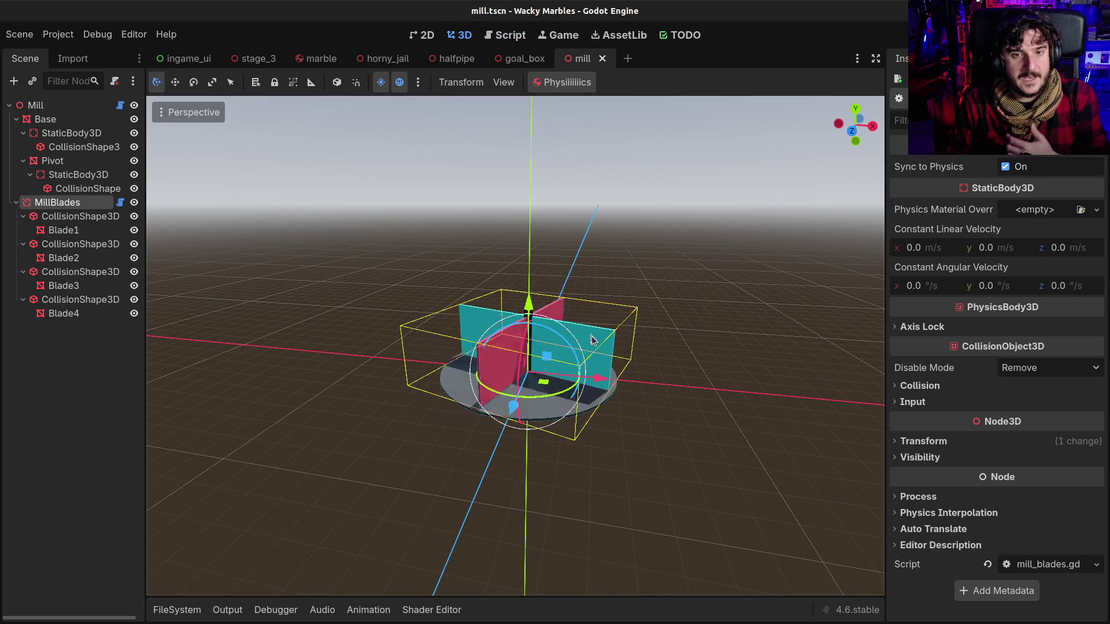
- Orbit around the mill, then switch back to the stage_3 scene tab
drag(607, 372, 519, 430)
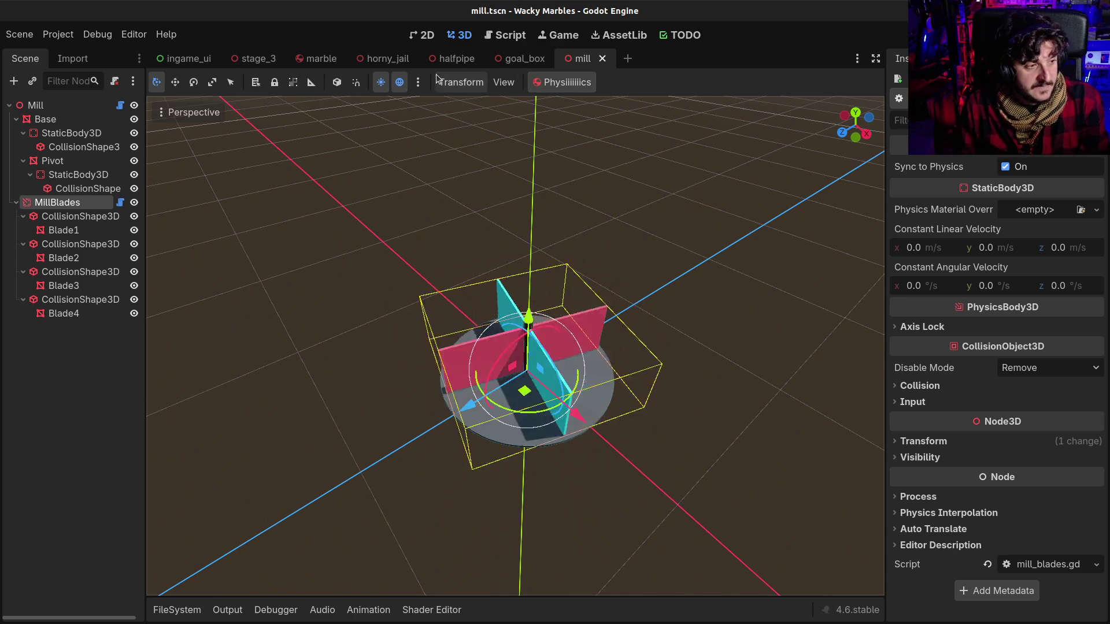
click(240, 61)
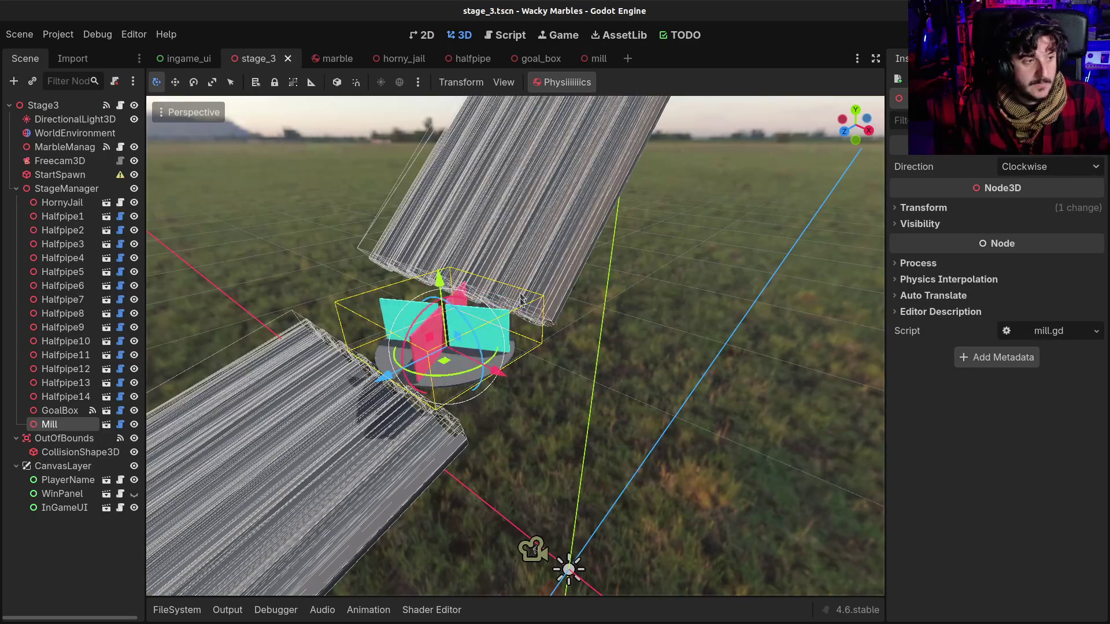
- Zoom out and rotate the Mill to a new orientation between the halfpipe runs
scroll(494, 353, down, 3)
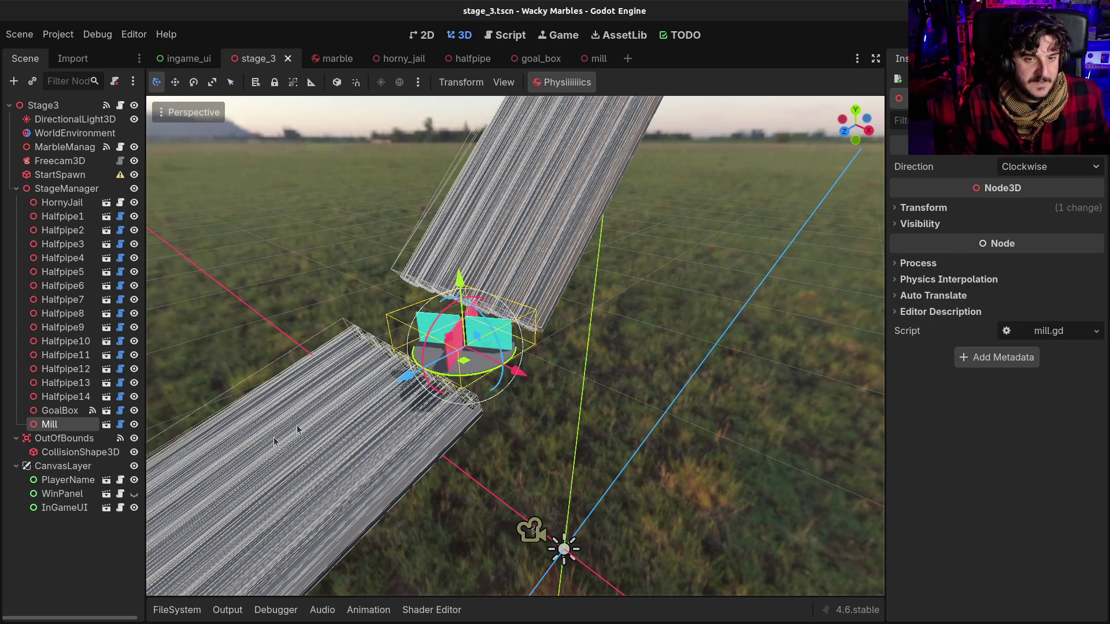
drag(405, 380, 501, 377)
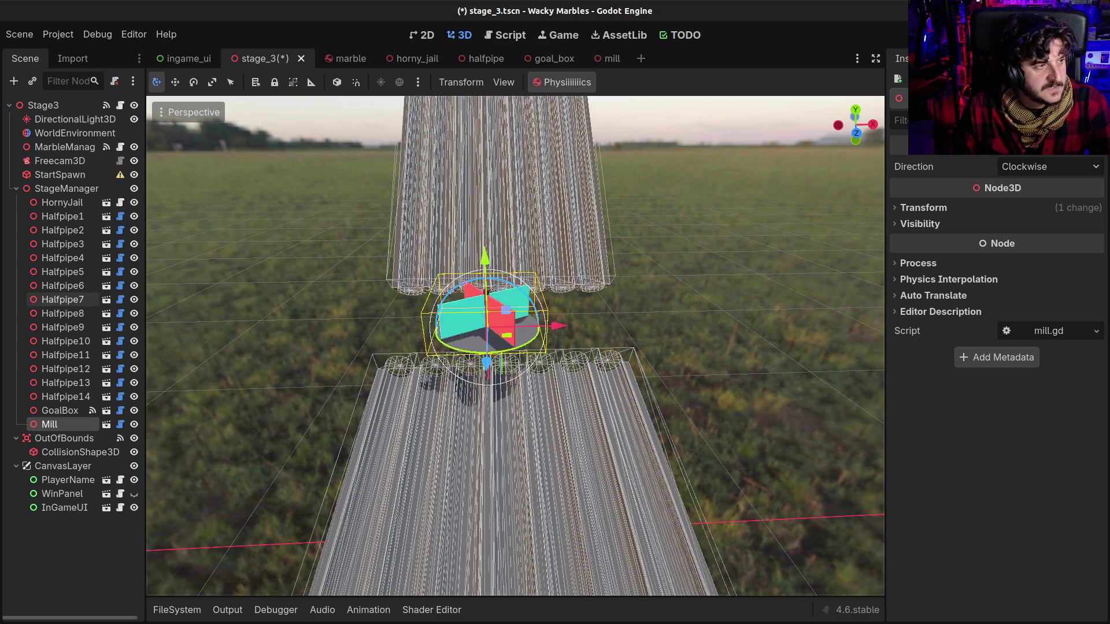
- Add a Linux export preset from Project > Export
click(58, 34)
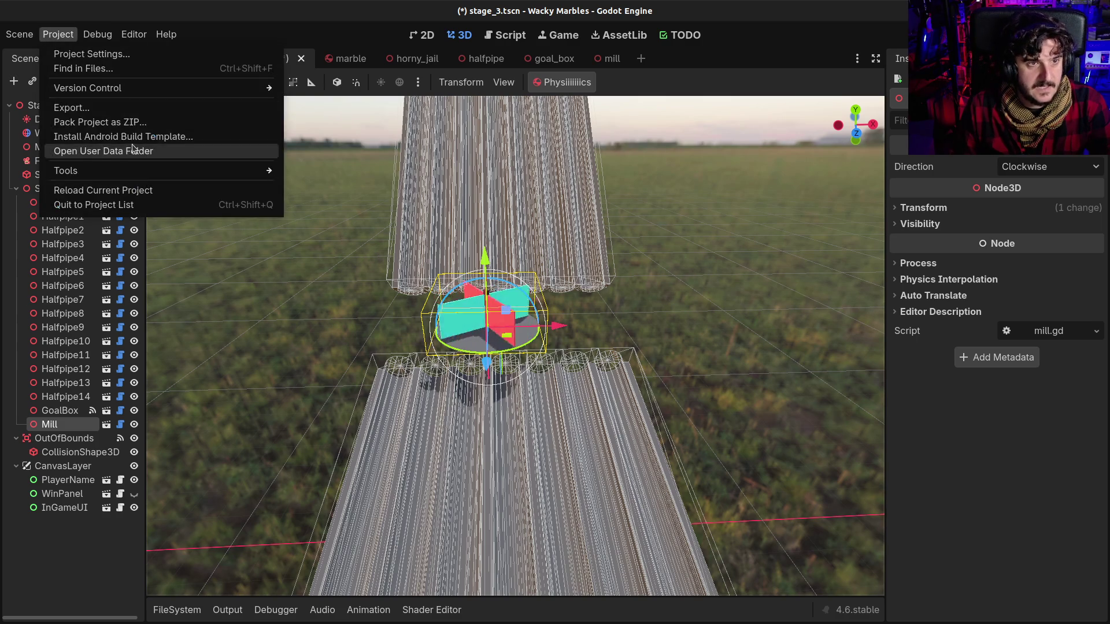
click(61, 107)
click(366, 183)
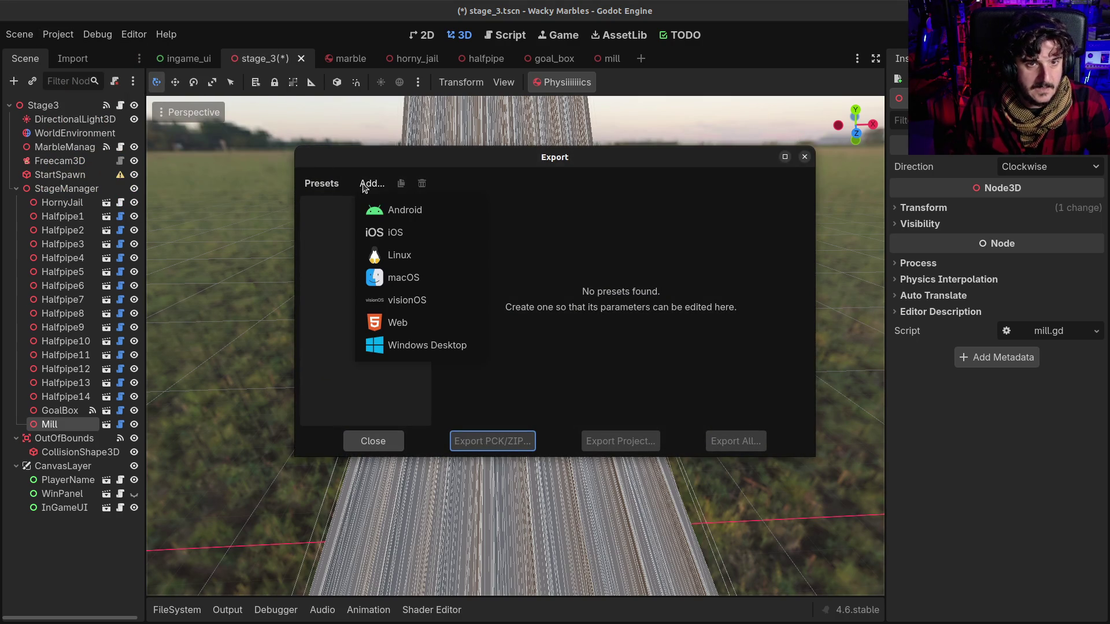
click(398, 258)
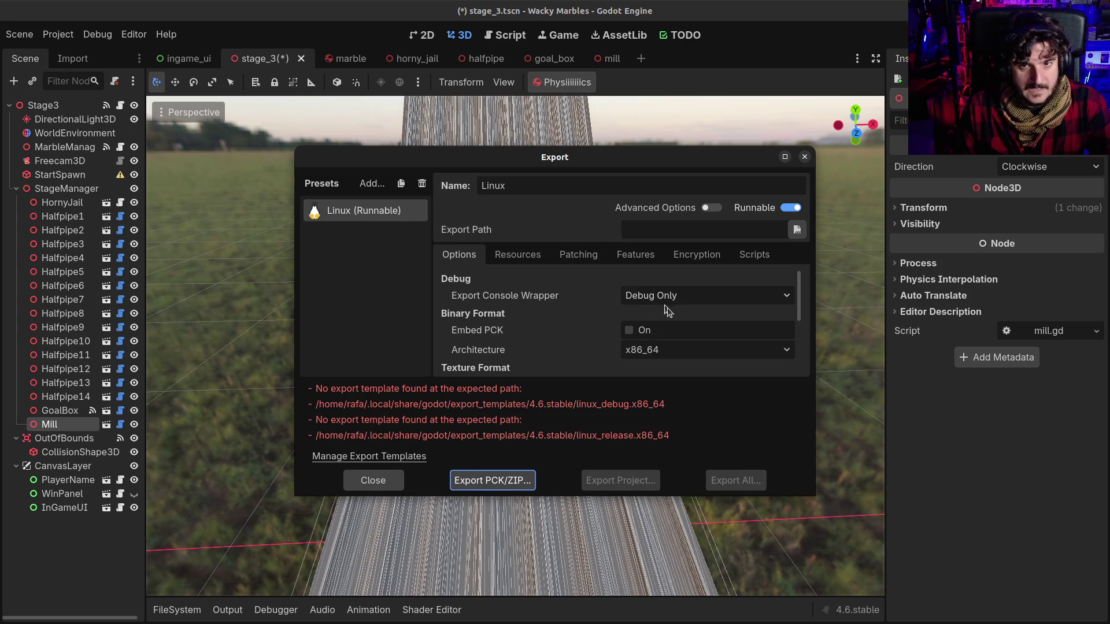
- Set the Linux preset's architecture to arm64
click(657, 352)
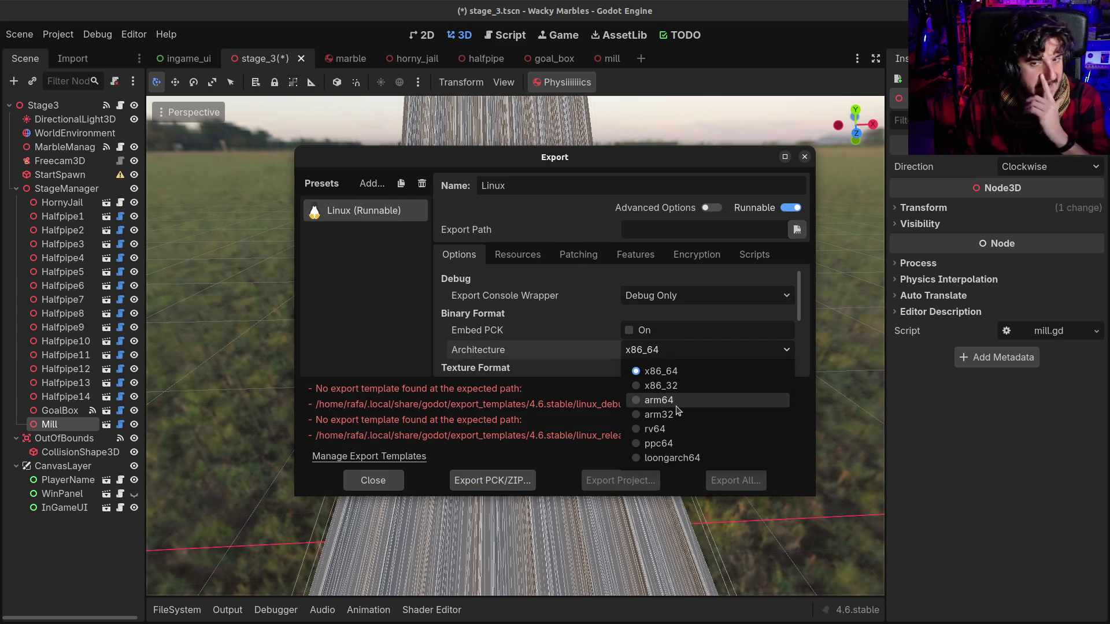
click(680, 414)
scroll(601, 349, down, 1)
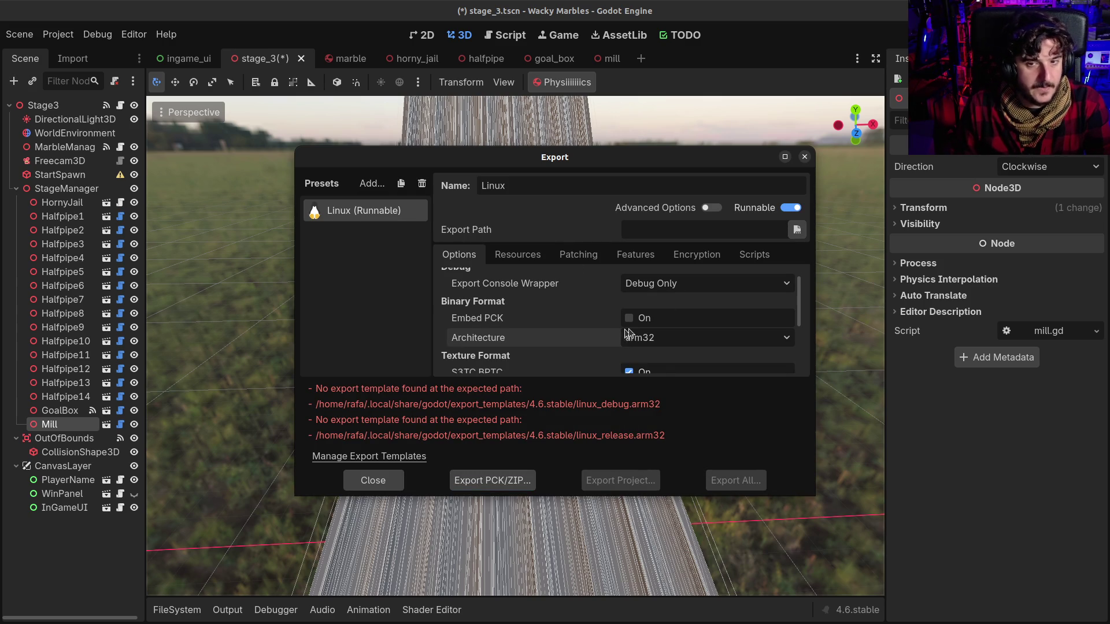
click(642, 339)
click(647, 390)
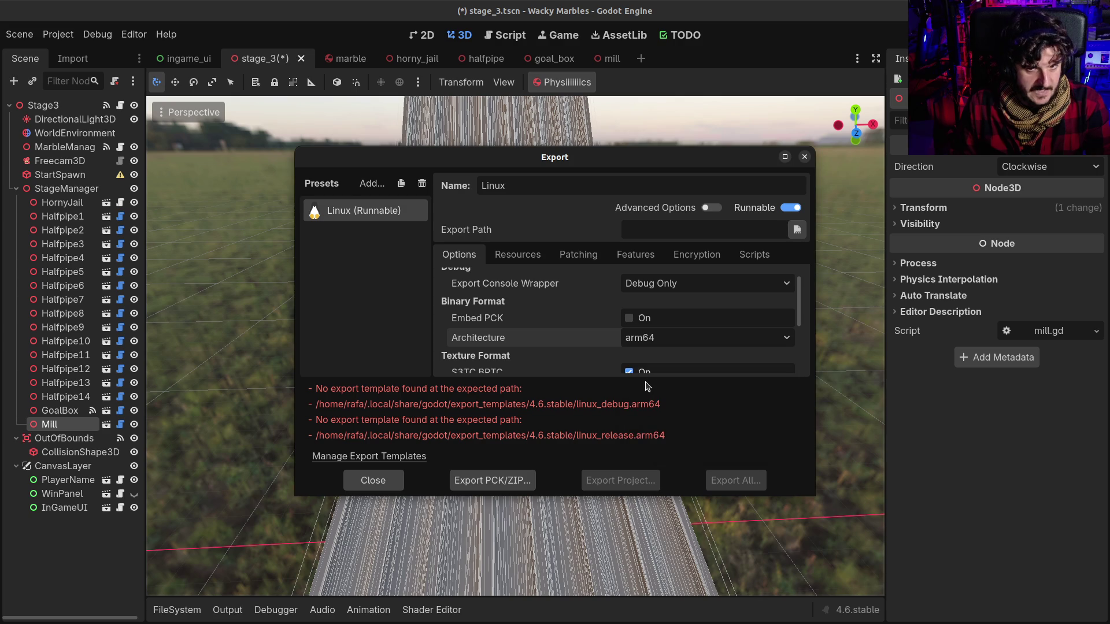
click(636, 341)
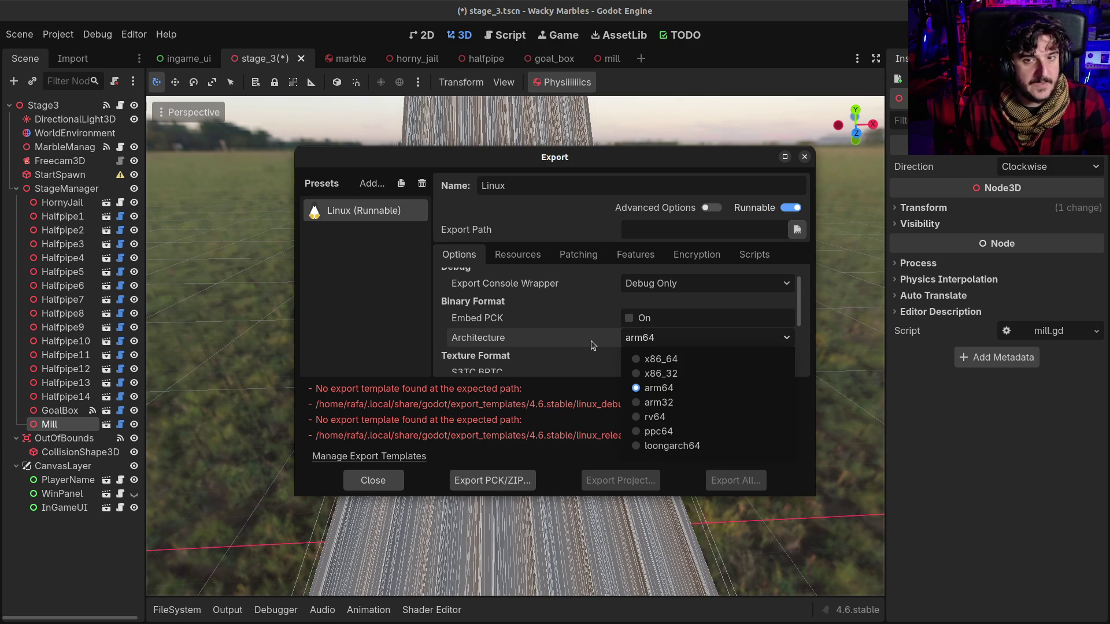
- Review the preset's options, keep arm64, and close the export settings
scroll(591, 341, down, 5)
scroll(591, 346, down, 1)
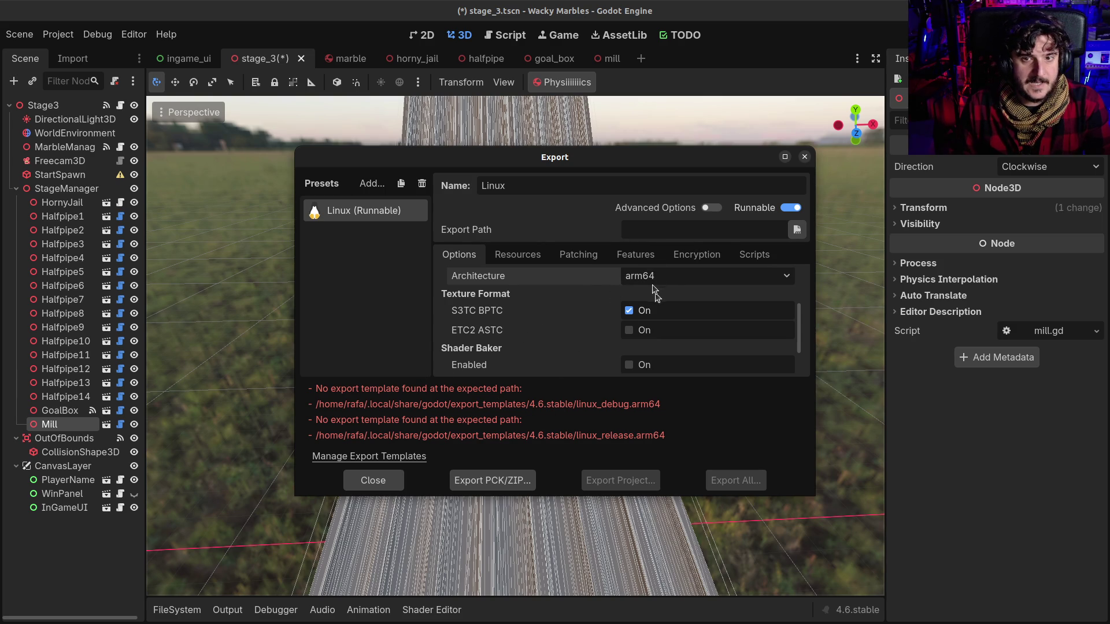
scroll(554, 345, up, 3)
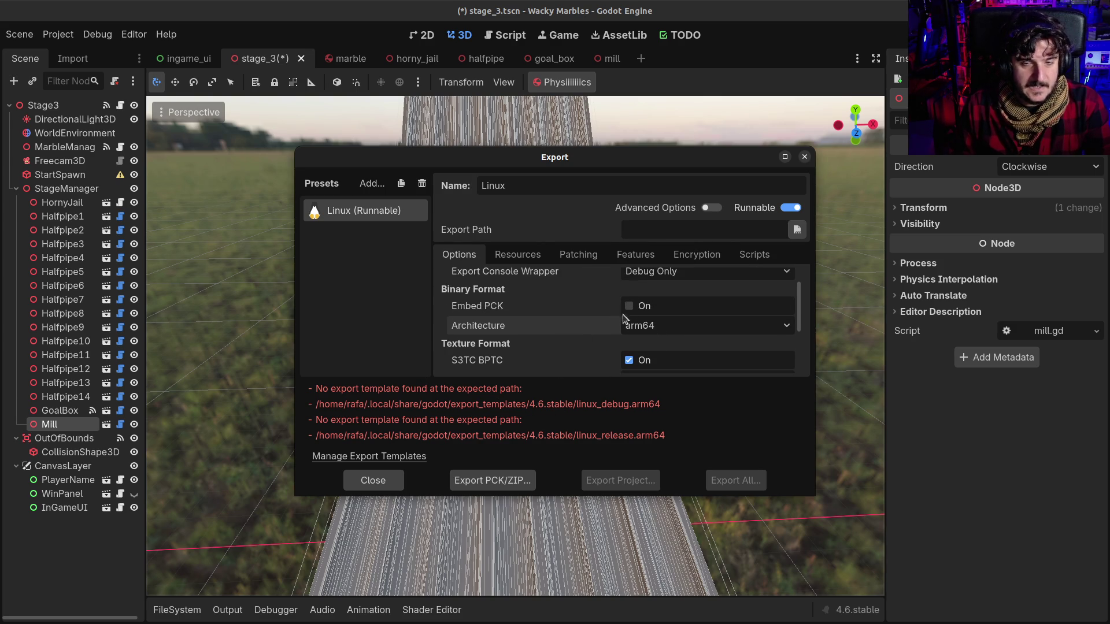
scroll(615, 326, up, 1)
scroll(610, 333, down, 4)
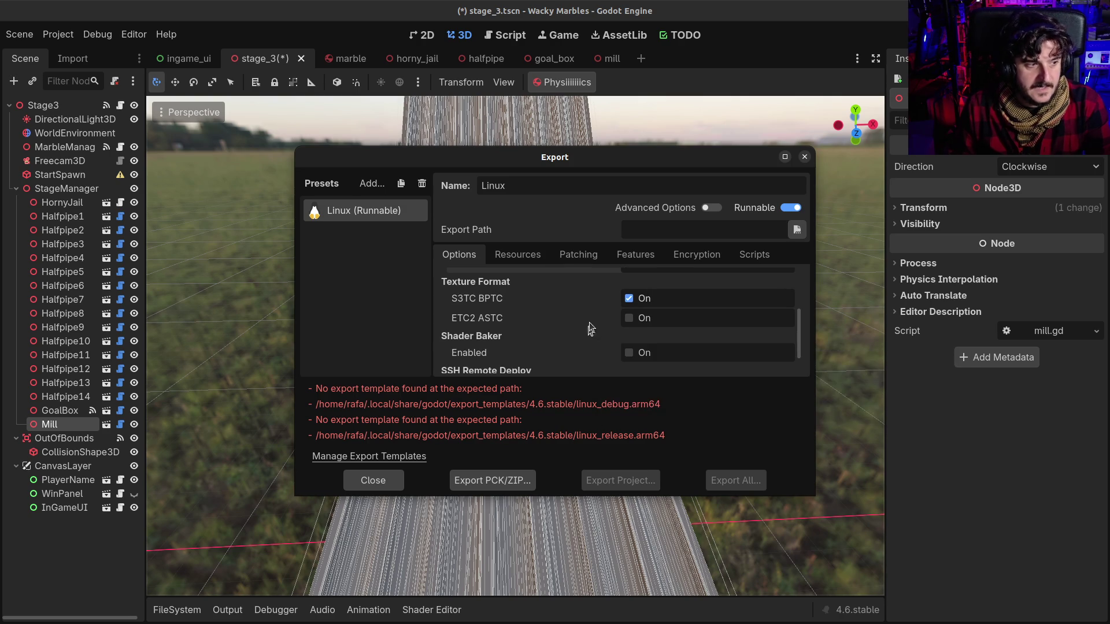
mouse_move(598, 297)
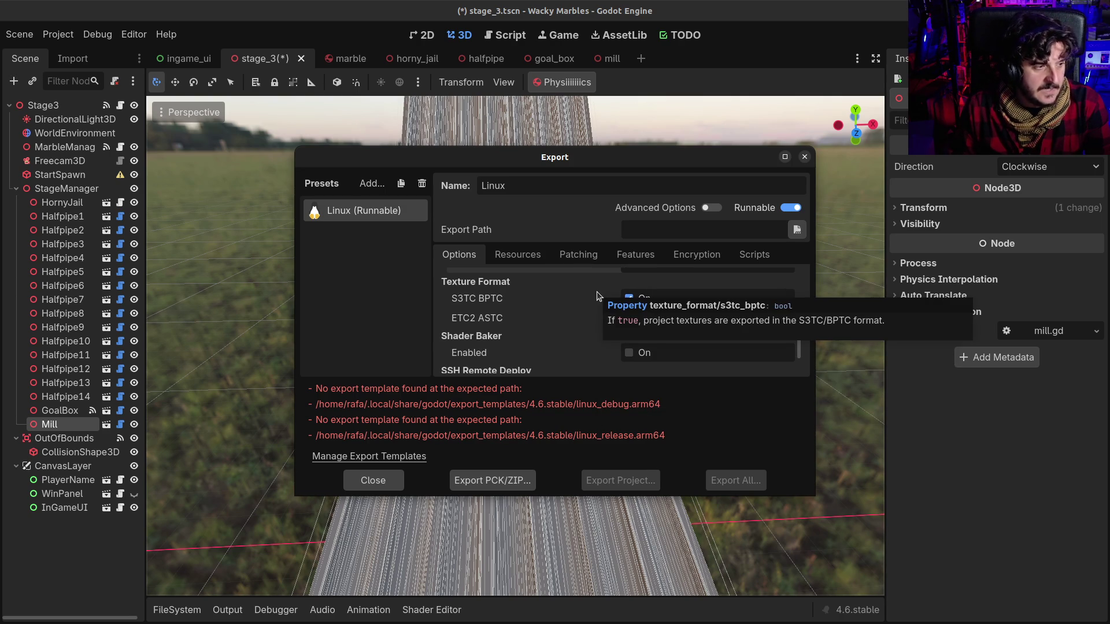
scroll(585, 345, down, 1)
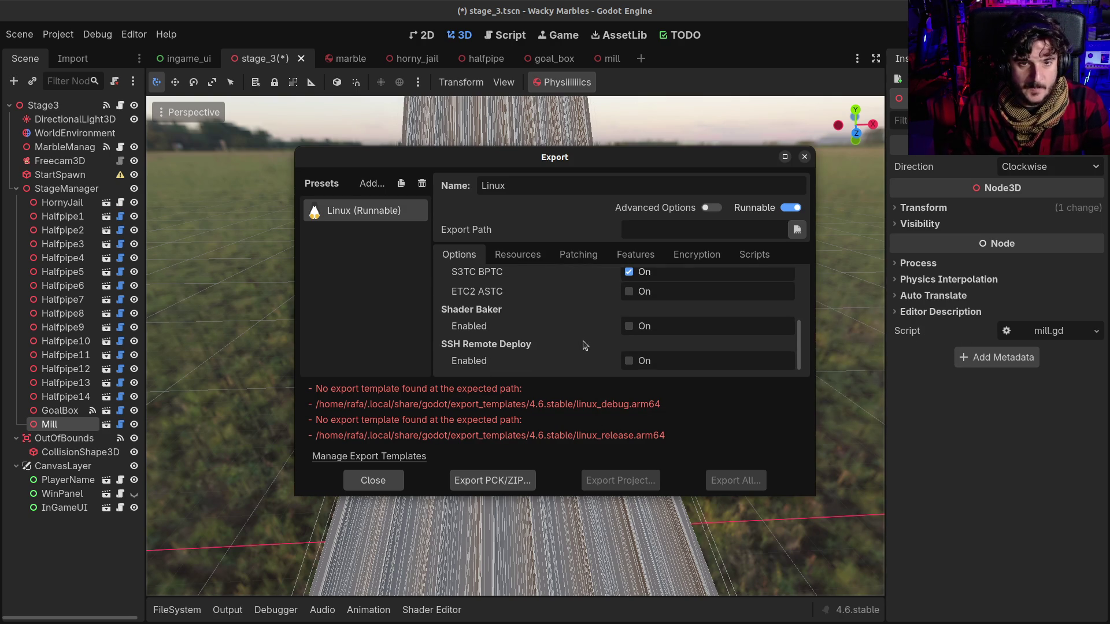
scroll(599, 337, up, 4)
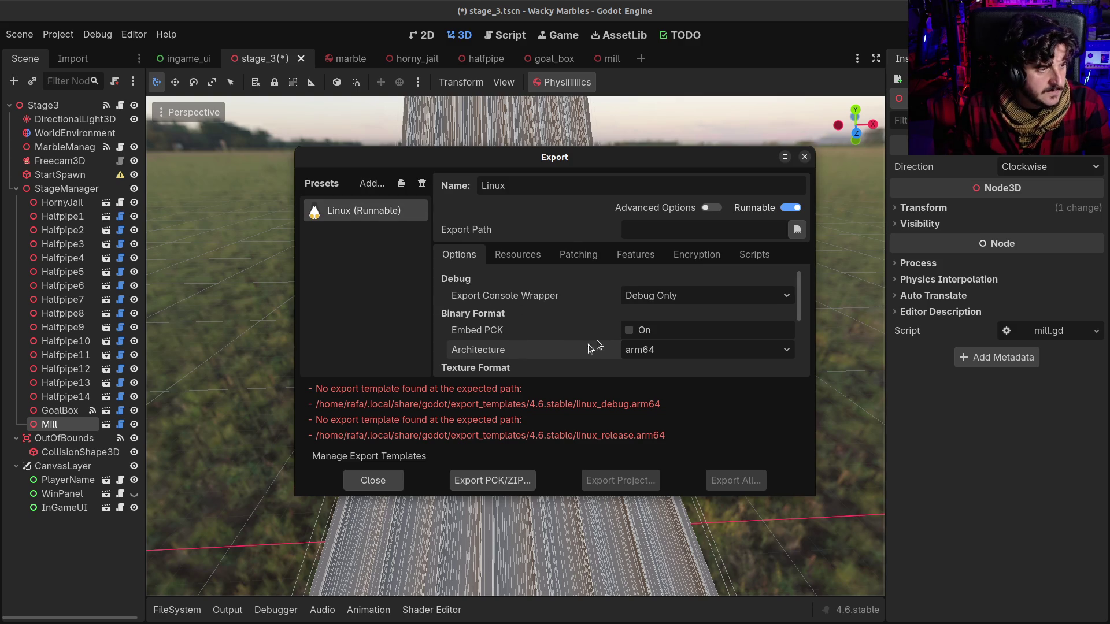
click(655, 353)
click(550, 341)
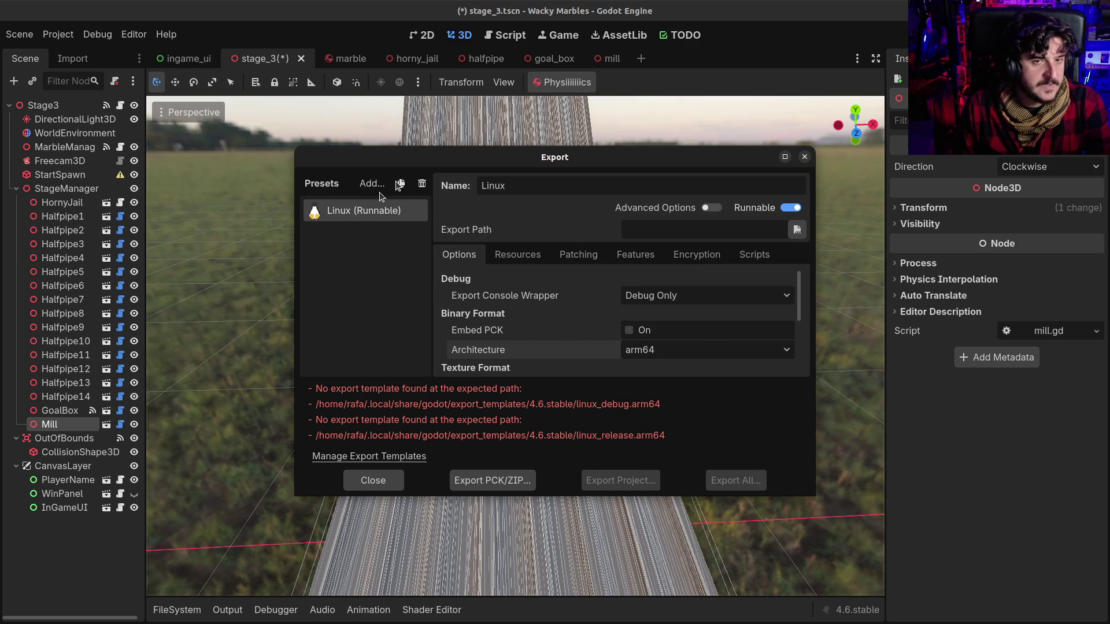
click(372, 480)
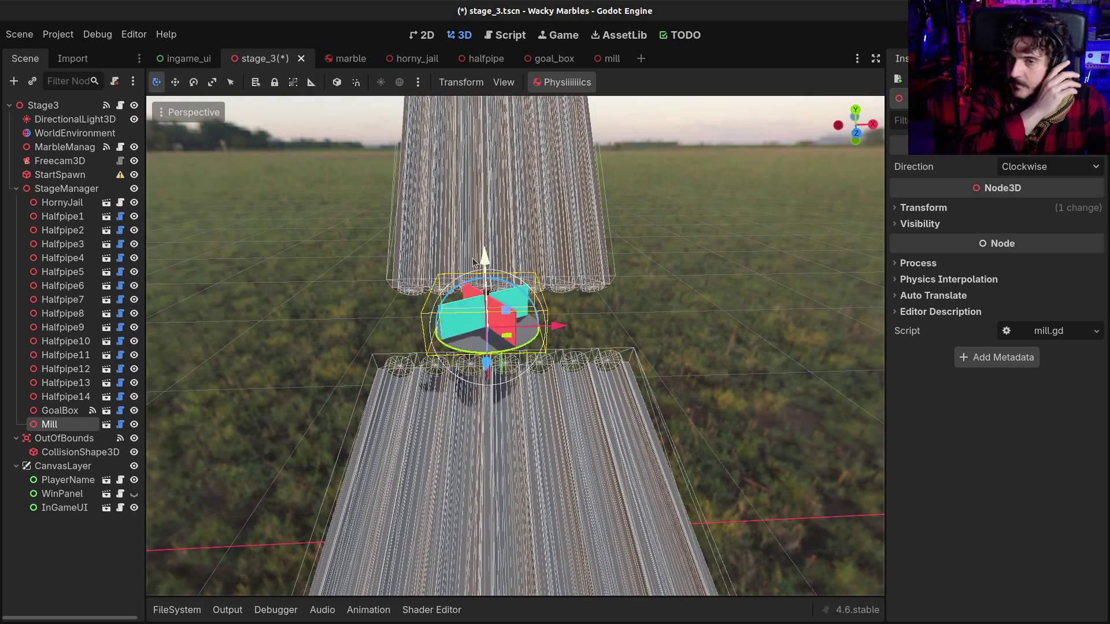
- Save stage_3, shift the Mill along X, and duplicate it as Mill2
key(ctrl+s)
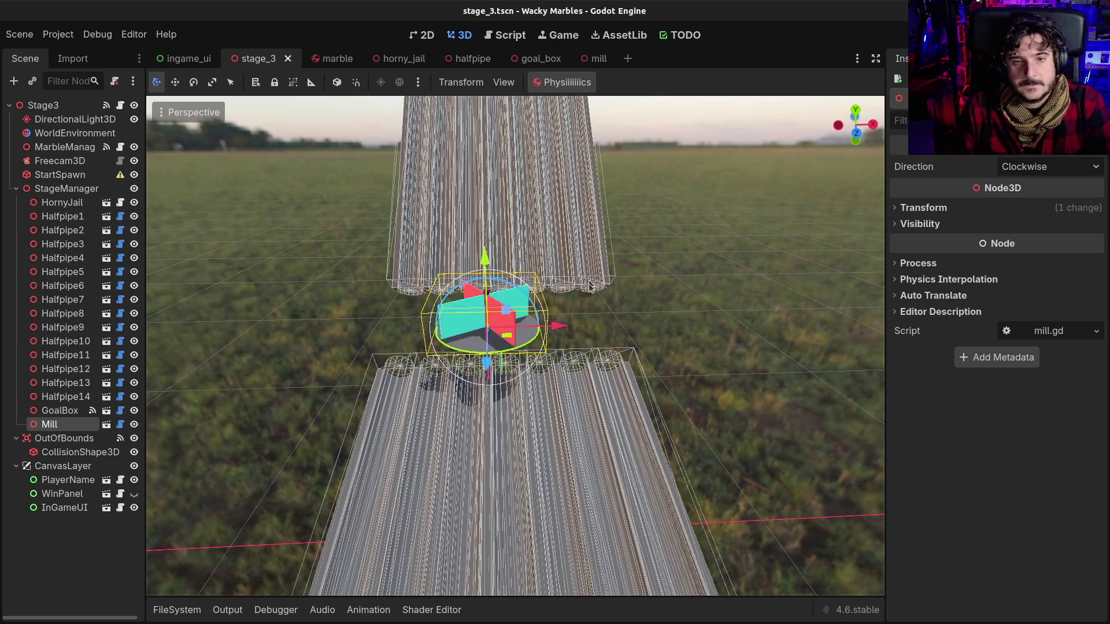
mouse_move(556, 327)
mouse_down()
mouse_move(509, 335)
mouse_move(639, 324)
mouse_up()
key(ctrl+d)
- Make Mill2 spin Counter Clockwise and nudge it along the X axis
click(1094, 167)
click(1074, 203)
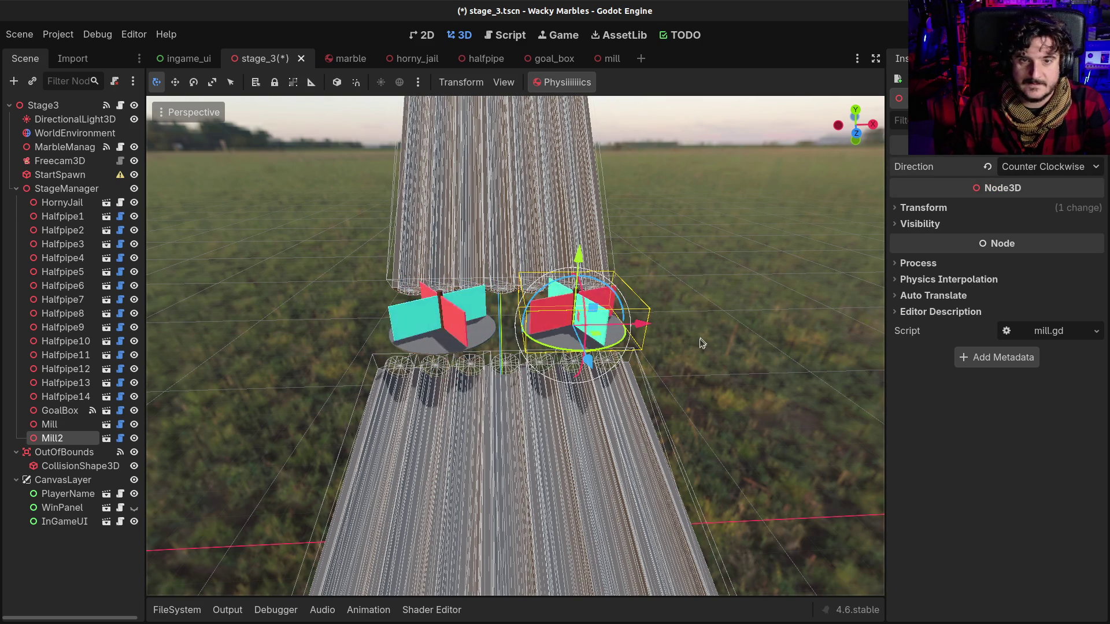
drag(701, 343, 598, 381)
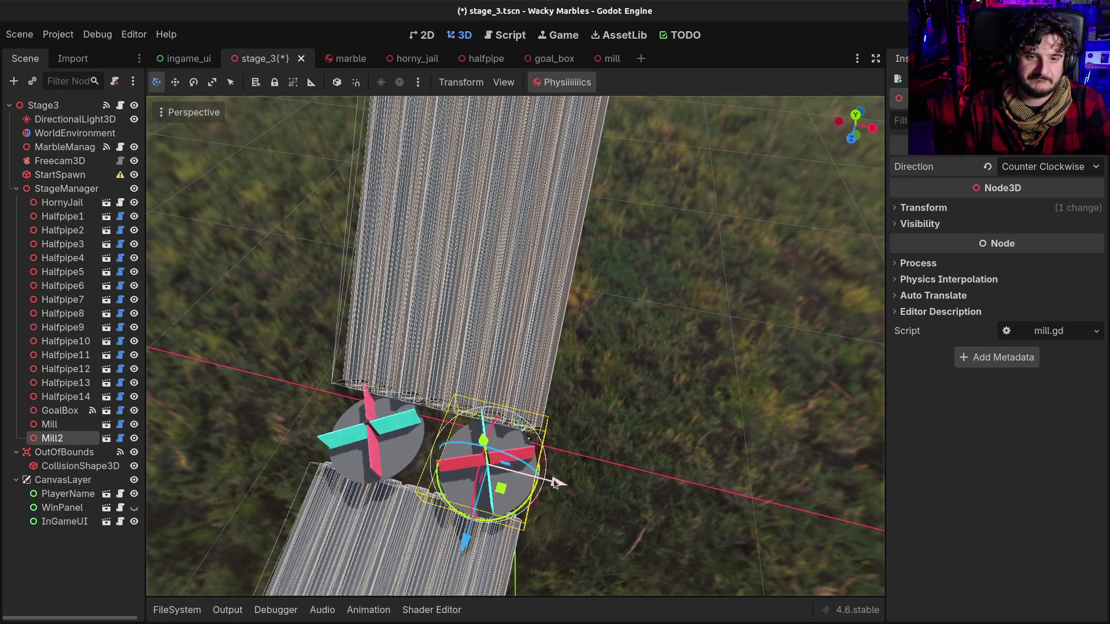
drag(554, 483, 548, 481)
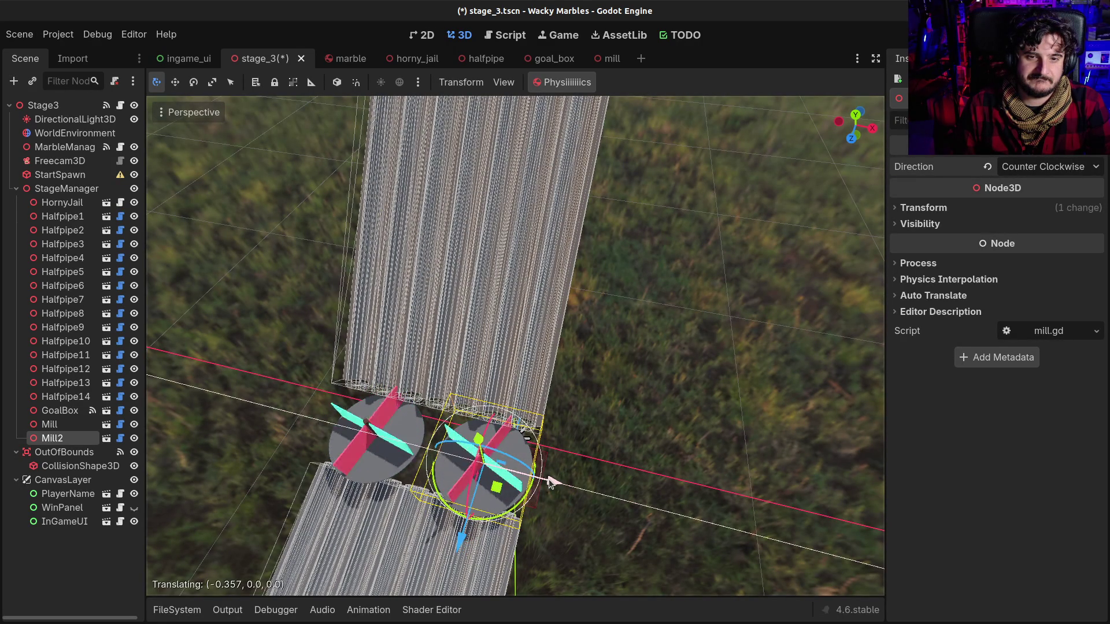
- Set Mill2's Position X to 5, keeping Y at 69 and Z at 28.5
click(349, 456)
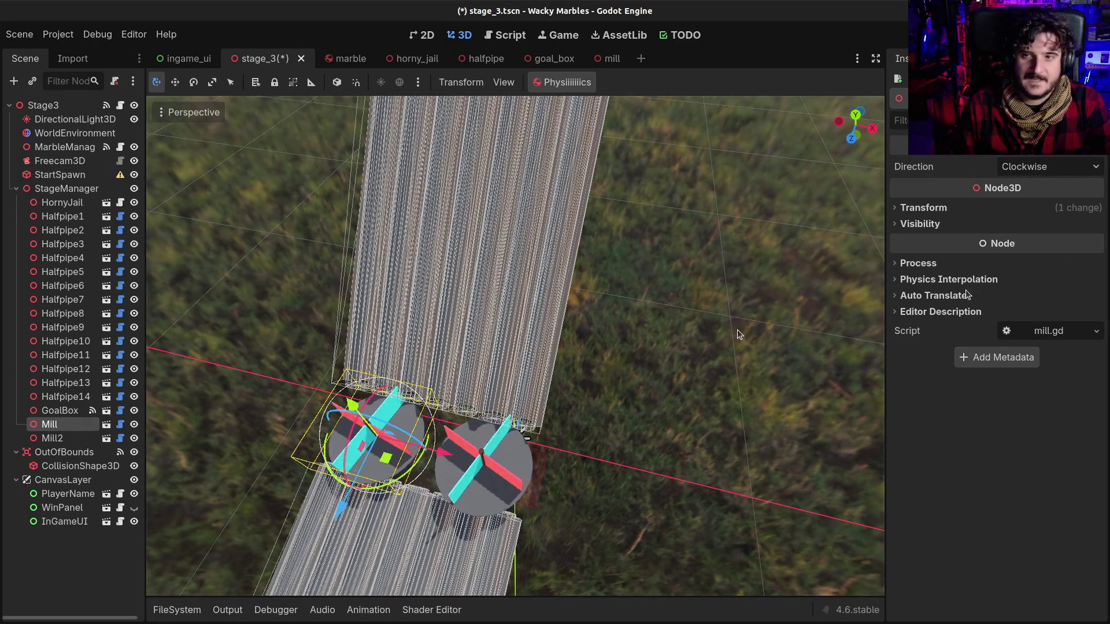
click(1003, 206)
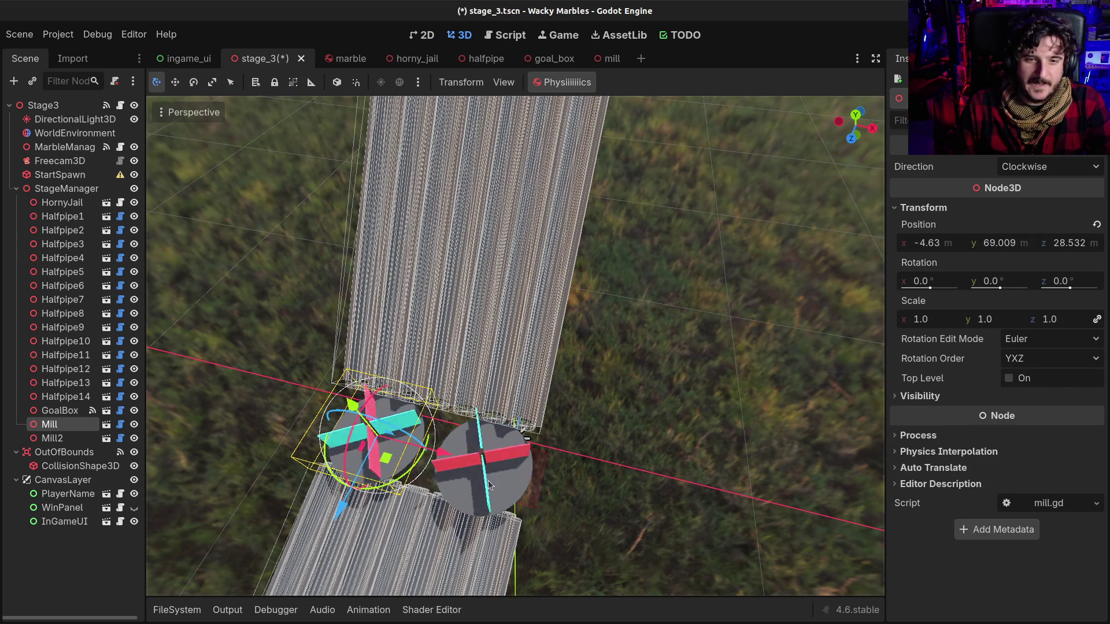
click(488, 480)
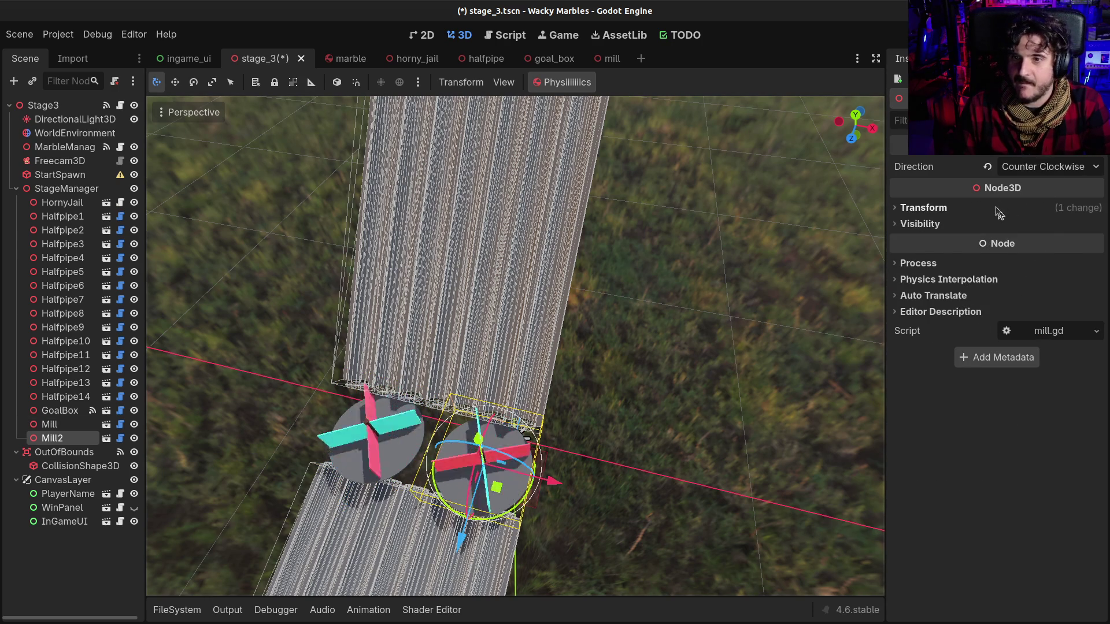
click(1001, 209)
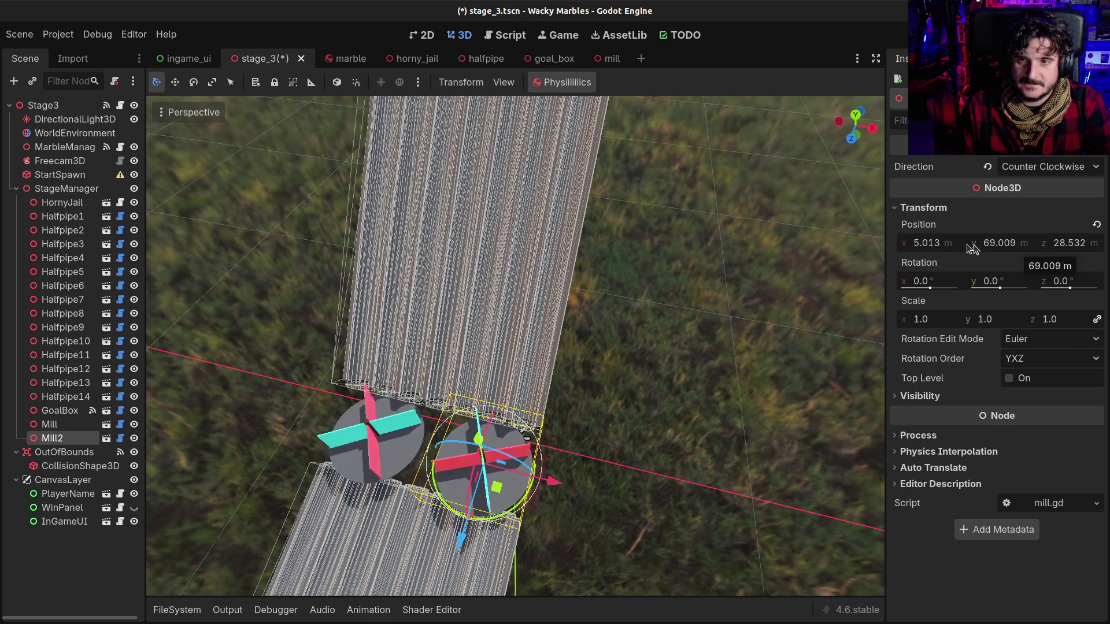
click(948, 243)
text(5)
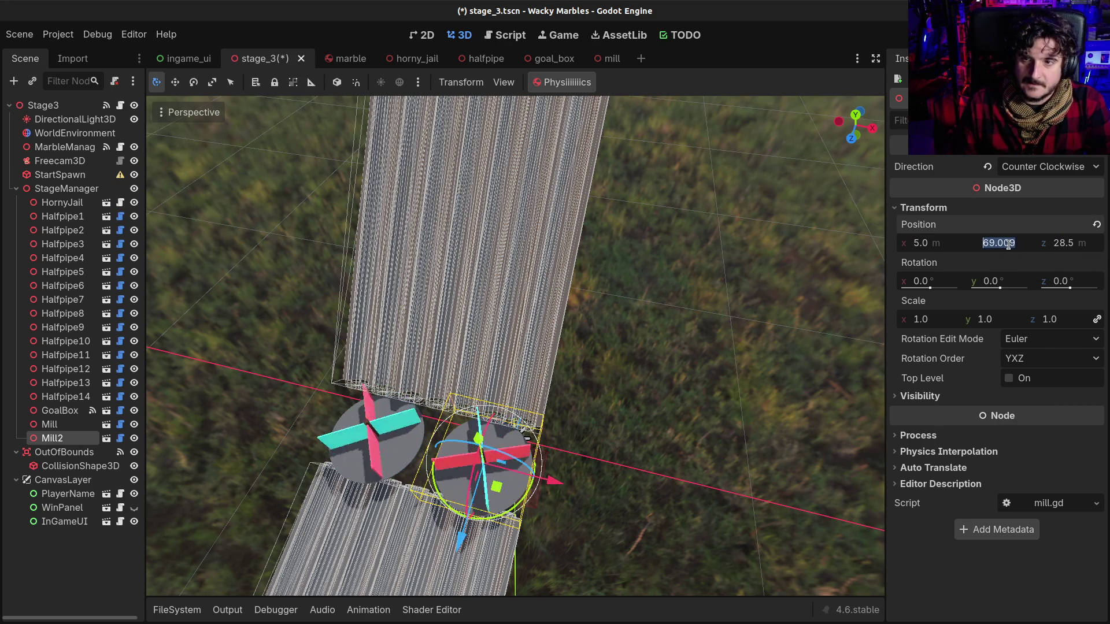
text(90)
key(Return)
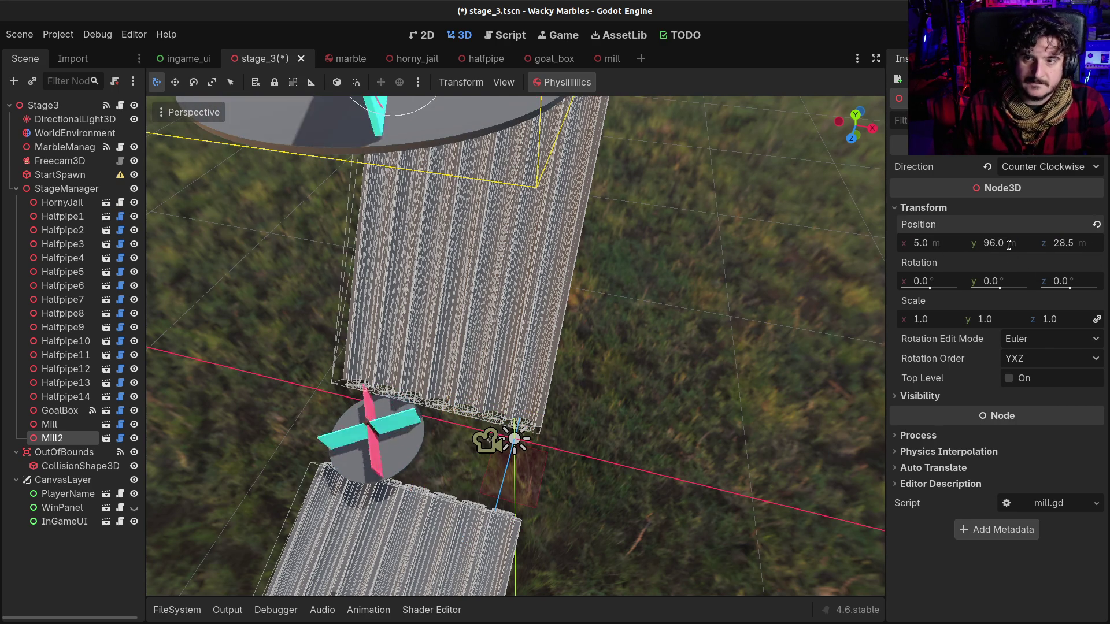
key(ctrl+z)
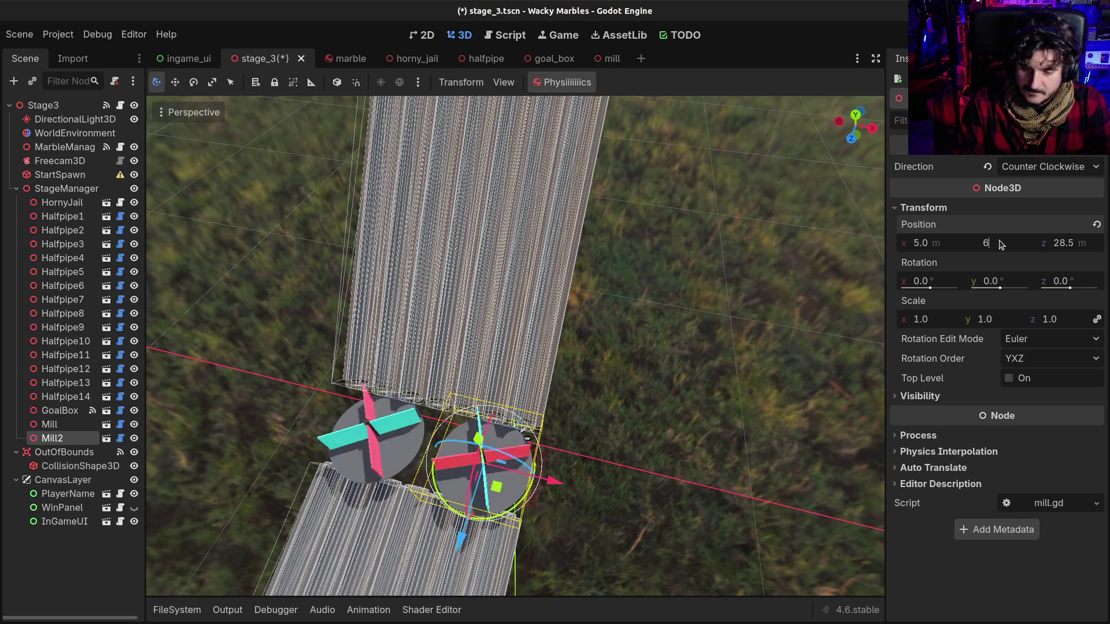
- Select Mill and set its Position X to -5, leaving Y at 69
click(70, 428)
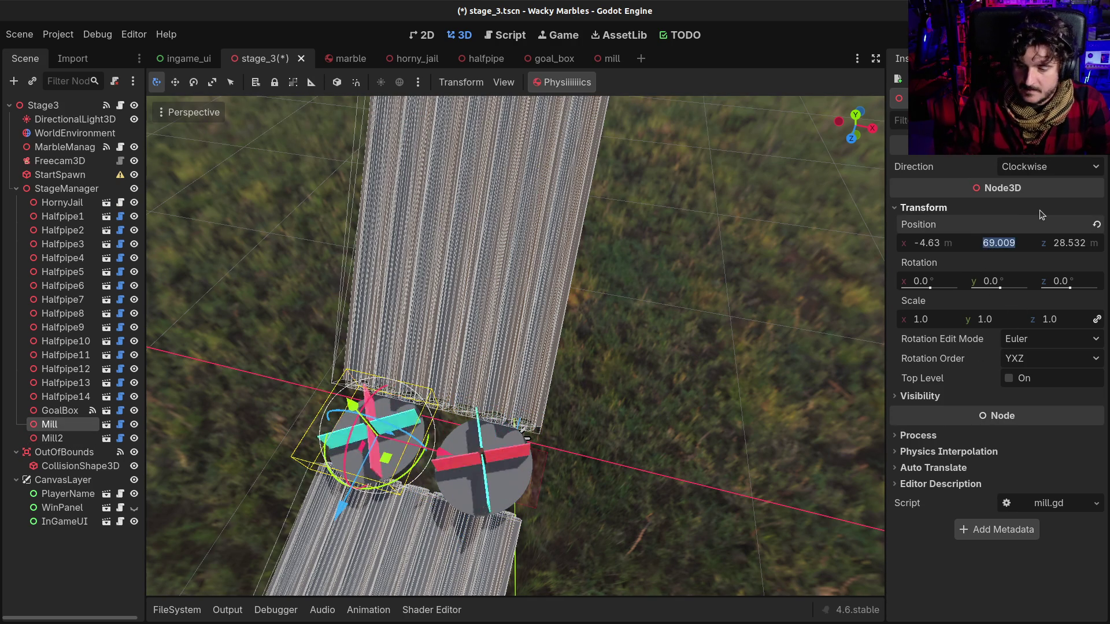
text(90)
key(Return)
key(ctrl+z)
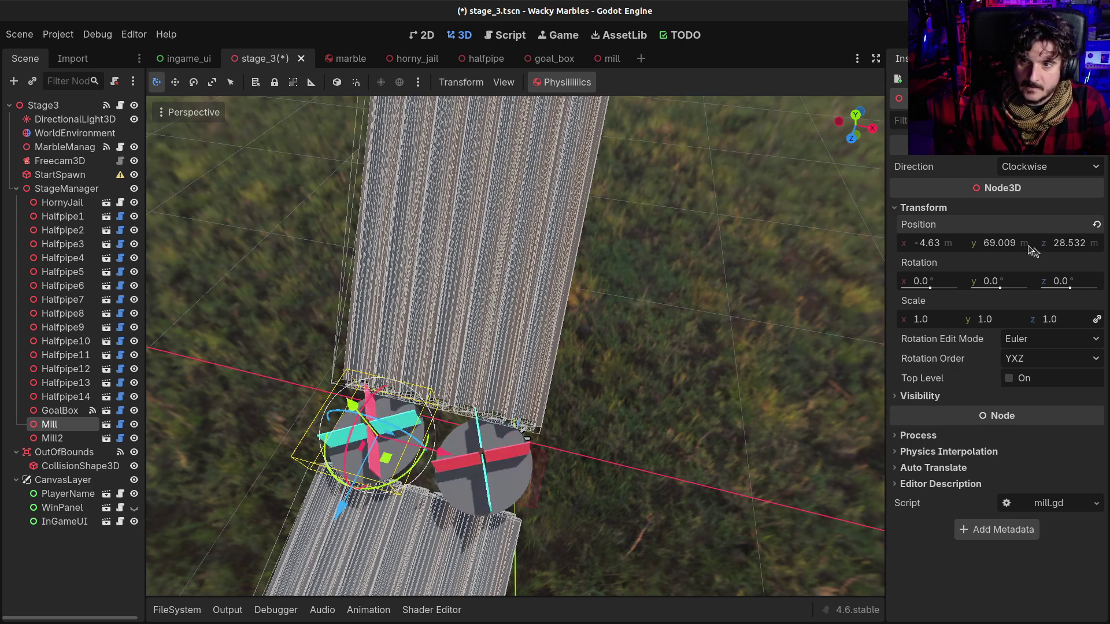
click(1014, 244)
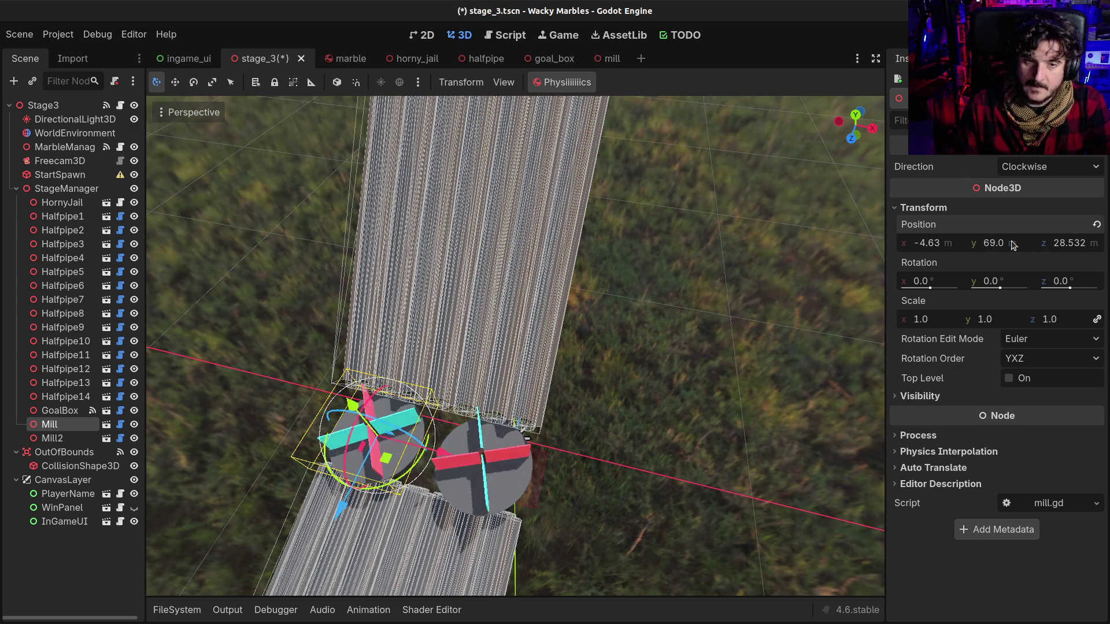
click(65, 437)
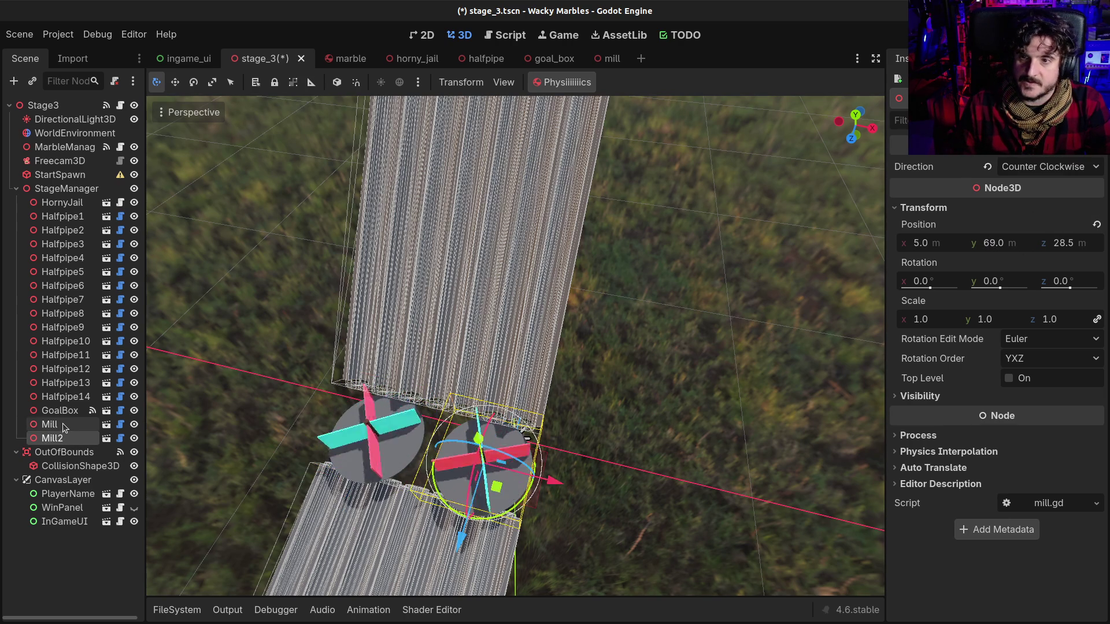
click(64, 425)
click(936, 251)
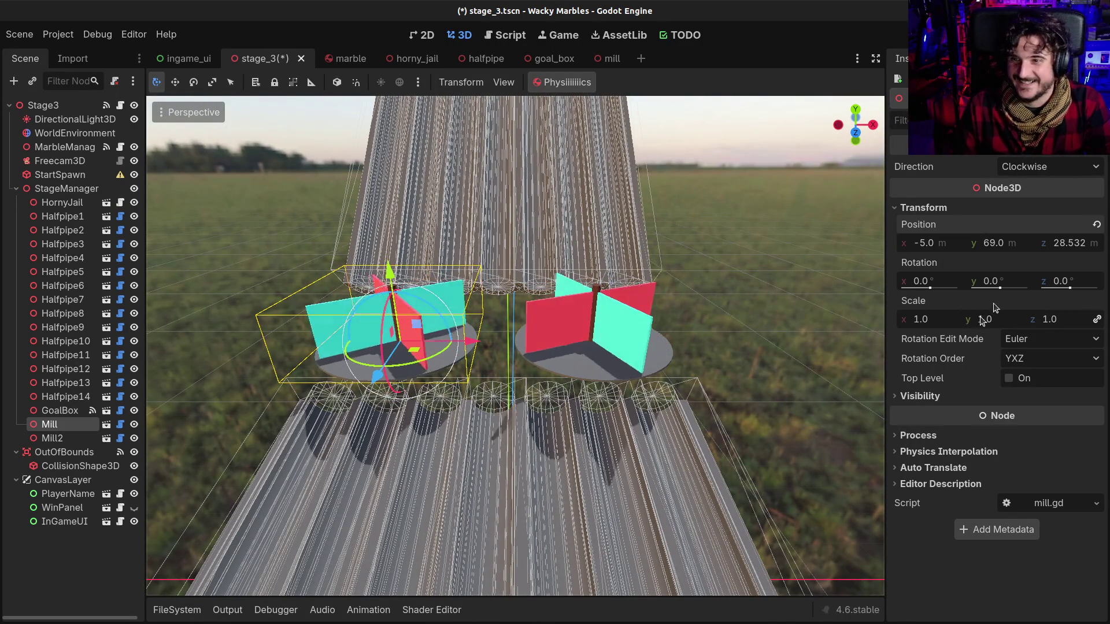
- Set Mill's Position Z to 28.5, matching Mill2
click(1068, 243)
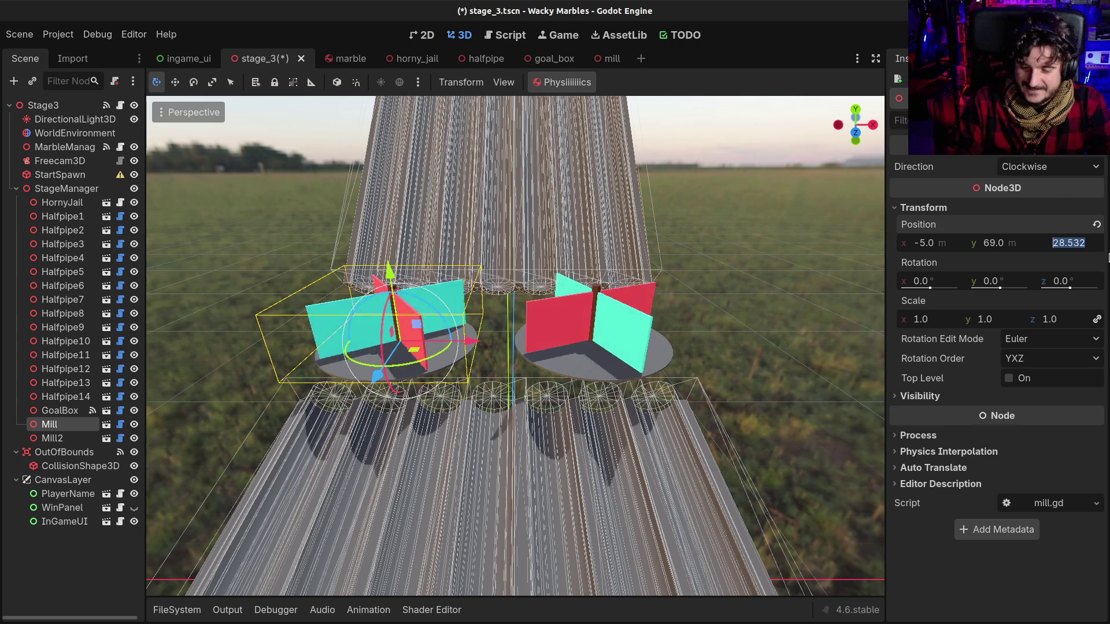
text(28)
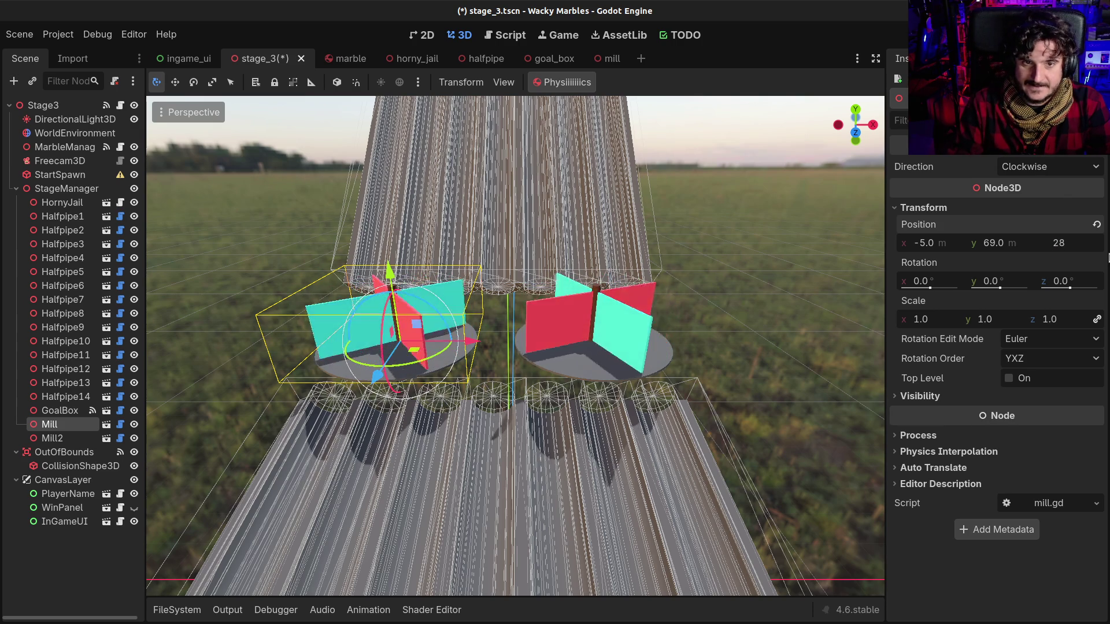
key(Return)
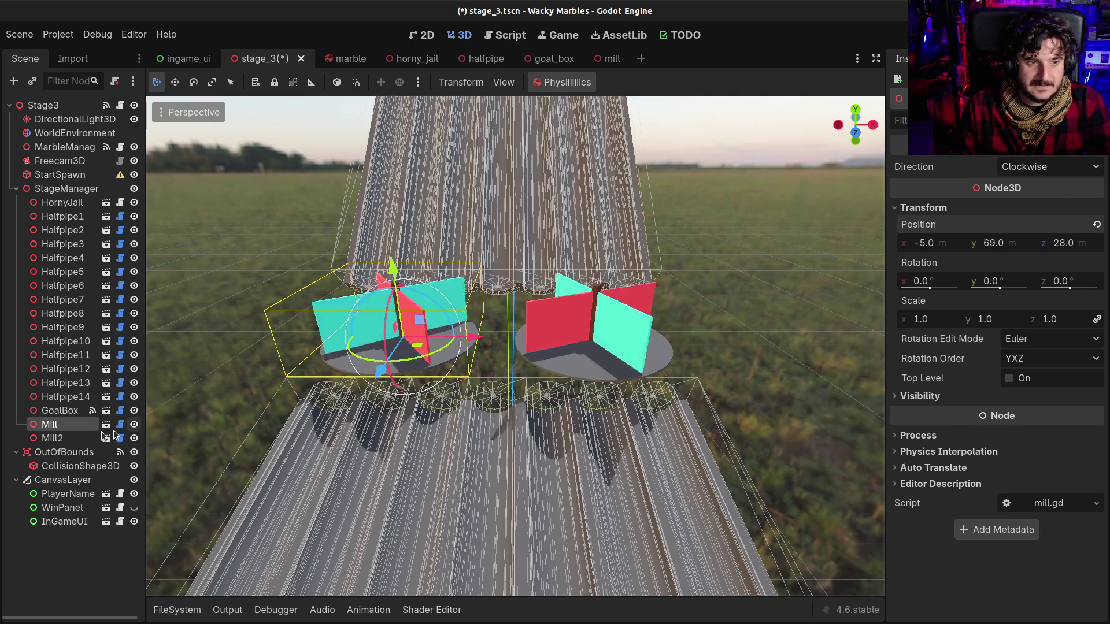
click(67, 439)
click(49, 424)
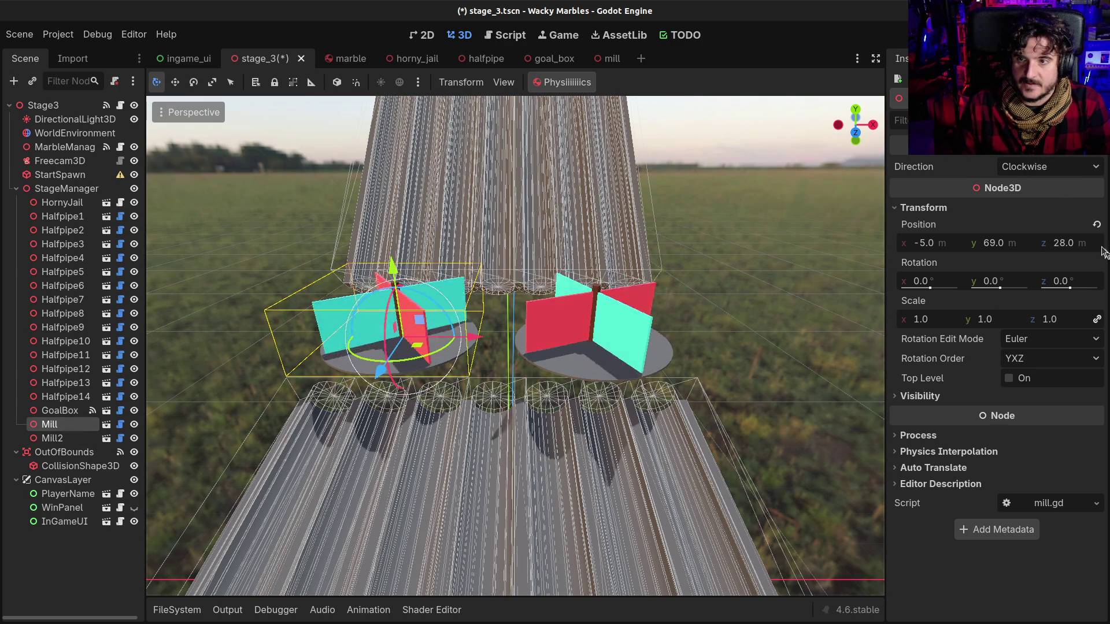
click(1091, 242)
text(28.5)
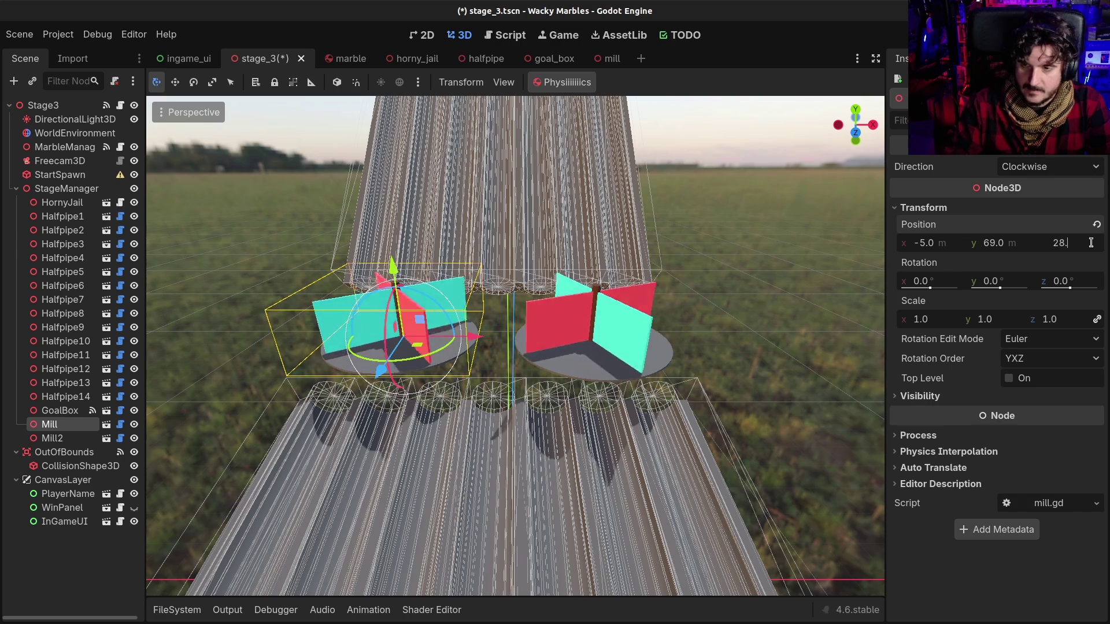
key(Return)
- Save the stage_3 scene and select the Halfpipe11 track piece
key(ctrl+s)
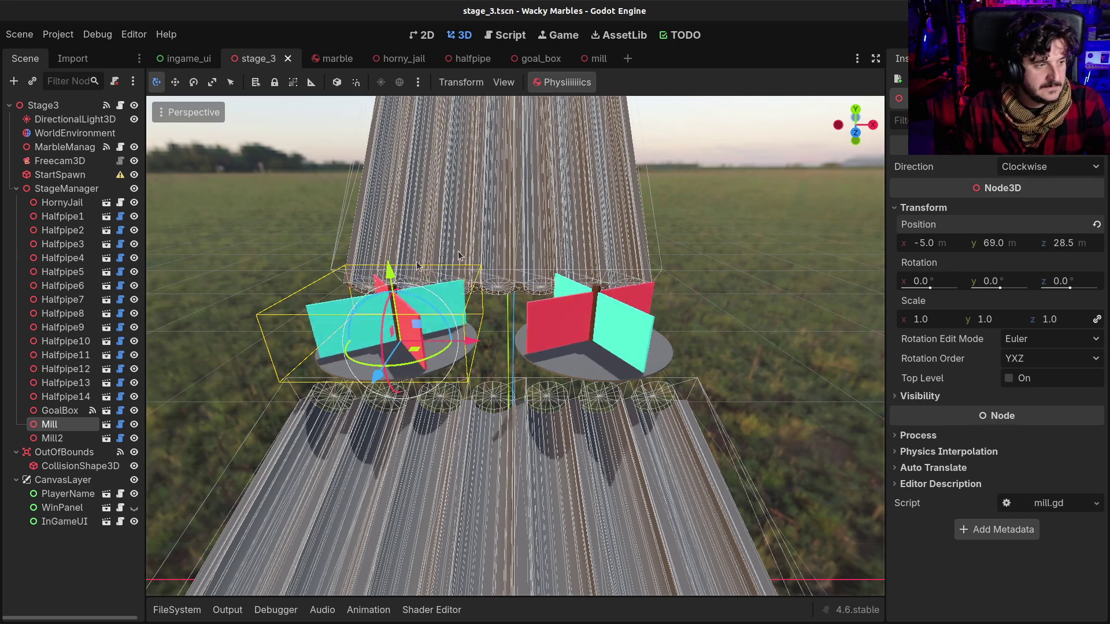
scroll(389, 272, down, 2)
scroll(430, 291, down, 2)
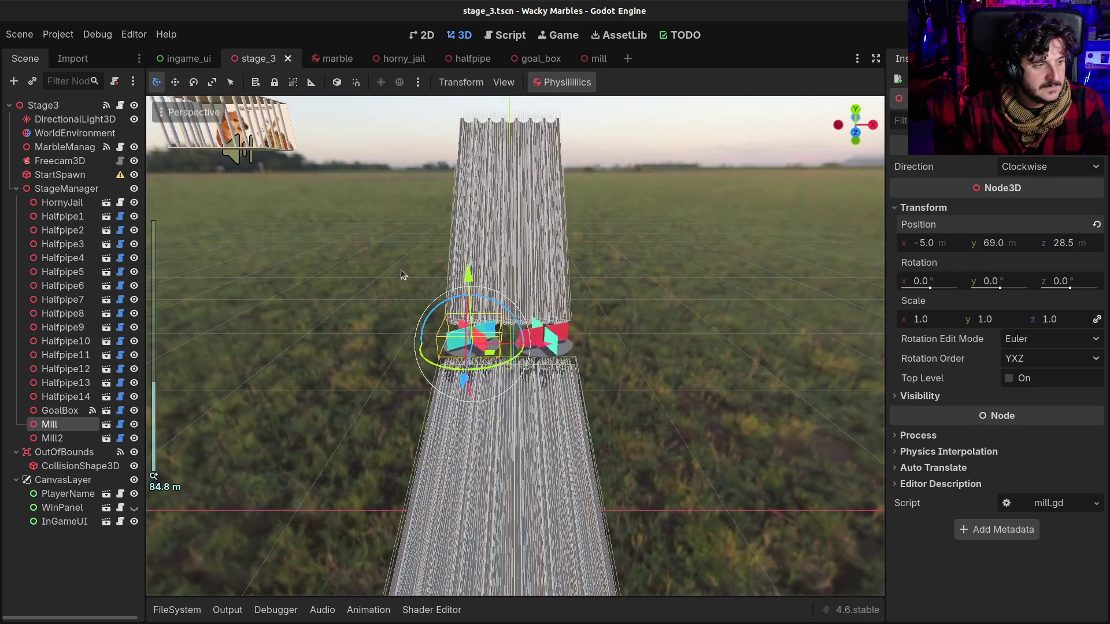
scroll(403, 265, up, 2)
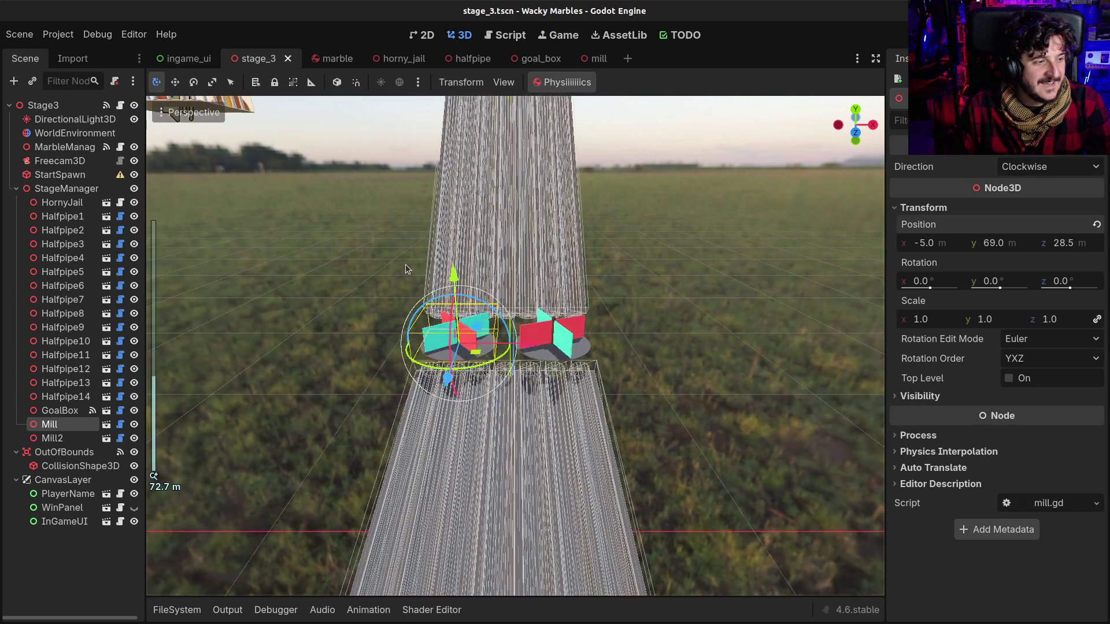
scroll(408, 265, up, 3)
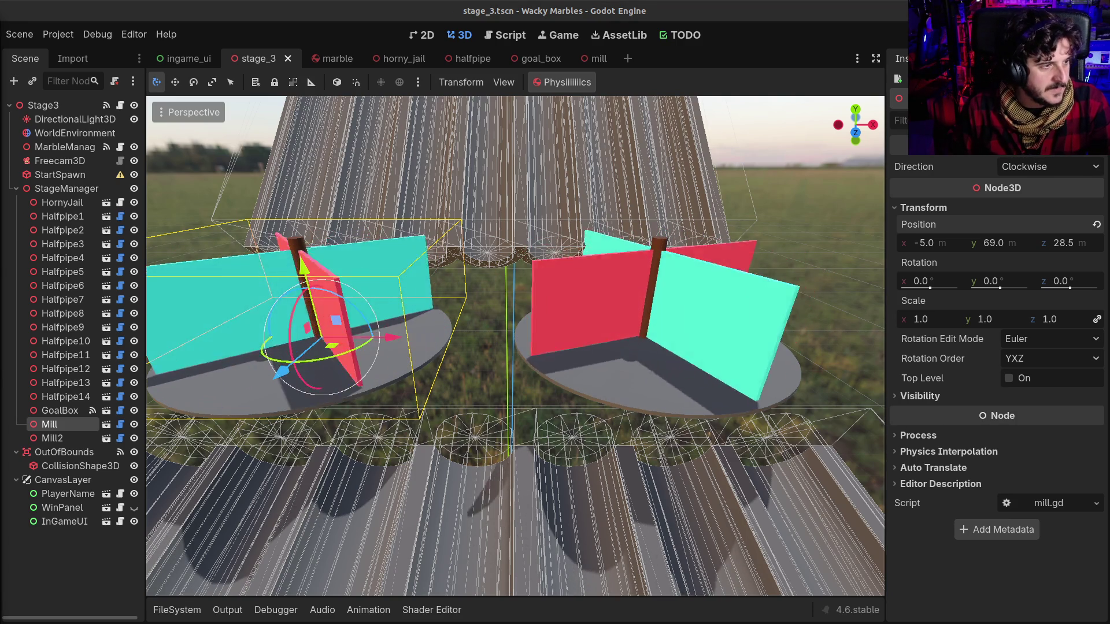
click(190, 588)
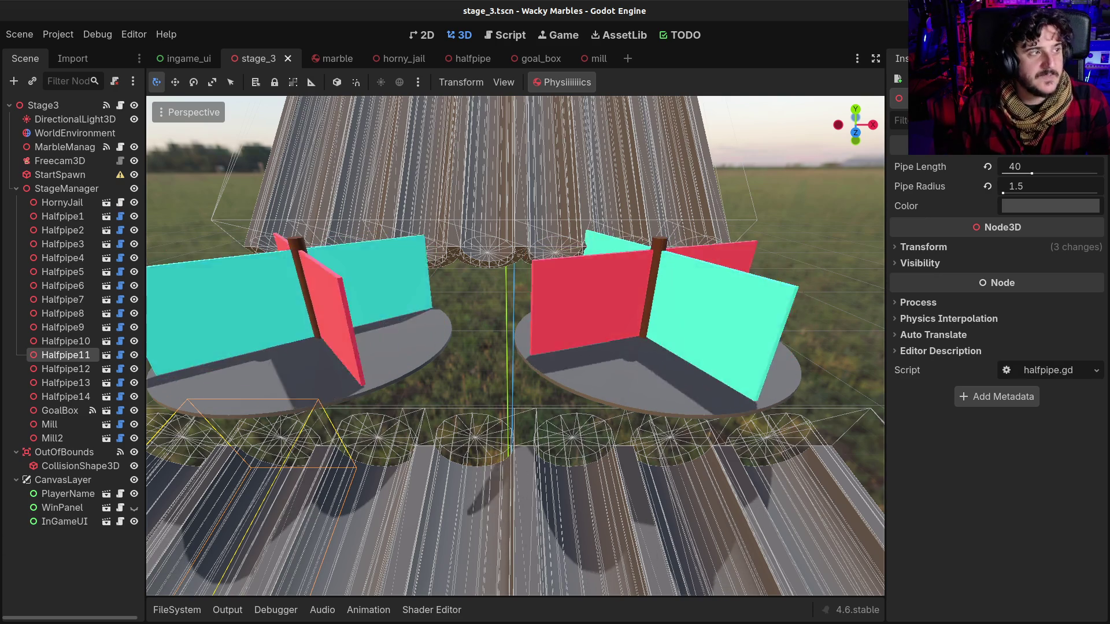
- Run the game and maximise the Wacky Marbles debug window to full screen
key(F6)
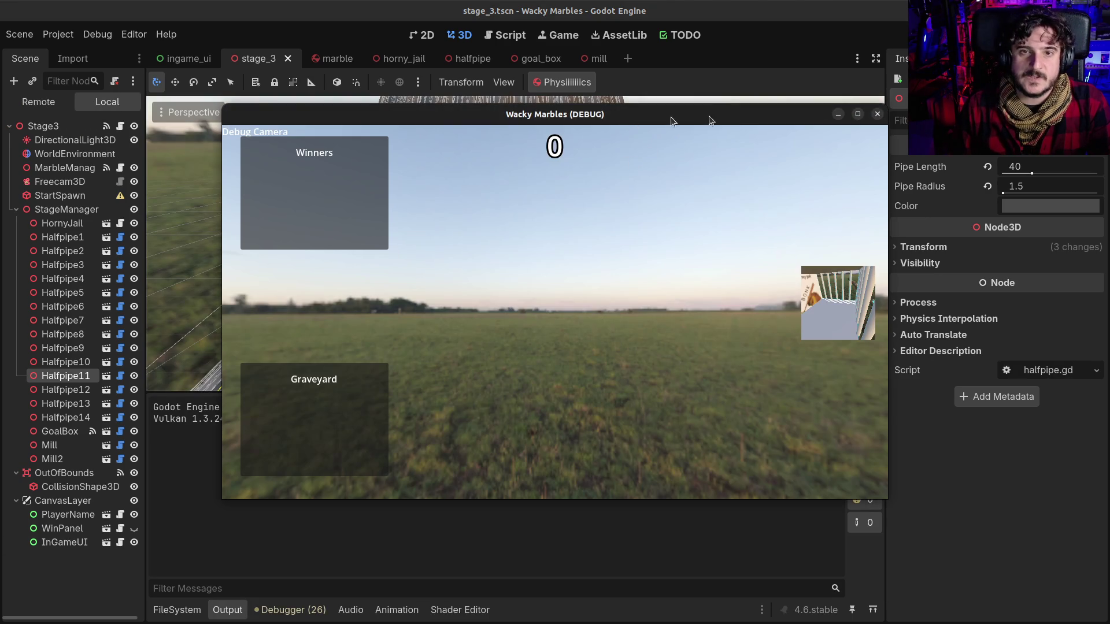
double_click(733, 116)
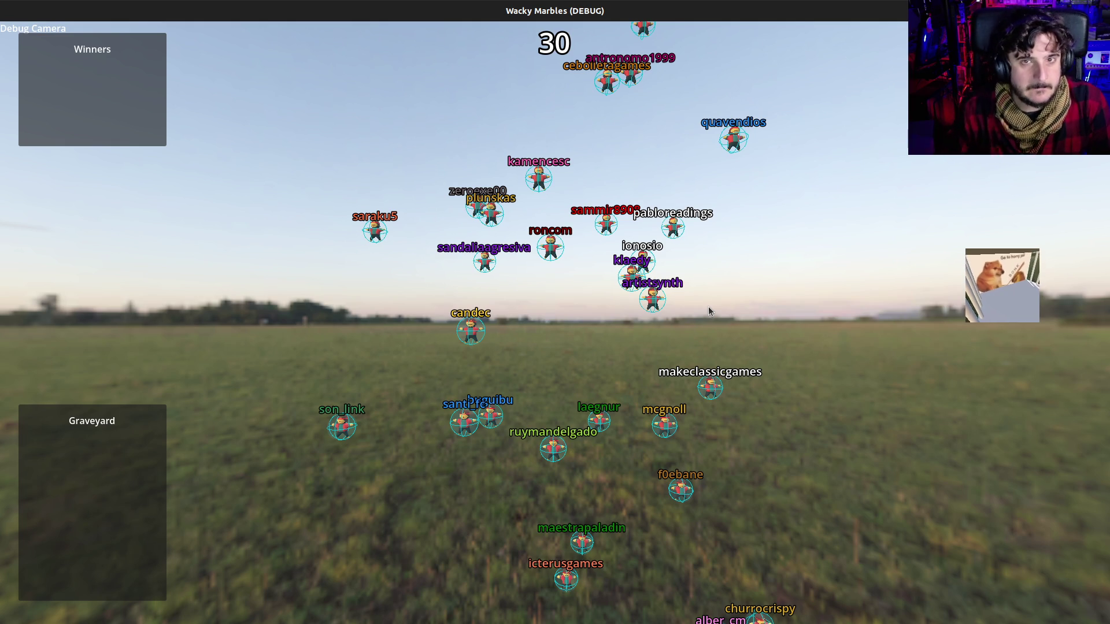
- Fly the free debug camera back and around to view the ramp
click(740, 342)
key(s)
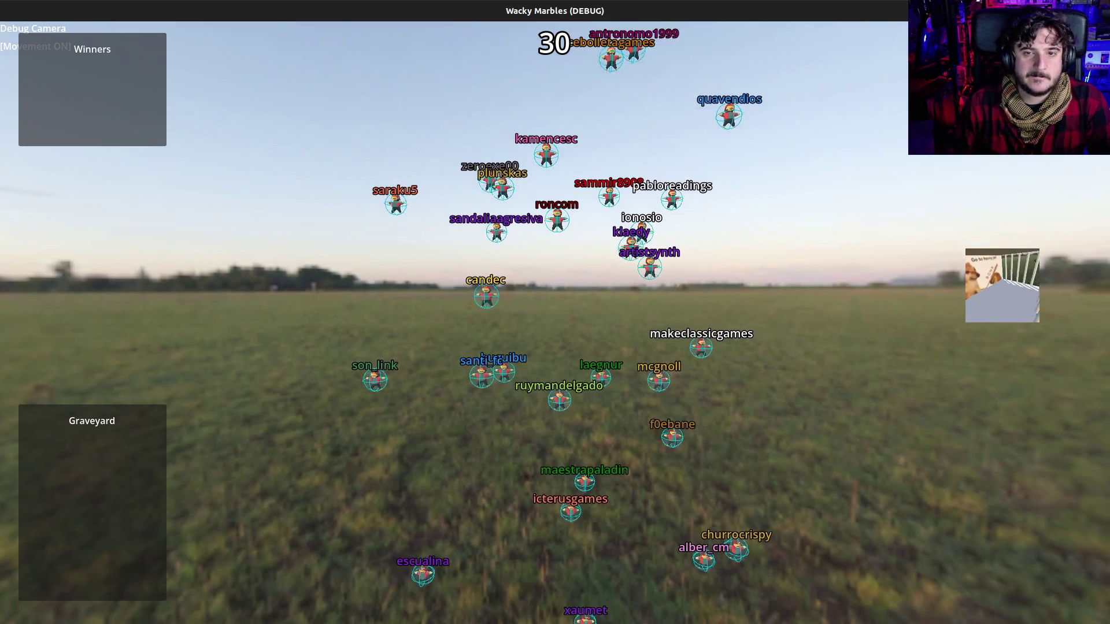
key(s)
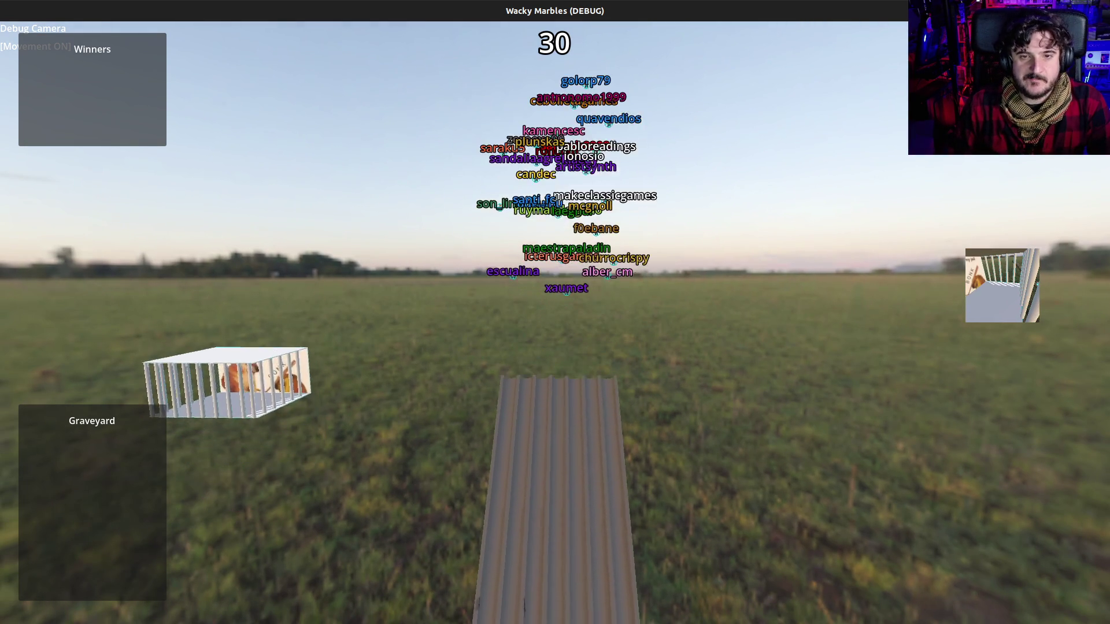
key(Down)
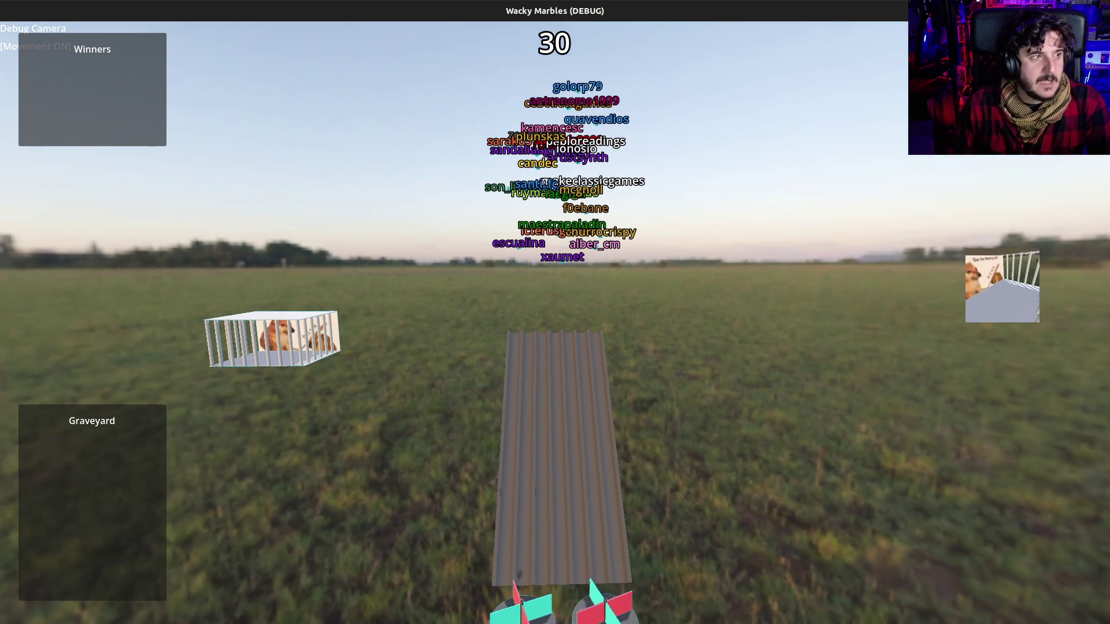
key(Up)
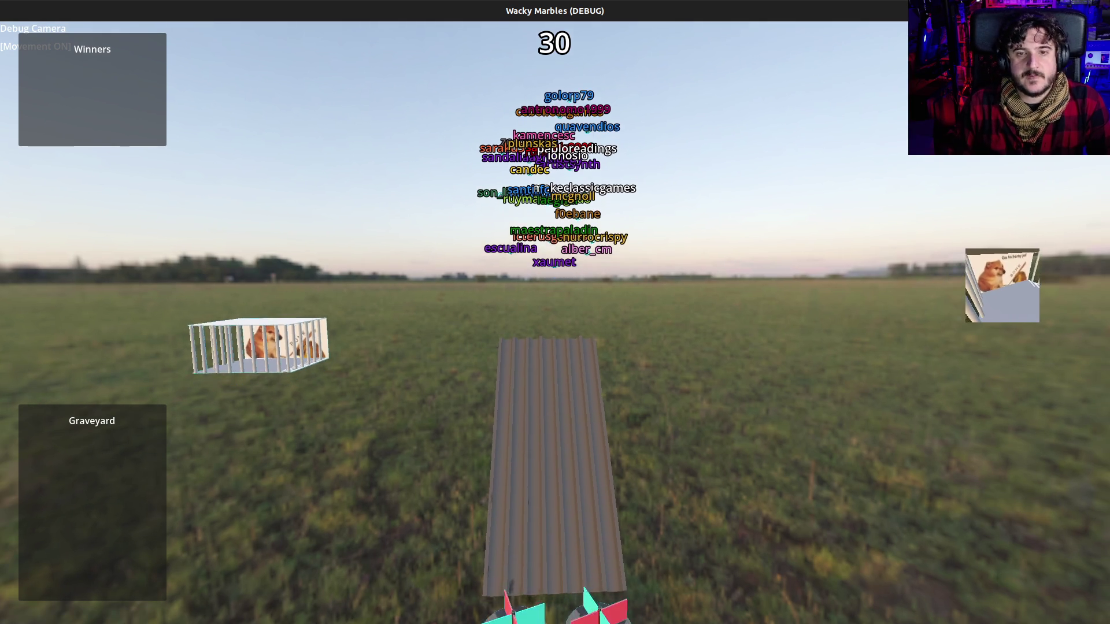
key(w)
key(s)
key(Left)
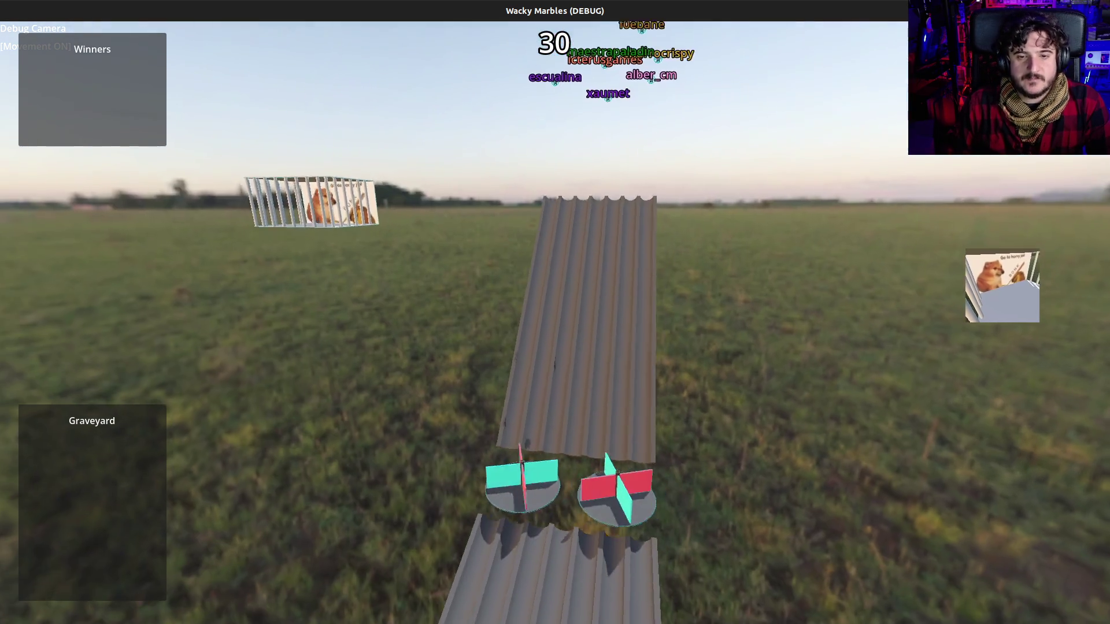
key(s)
key(Left)
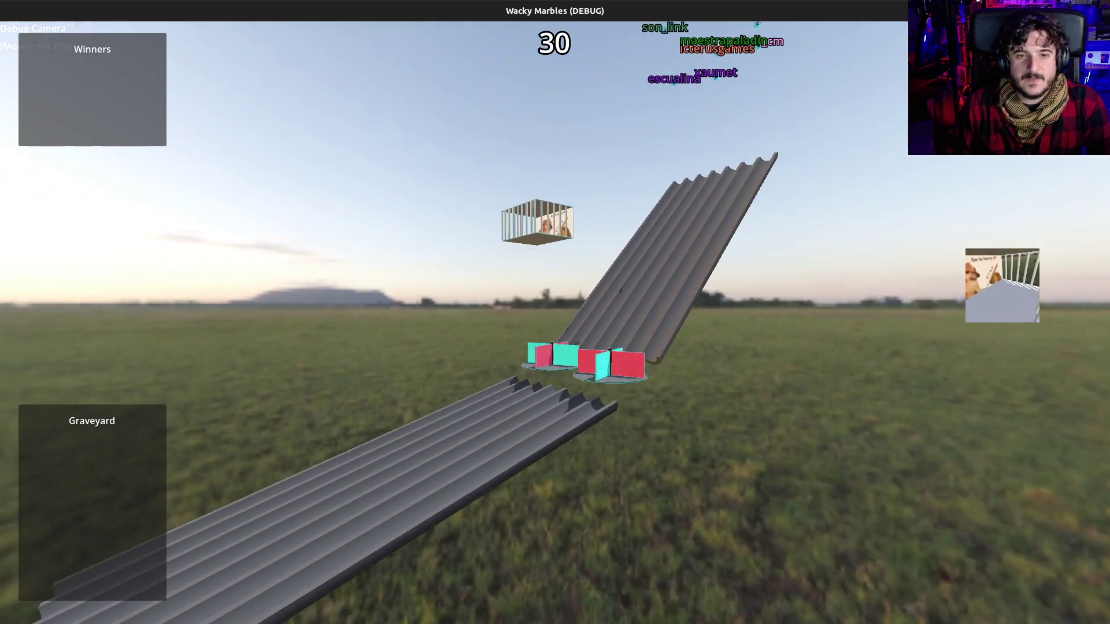
key(Down)
key(Up)
key(Right)
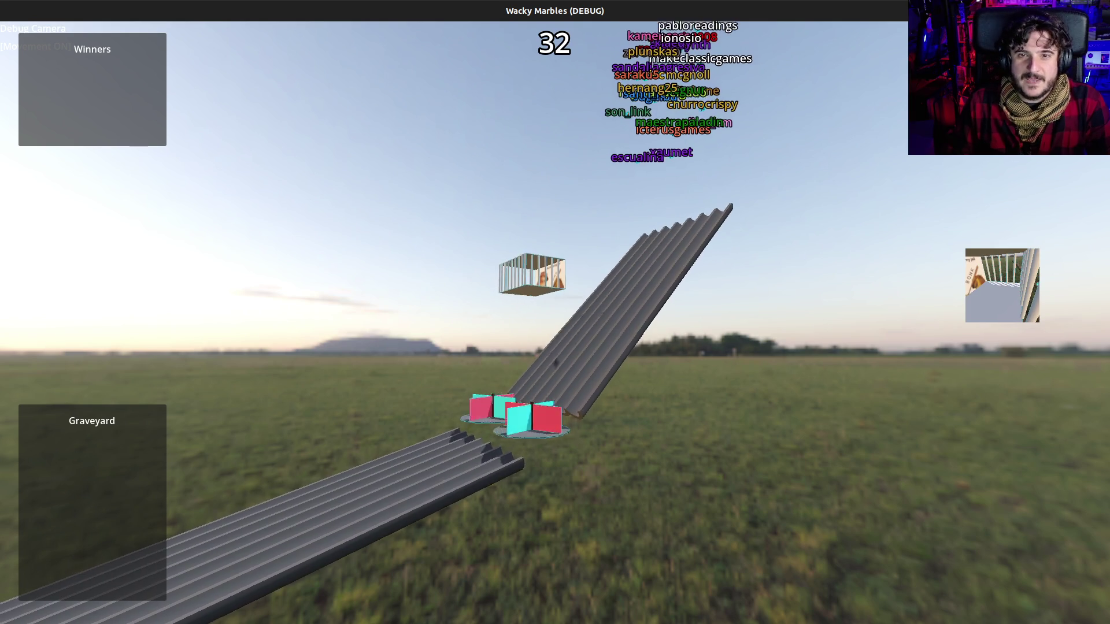
- Raise the debug camera above the track, then return to the marble-following camera
key(q)
key(e)
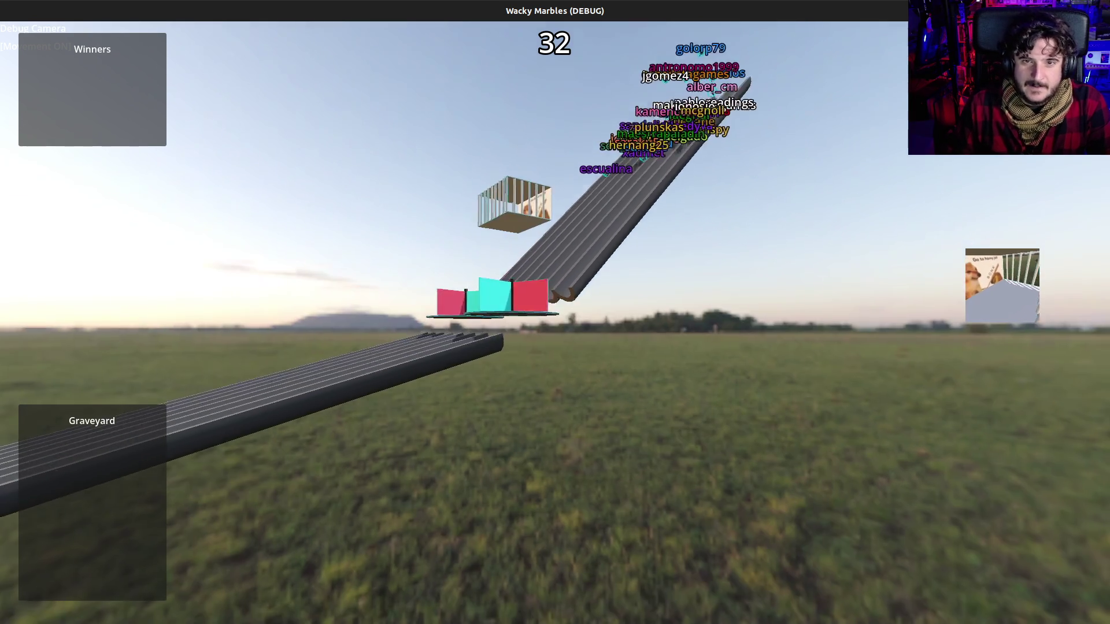
key(a)
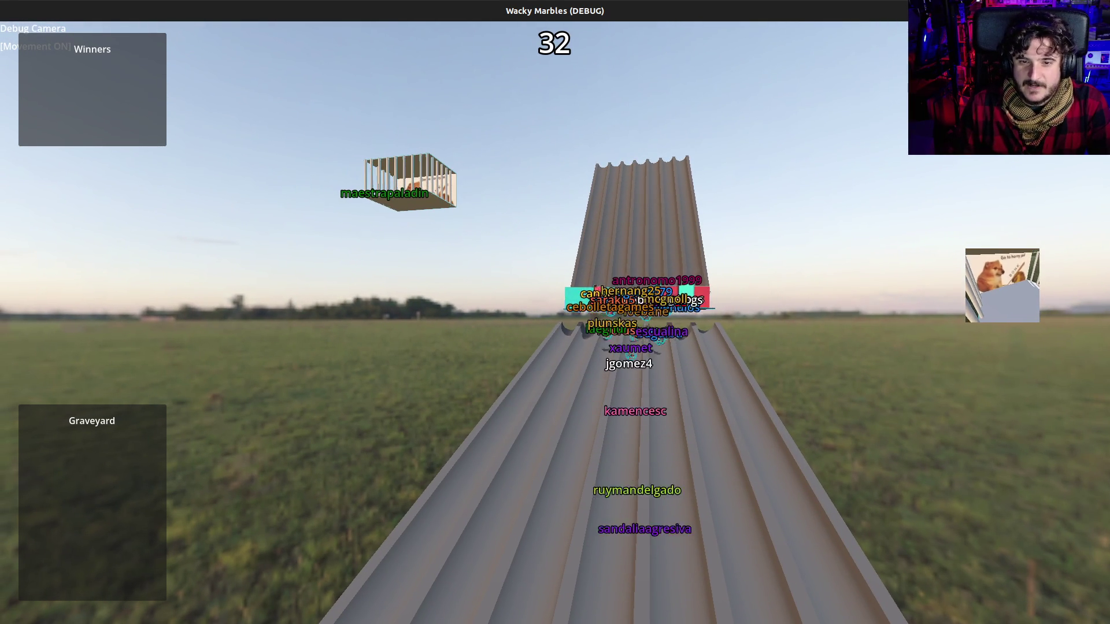
key(s)
key(c)
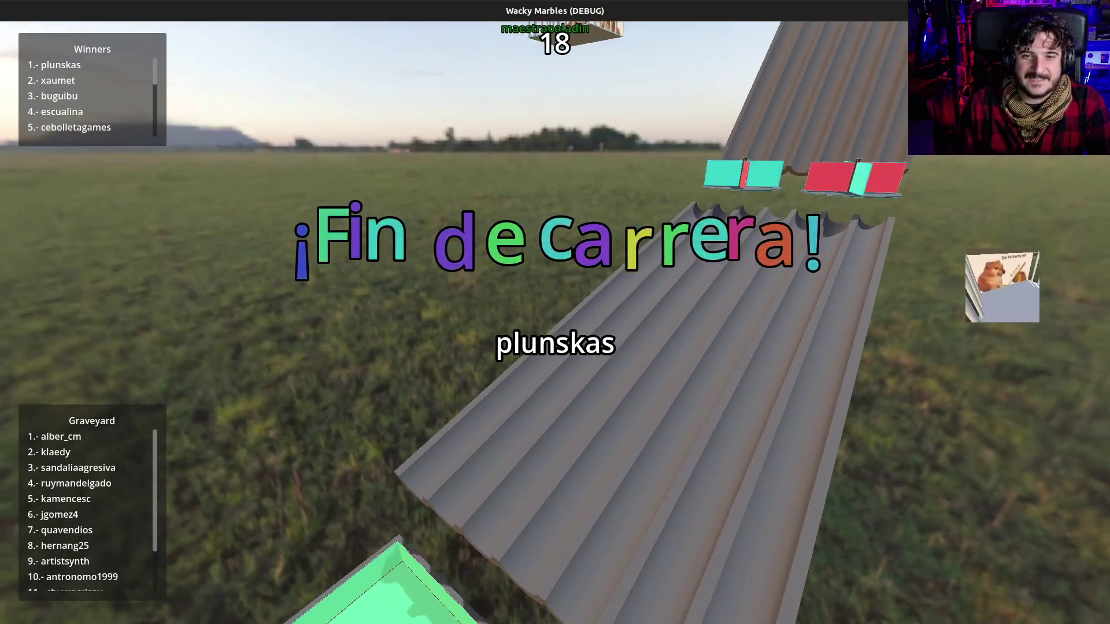
- Re-enable the debug camera to view the winners' cage, then stop the game with F8
key(F1)
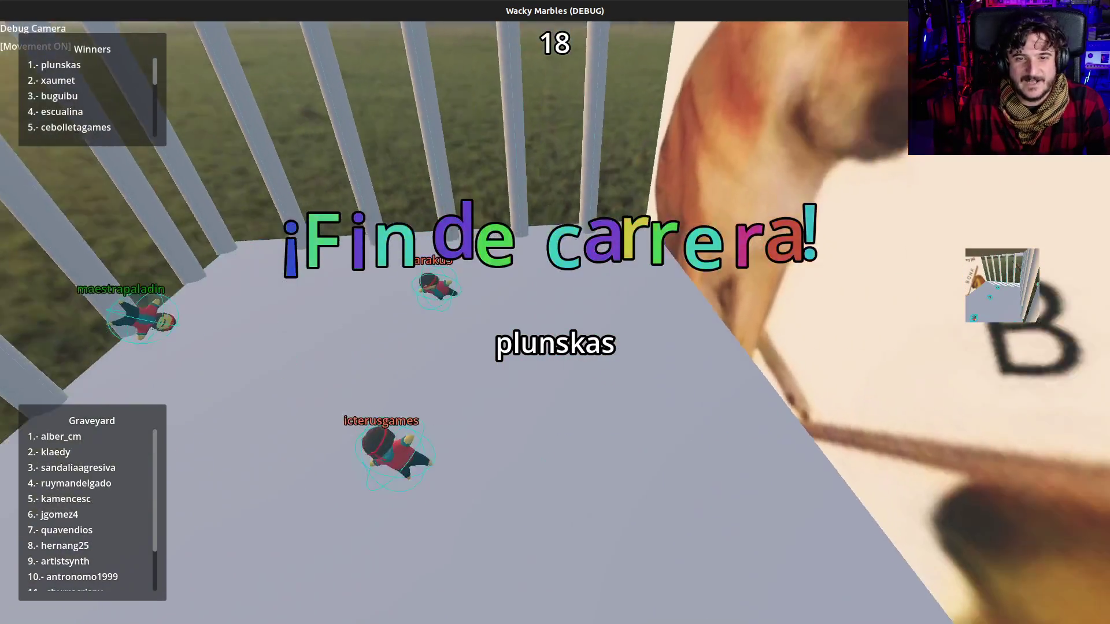
key(Escape)
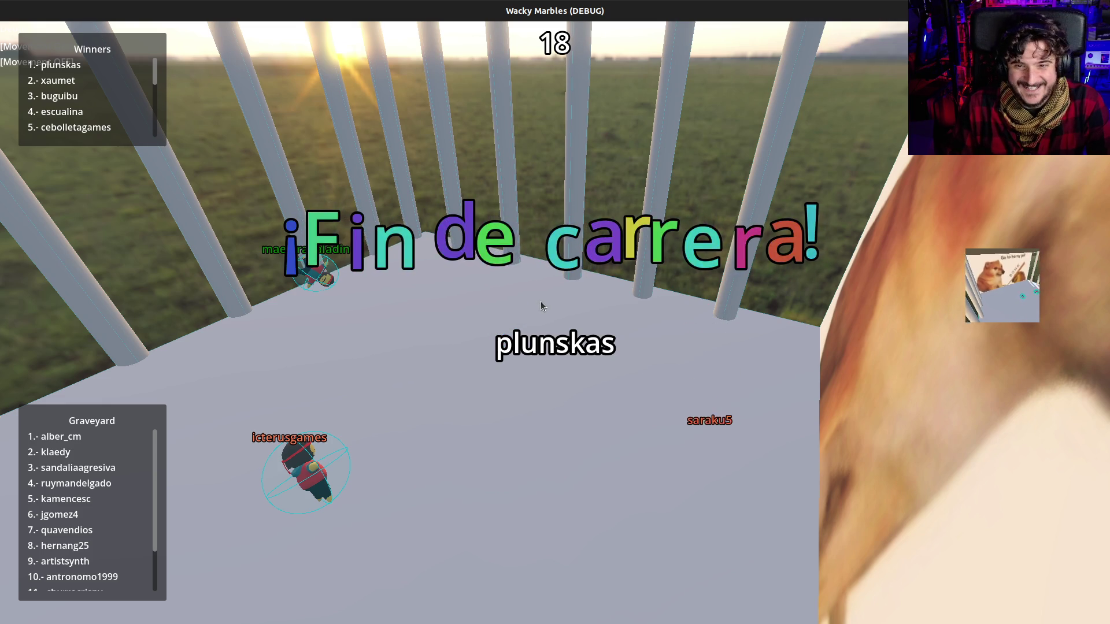
key(Escape)
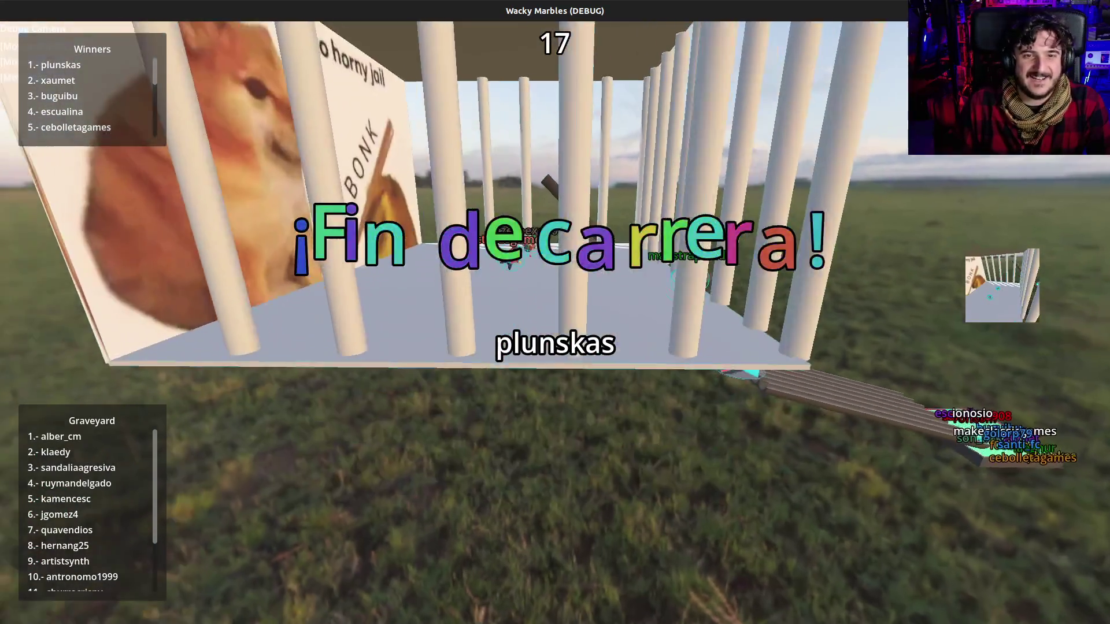
key(Escape)
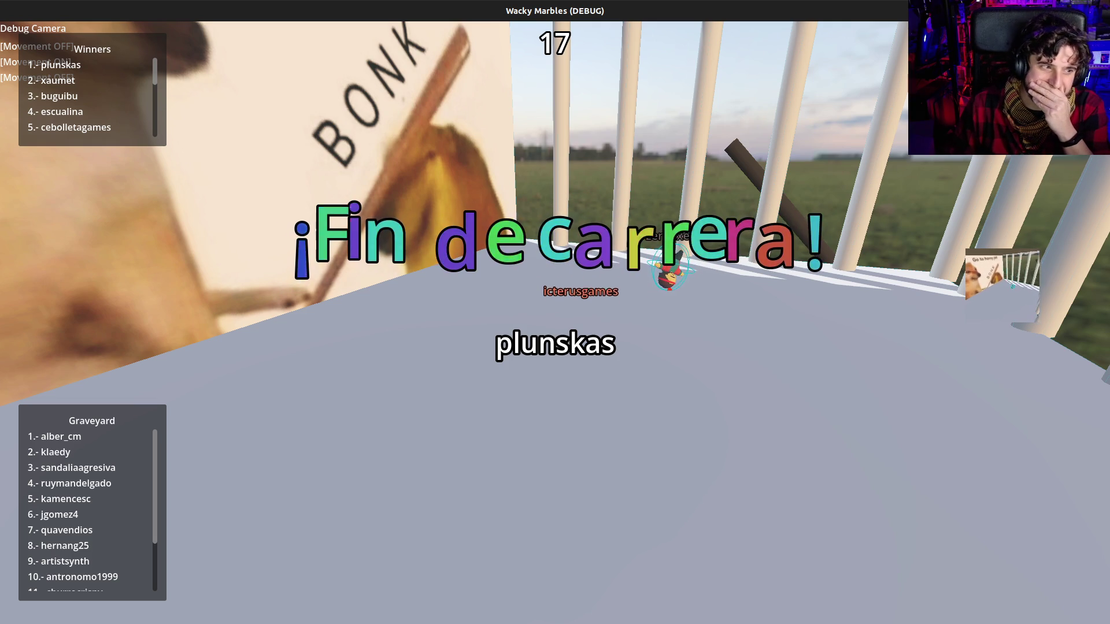
key(F8)
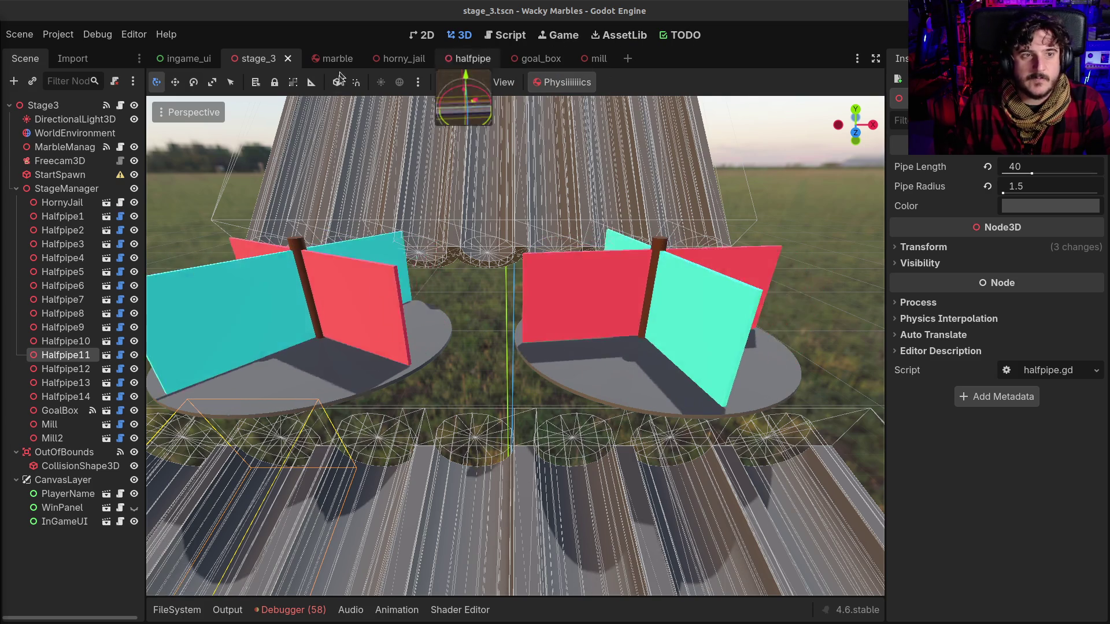
- Open res://addons/freecam_3D/freecam.gd in the script editor and collapse the FileSystem dock
click(163, 608)
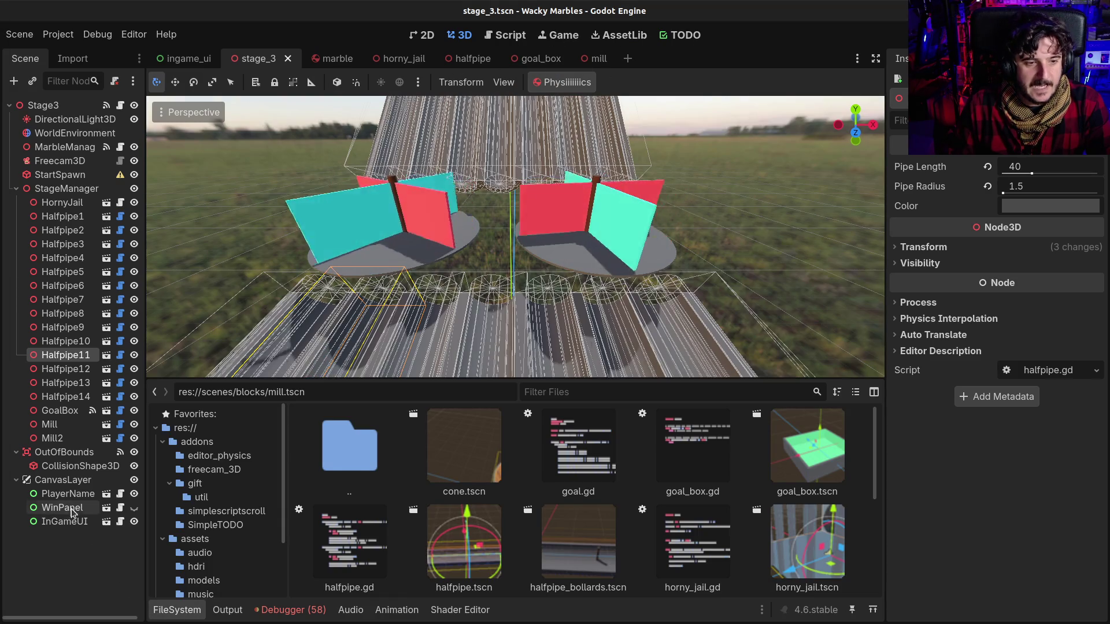
click(209, 472)
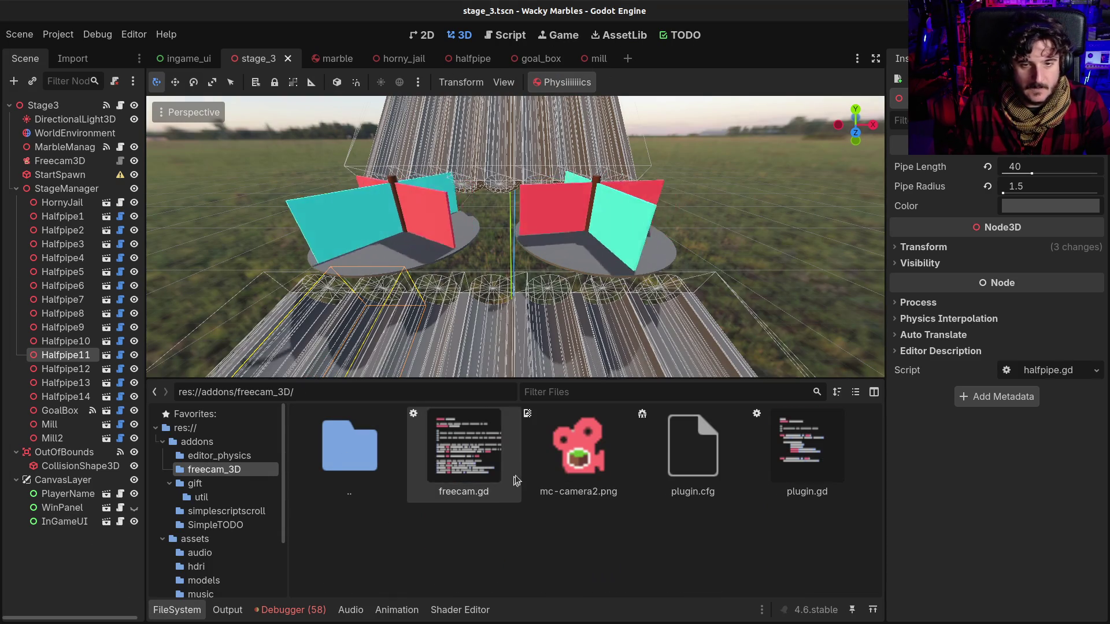
double_click(457, 459)
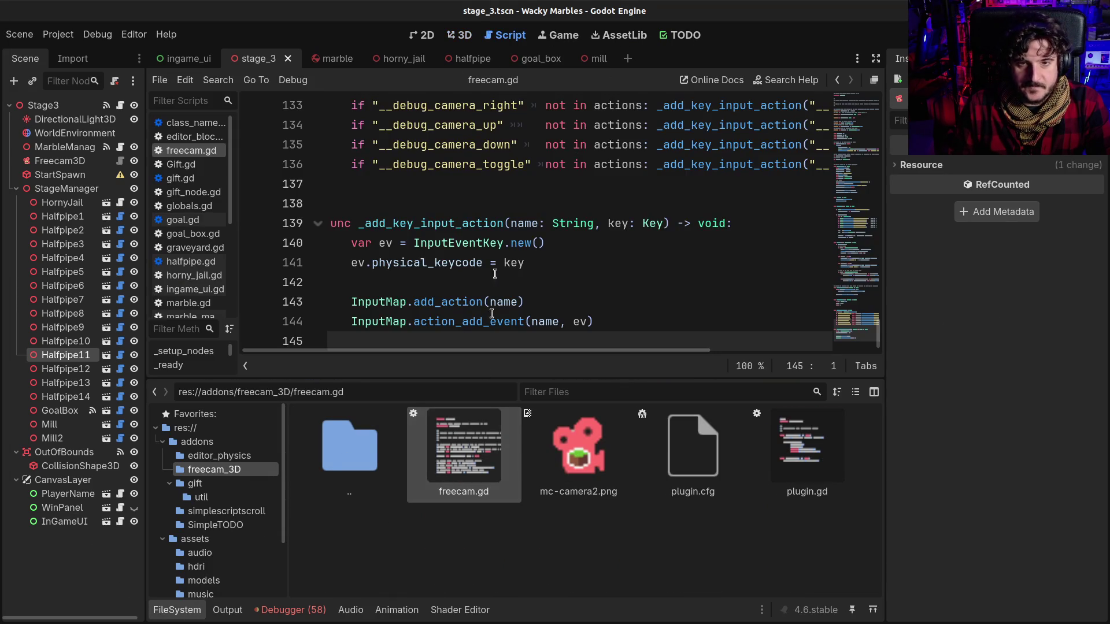
click(188, 614)
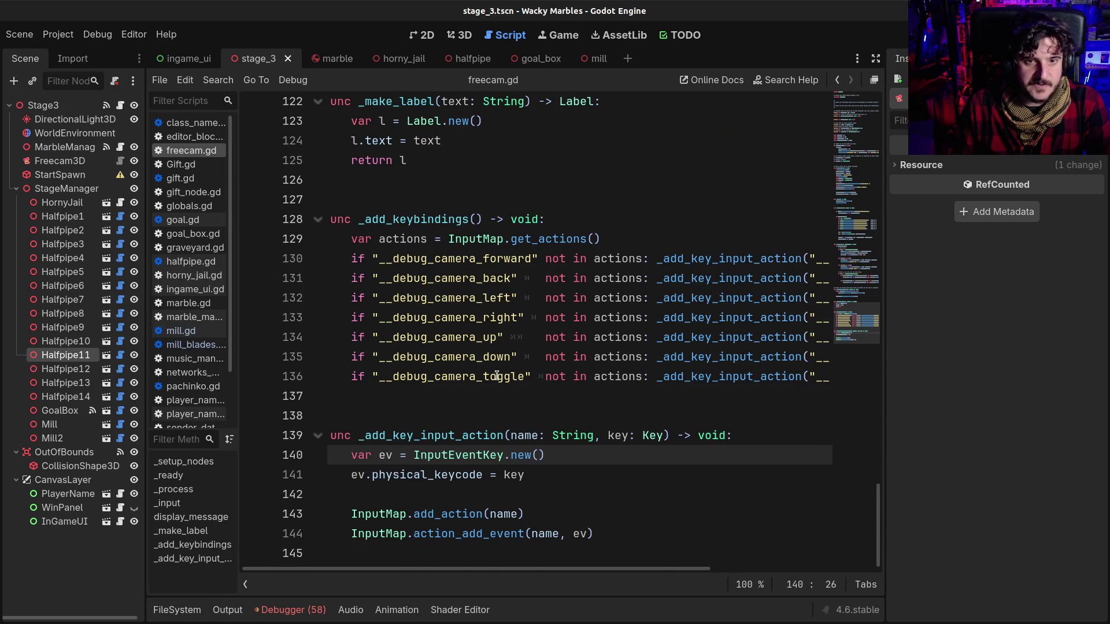
- Scroll through freecam.gd and widen the code area for reading
scroll(497, 376, up, 4)
scroll(497, 376, down, 3)
scroll(497, 376, up, 2)
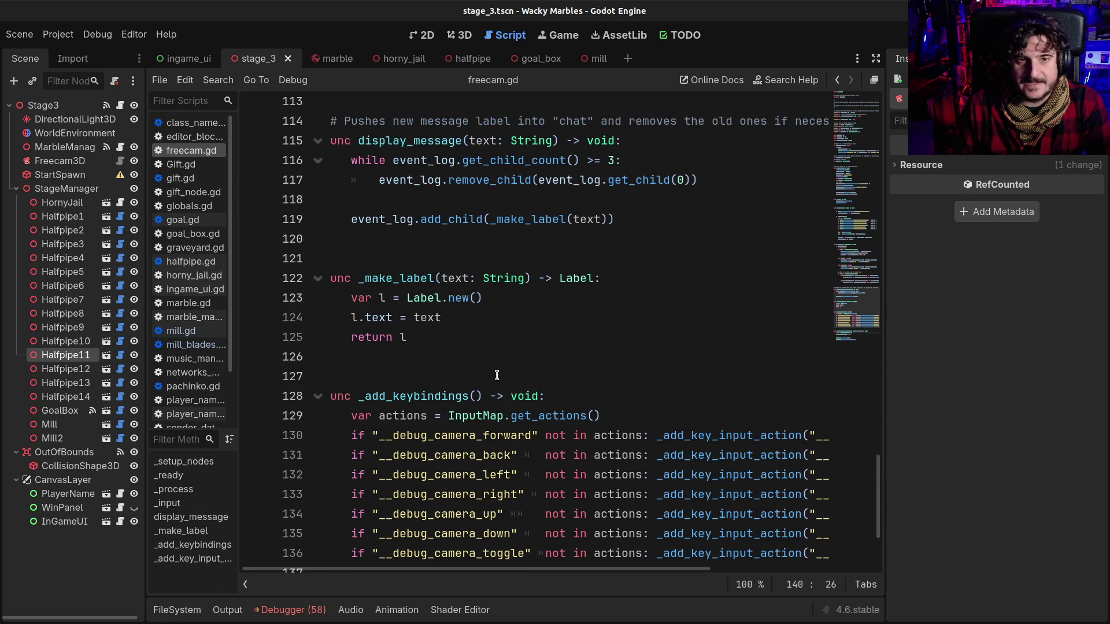
click(178, 608)
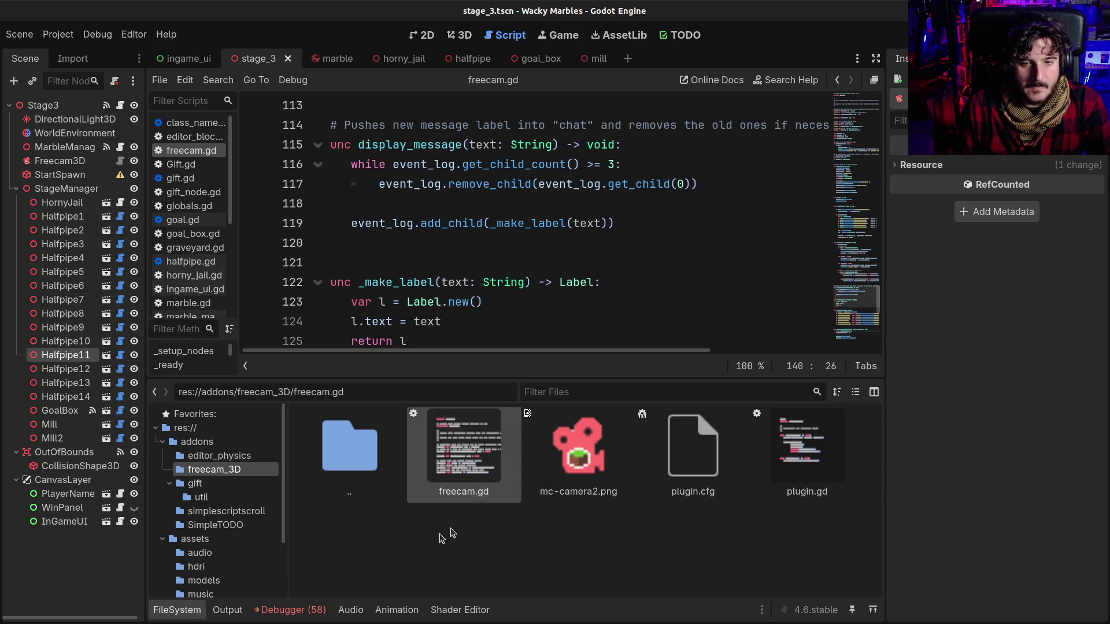
click(162, 616)
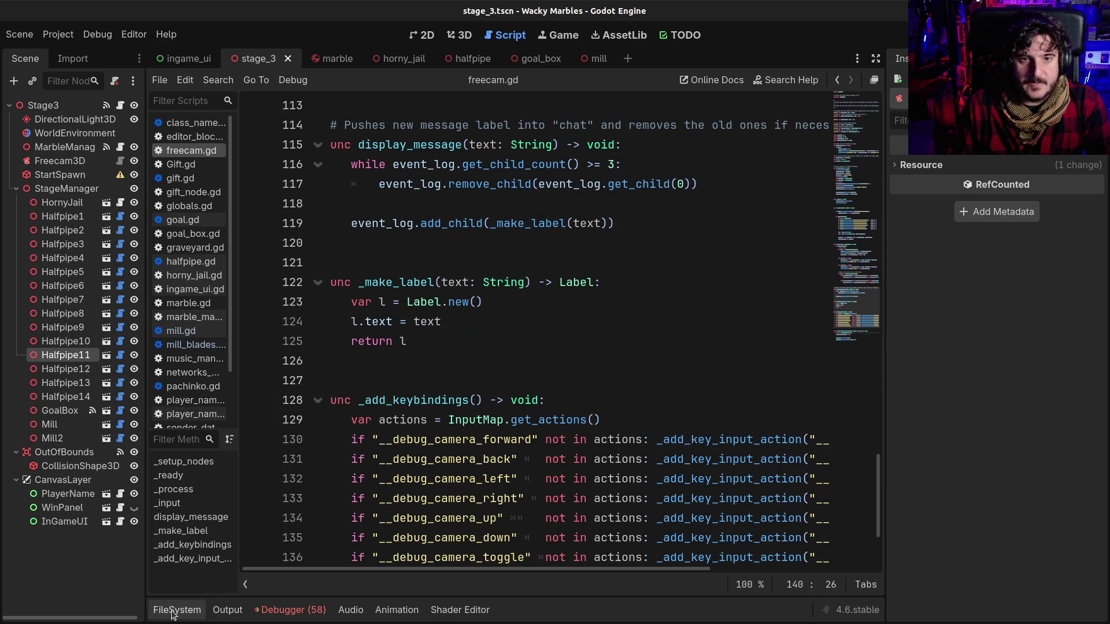
scroll(520, 346, down, 3)
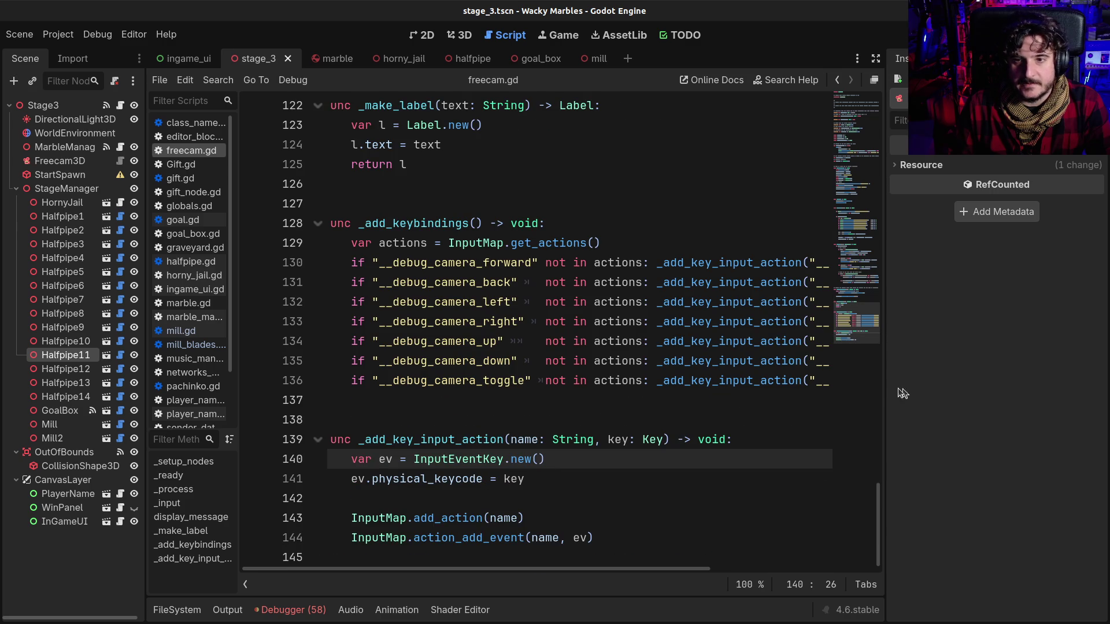
drag(882, 386, 978, 386)
- Select the Freecam3D node and scan its Toggle Key choices, leaving Key Tab unchanged
click(59, 160)
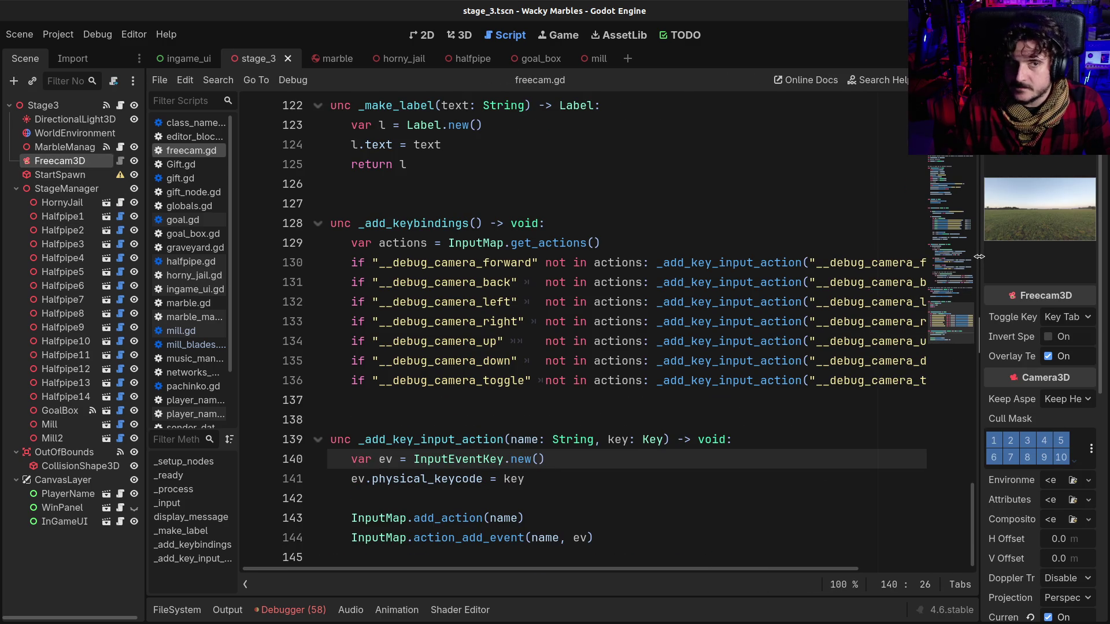
drag(979, 256, 744, 257)
scroll(847, 399, down, 2)
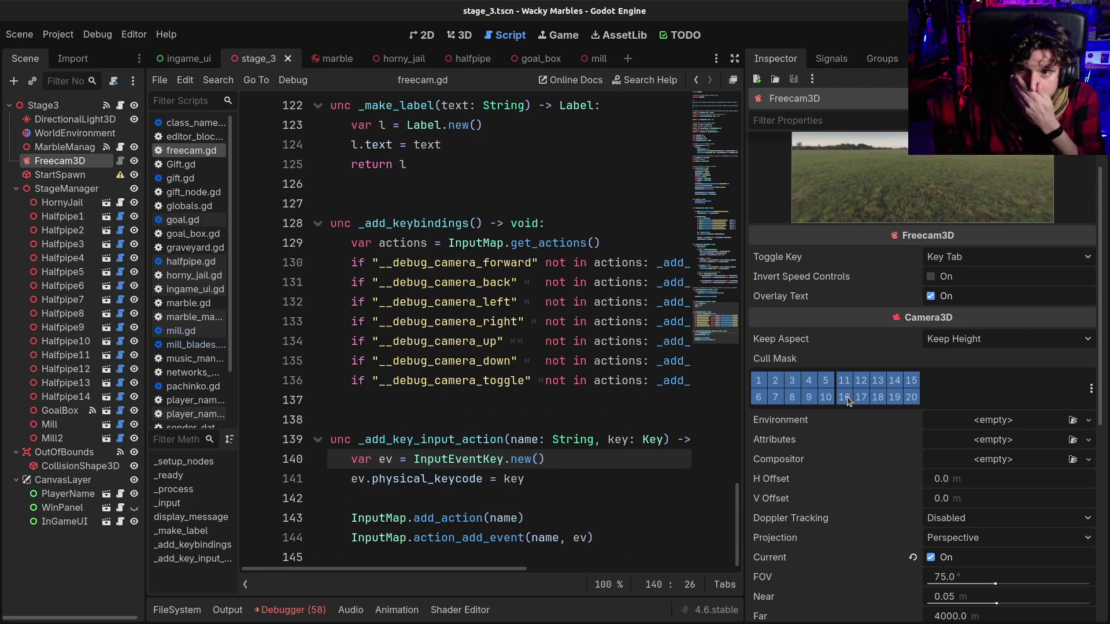
click(994, 259)
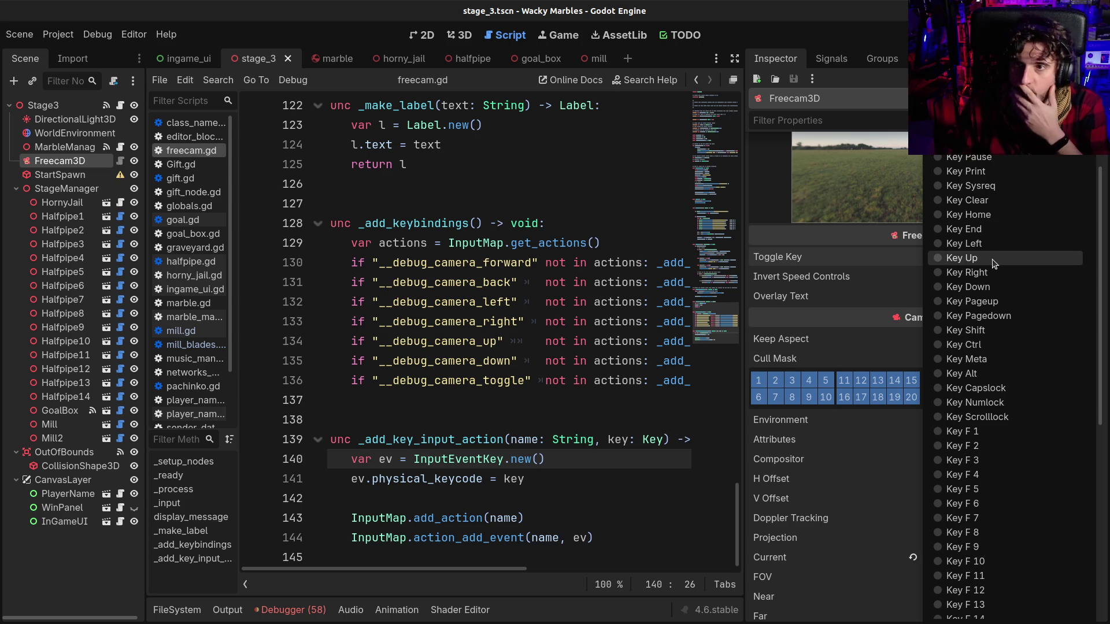
scroll(994, 272, down, 15)
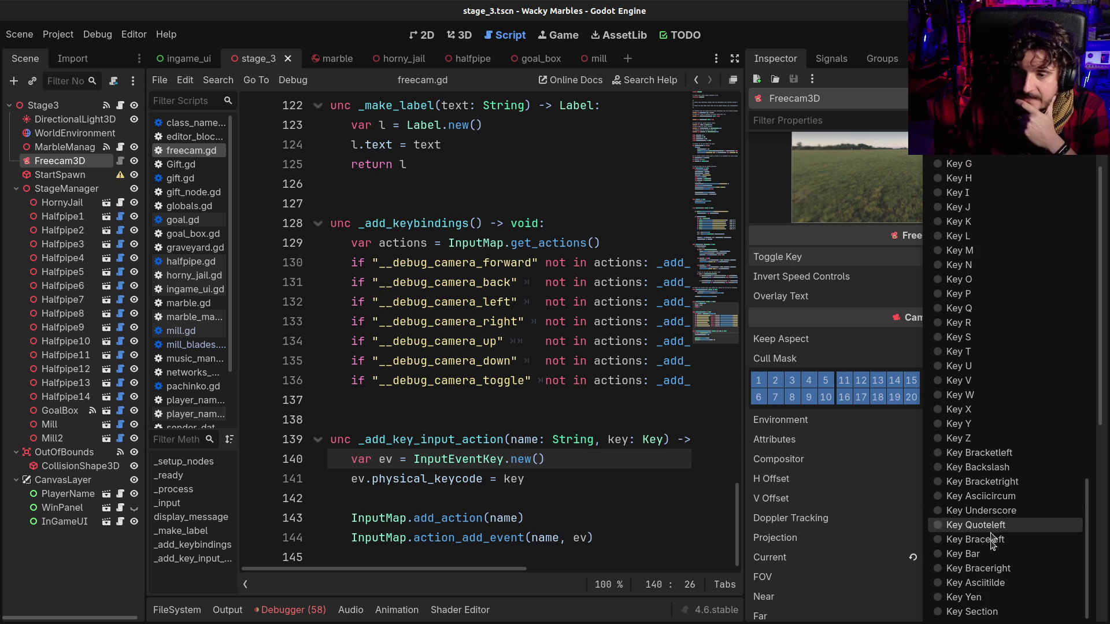
scroll(997, 567, up, 5)
scroll(996, 566, up, 15)
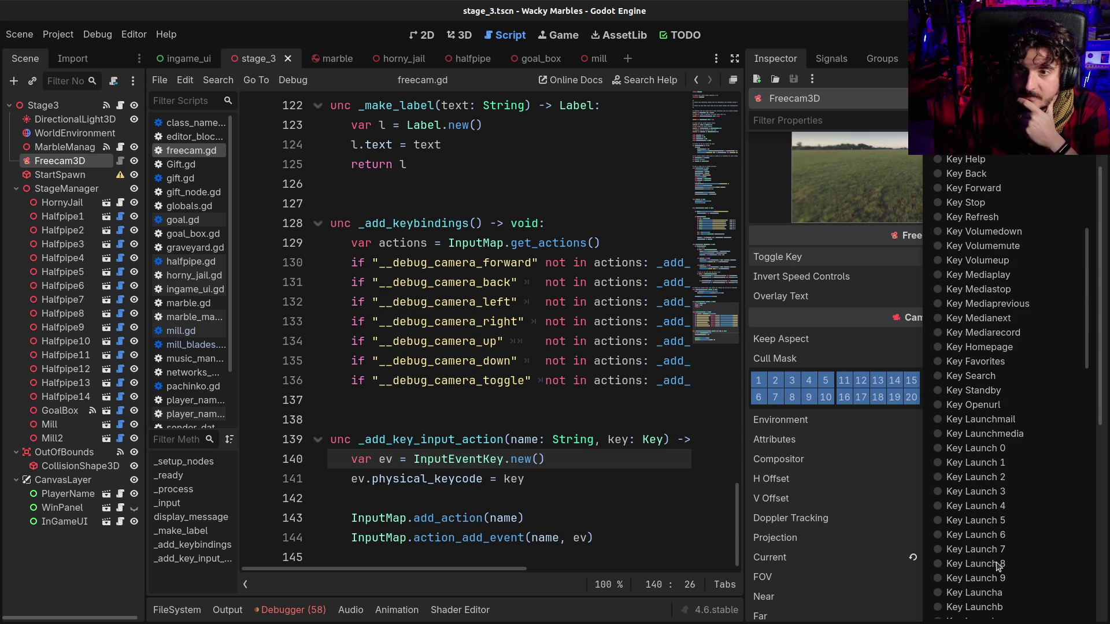
scroll(996, 565, up, 15)
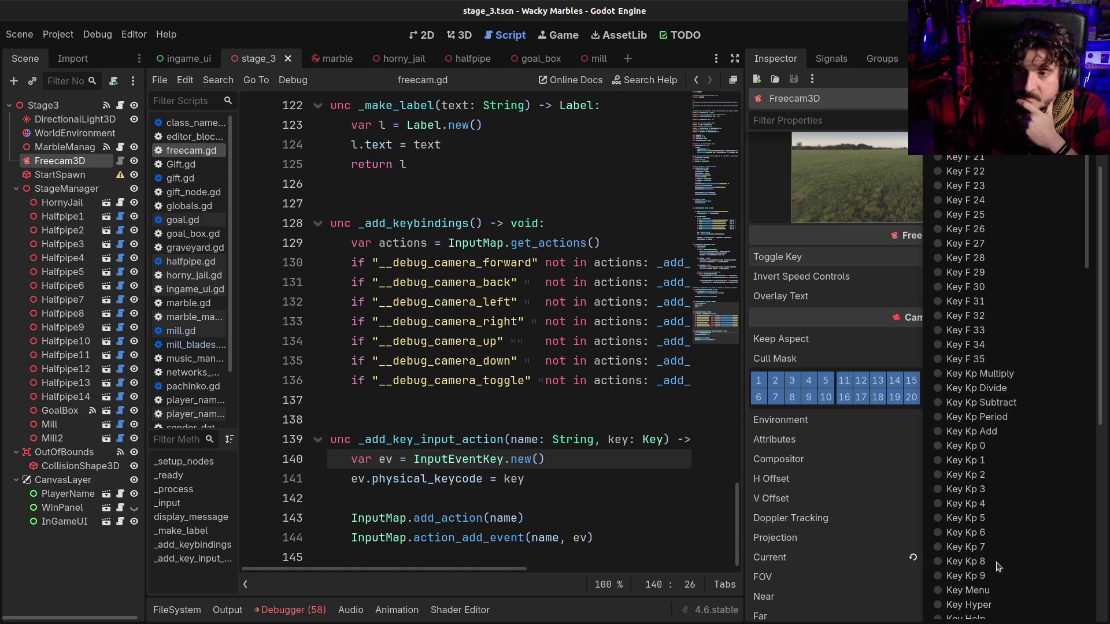
scroll(996, 566, up, 6)
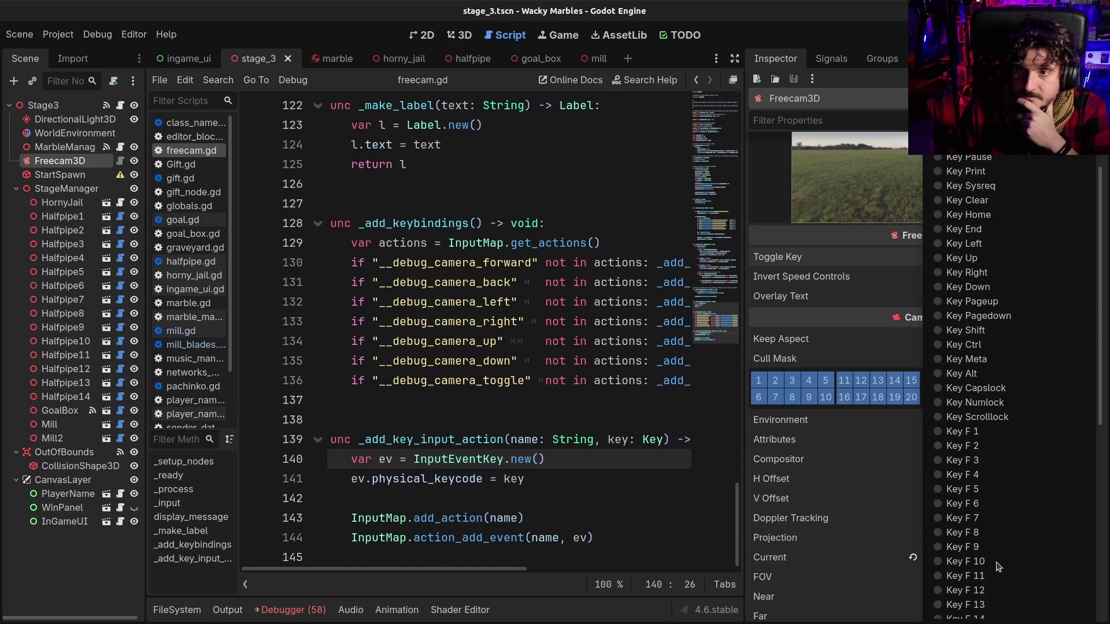
click(860, 325)
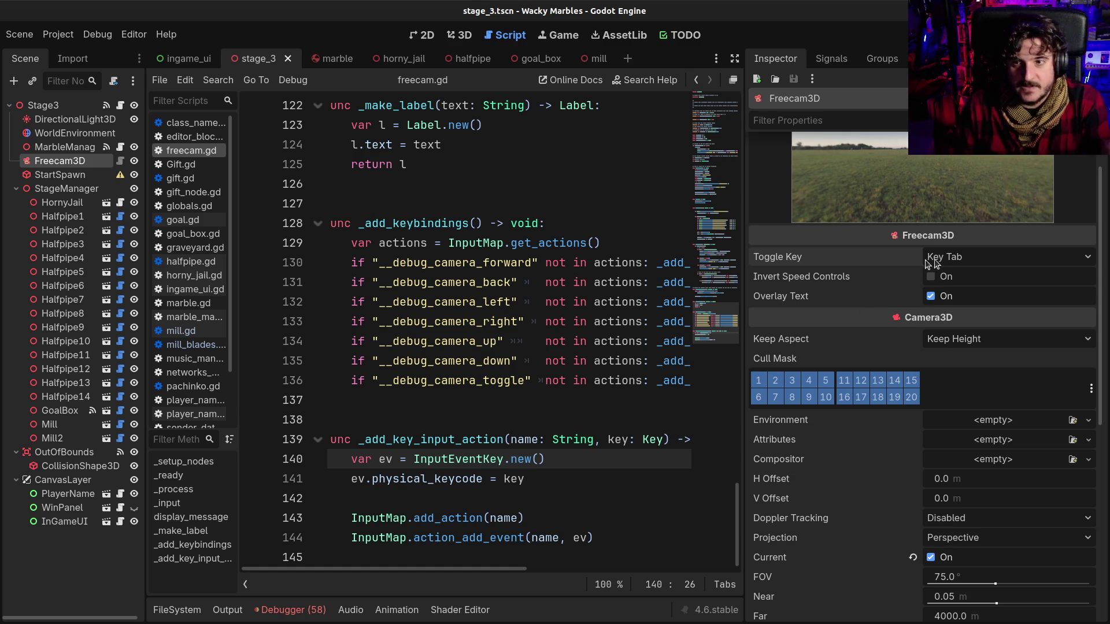
- Reopen the Toggle Key list and scroll down through all the available keys
click(977, 257)
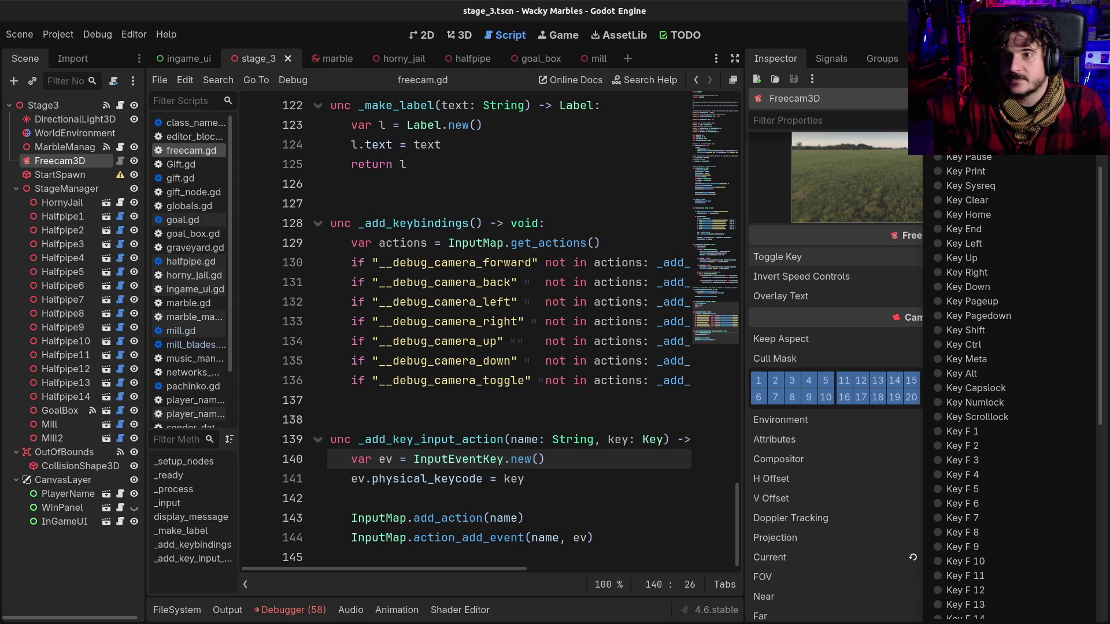
scroll(1005, 334, down, 8)
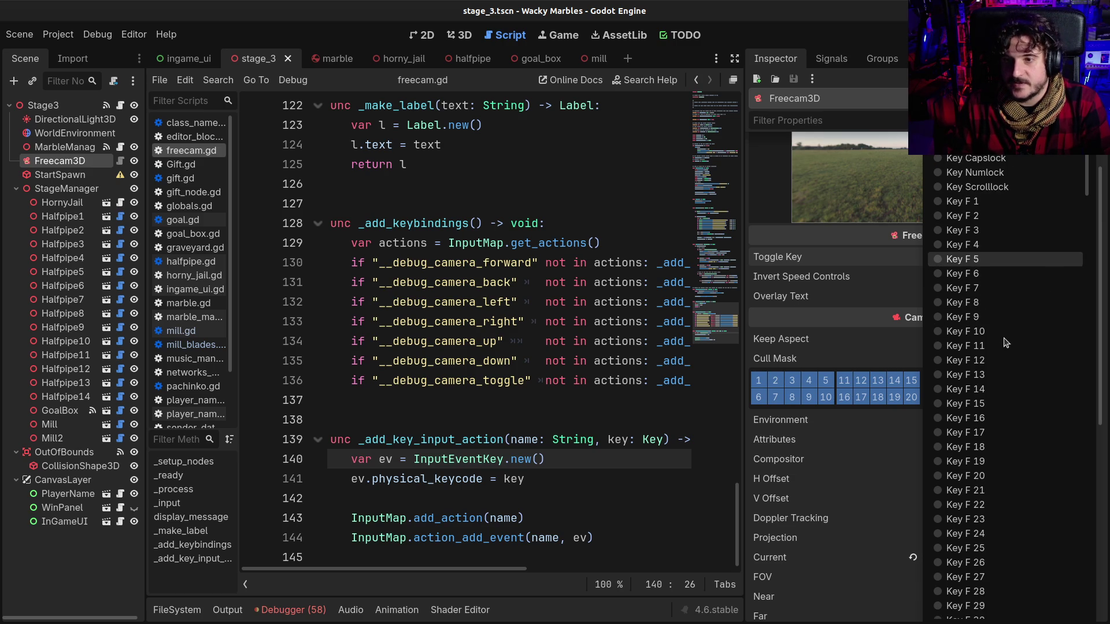
scroll(1004, 347, down, 7)
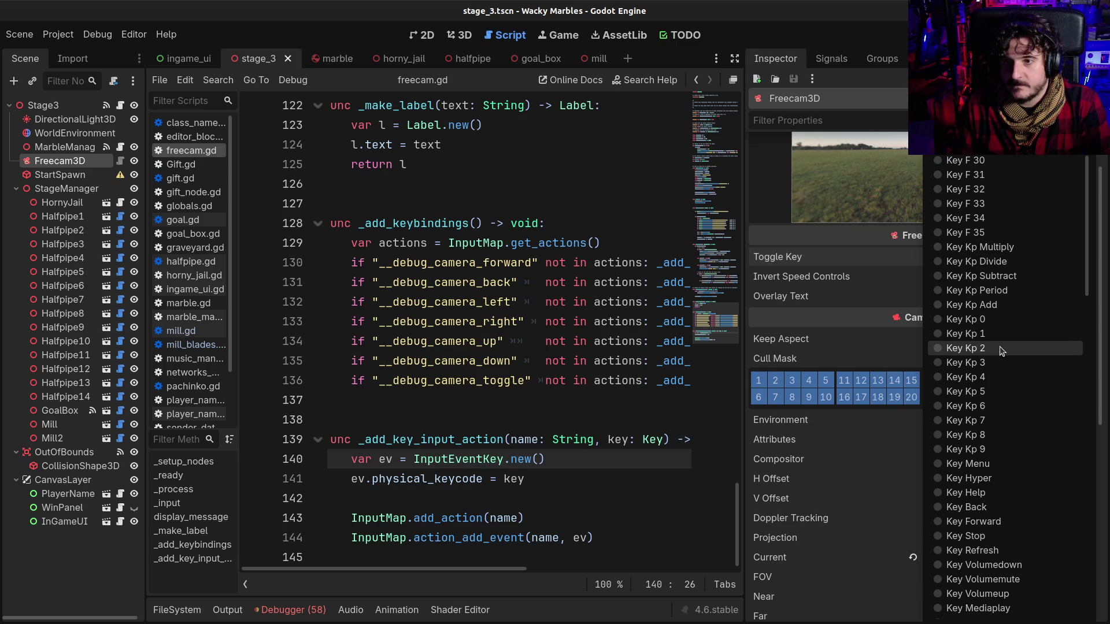
scroll(1002, 351, down, 7)
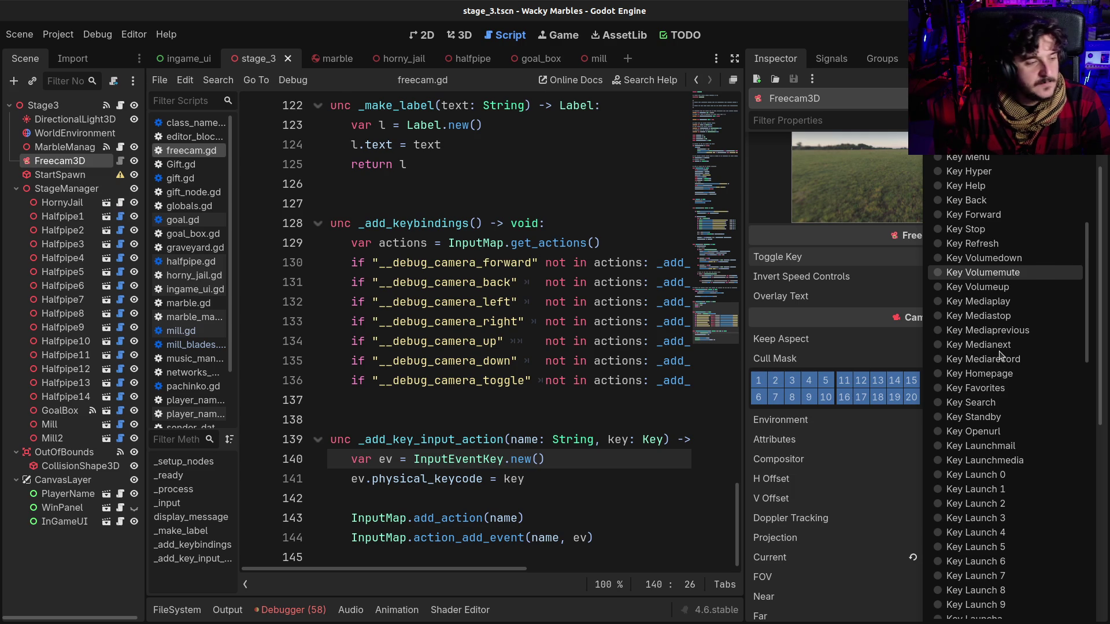
scroll(999, 354, down, 6)
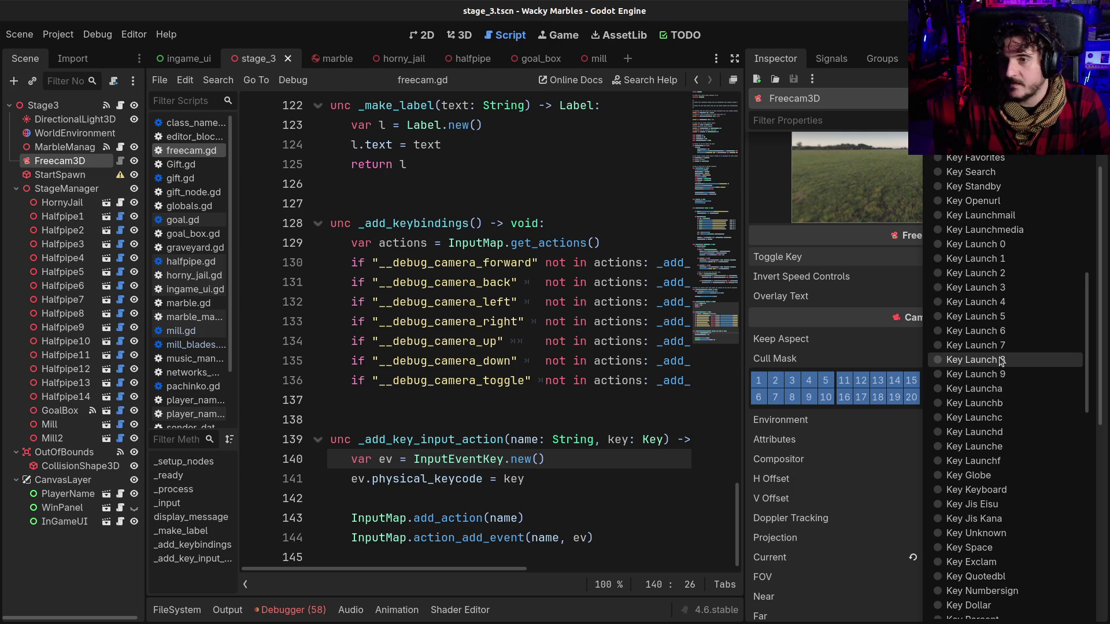
scroll(1000, 360, down, 7)
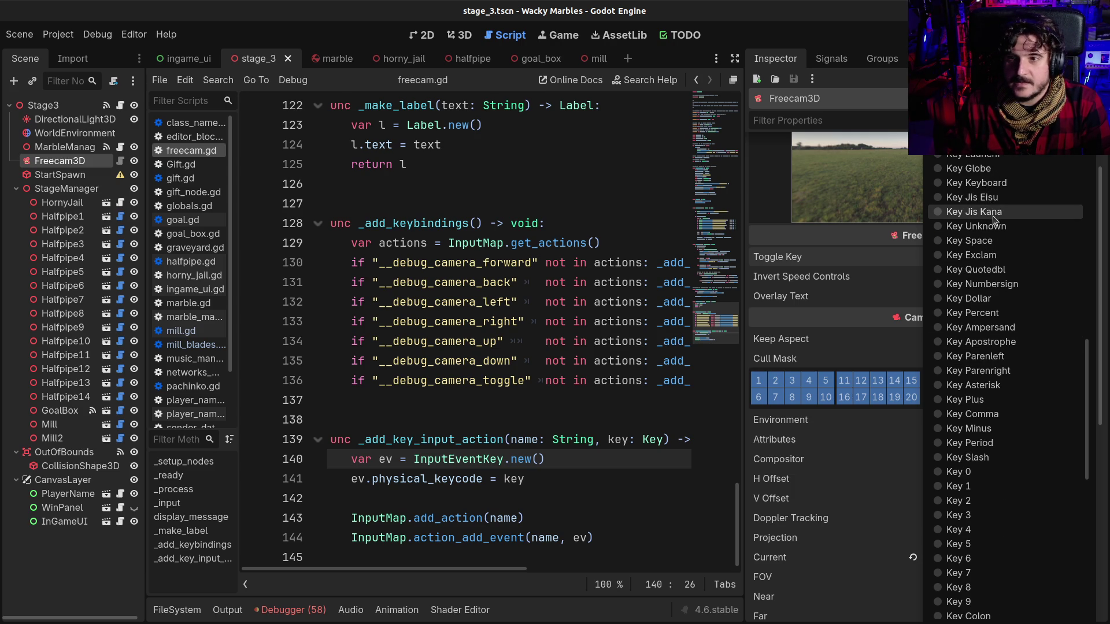
scroll(993, 213, up, 3)
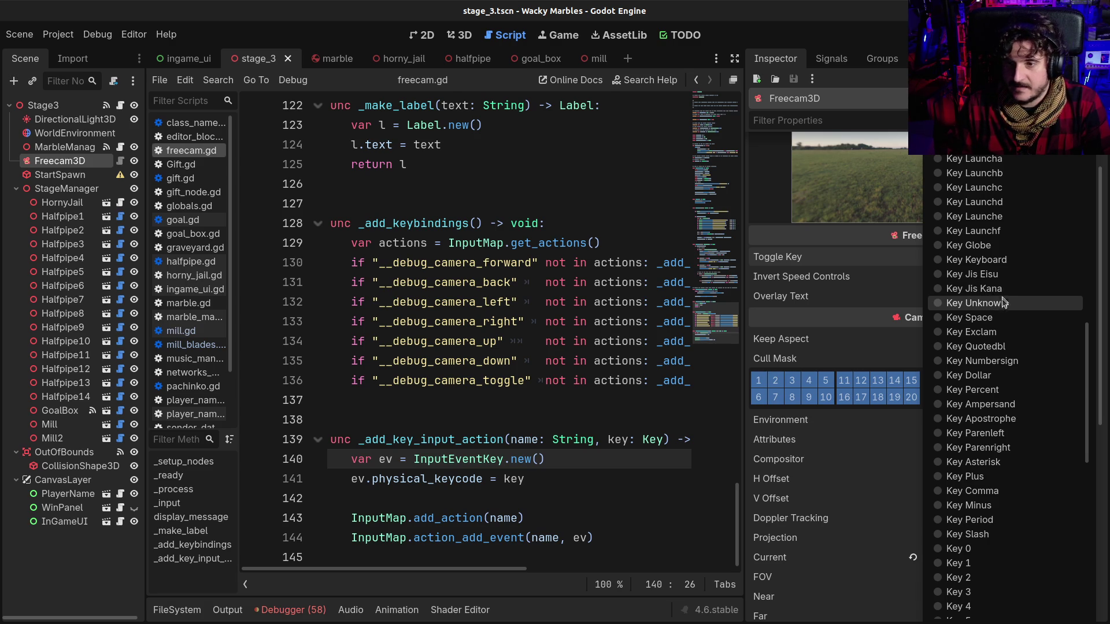
scroll(1004, 314, down, 3)
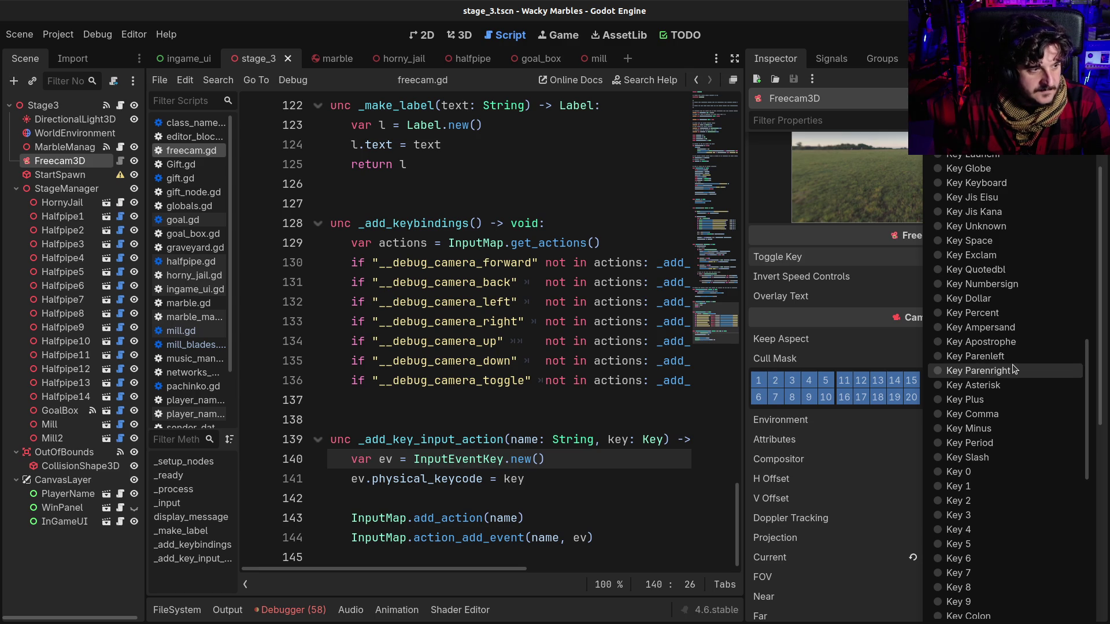
scroll(1013, 369, down, 10)
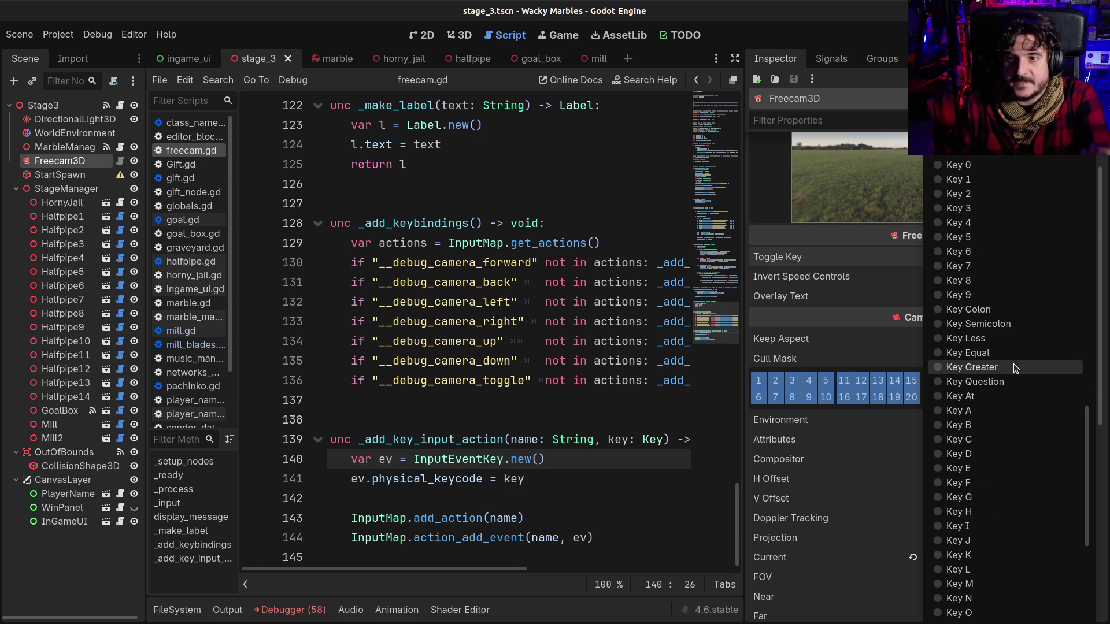
scroll(1013, 361, down, 3)
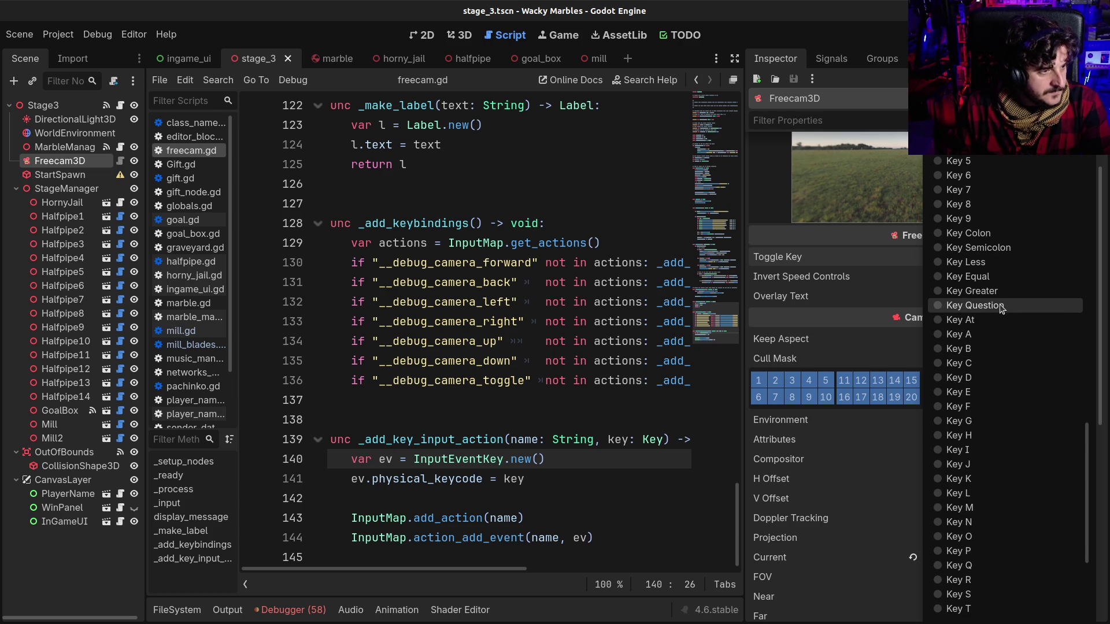
scroll(1002, 312, down, 10)
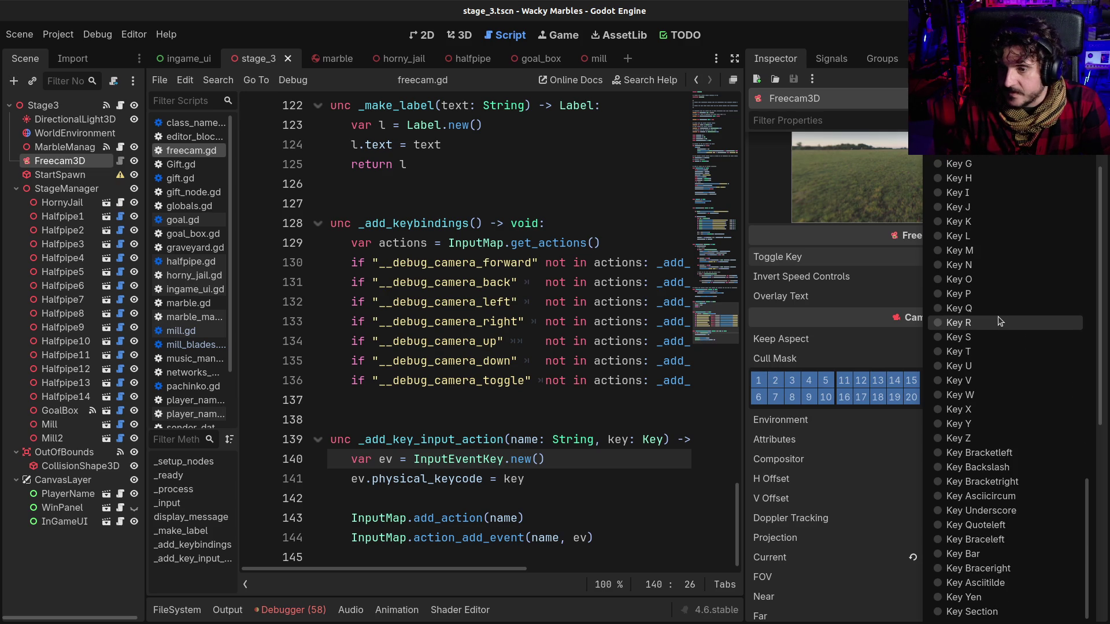
- Close the Toggle Key list with Key Tab unchanged and widen the code editor
click(550, 361)
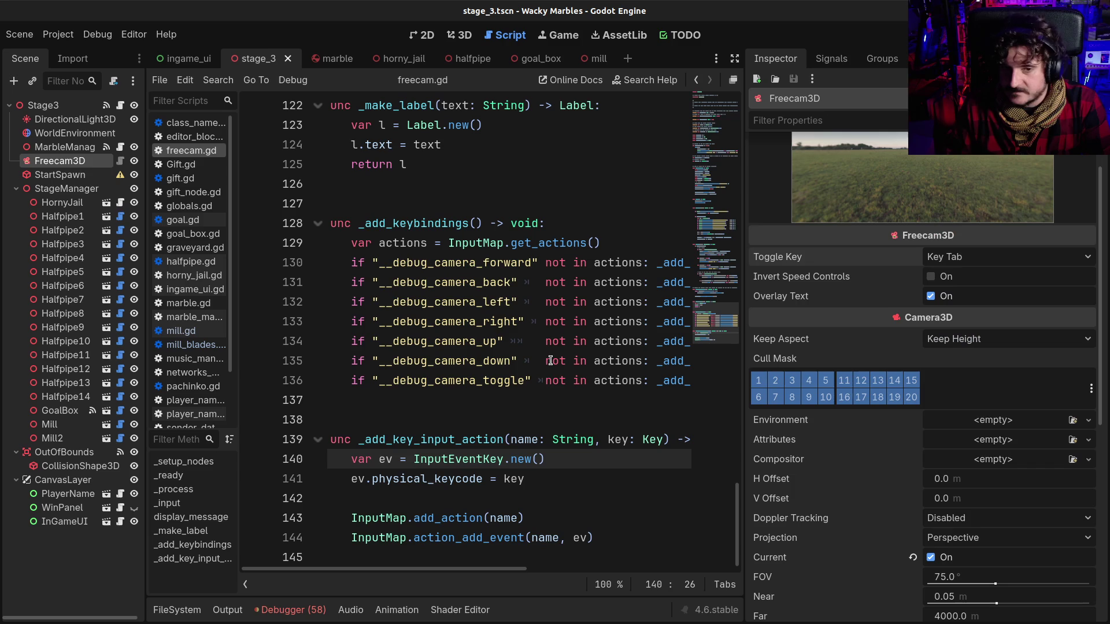
drag(746, 209, 954, 215)
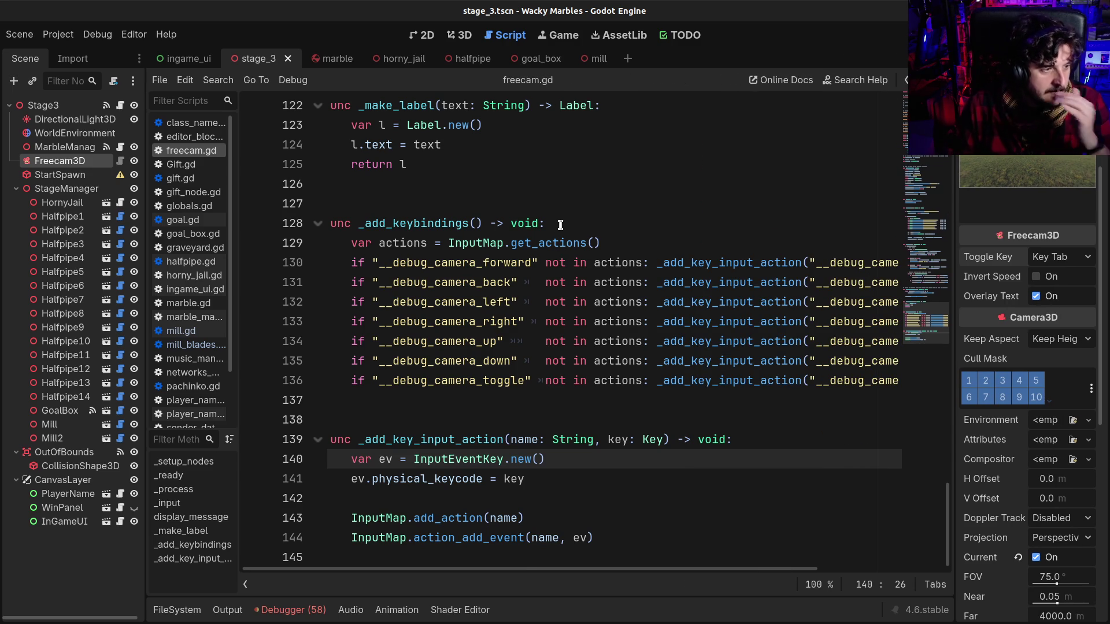
scroll(567, 262, up, 1)
- Review the debug camera binding lines 130–136, then uncheck Freecam3D's Overlay Text
drag(347, 321, 472, 454)
click(546, 449)
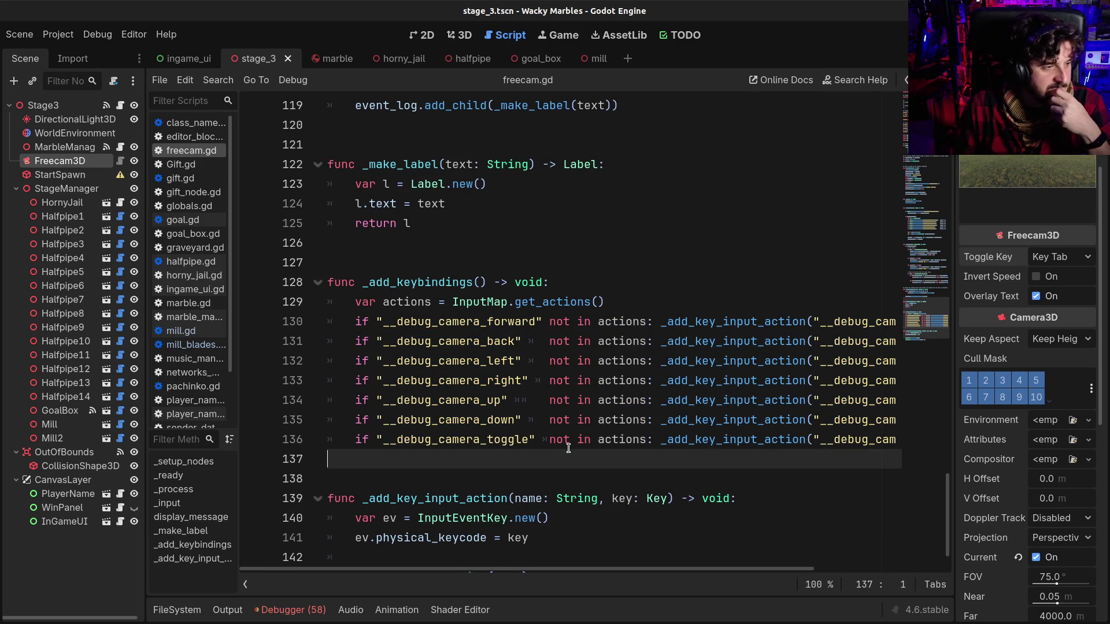
mouse_move(454, 321)
mouse_down()
mouse_move(521, 442)
mouse_move(566, 459)
mouse_up()
click(572, 458)
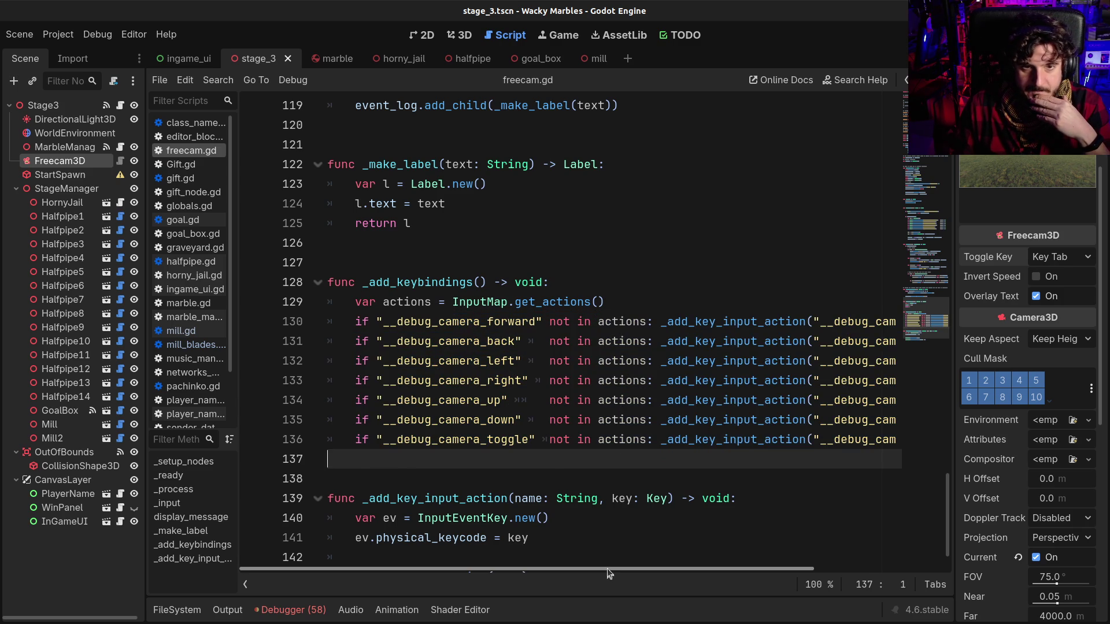
mouse_move(606, 568)
mouse_down()
mouse_move(905, 569)
mouse_move(775, 569)
mouse_up()
click(599, 400)
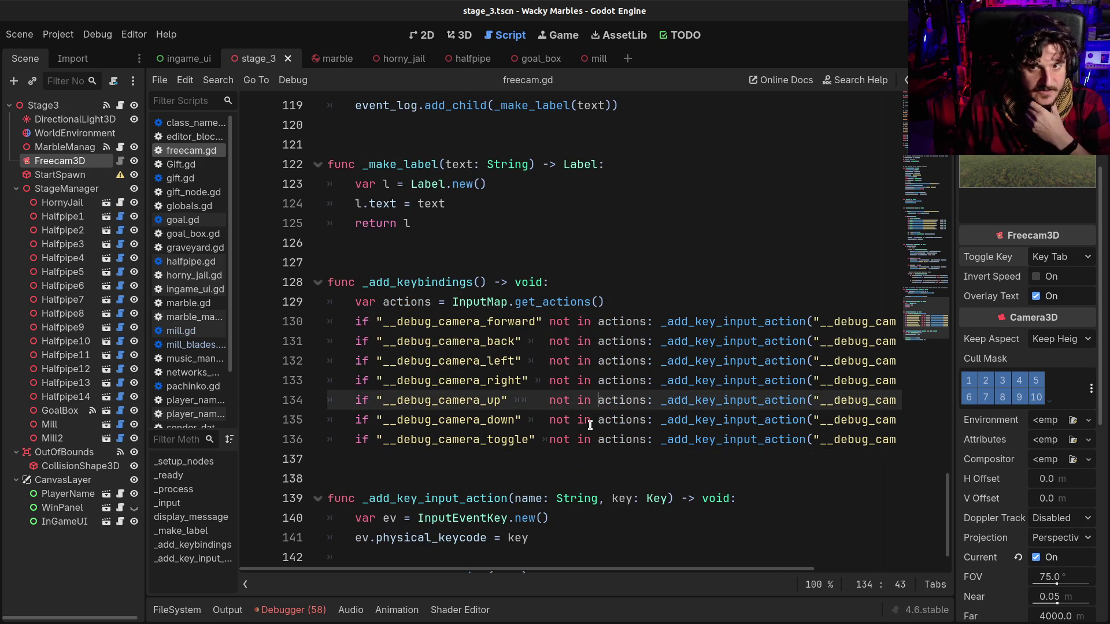
scroll(587, 429, down, 1)
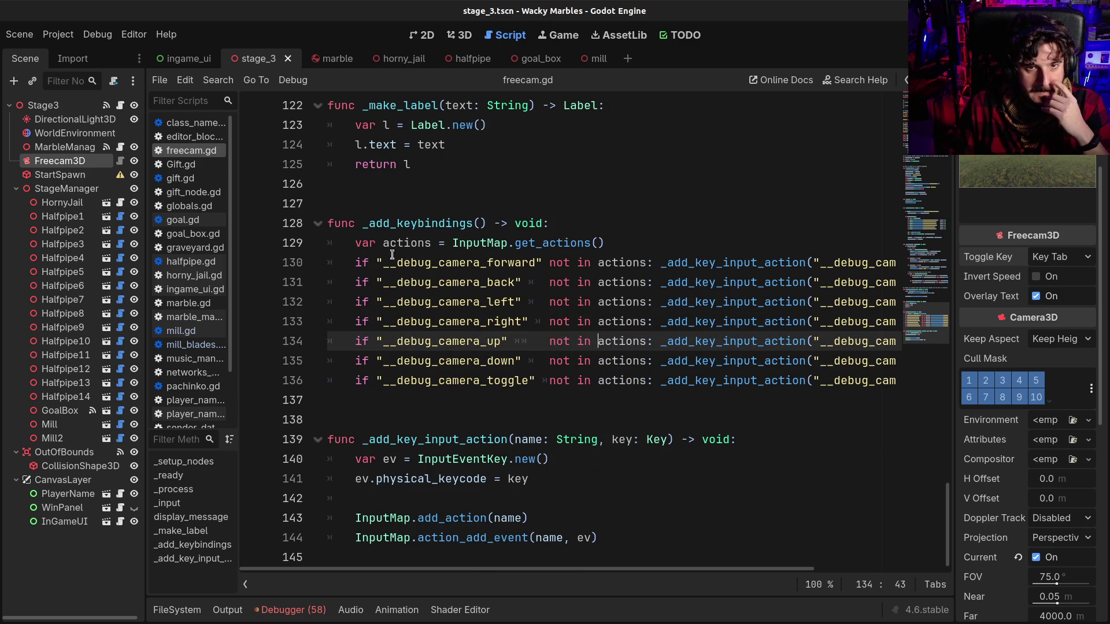
mouse_move(392, 255)
mouse_down()
mouse_move(370, 275)
mouse_move(519, 391)
mouse_up()
click(519, 391)
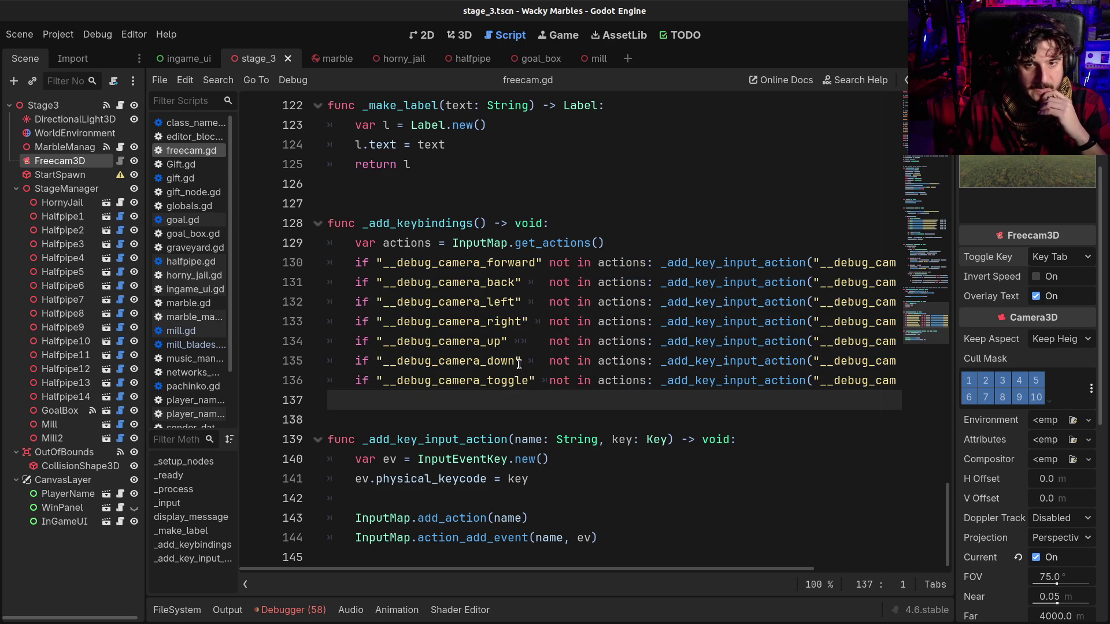
mouse_move(594, 437)
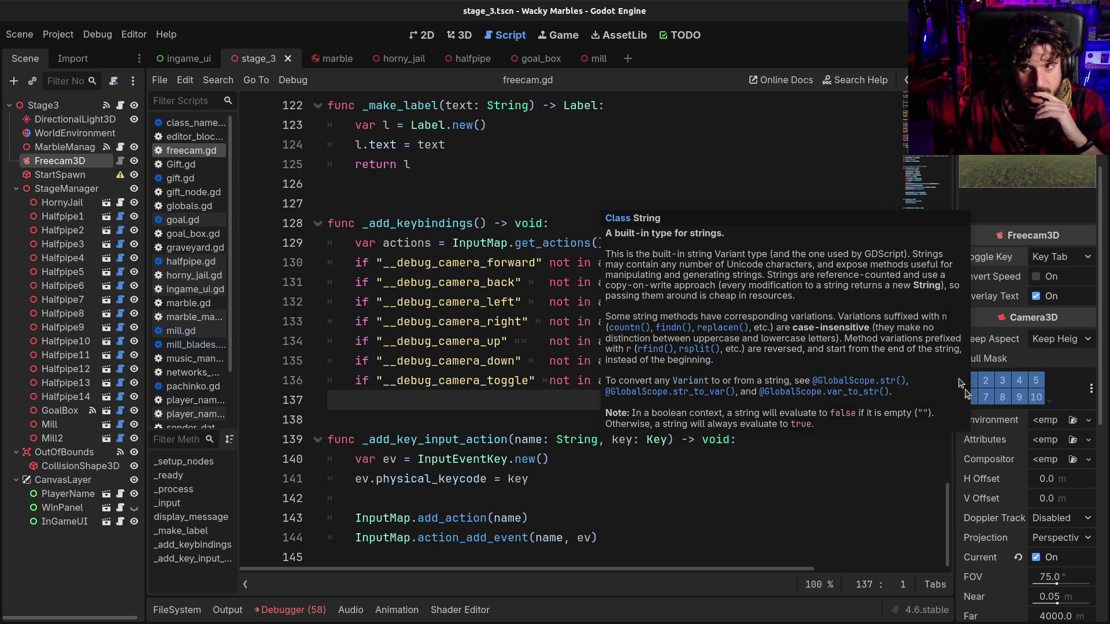
click(1036, 296)
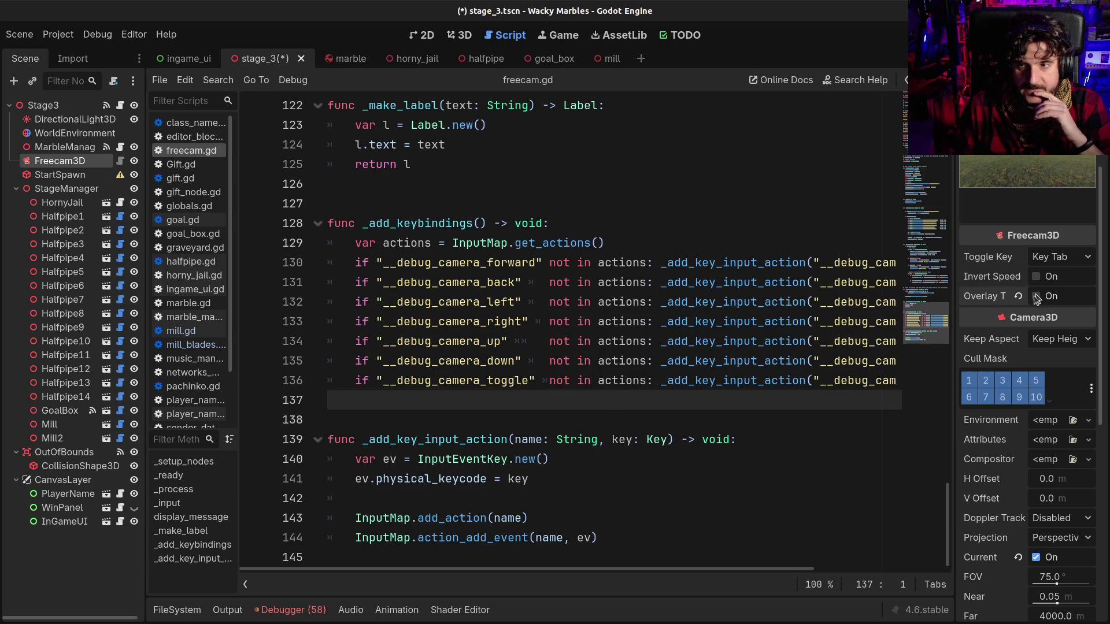
- Insert a blank line after the get_actions() line and save the scene and script
click(664, 309)
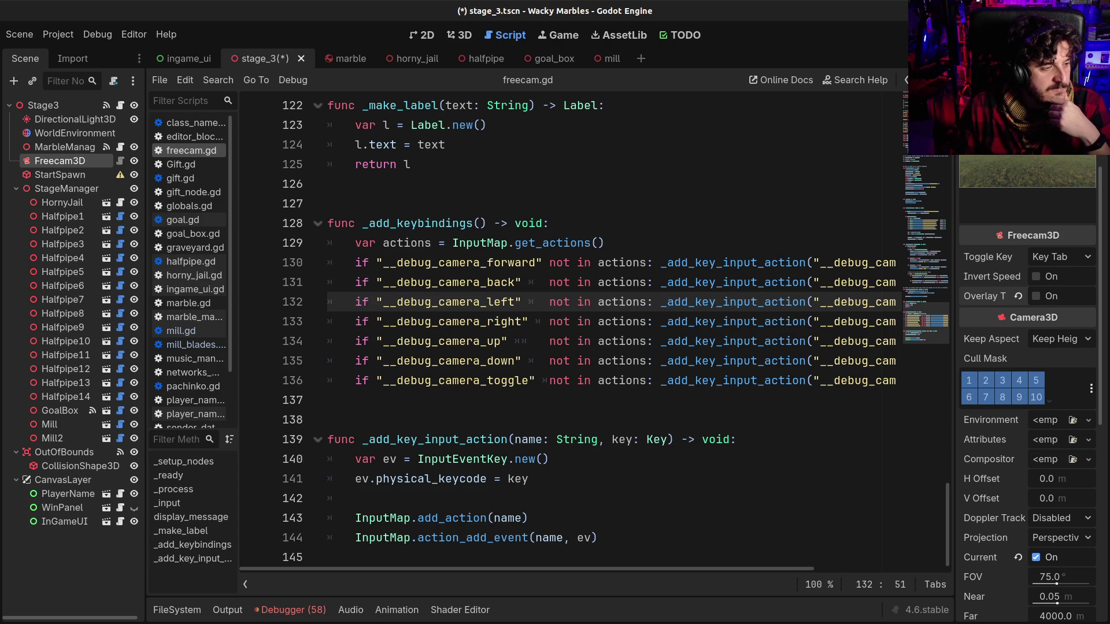
click(530, 243)
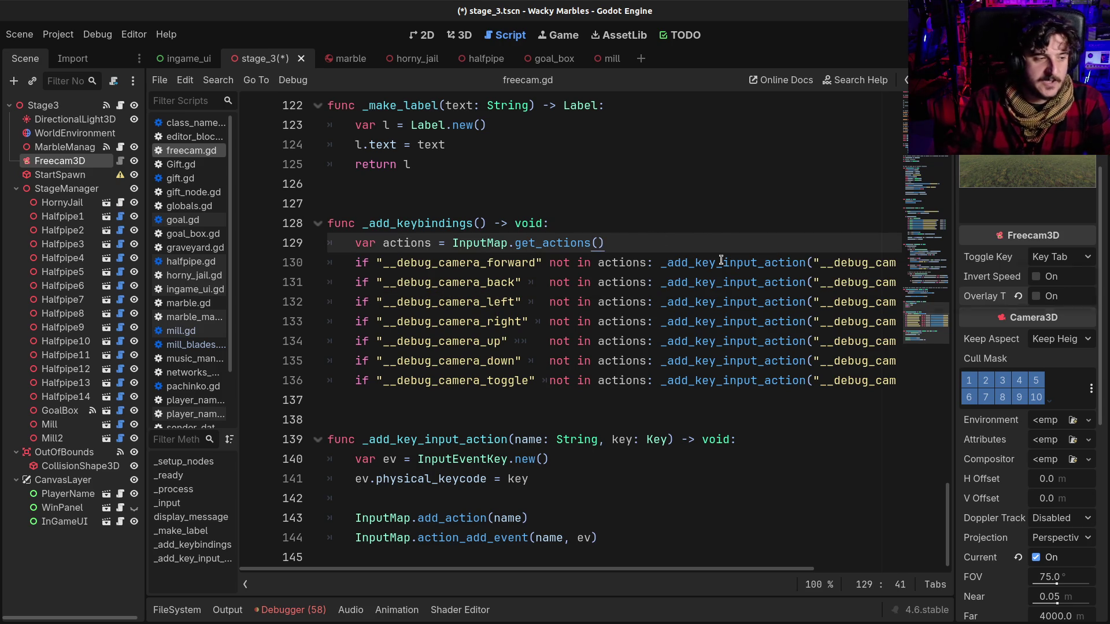
key(Return)
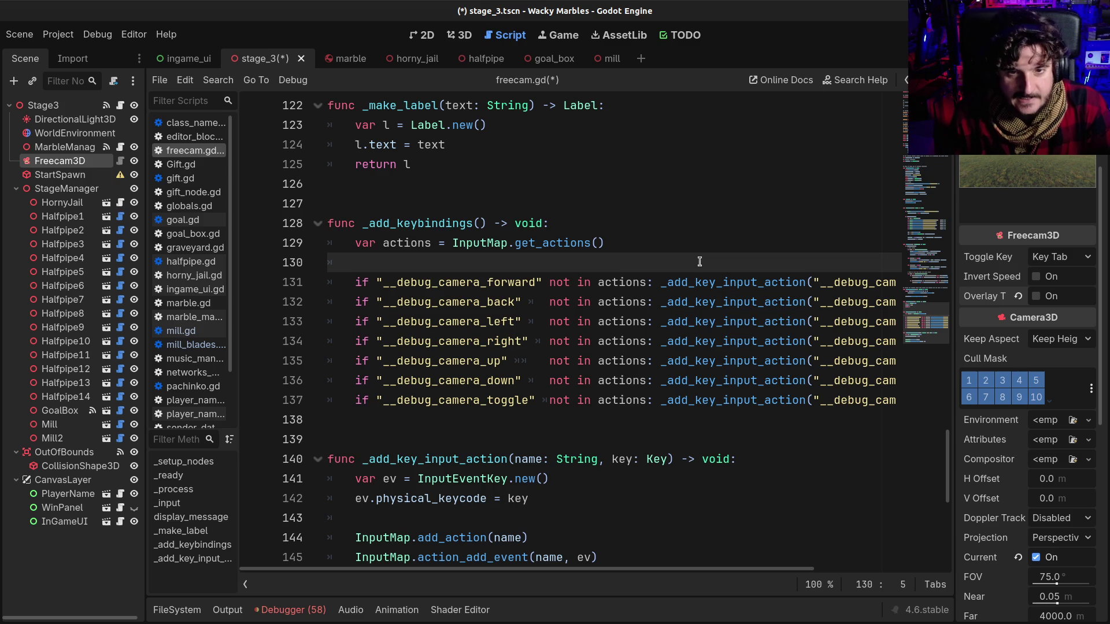
key(ctrl+s)
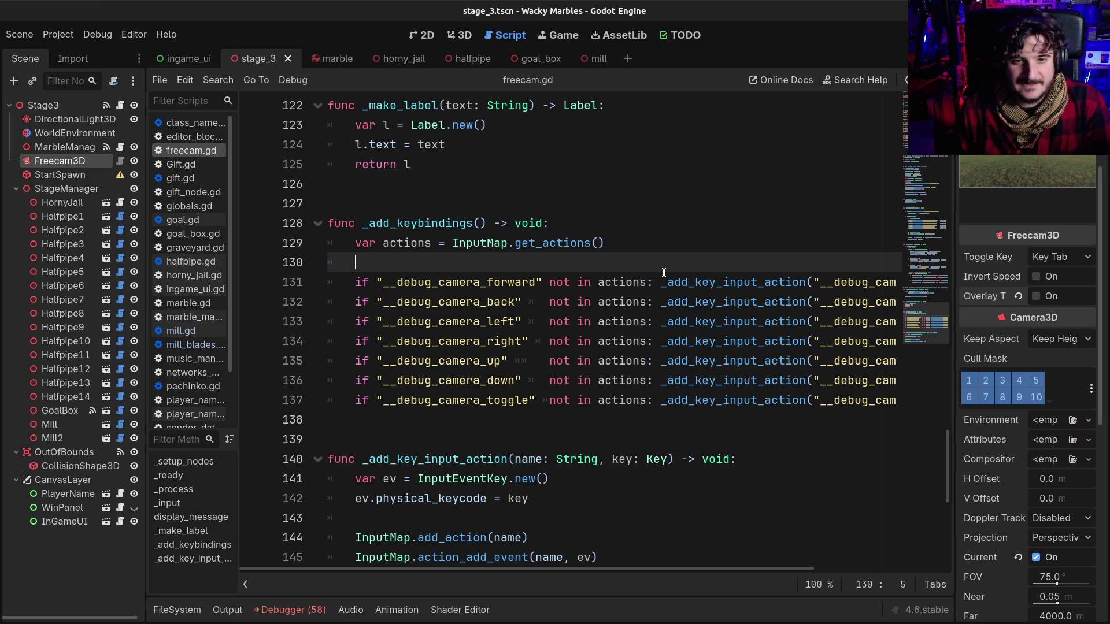
- Step through the _add_keybindings lines, ending on the empty line 138
click(678, 226)
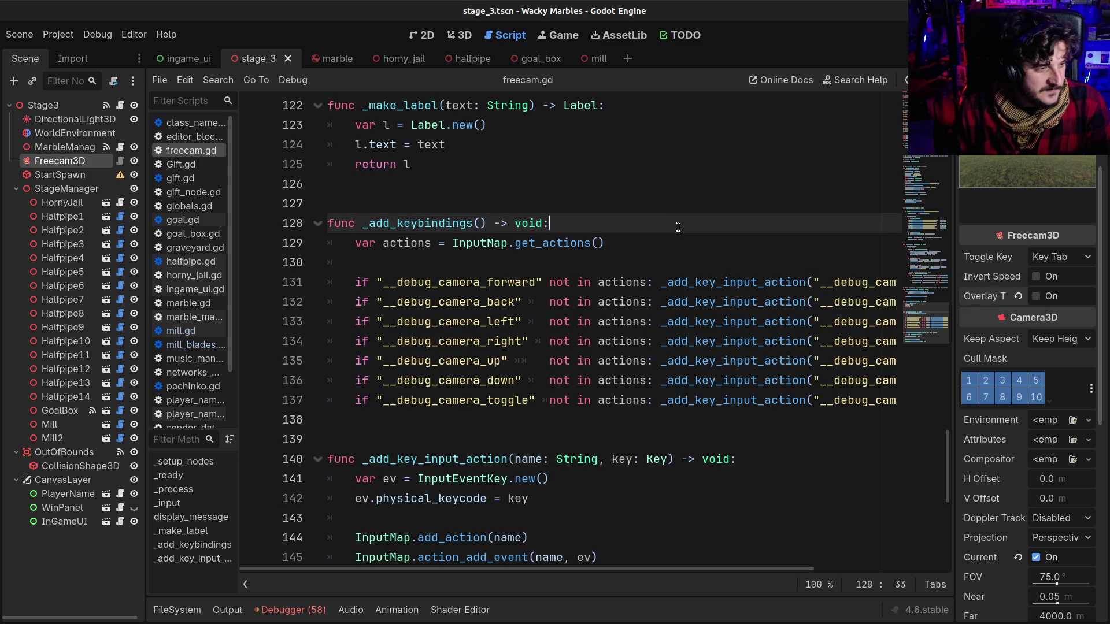
click(668, 247)
scroll(667, 249, down, 1)
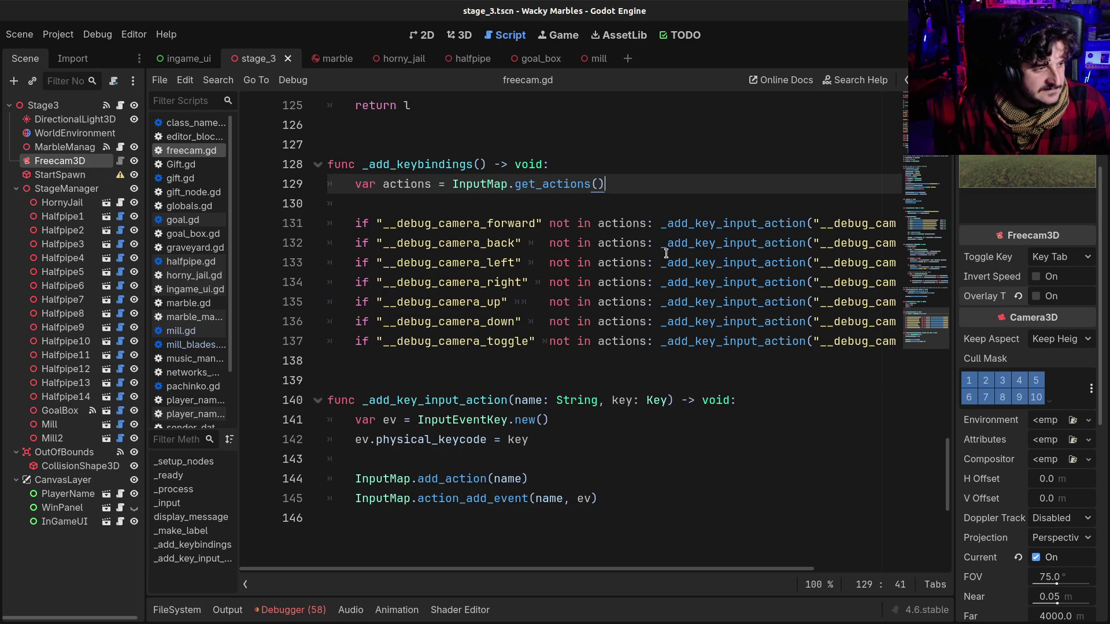
click(641, 293)
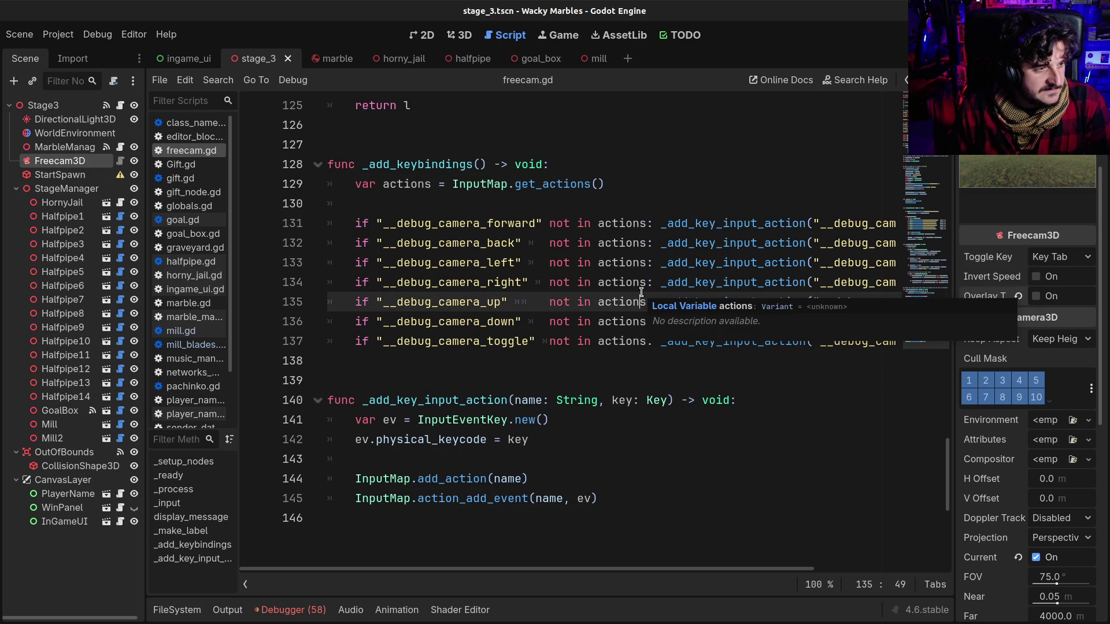
click(657, 261)
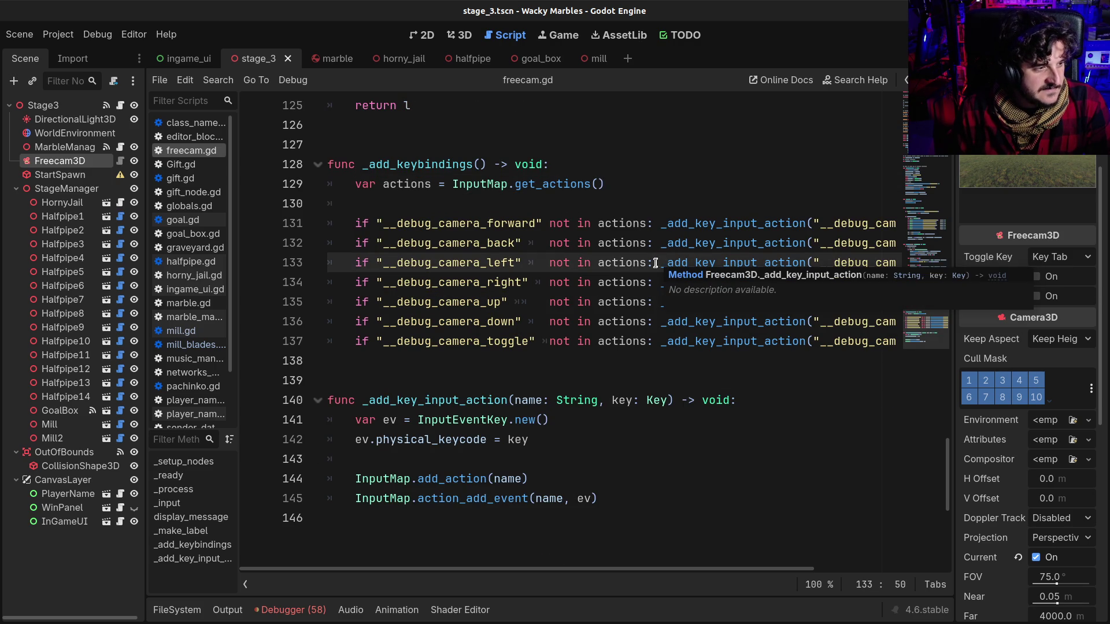
click(625, 285)
click(644, 364)
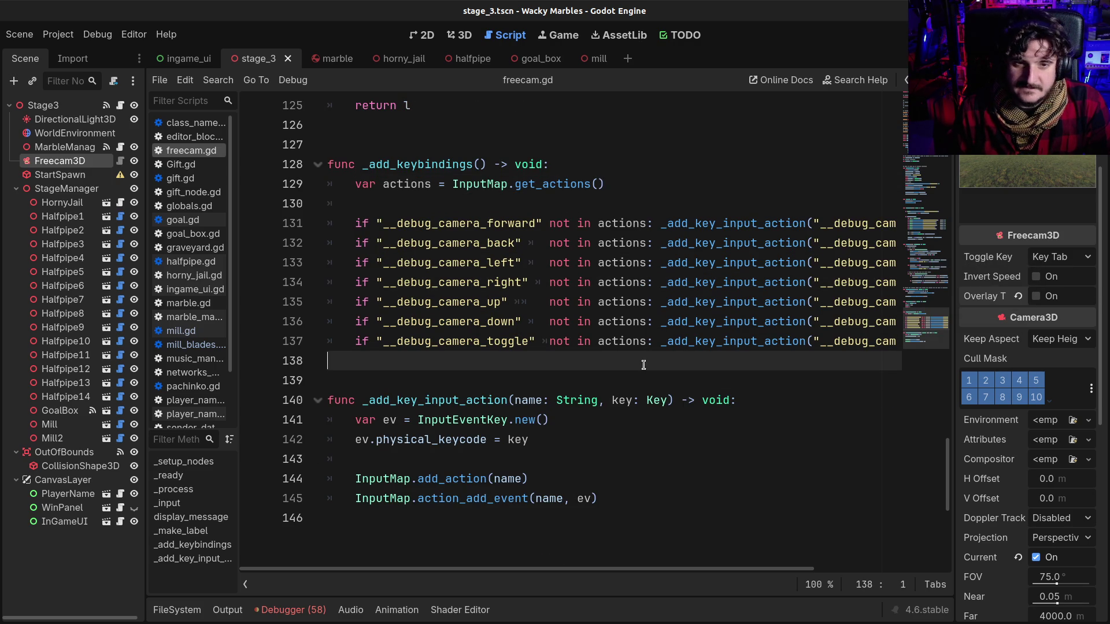
scroll(626, 398, up, 2)
scroll(626, 398, up, 13)
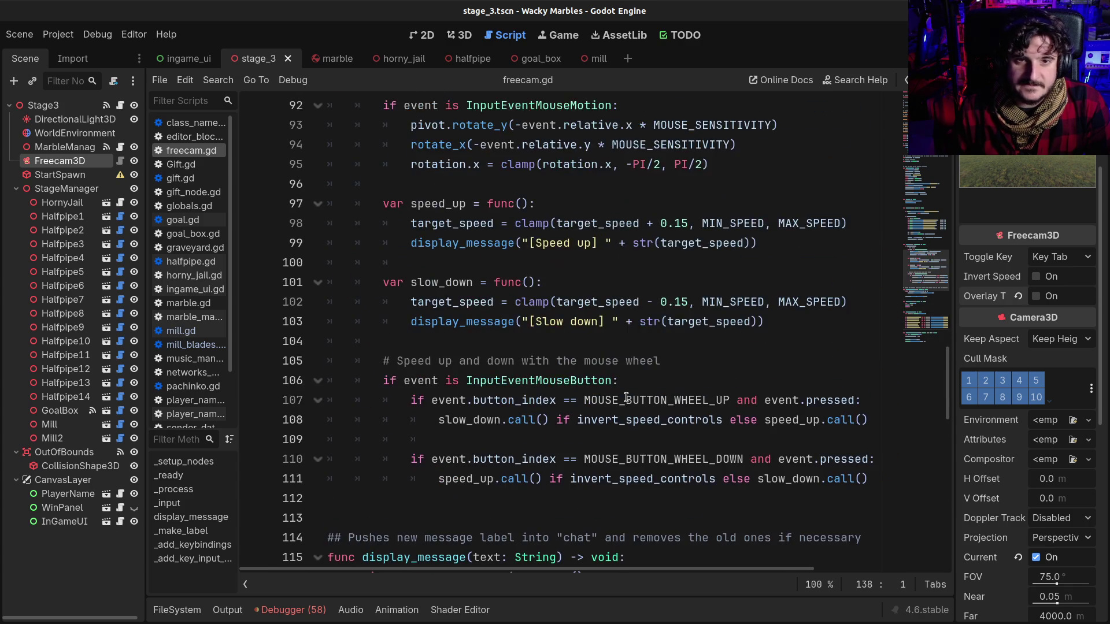
scroll(626, 384, down, 5)
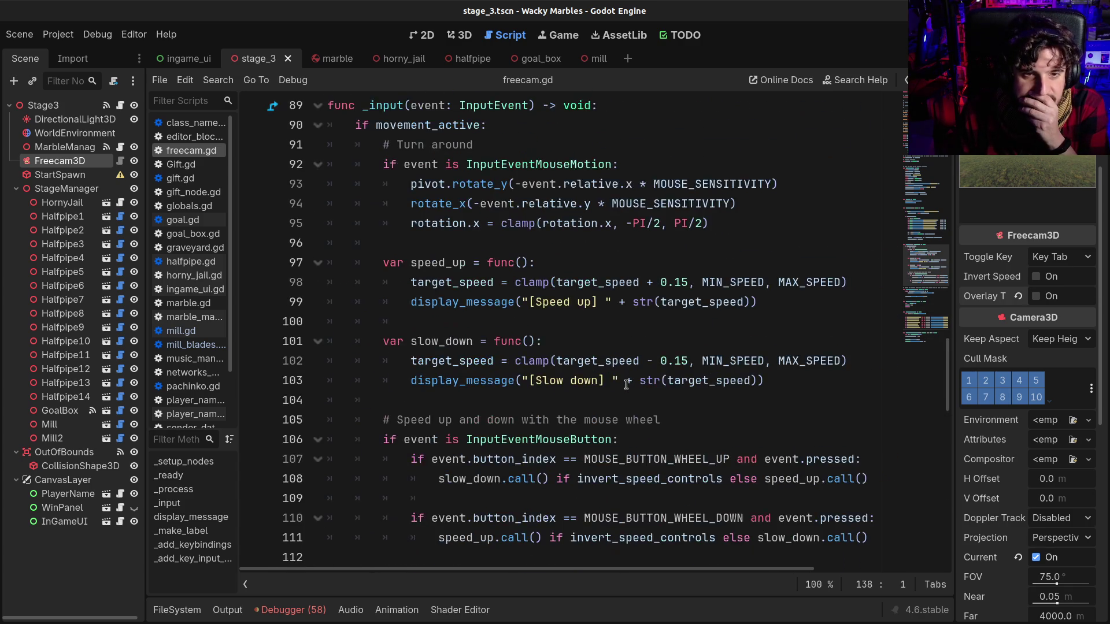
scroll(562, 392, up, 2)
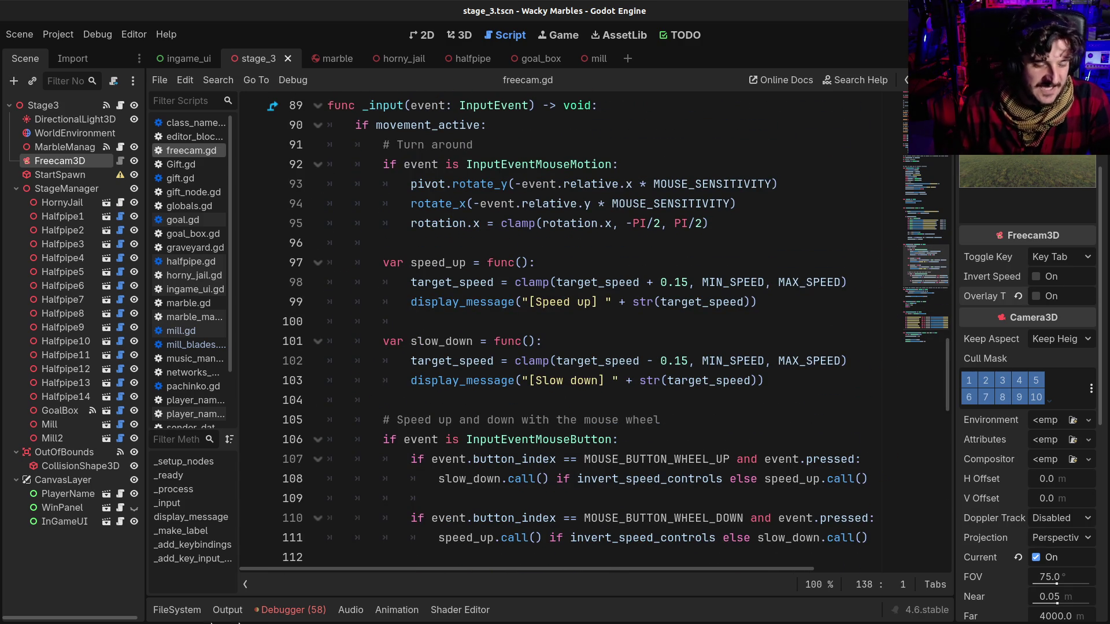
click(169, 612)
click(170, 613)
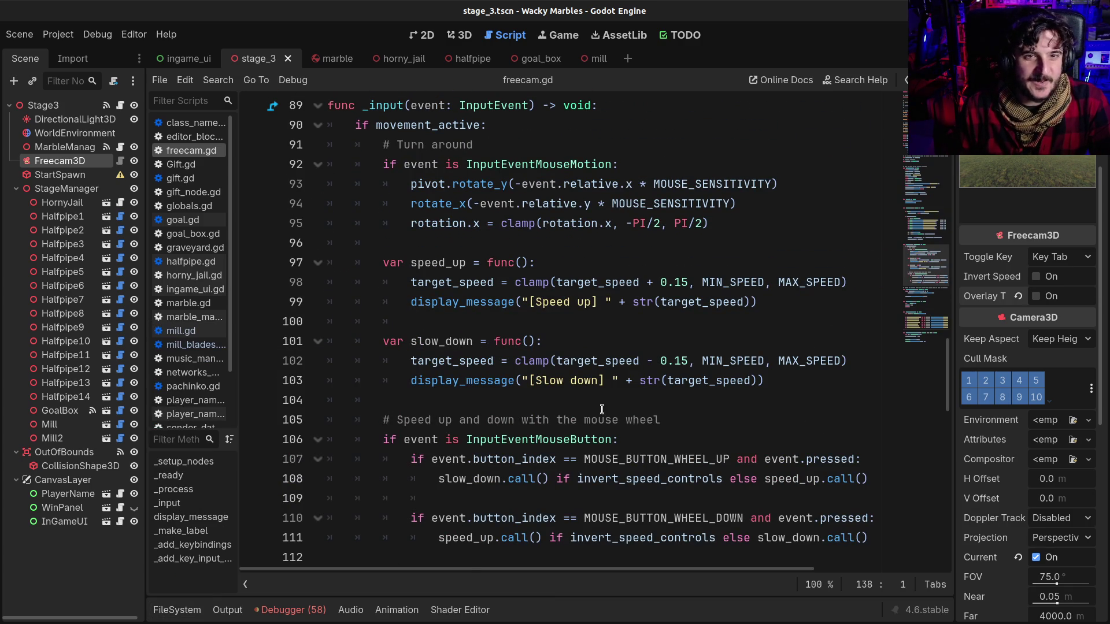
scroll(551, 256, down, 1)
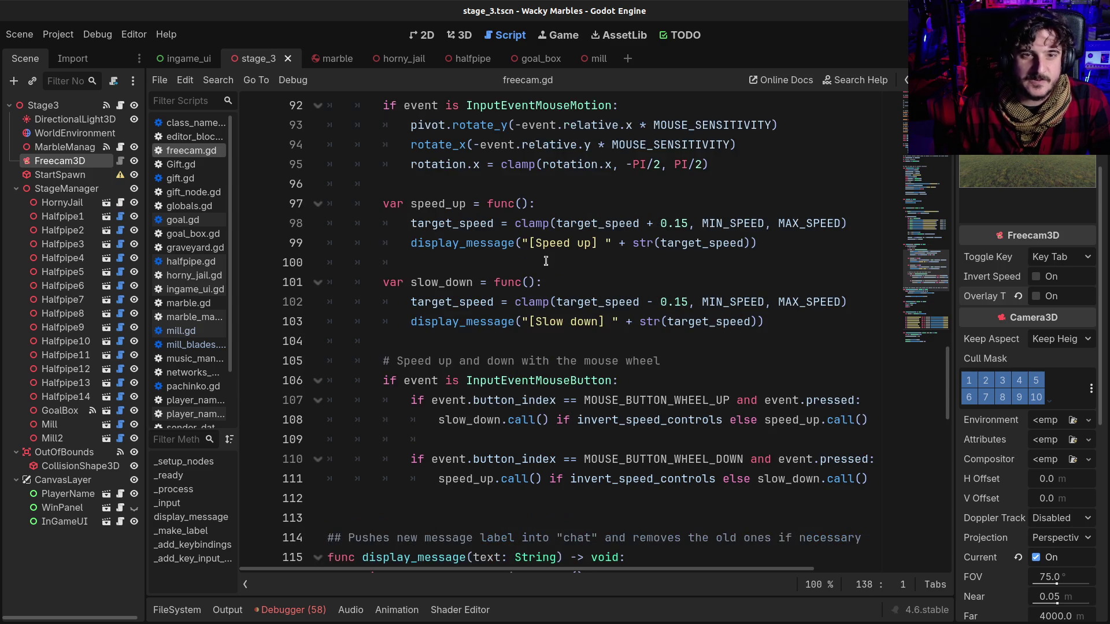
scroll(546, 266, up, 2)
ctrl+scroll(544, 275, down, 2)
ctrl+scroll(543, 275, down, 1)
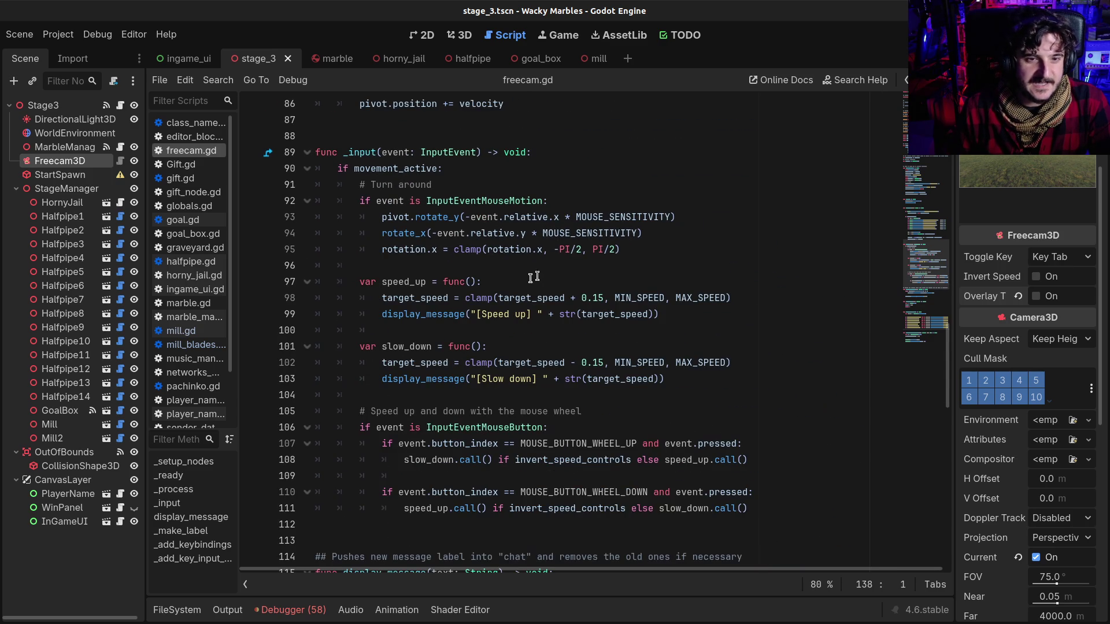
mouse_move(350, 168)
mouse_down()
mouse_move(378, 186)
mouse_move(425, 507)
mouse_up()
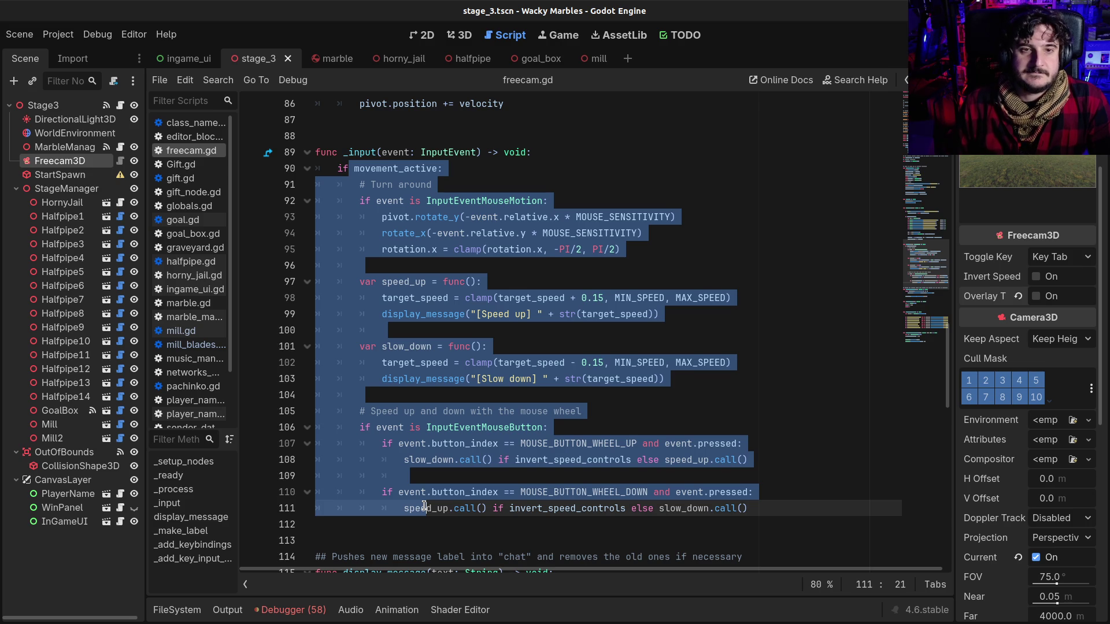
click(425, 507)
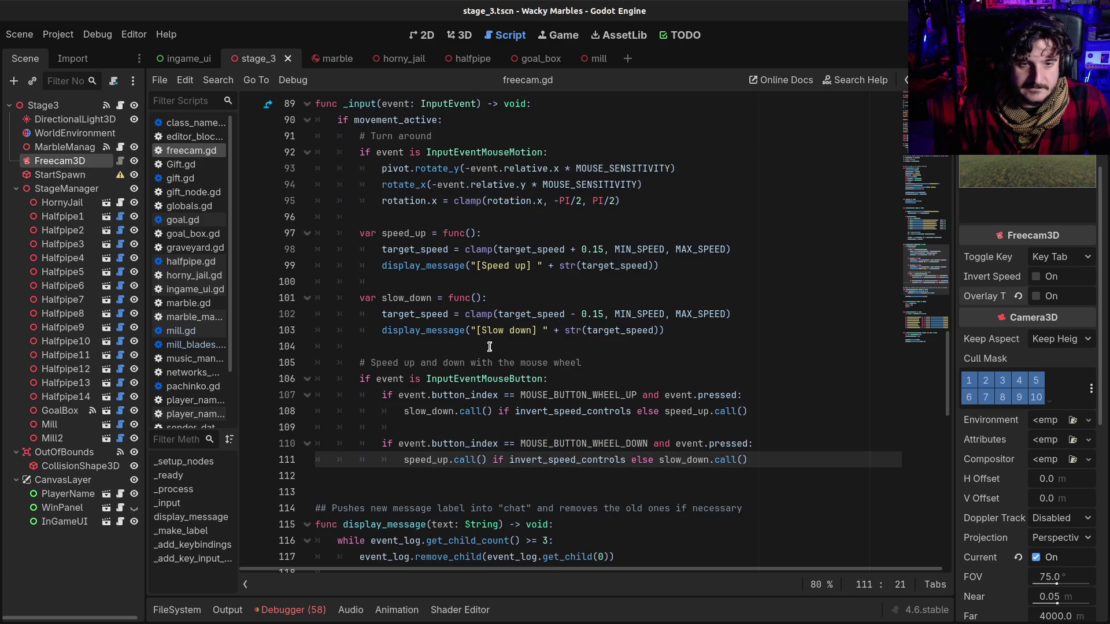
scroll(488, 347, up, 2)
scroll(488, 347, up, 5)
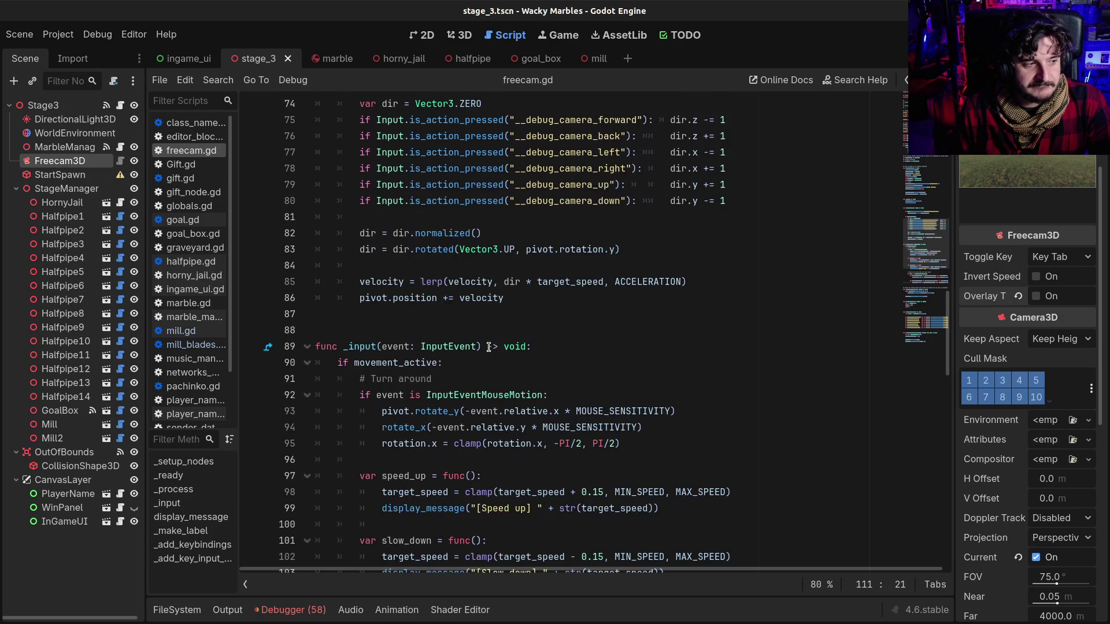
scroll(488, 347, up, 1)
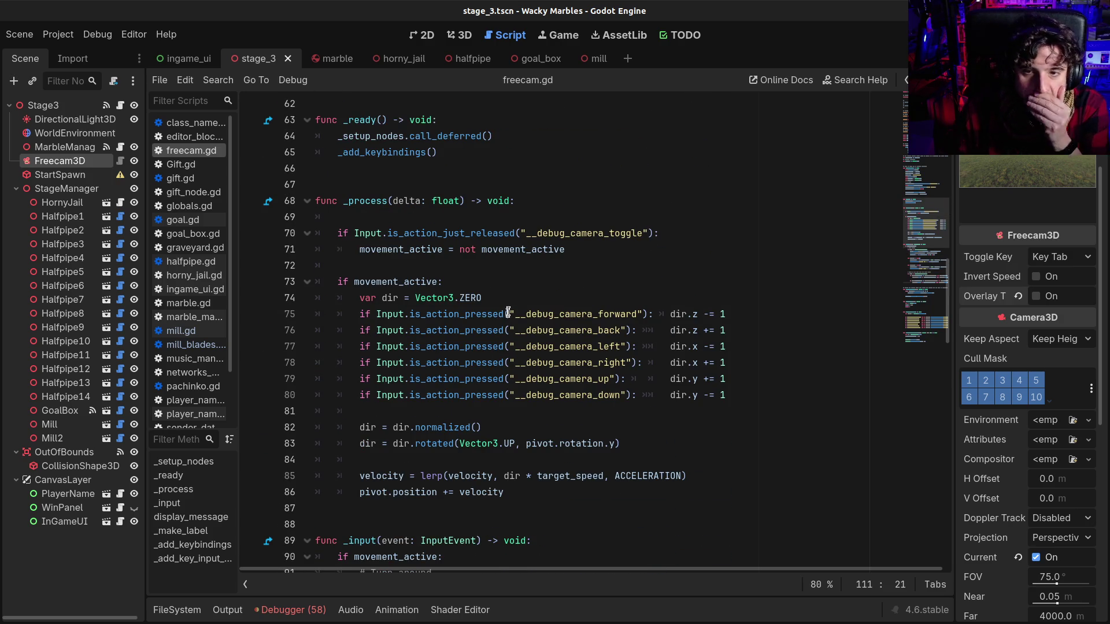
click(488, 327)
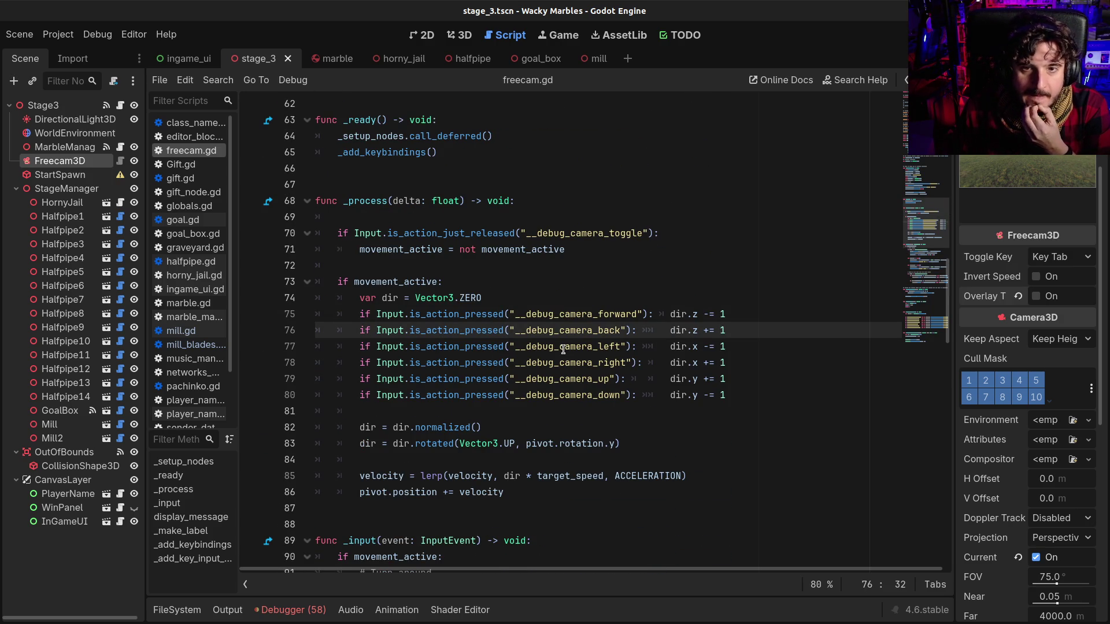
drag(370, 233, 580, 231)
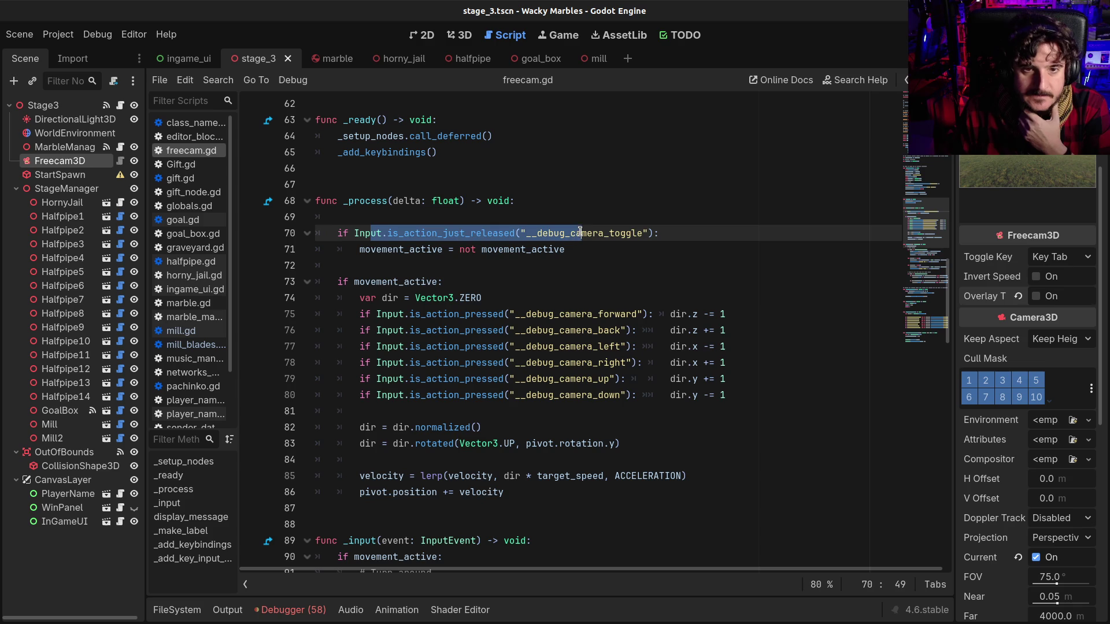
click(580, 233)
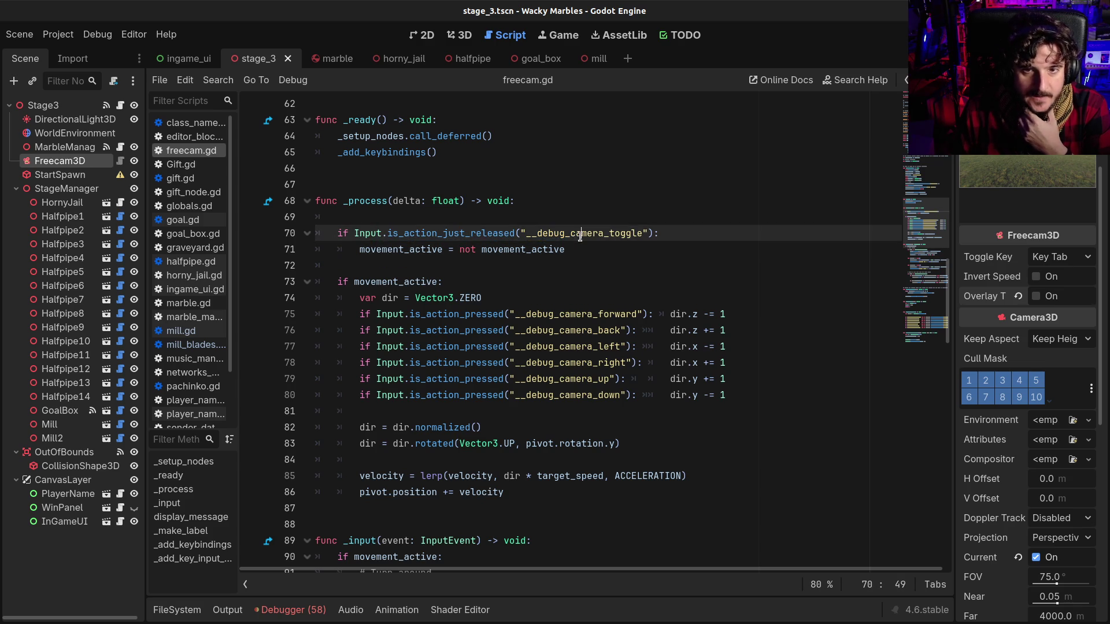
double_click(580, 233)
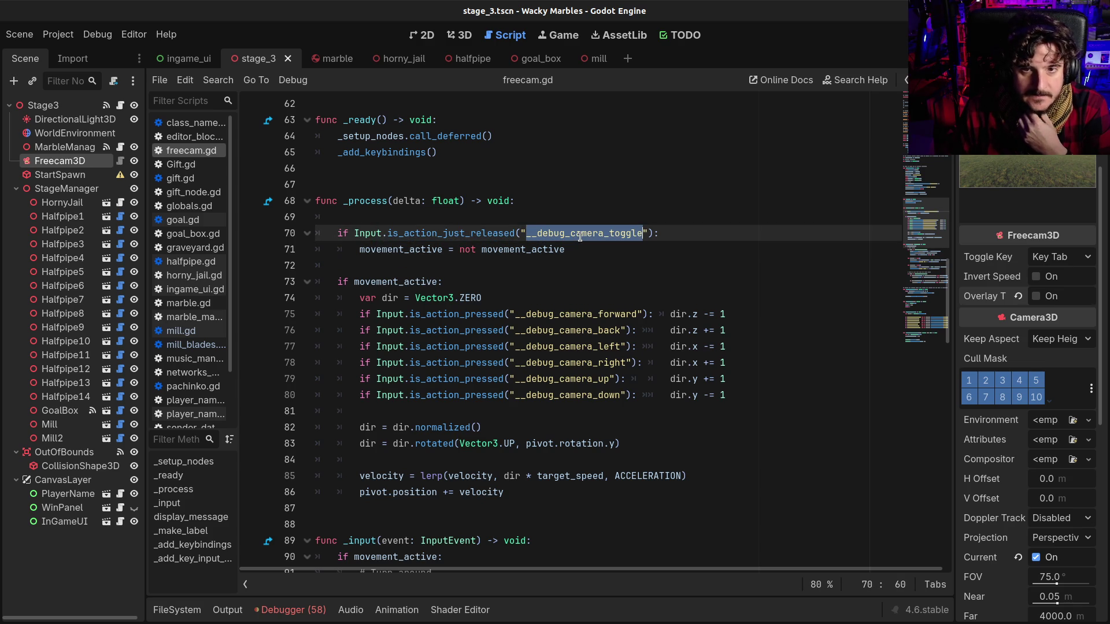
click(432, 218)
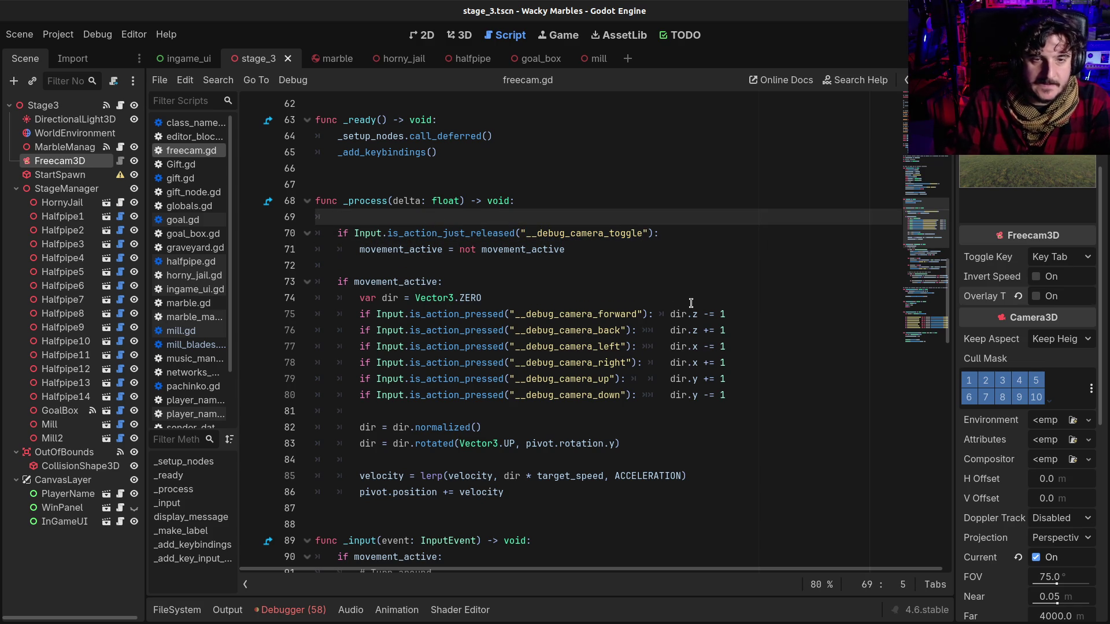
- Add 'if Input.is_mouse_button_pressed(MOUSE_BUTTON_RIGHT): pass' above the toggle check
key(Return)
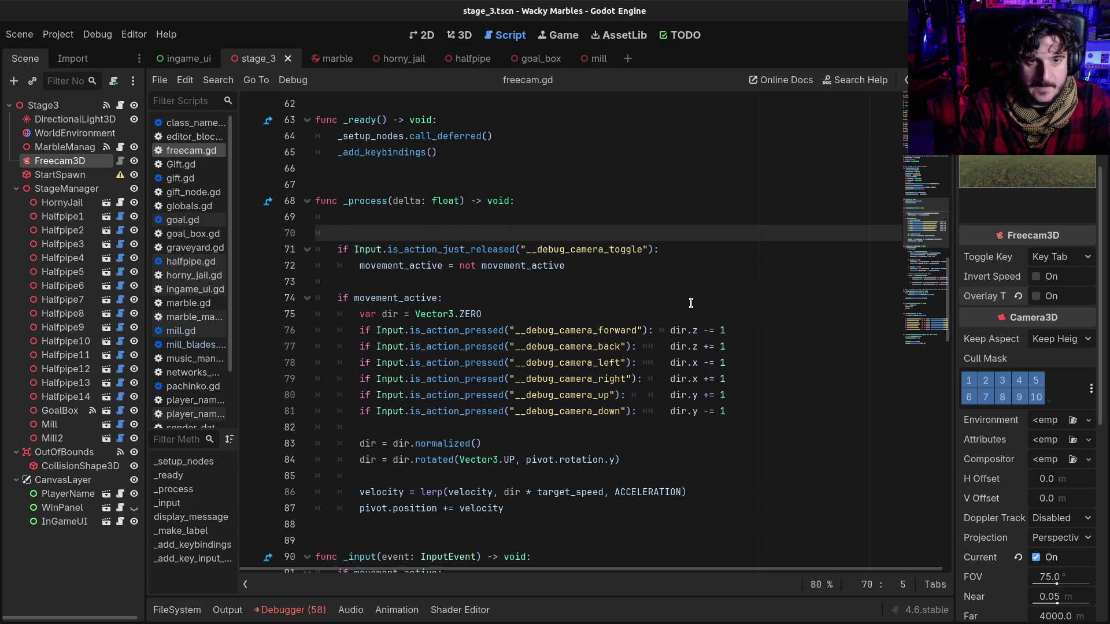
text(Input.)
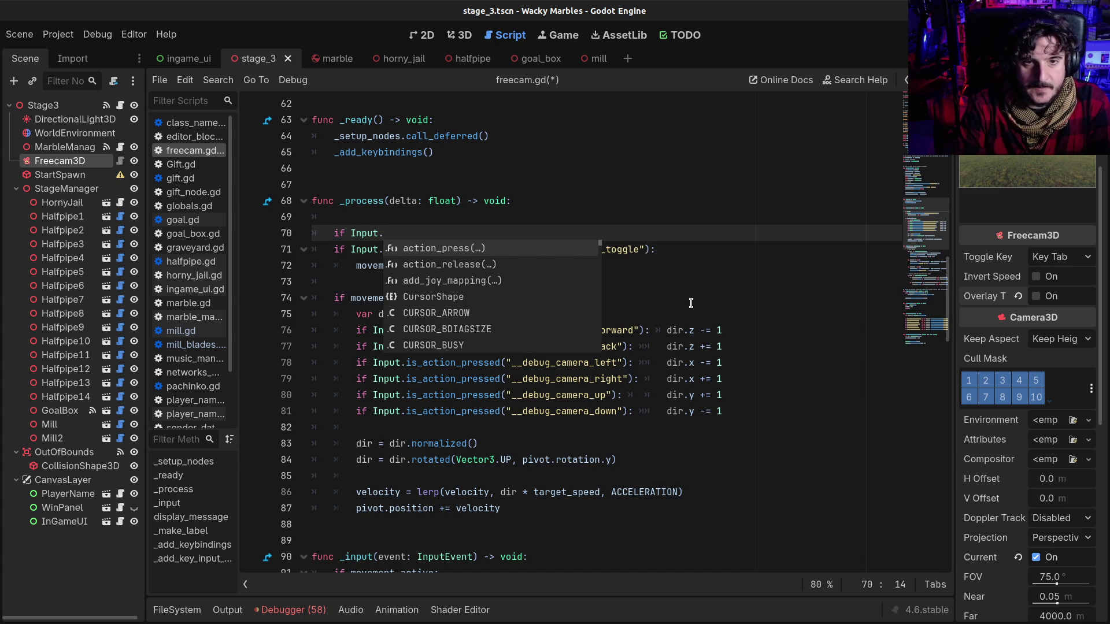
text(mou)
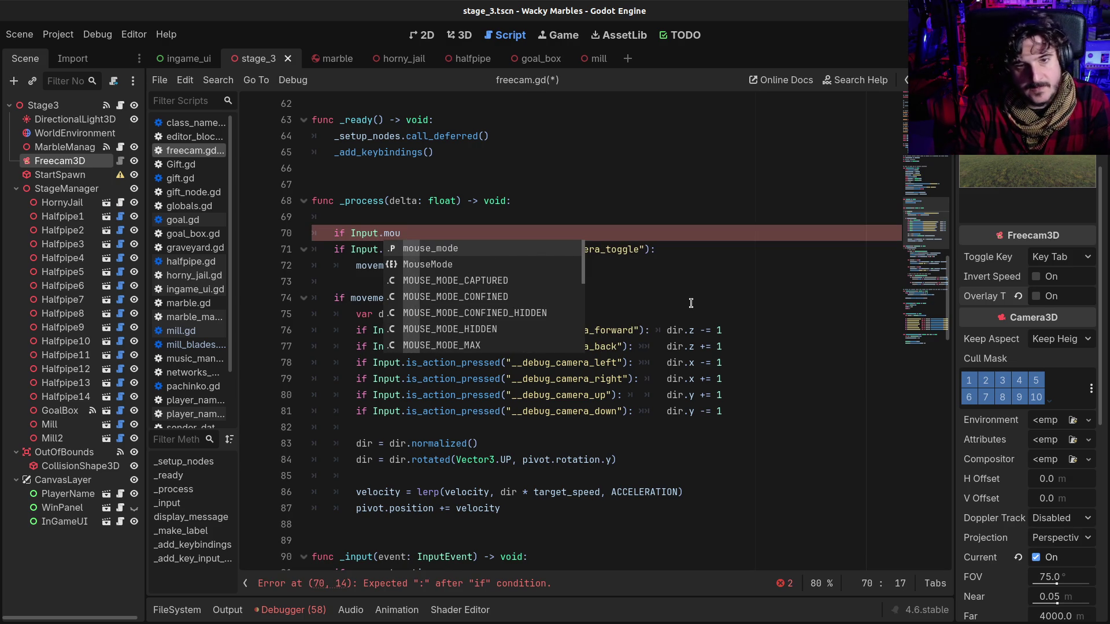
text(se)
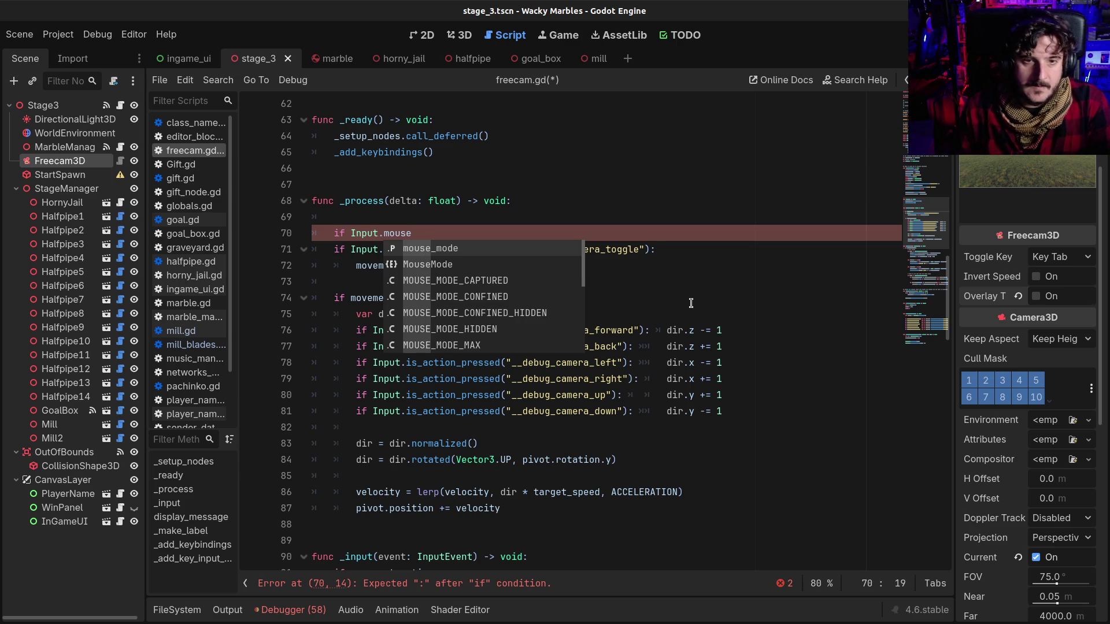
key(Down)
key(Down)
key(Down)
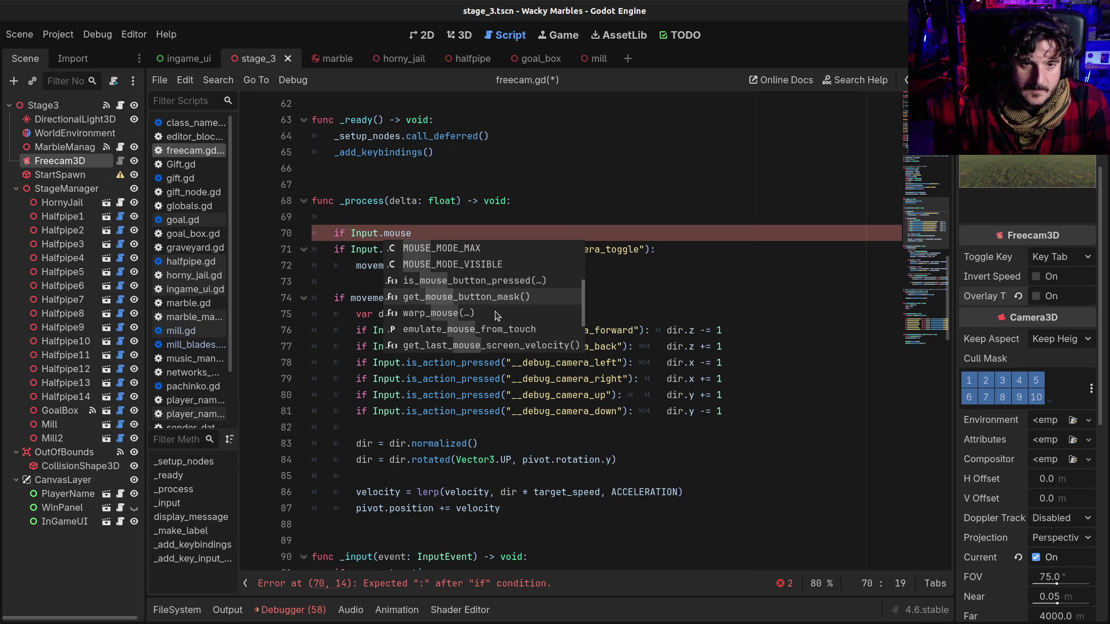
double_click(483, 282)
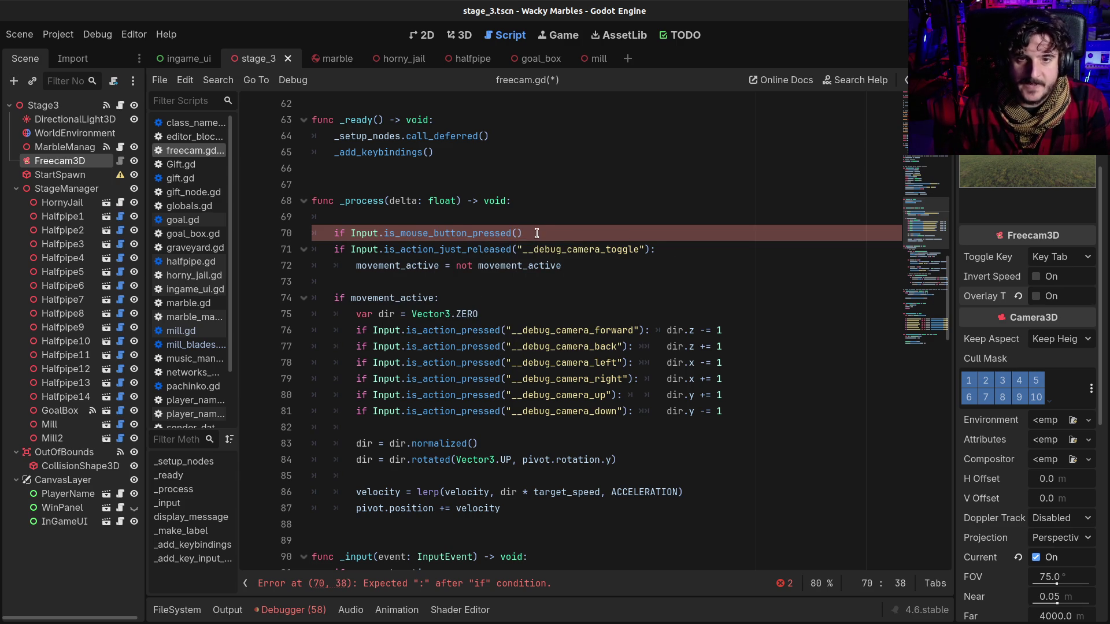
key(ctrl+space)
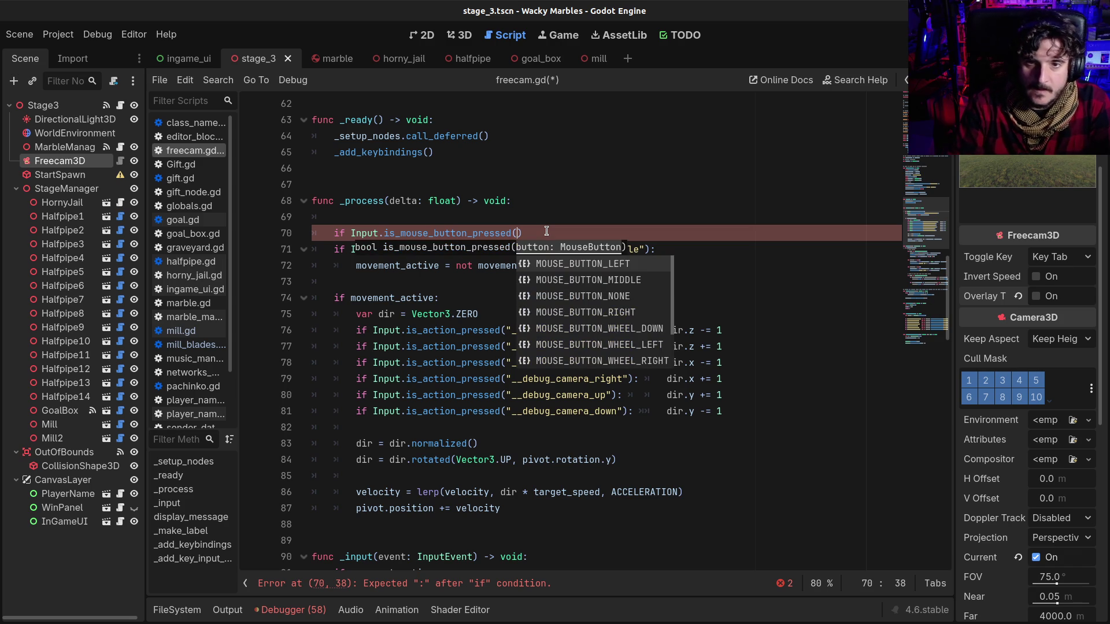
key(Down)
key(Down)
key(Down)
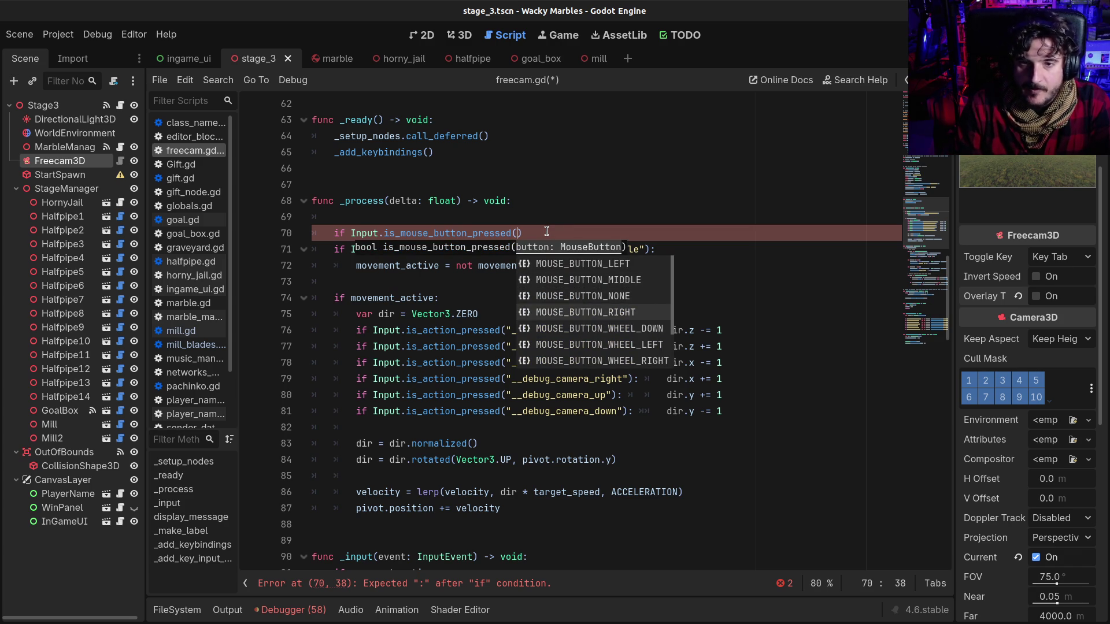
key(Return)
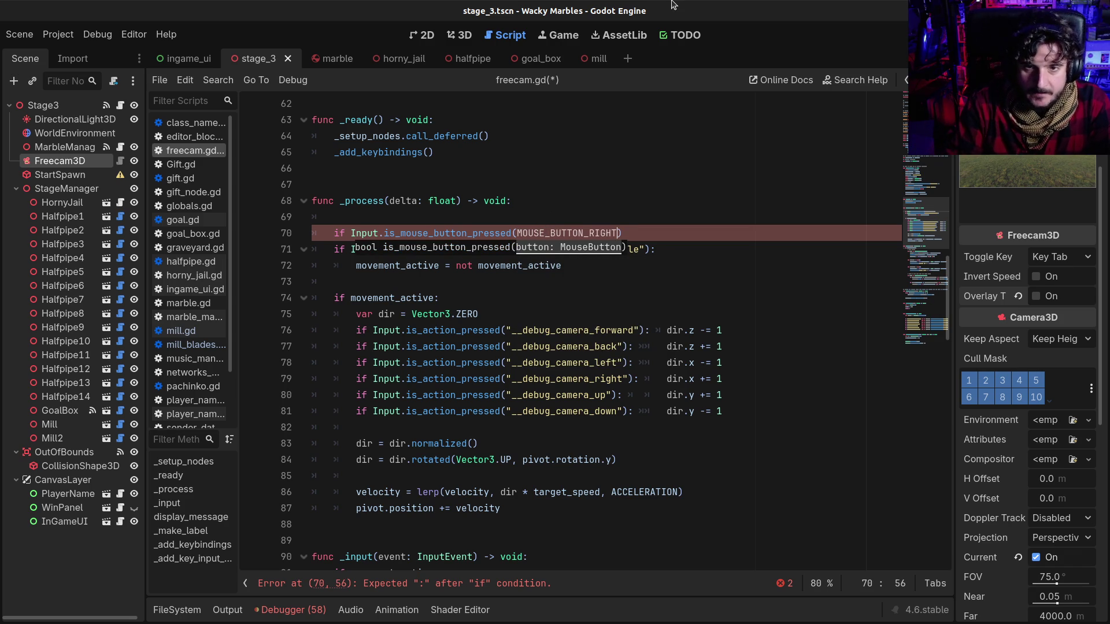
key(End)
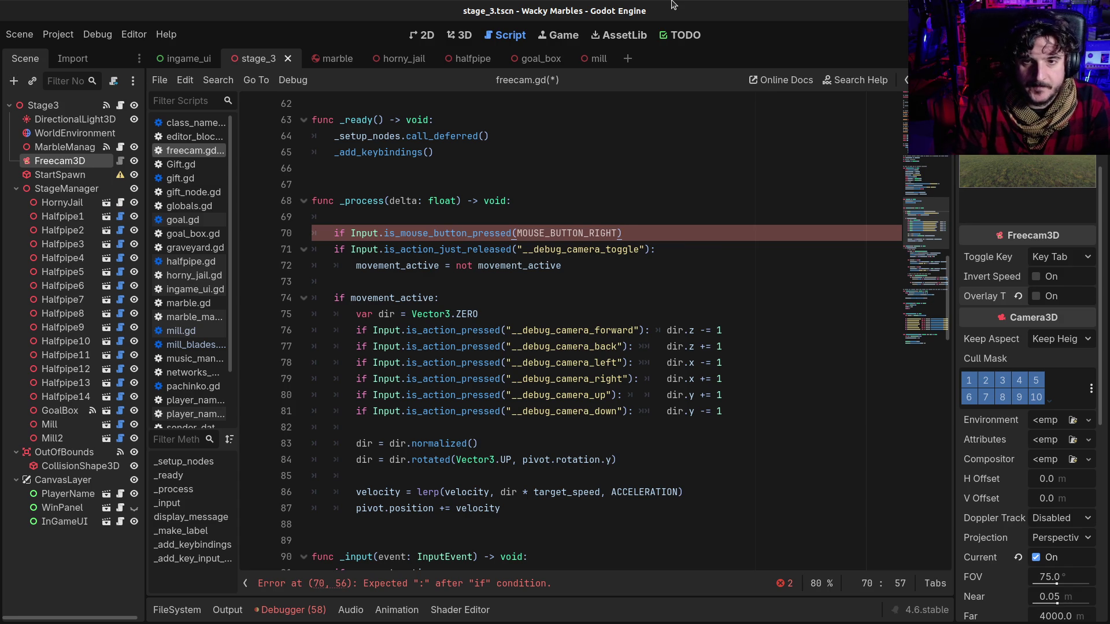
text(:)
key(Return)
text(pass)
key(Return)
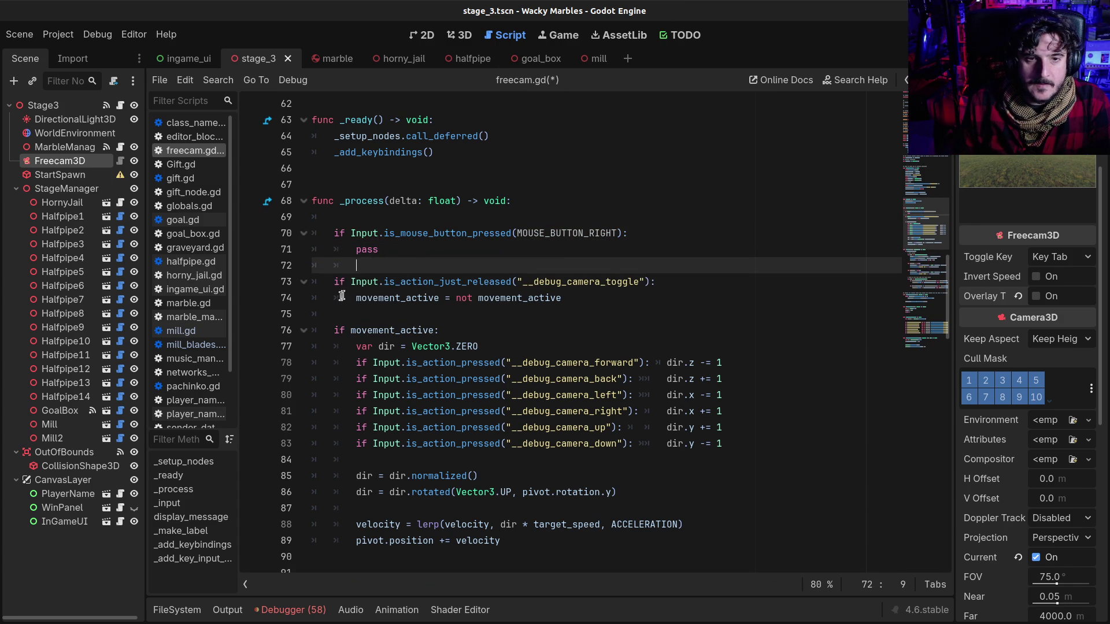
- Set movement_active to true inside the right-click check, and to false in a new else branch
key(Down)
key(Down)
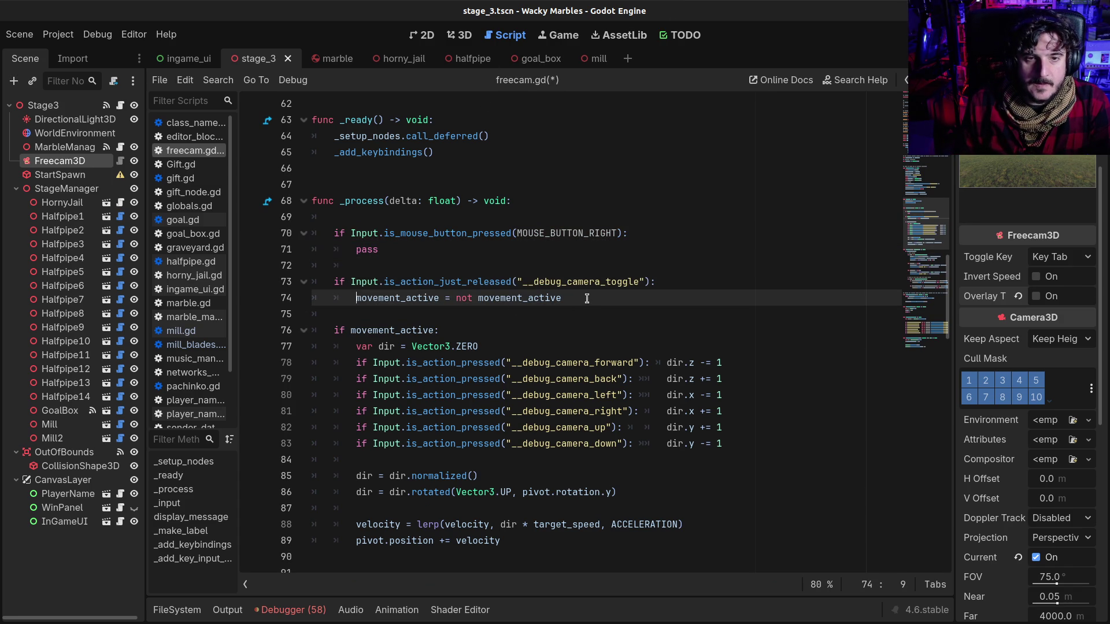
double_click(365, 251)
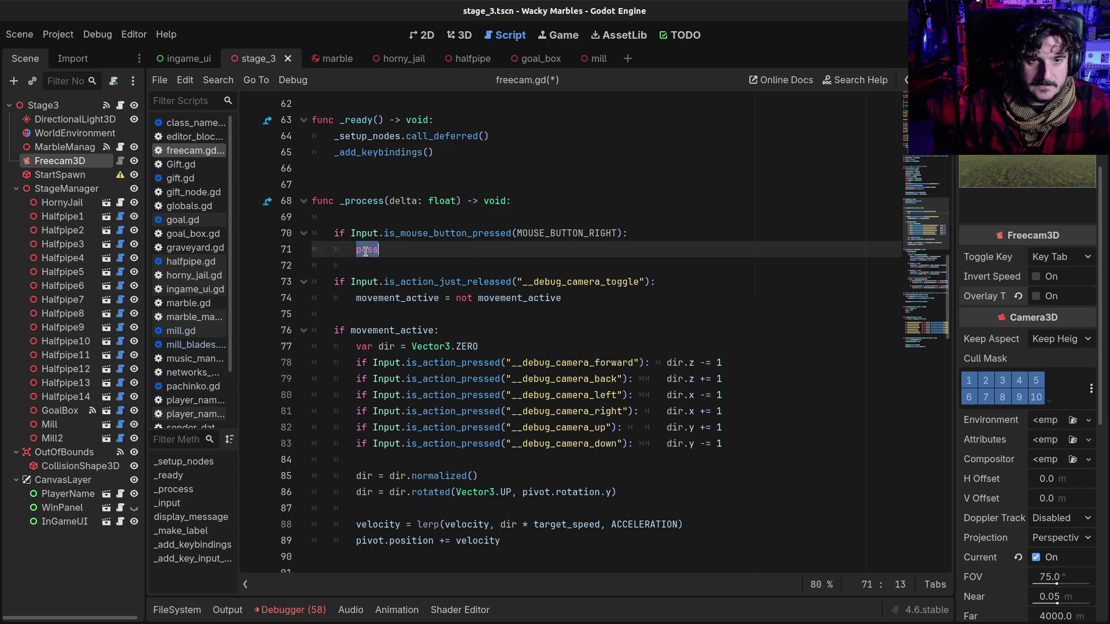
text(movement_active = not movement_active)
key(Return)
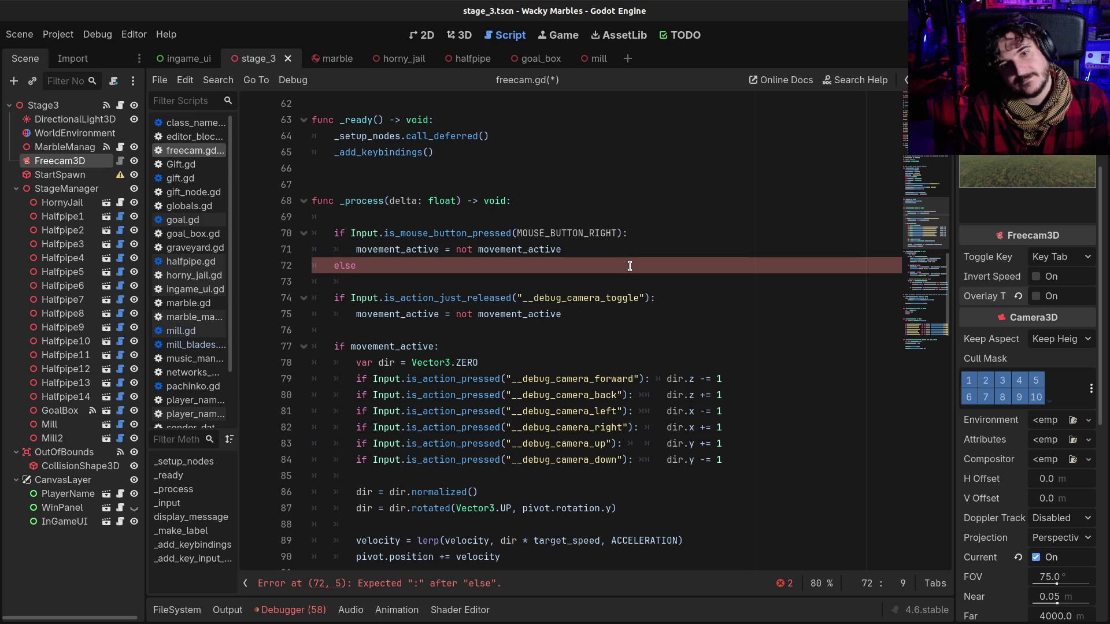
key(ctrl+shift+Left)
key(BackSpace)
key(BackSpace)
key(BackSpace)
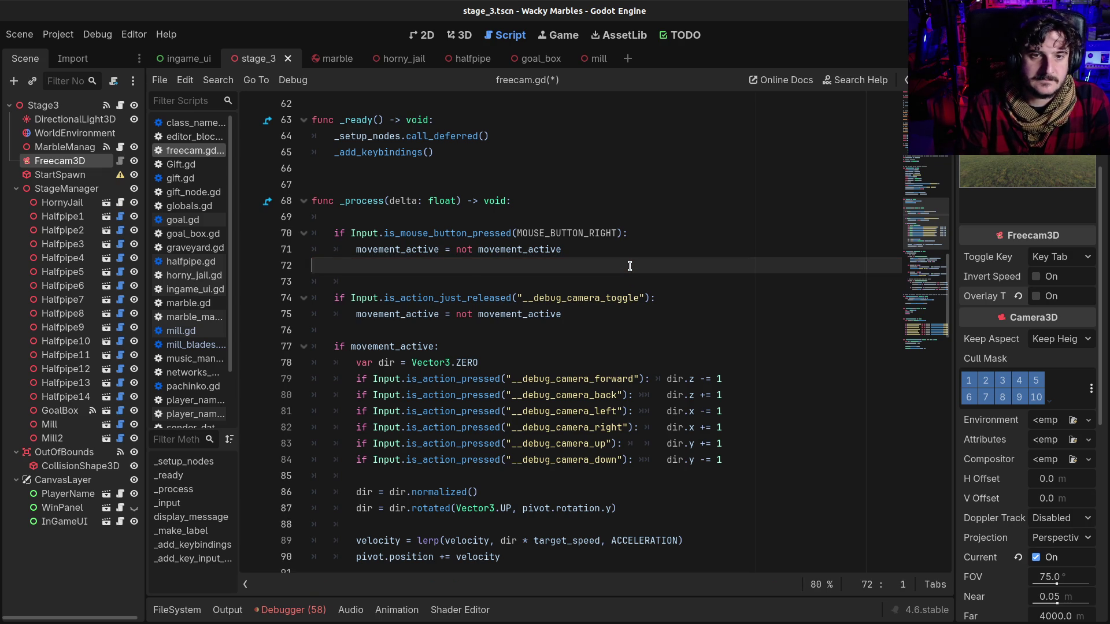
key(ctrl+shift+Left)
key(ctrl+shift+Left)
key(ctrl+shift+Left)
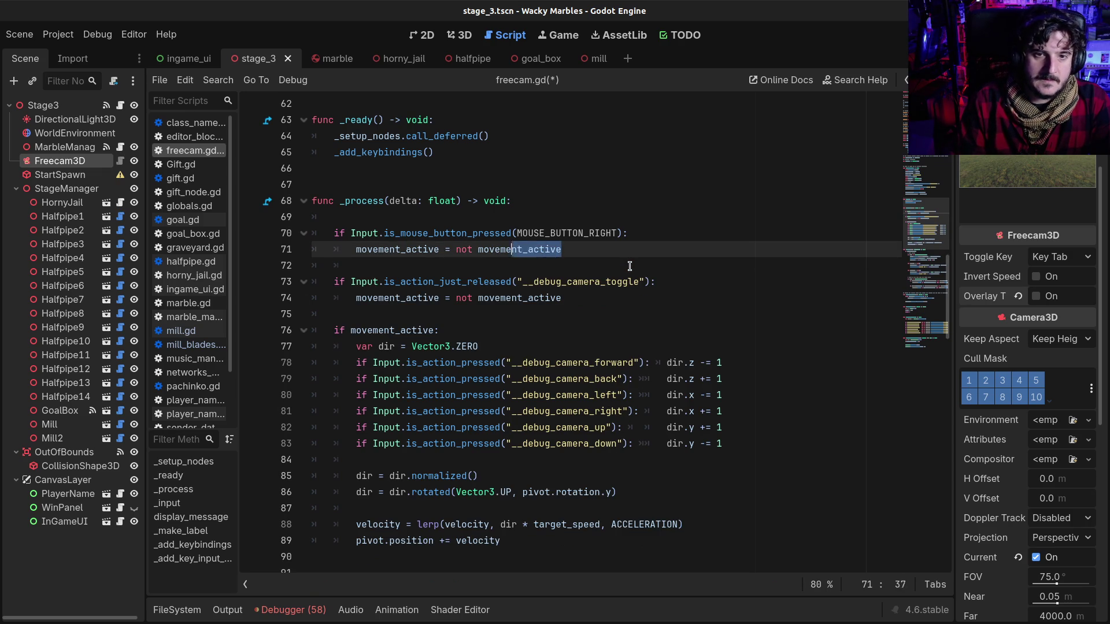
text(true)
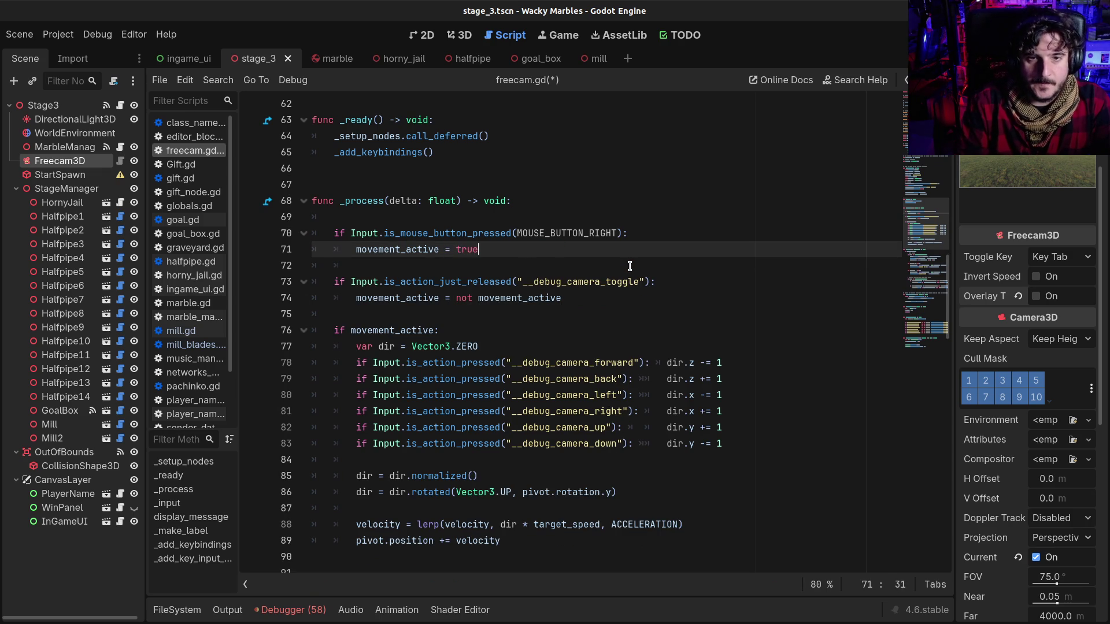
key(Return)
key(BackSpace)
text(else:)
key(Return)
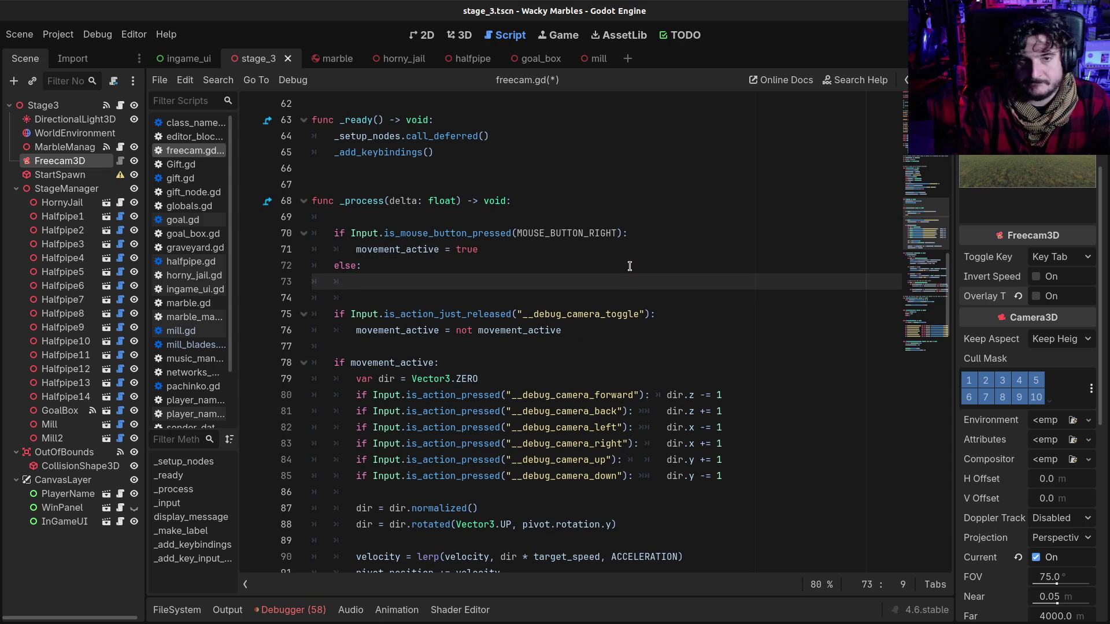
text(m)
key(Return)
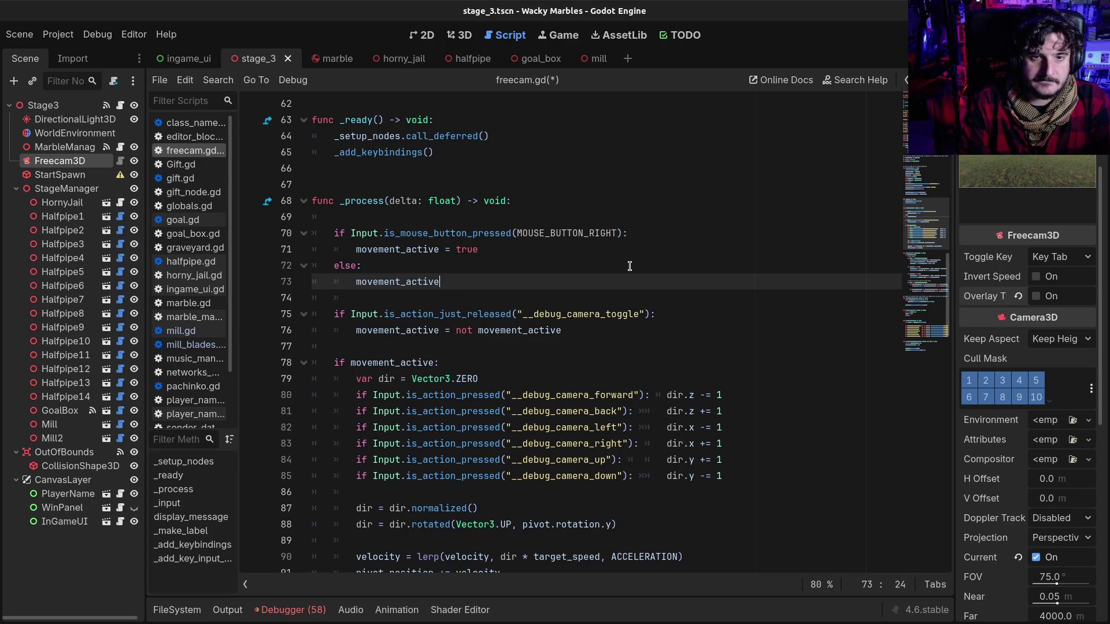
text(lse)
- Comment out the old debug camera toggle lines 75–76 and run the game with F6
key(Down)
key(Down)
key(shift+Down)
key(shift+Down)
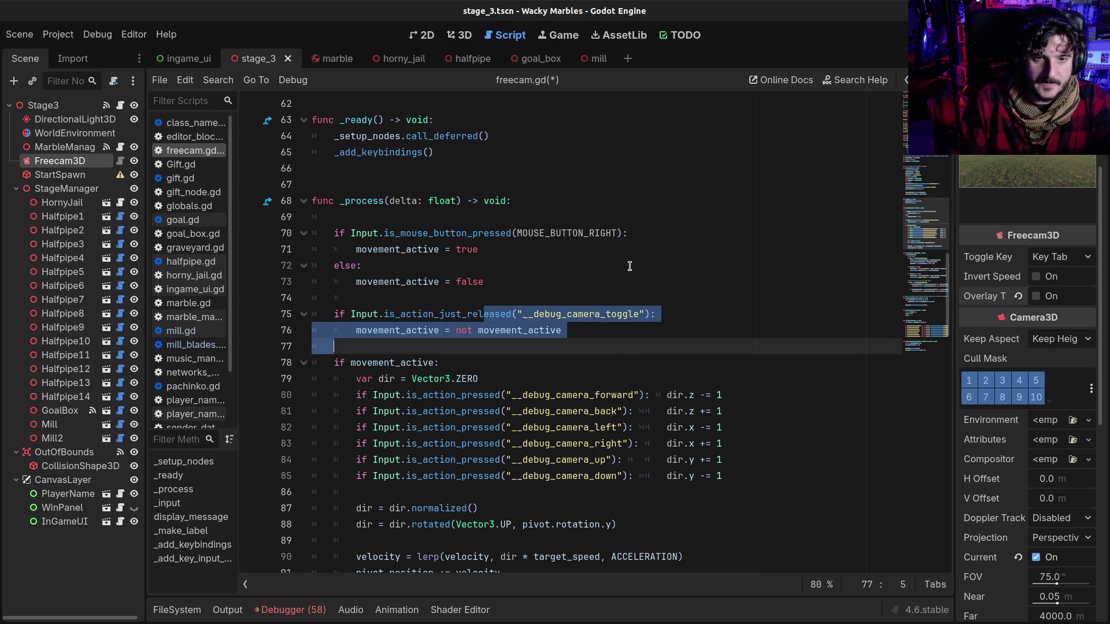
key(shift+Up)
key(ctrl+k)
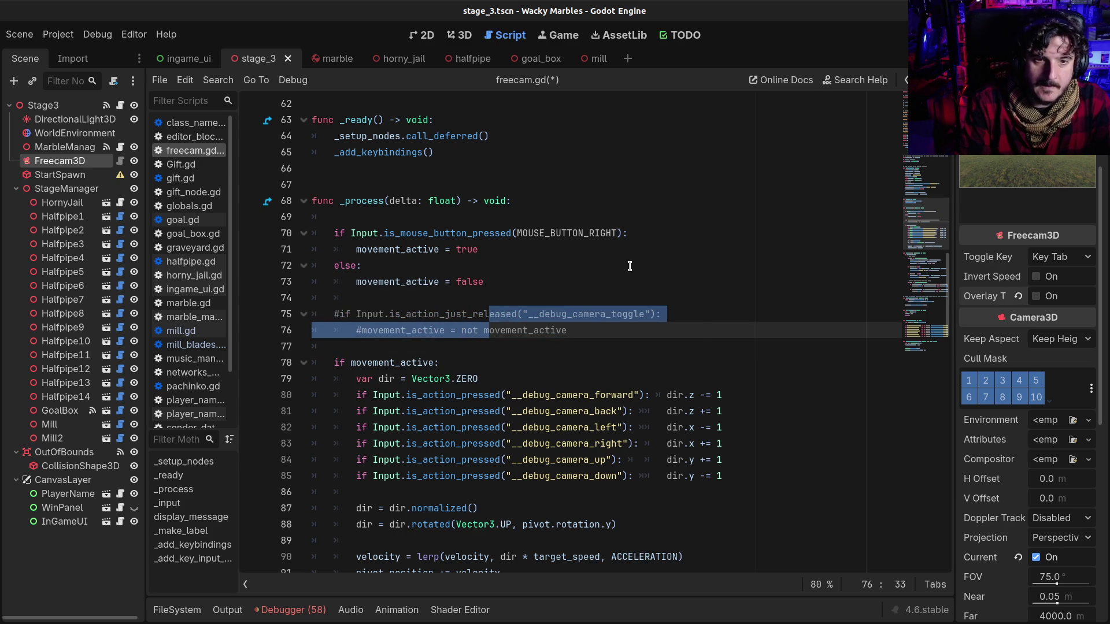
key(F6)
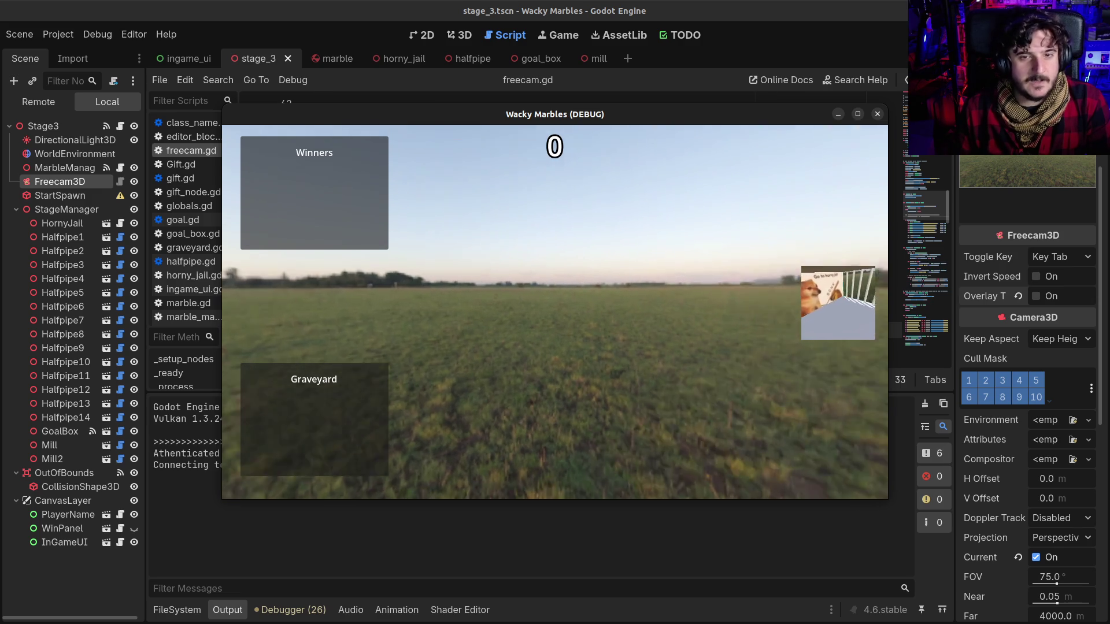
- Stop the running Wacky Marbles game with F8
key(F8)
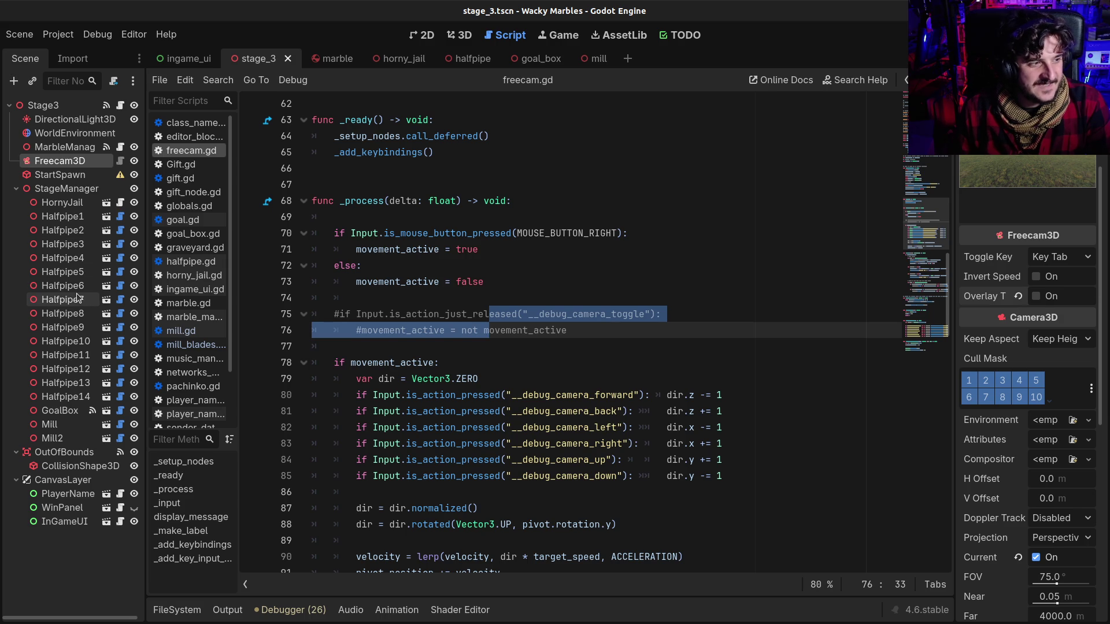
- Inspect the StartSpawn, StageManager, halfpipe, Halfpipe12 and Mill nodes in the Scene dock
click(79, 179)
click(75, 189)
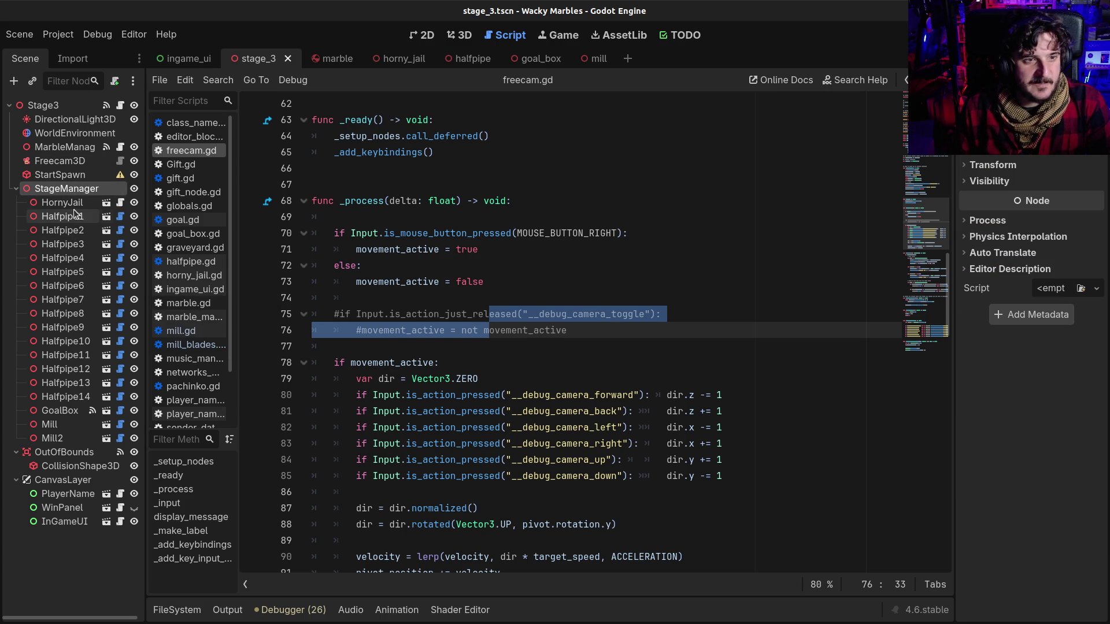
click(67, 202)
click(64, 216)
click(66, 369)
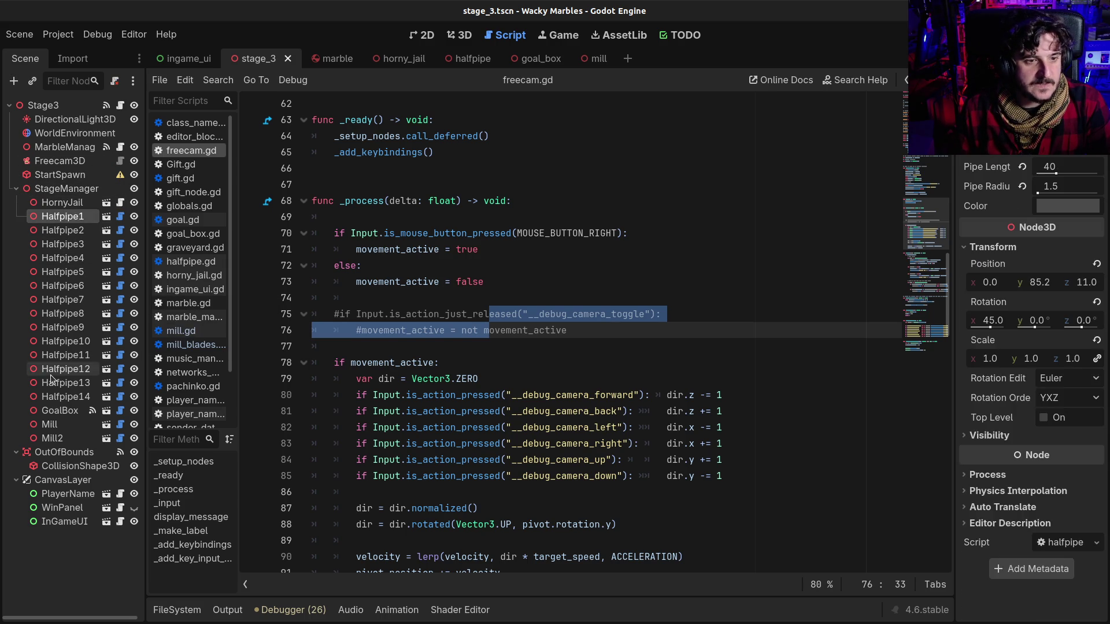
click(58, 423)
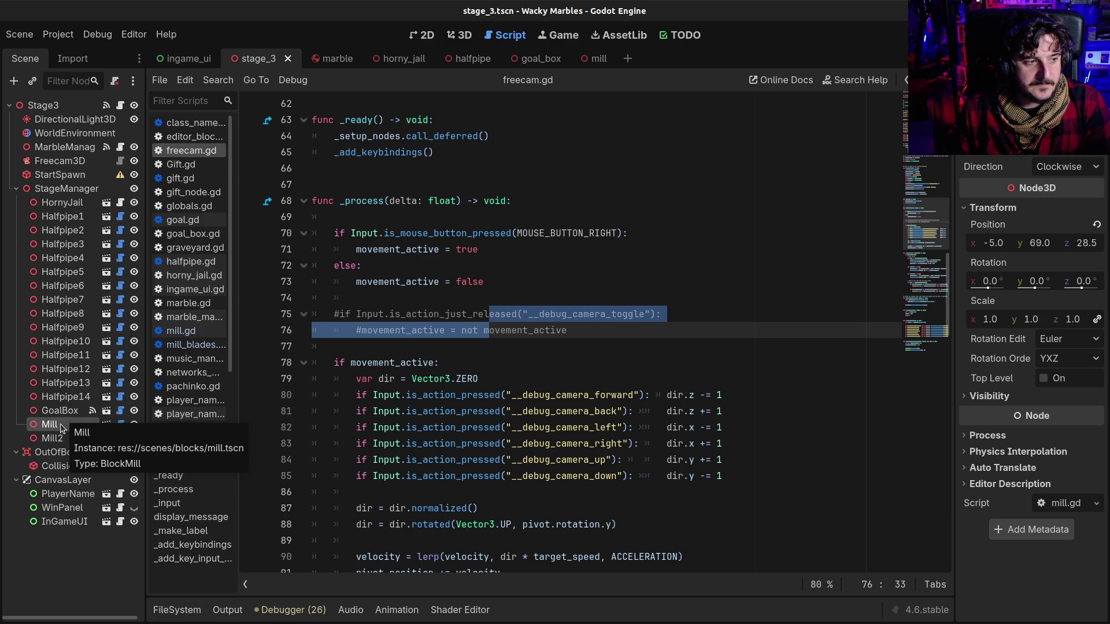
- Check the right-click movement lines 70–73, then switch to the marble scene with Ctrl+Tab
click(565, 395)
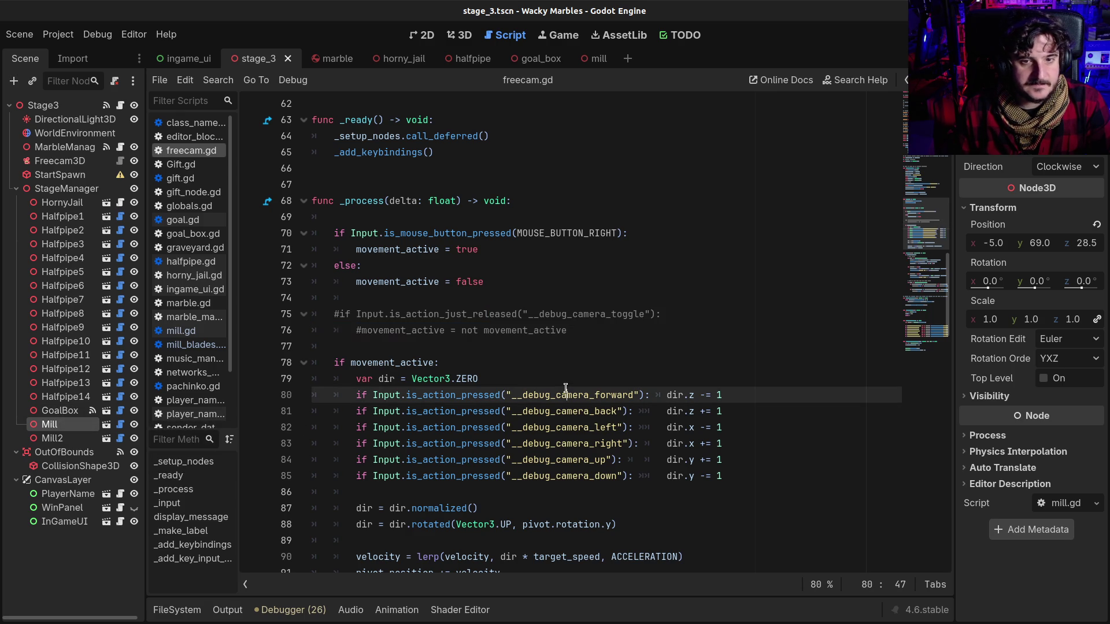
drag(390, 240, 410, 282)
click(410, 282)
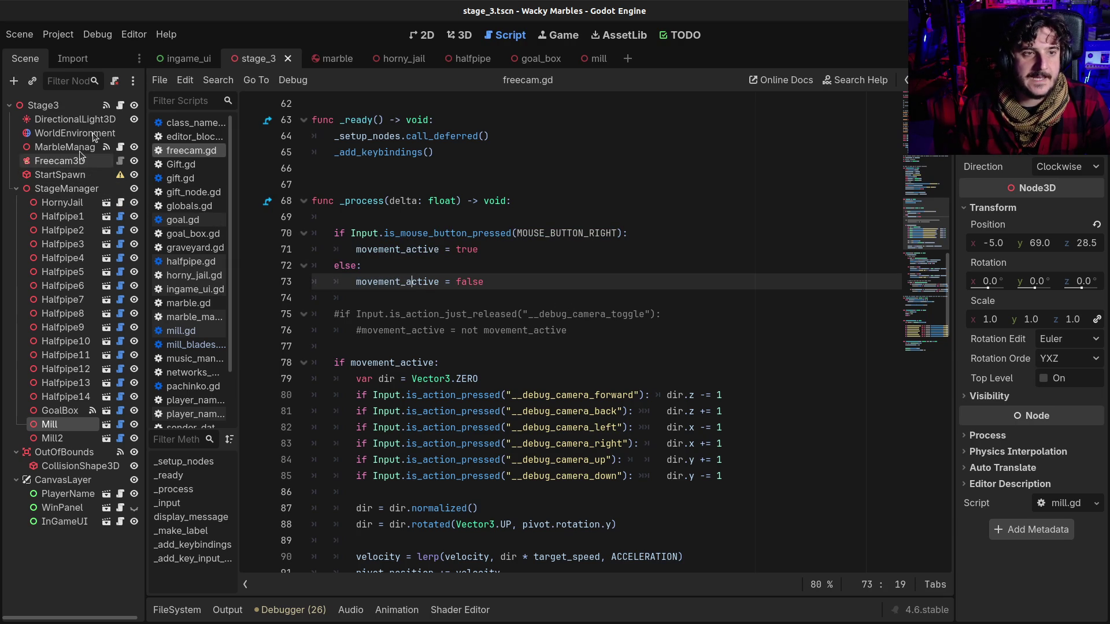
key(ctrl+Tab)
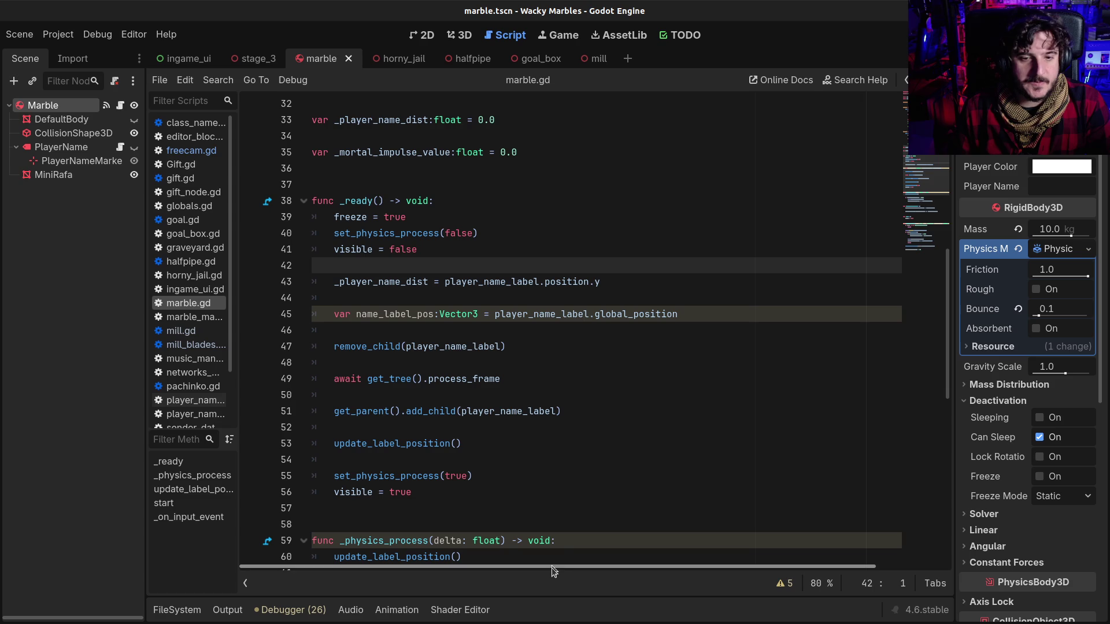
- Browse marble.gd, jumping between the top, line 32 and the update_label_position() call
click(449, 442)
scroll(450, 442, down, 2)
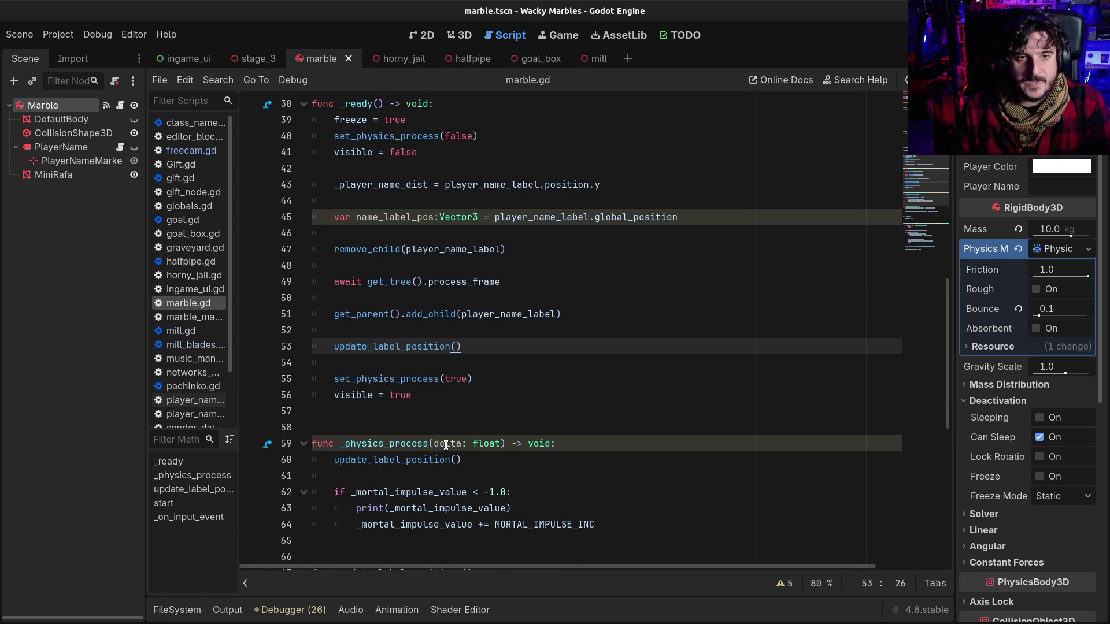
scroll(446, 445, up, 3)
scroll(446, 445, down, 3)
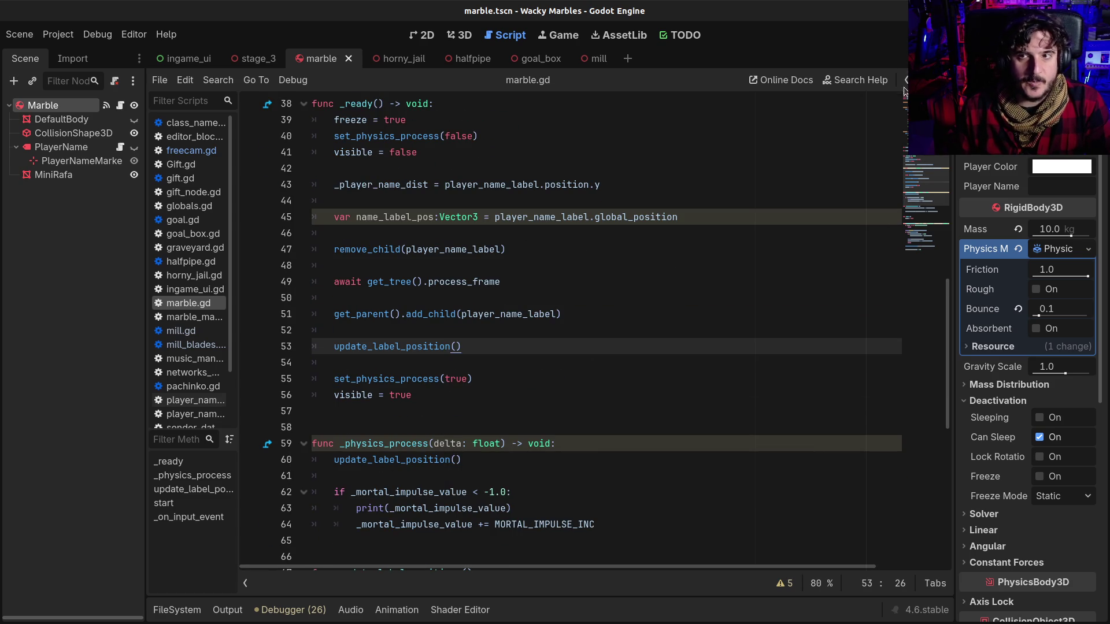
click(925, 139)
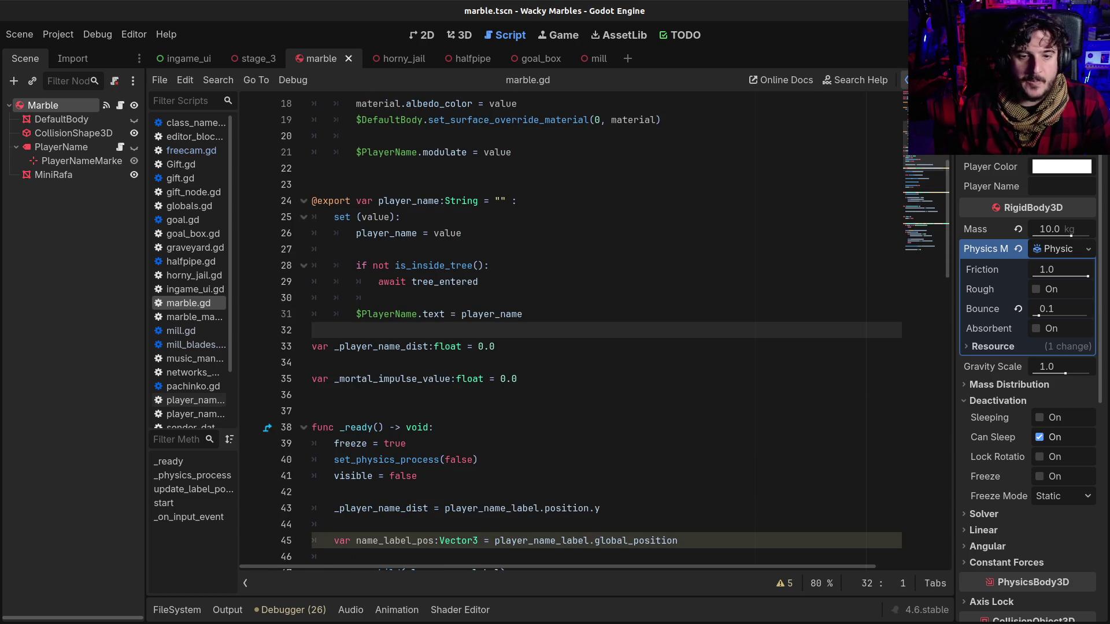
key(ctrl+Home)
key(alt+Left)
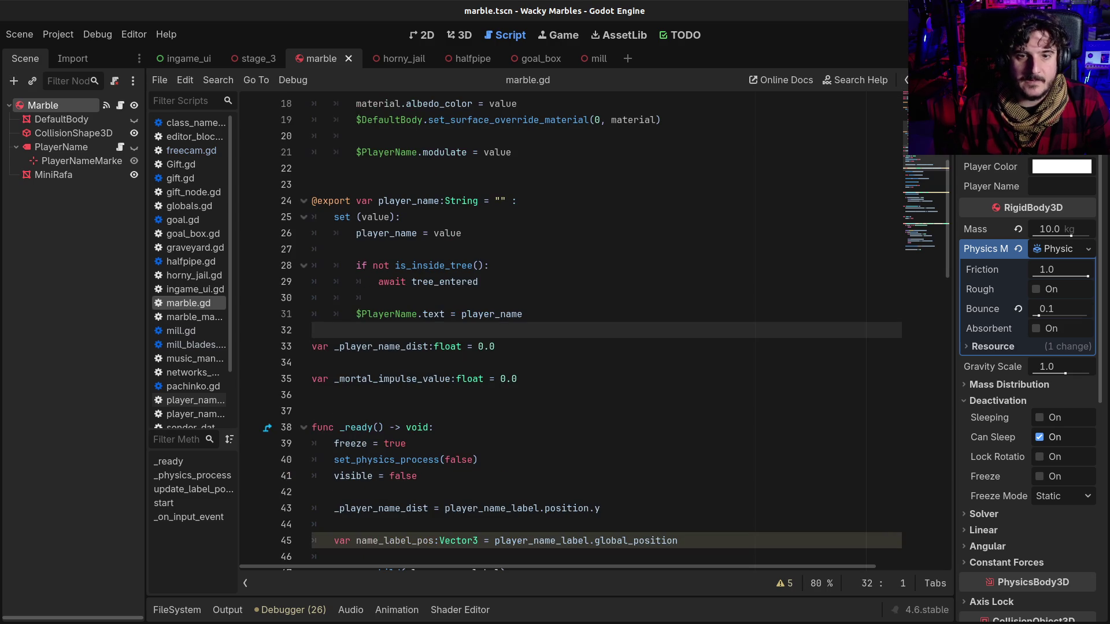
- Look over lines 42–53 of marble.gd, then return to the code around line 32
click(312, 330)
scroll(677, 315, down, 1)
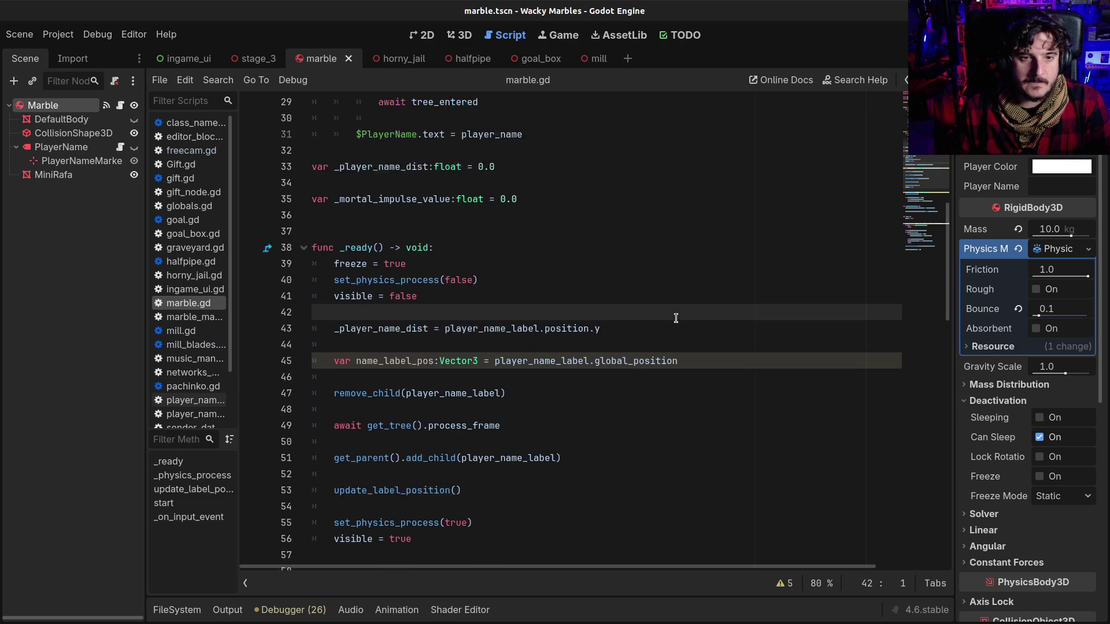
click(460, 460)
scroll(572, 332, down, 2)
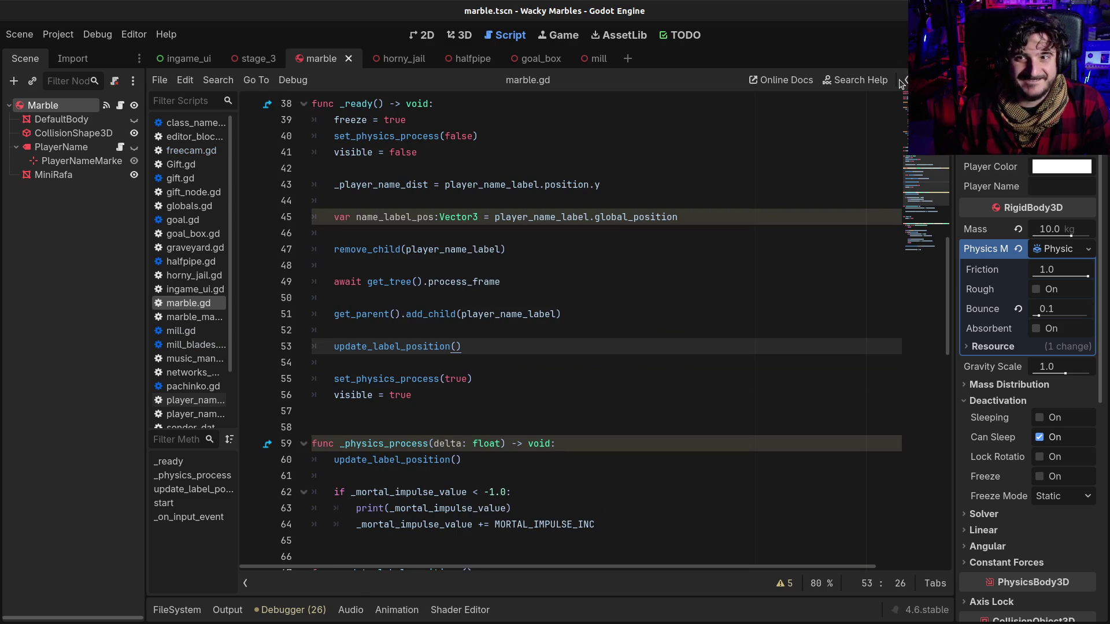
key(ctrl+Home)
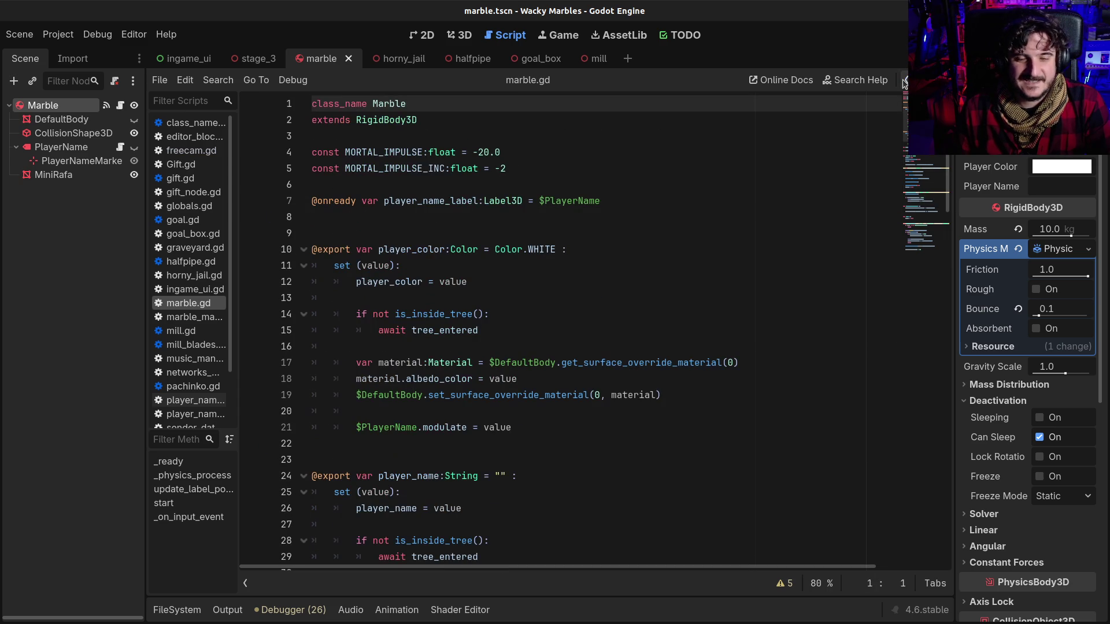
click(913, 147)
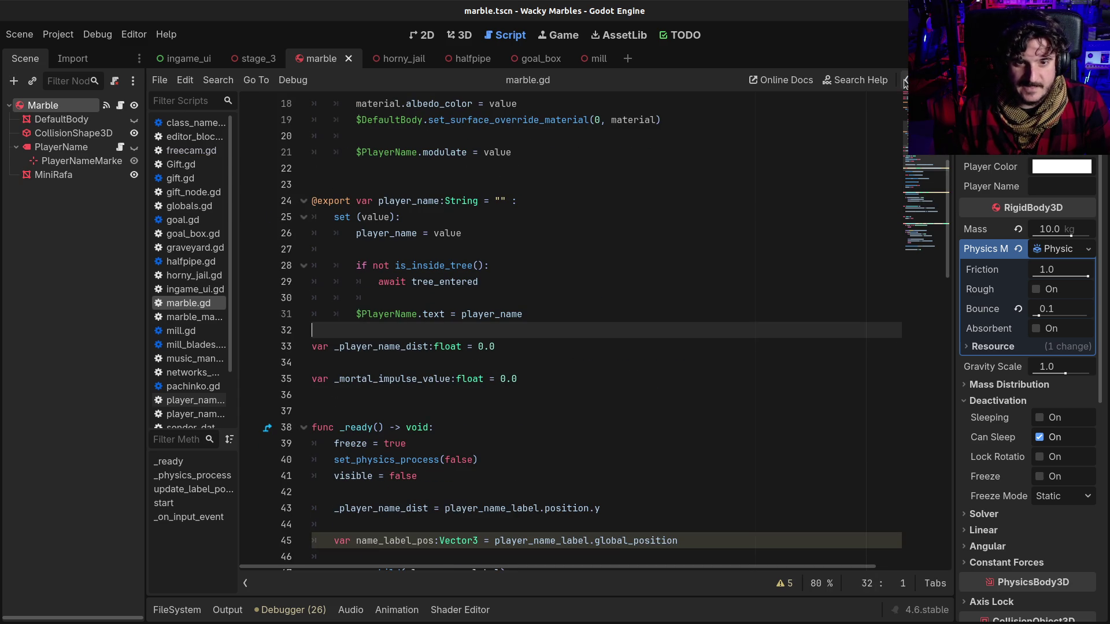
scroll(682, 254, down, 3)
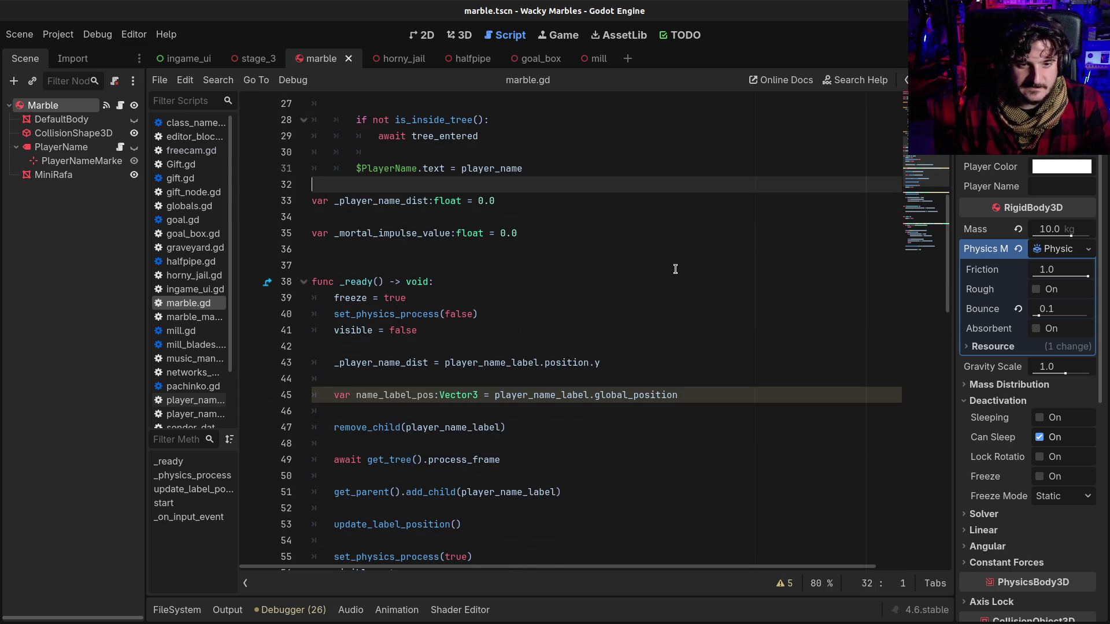
- Select the name_label_pos variable, then switch back to freecam.gd at line 76
double_click(390, 396)
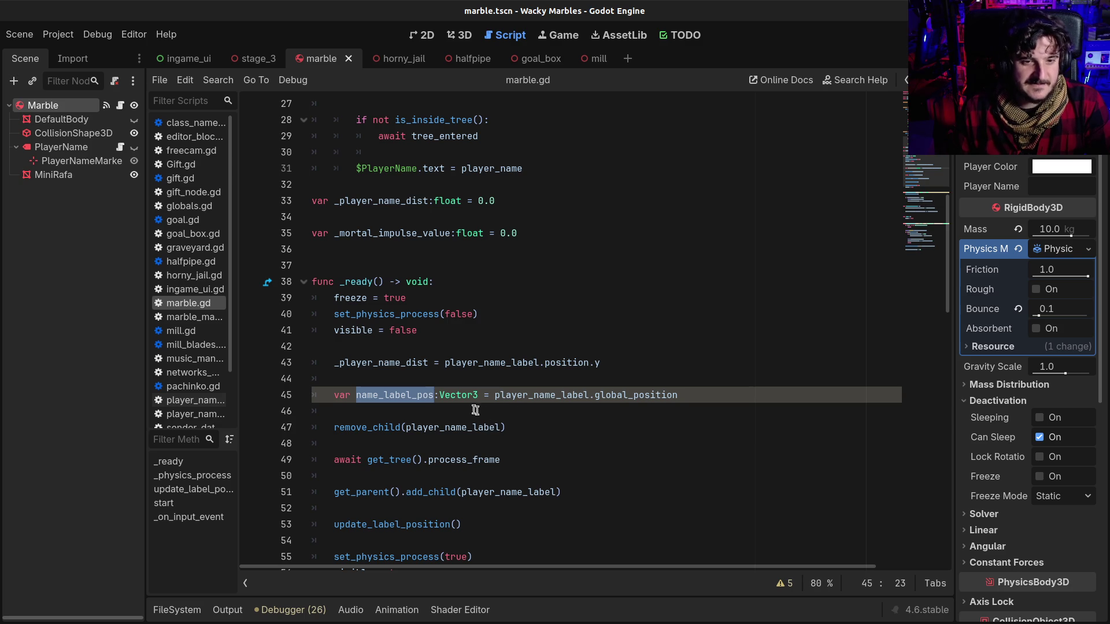
scroll(466, 406, down, 1)
scroll(466, 406, down, 1)
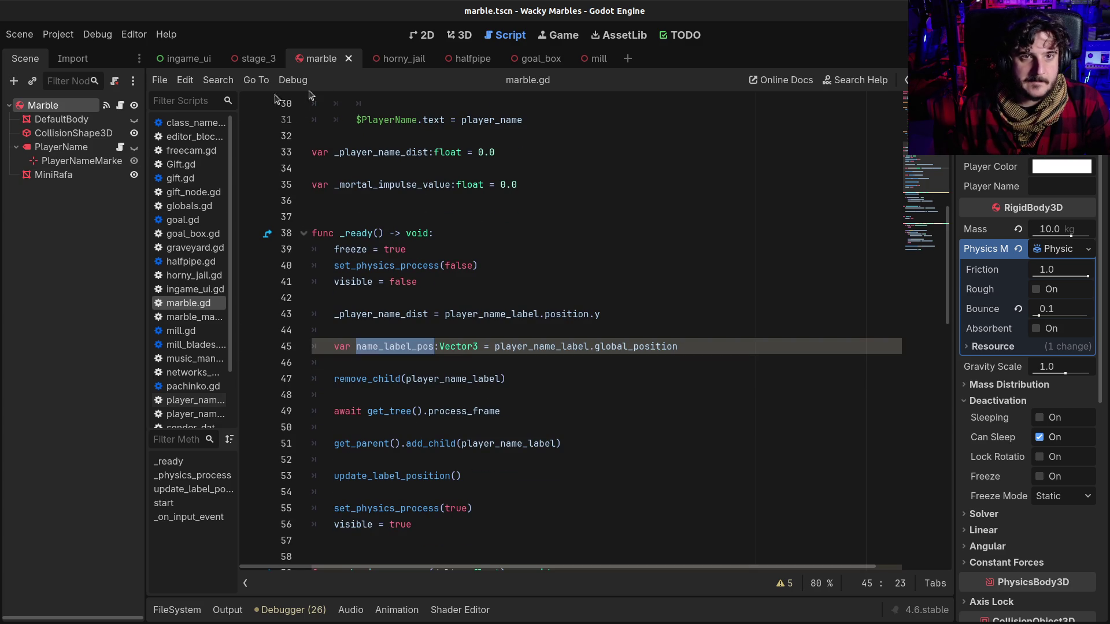
mouse_move(262, 67)
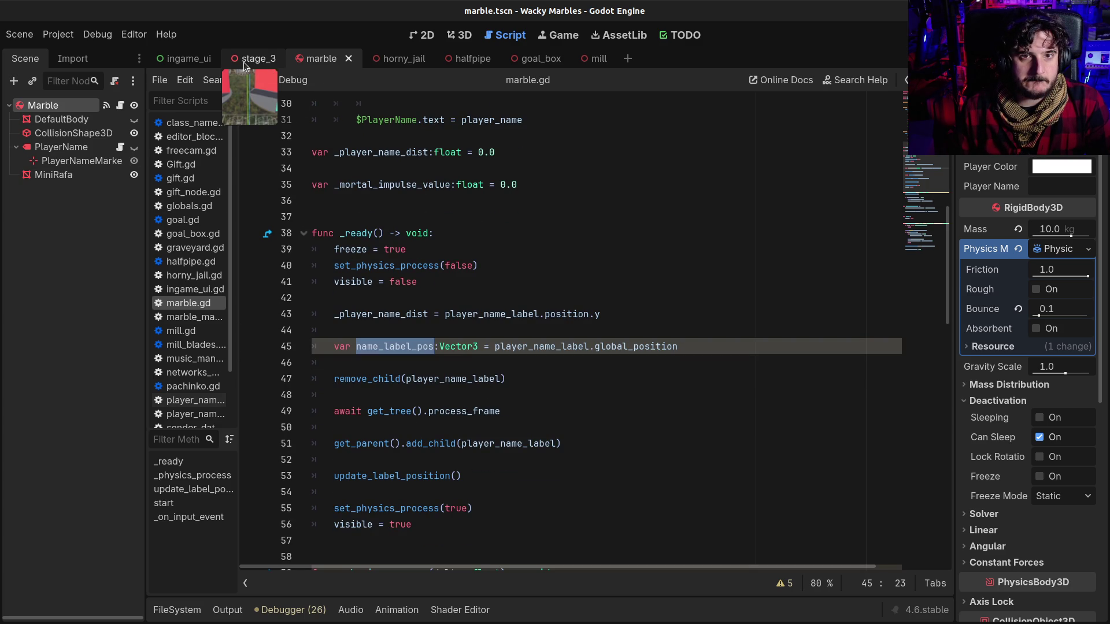
click(190, 150)
click(549, 330)
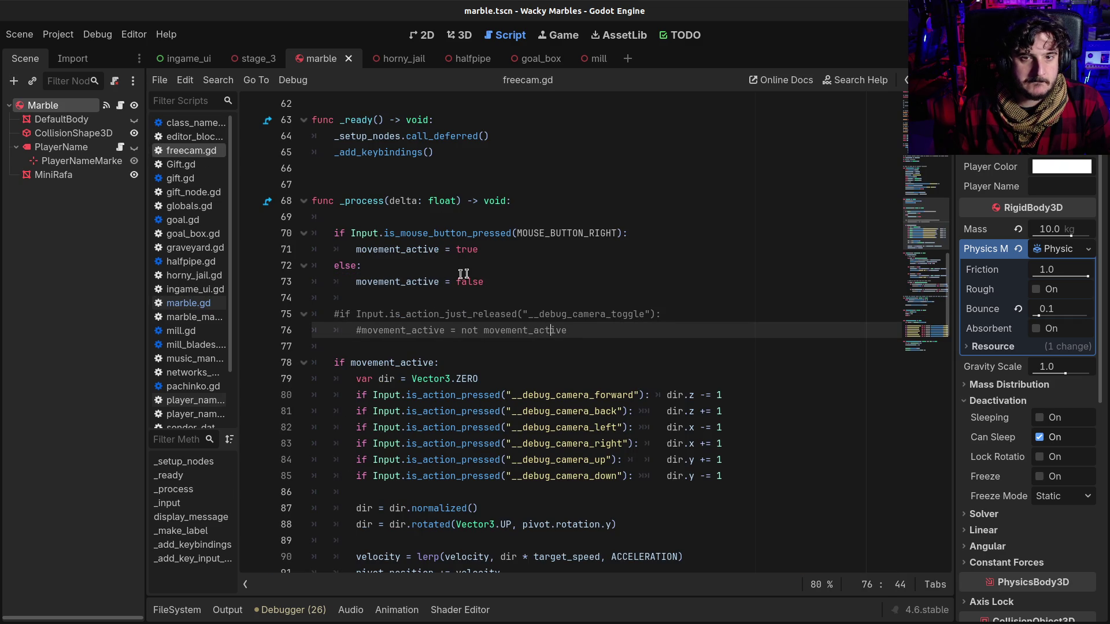
- Replace MOUSE_BUTTON_RIGHT on line 70 with 'MOU' and browse the mouse button completions
click(496, 269)
double_click(555, 228)
key(ctrl+c)
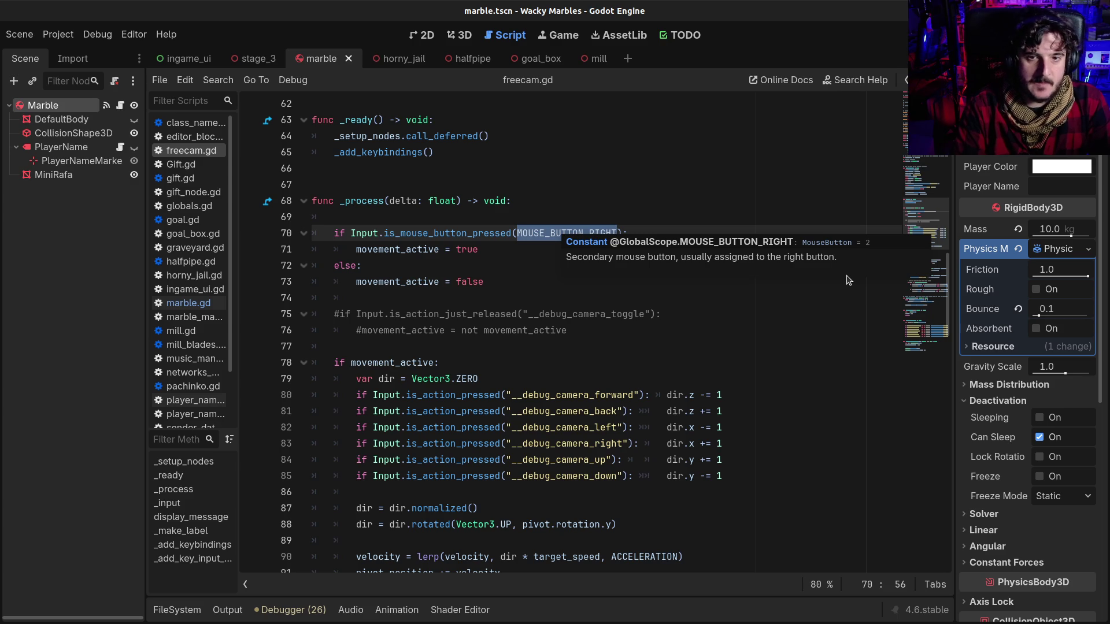
text(MO)
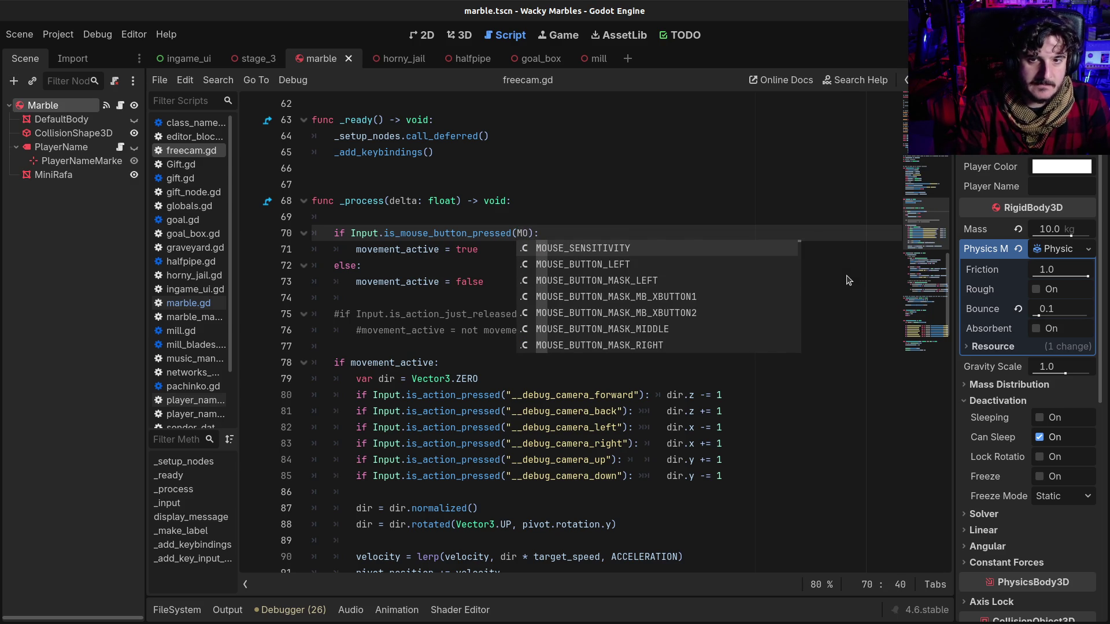
text(U)
key(Down)
key(Down)
key(Down)
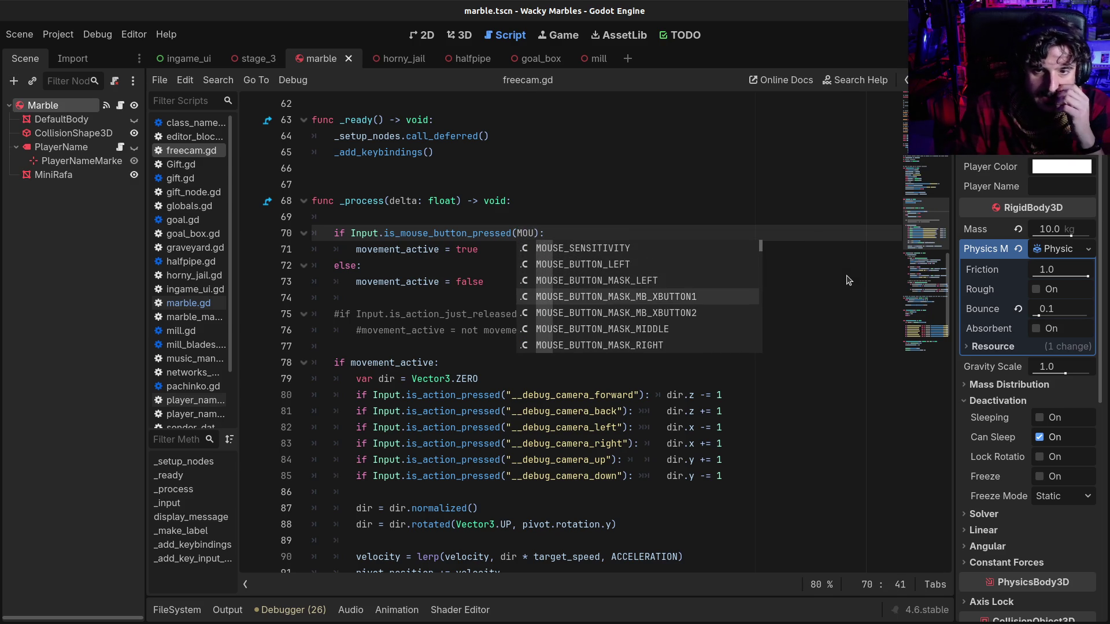
key(Down)
key(Down)
key(Down)
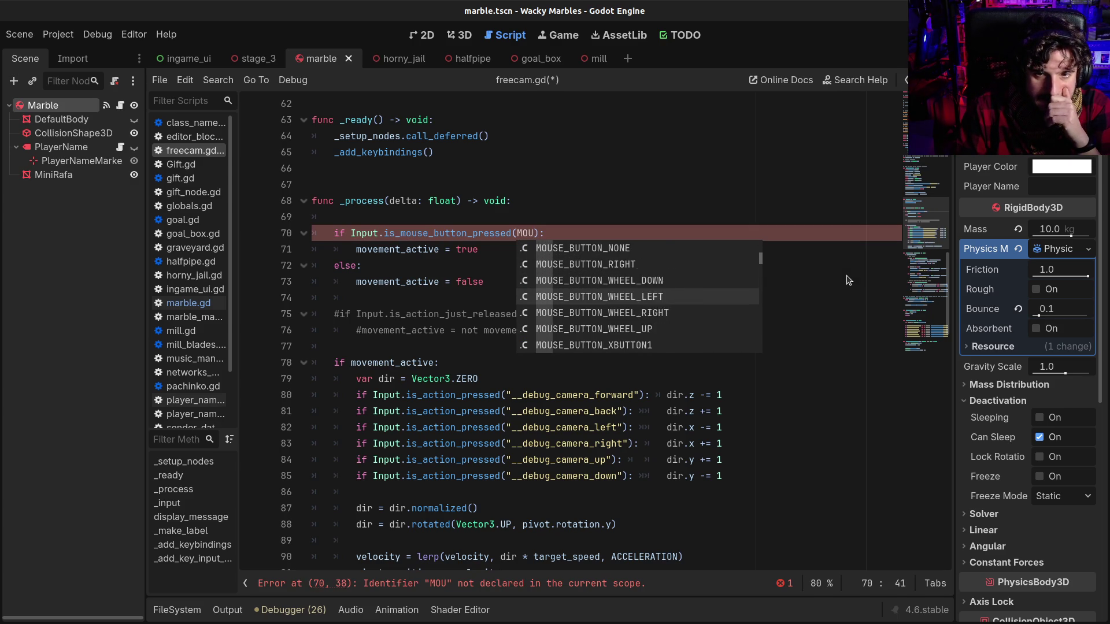
key(Down)
key(Down)
key(Down)
key(Down)
key(Down)
key(Down)
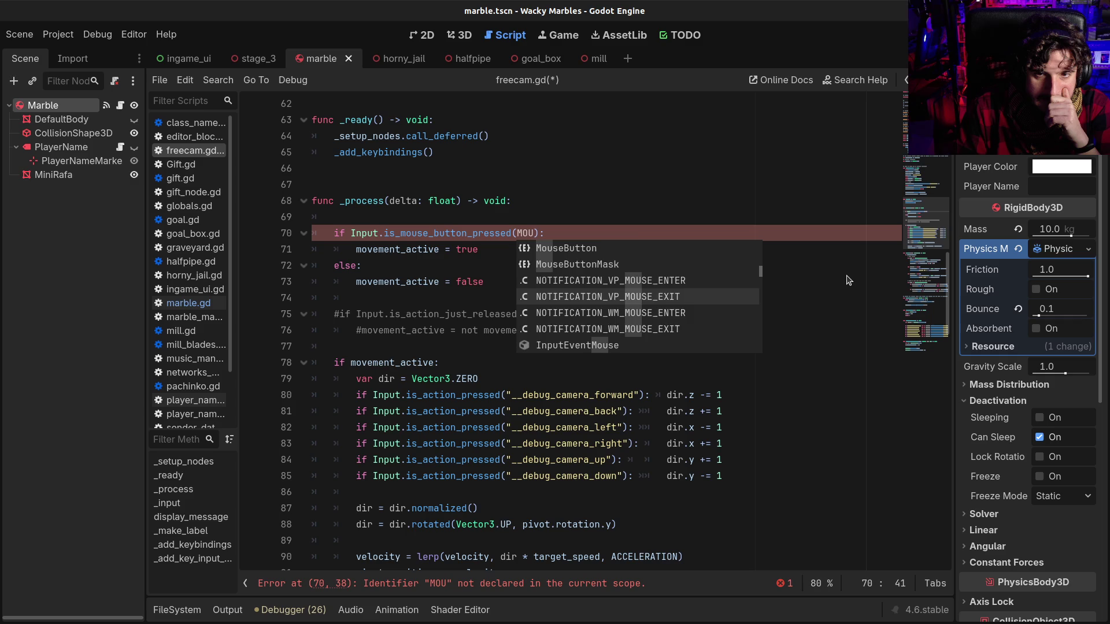
key(BackSpace)
key(BackSpace)
key(BackSpace)
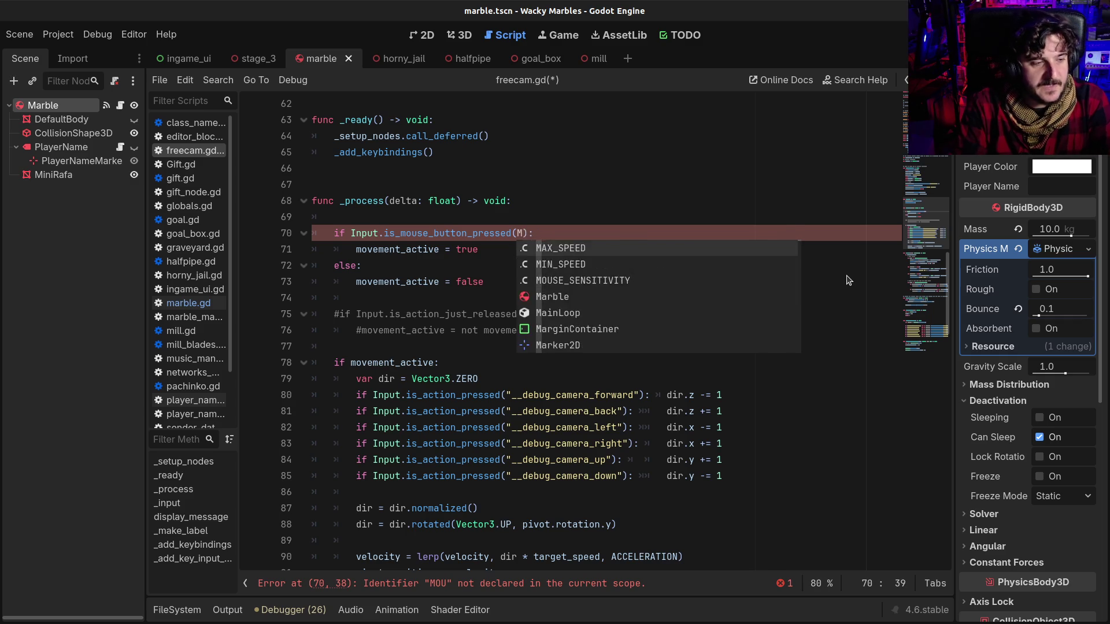
- Try 'Input.MO' completions, then restore MOUSE_BUTTON_RIGHT and save freecam.gd
text(Input.)
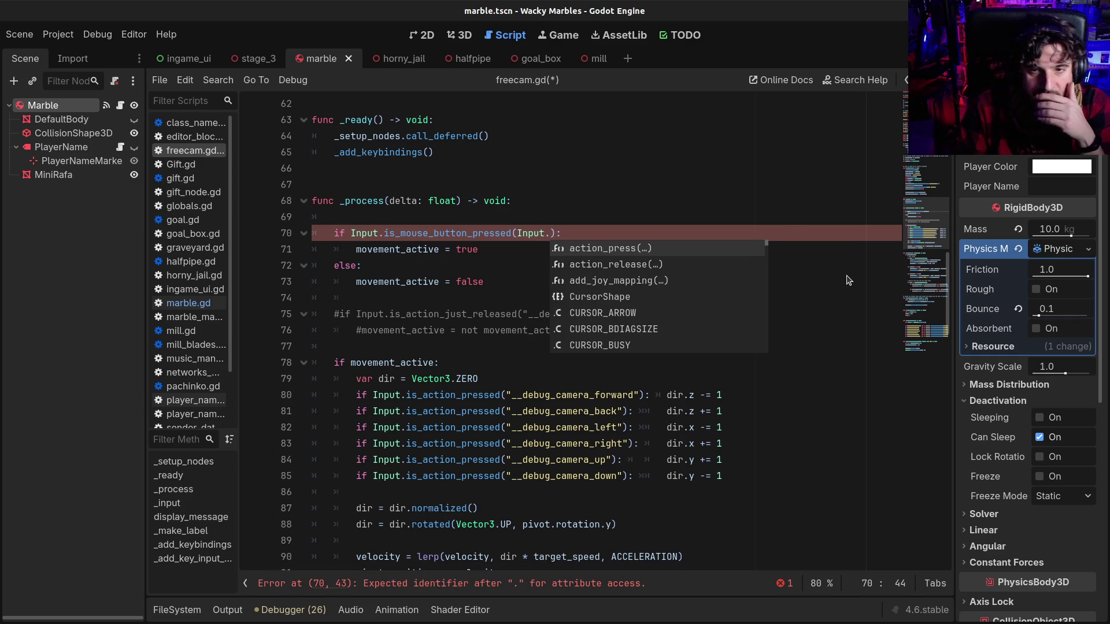
key(Down)
key(Down)
key(Down)
key(Down)
key(Down)
key(Down)
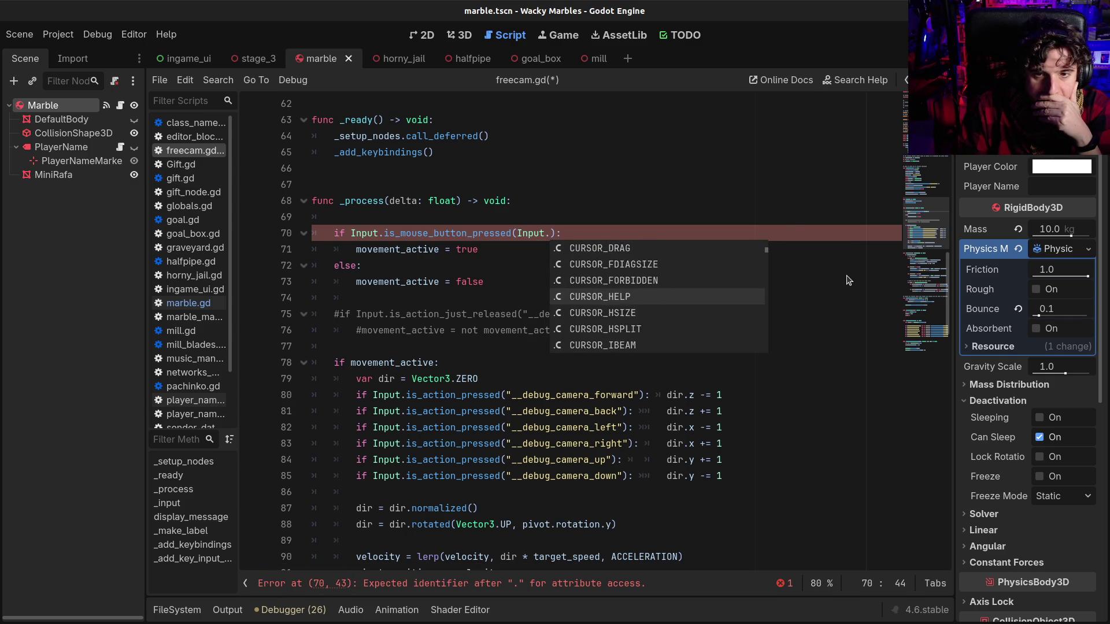
key(Down)
key(Down)
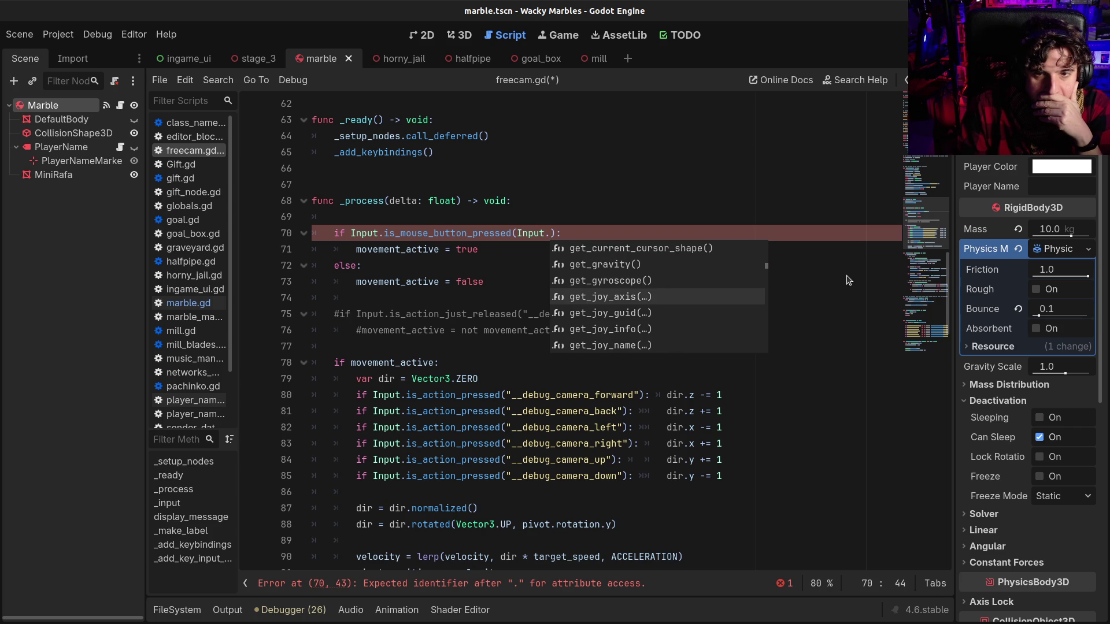
text(MO)
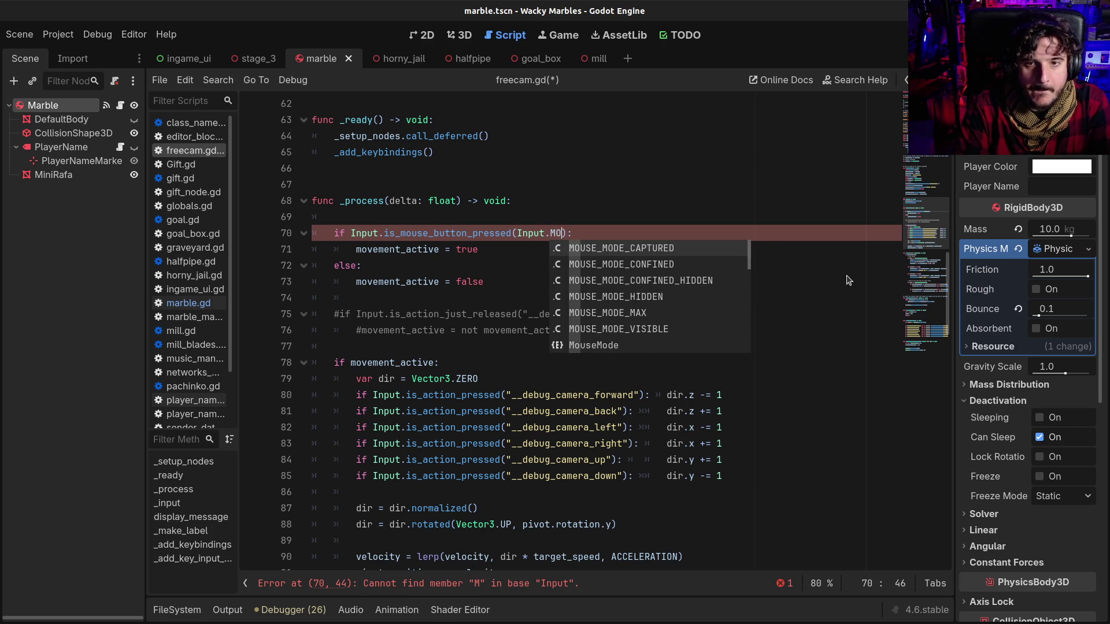
key(Down)
key(Down)
key(Down)
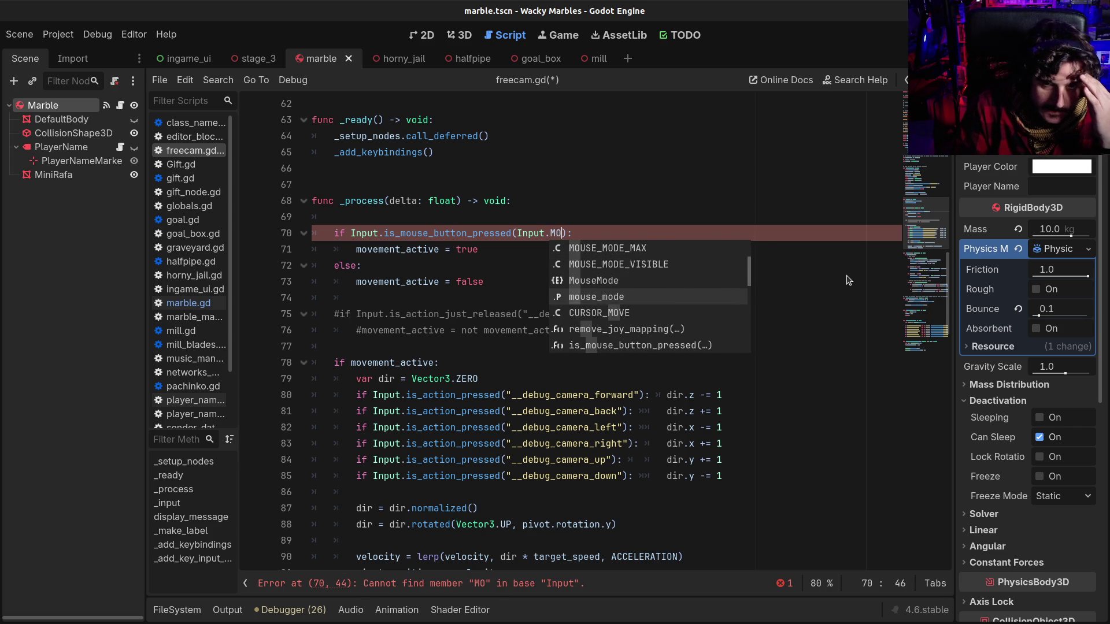
key(Down)
key(Down)
key(Down)
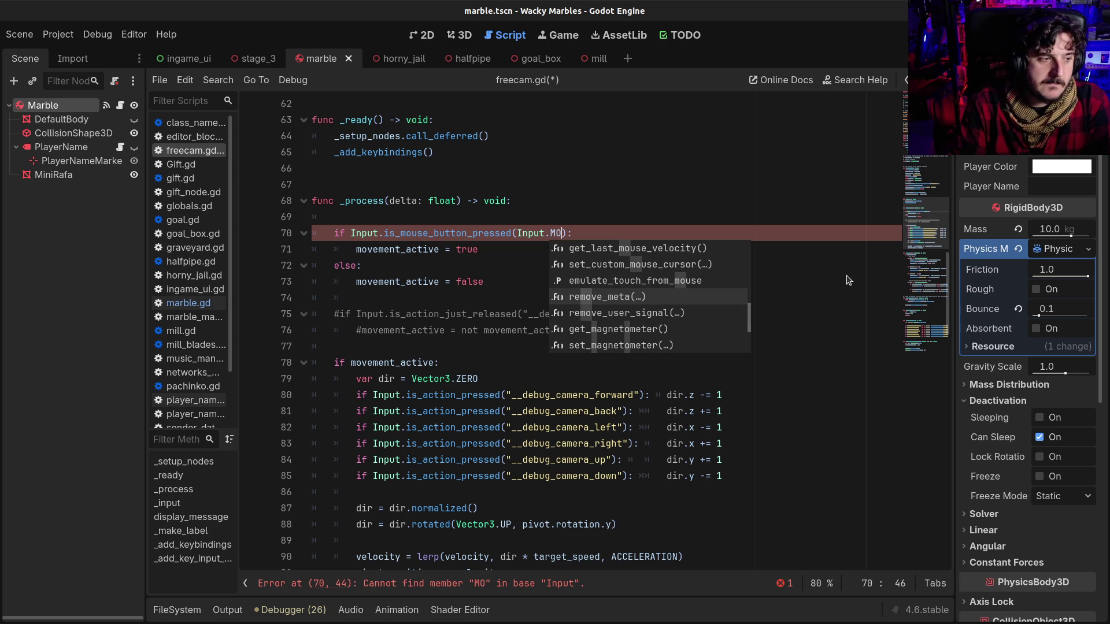
key(BackSpace)
key(BackSpace)
key(BackSpace)
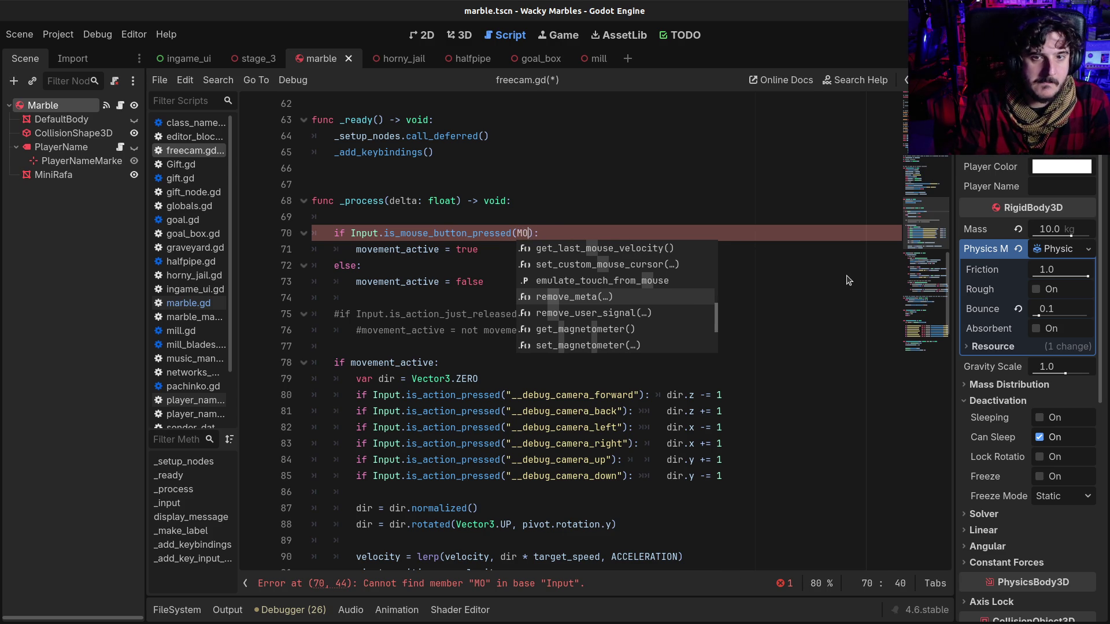
key(ctrl+v)
key(ctrl+s)
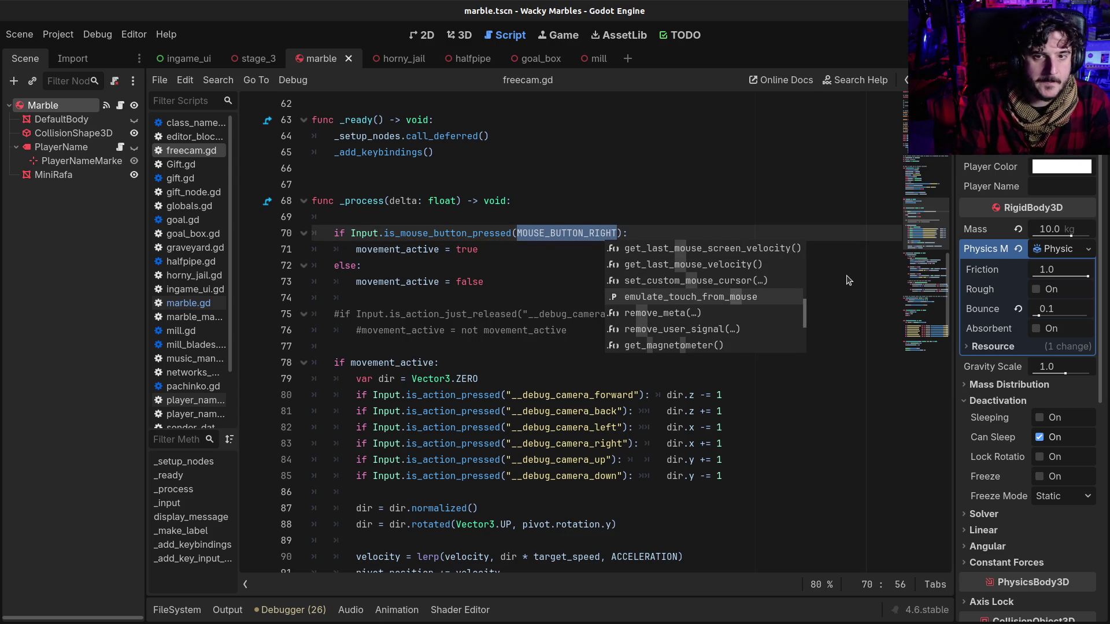
key(Escape)
click(613, 221)
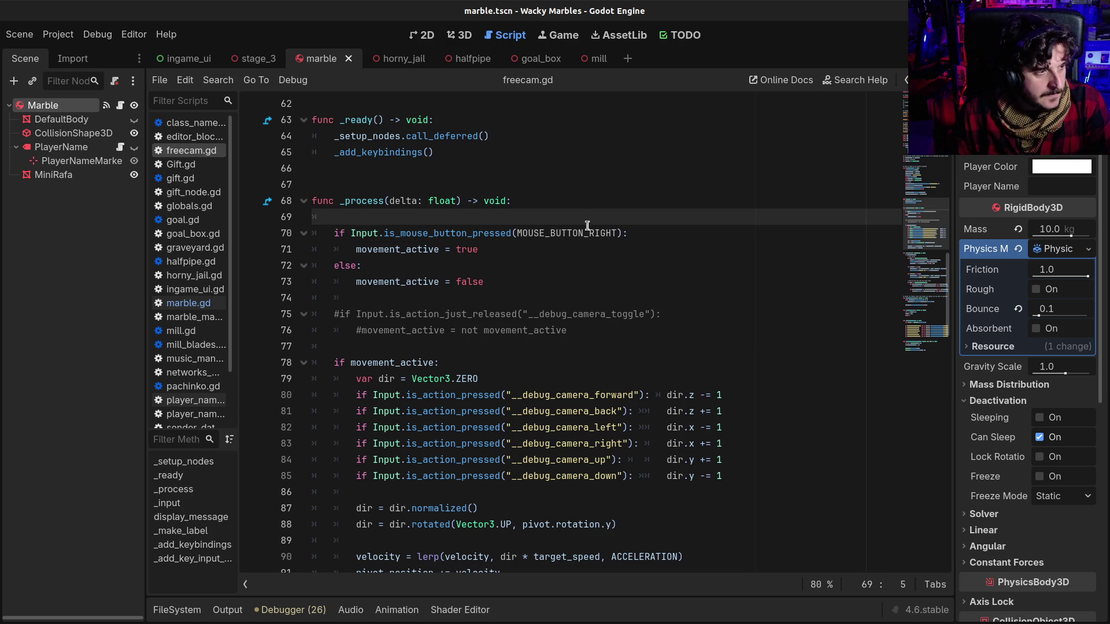
- Insert the comment '## TODO: Secondary button' on a new line above freecam.gd's right-mouse check
key(Return)
text(# )
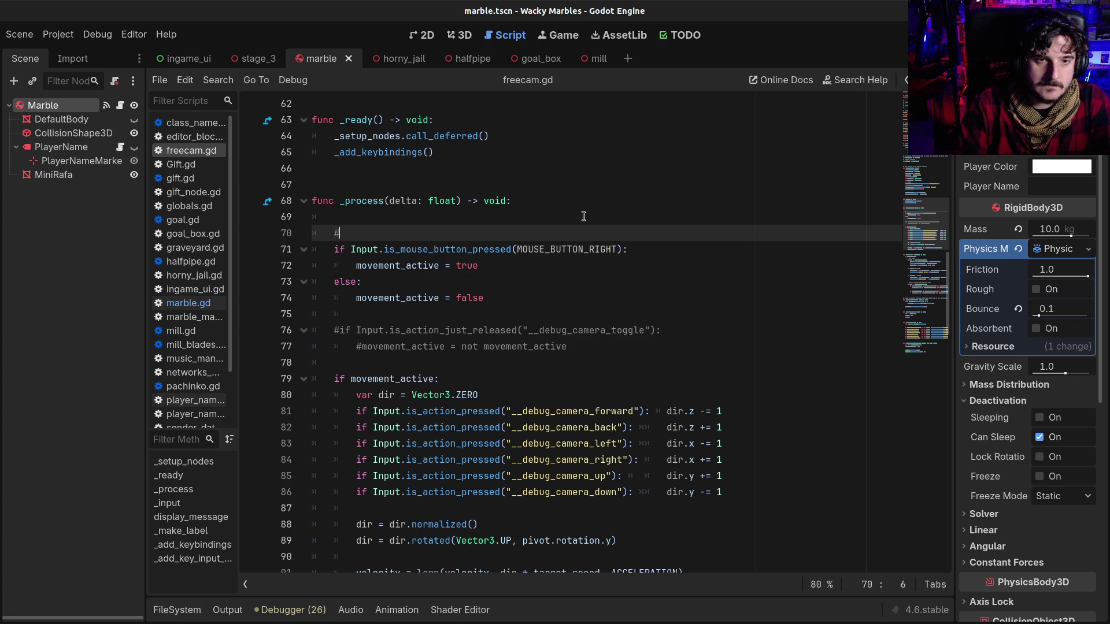
text(TODO: D)
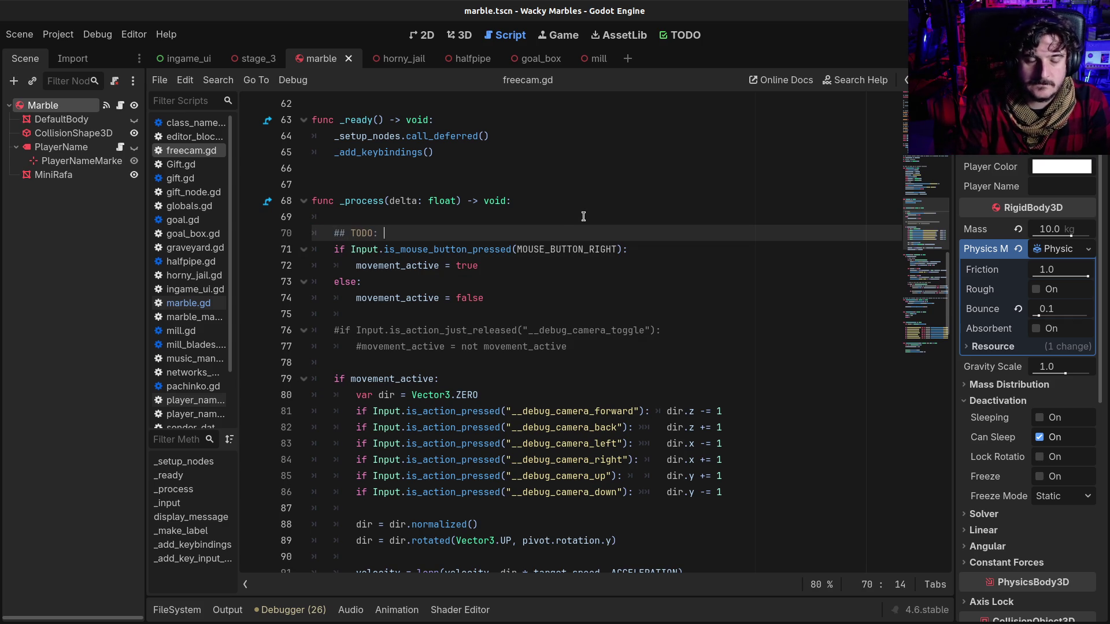
text(etectar b)
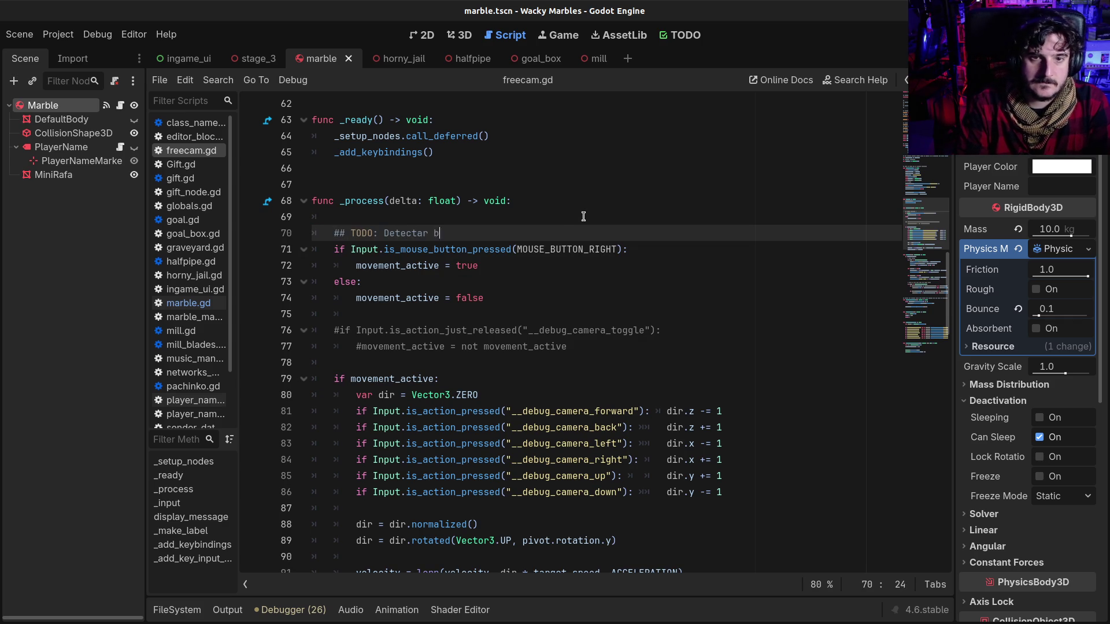
key(BackSpace)
key(BackSpace)
key(BackSpace)
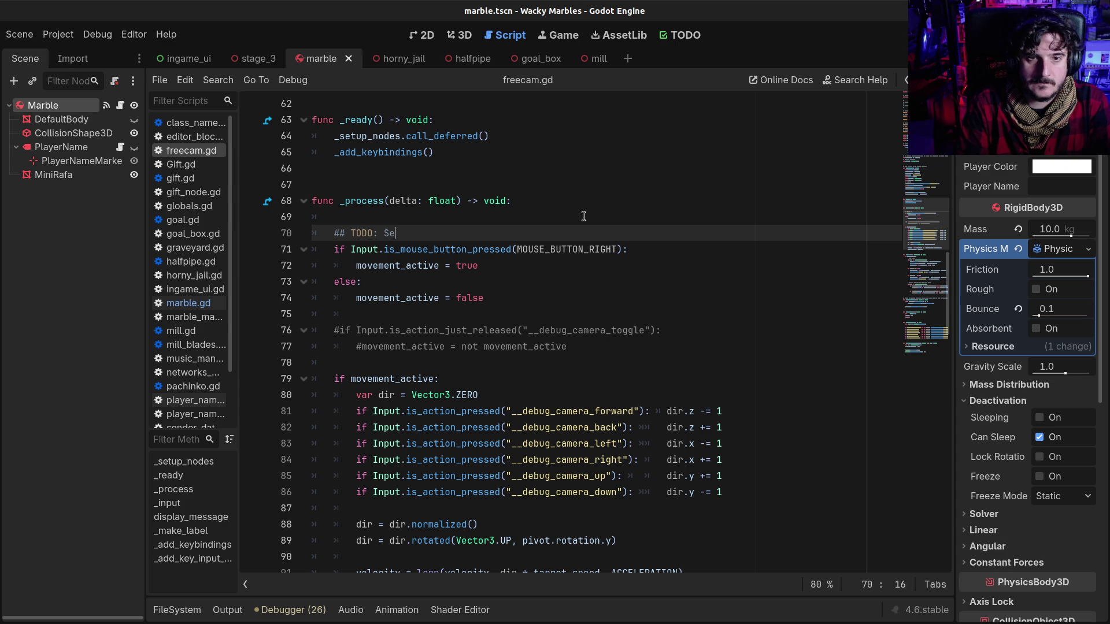
text(dary)
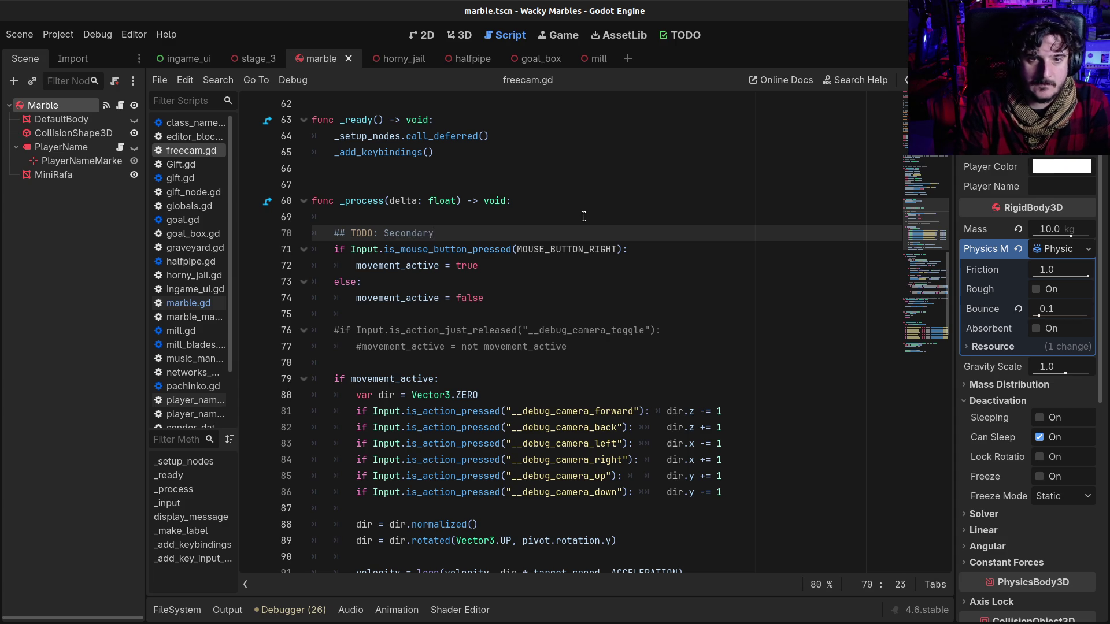
text( button)
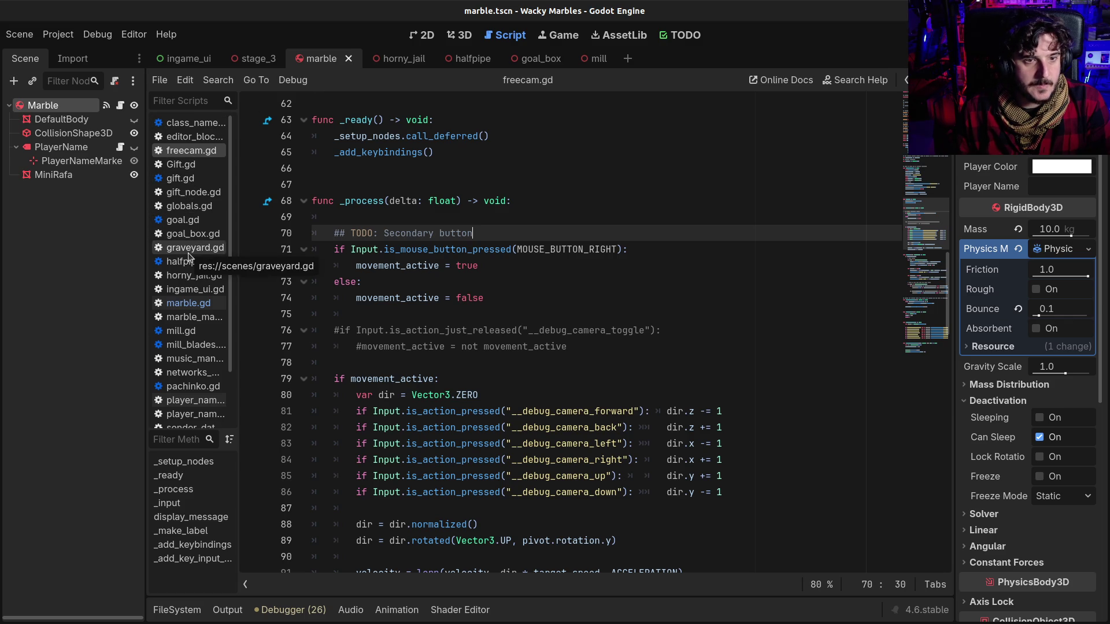
drag(238, 286, 327, 289)
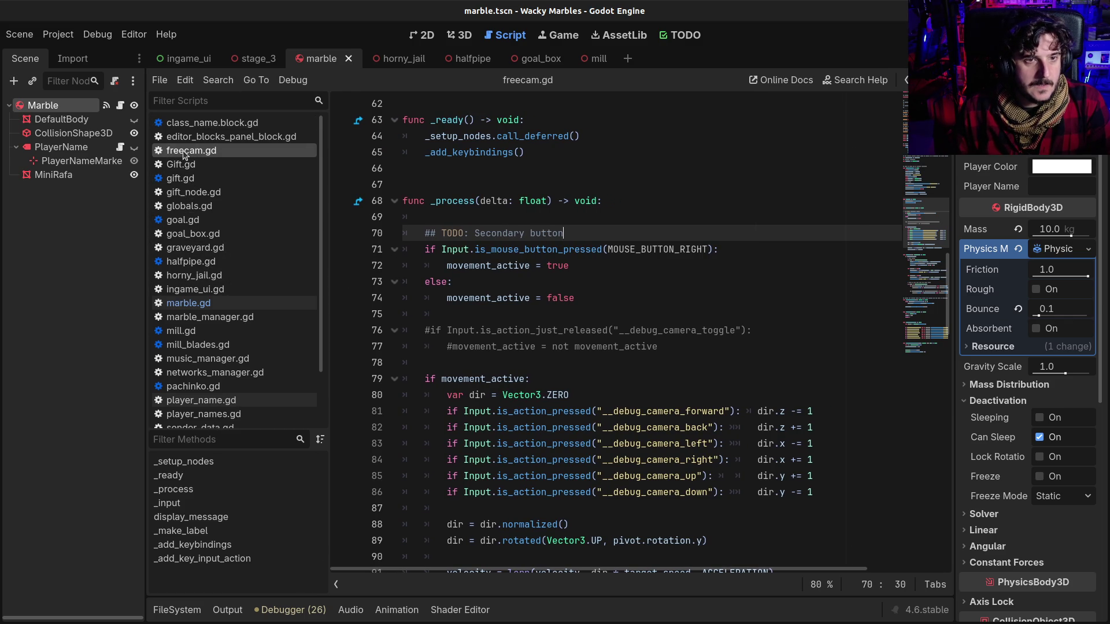
middle_click(180, 165)
middle_click(179, 166)
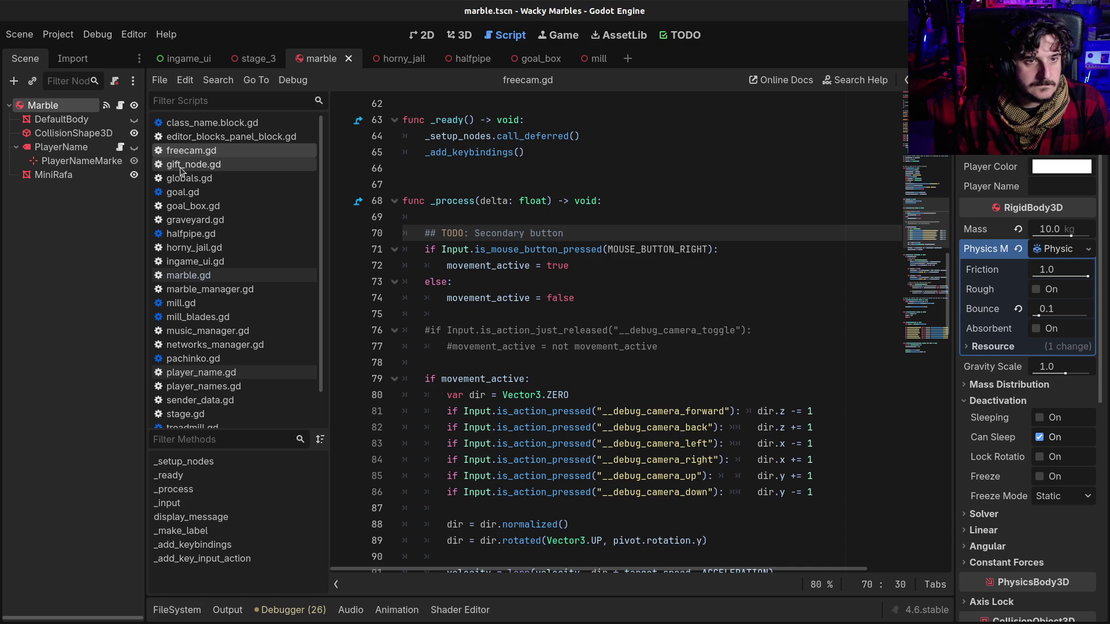
middle_click(180, 166)
middle_click(179, 167)
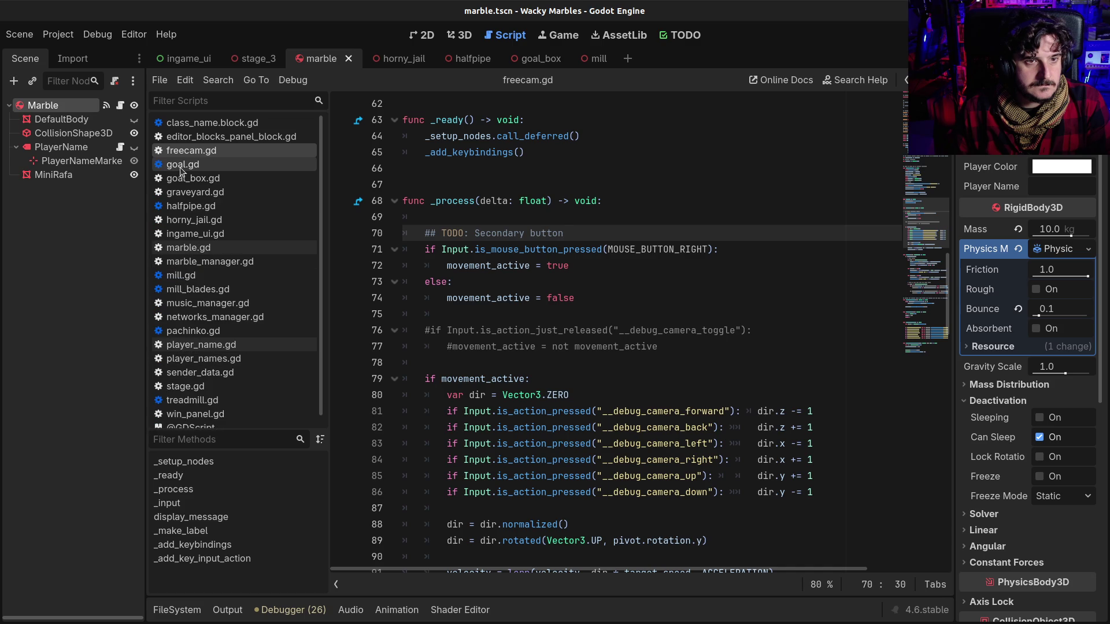
middle_click(181, 169)
middle_click(185, 413)
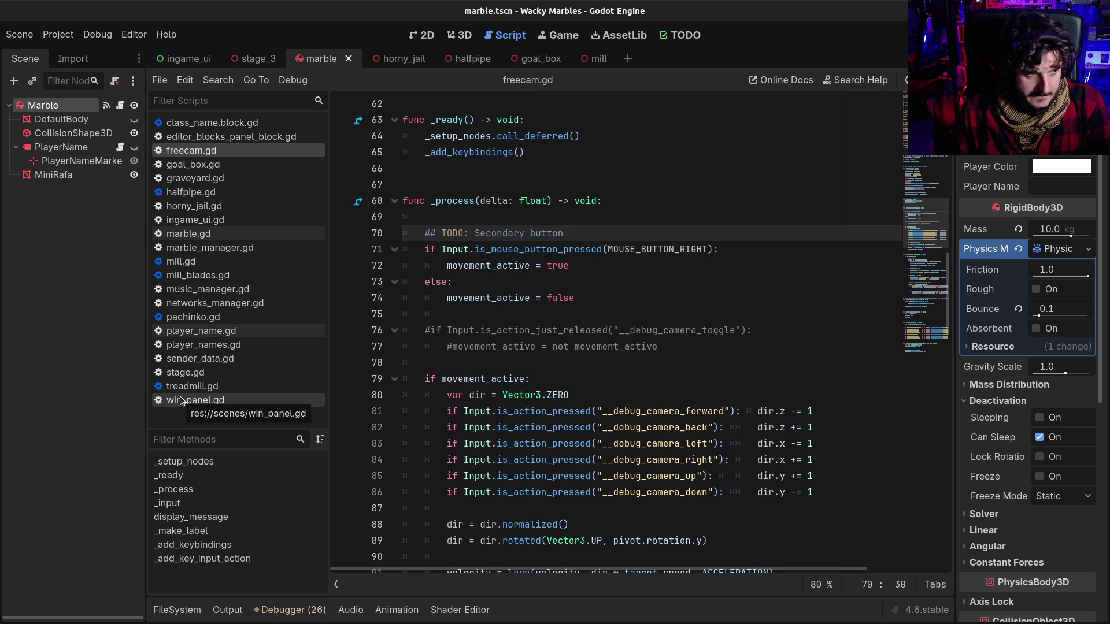
click(490, 249)
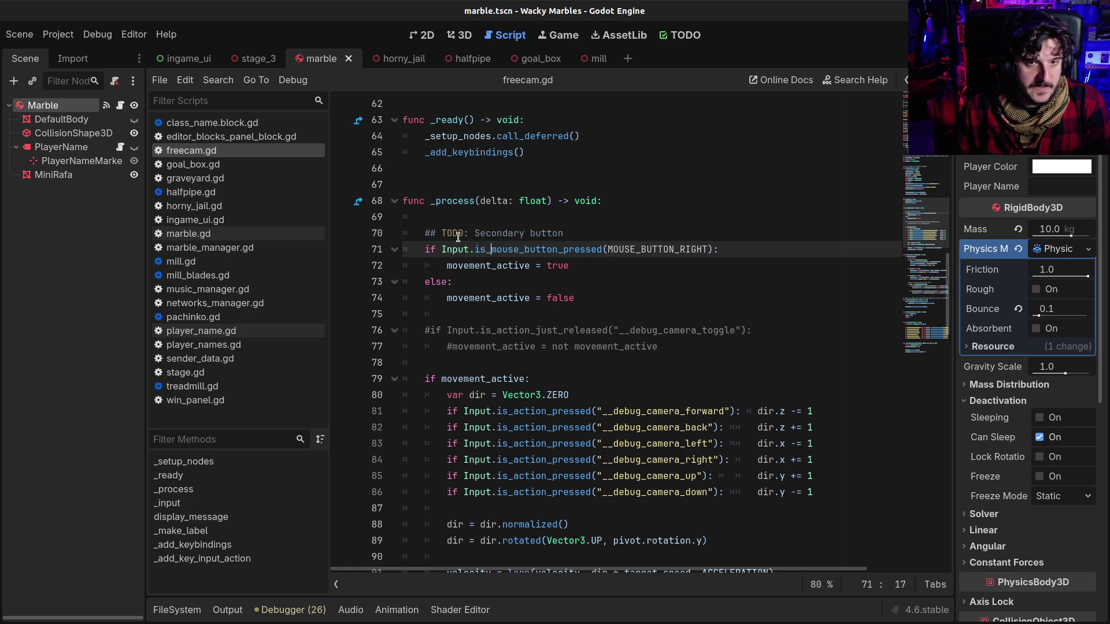
scroll(443, 230, up, 3)
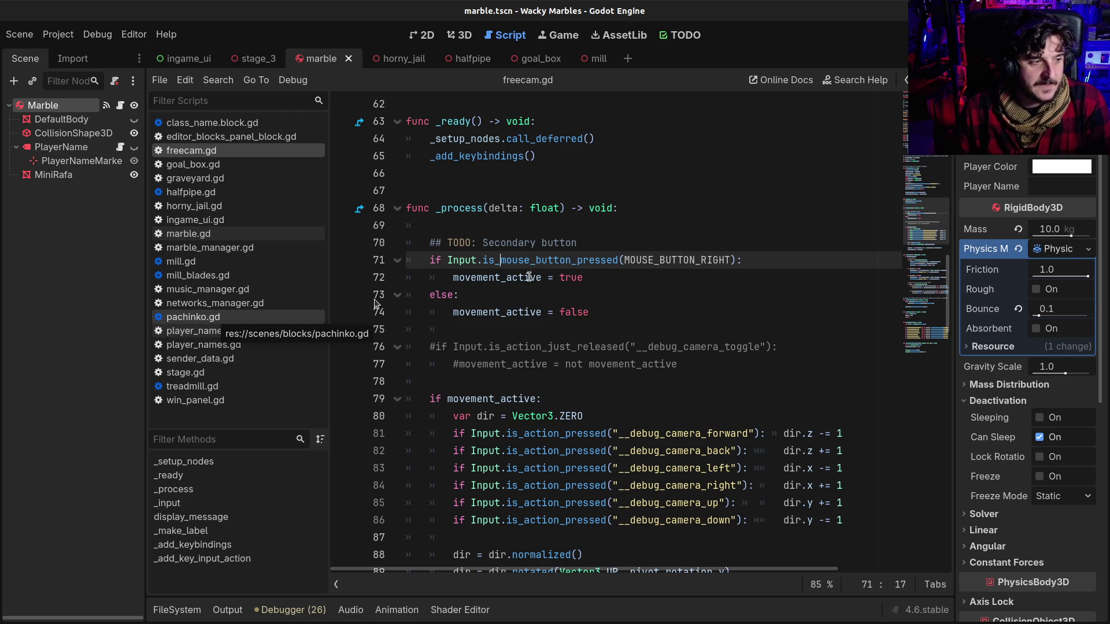
double_click(460, 243)
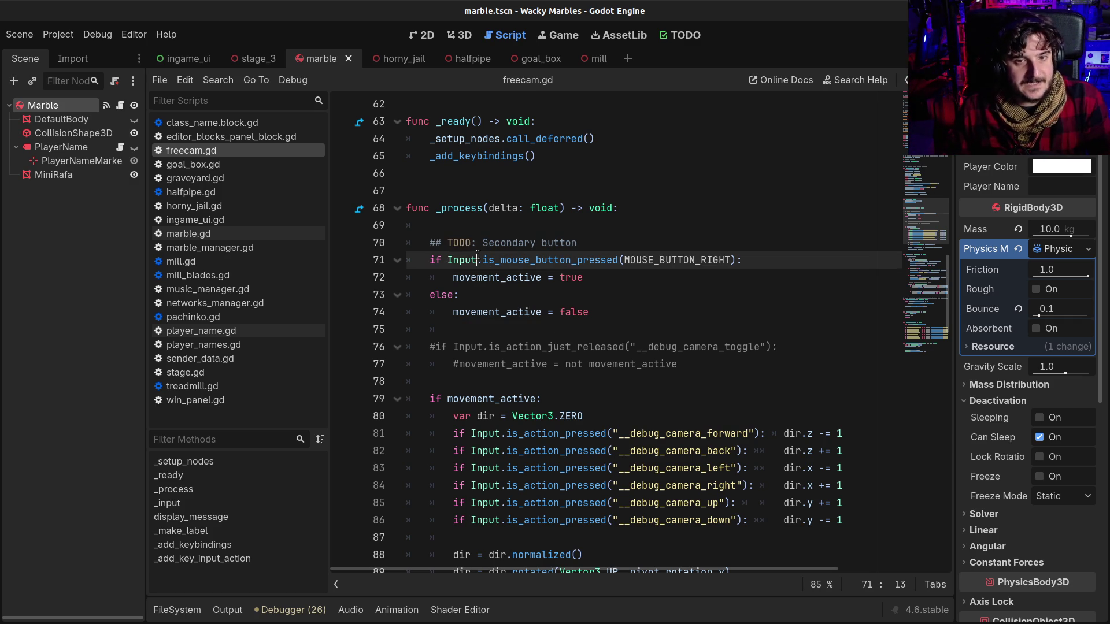
mouse_move(431, 243)
mouse_down()
mouse_move(434, 228)
mouse_move(571, 230)
mouse_up()
click(600, 239)
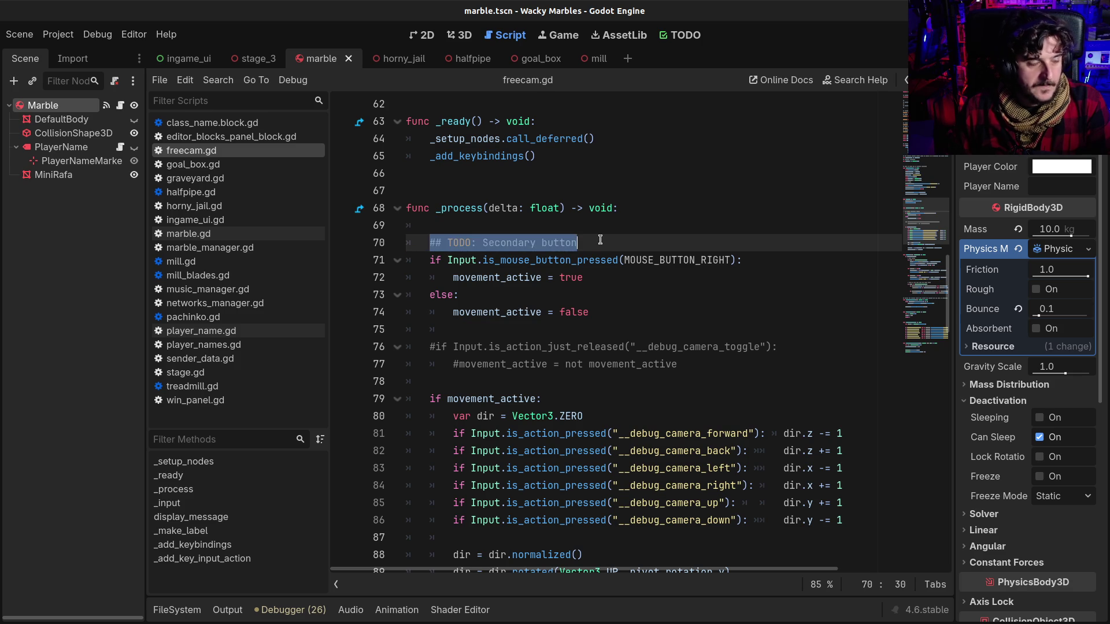
drag(434, 246, 580, 247)
click(581, 247)
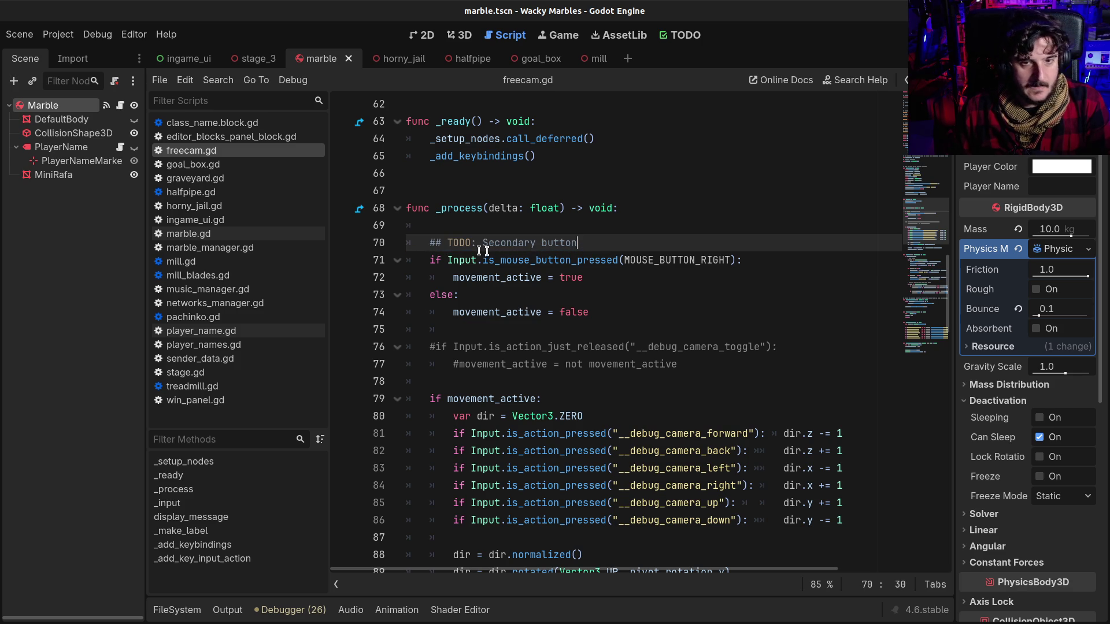
drag(428, 243, 612, 245)
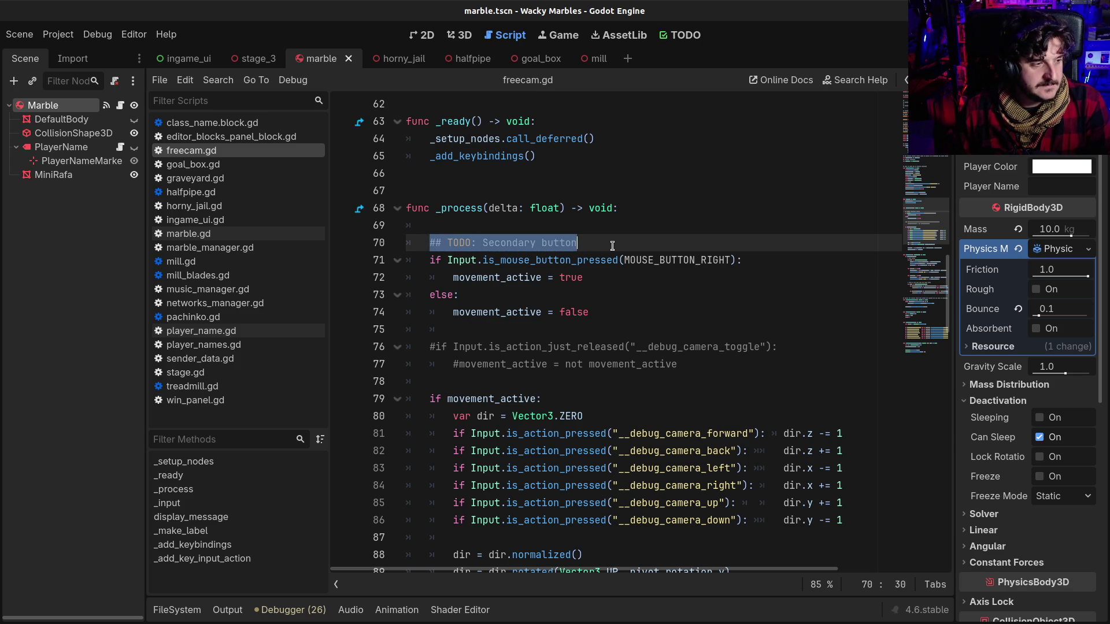
click(612, 246)
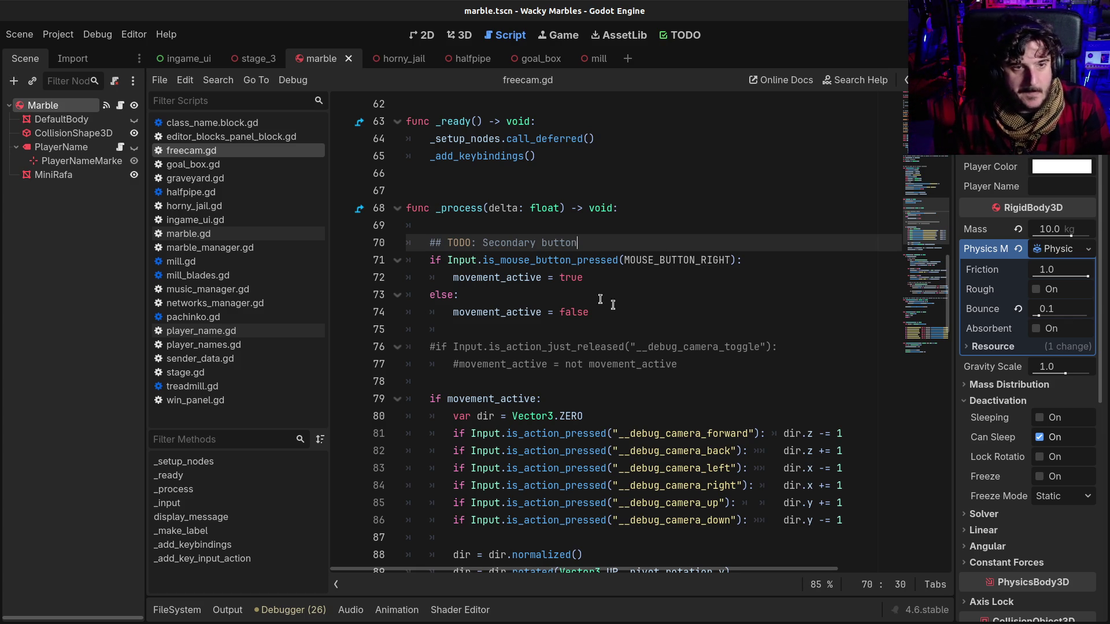
click(188, 318)
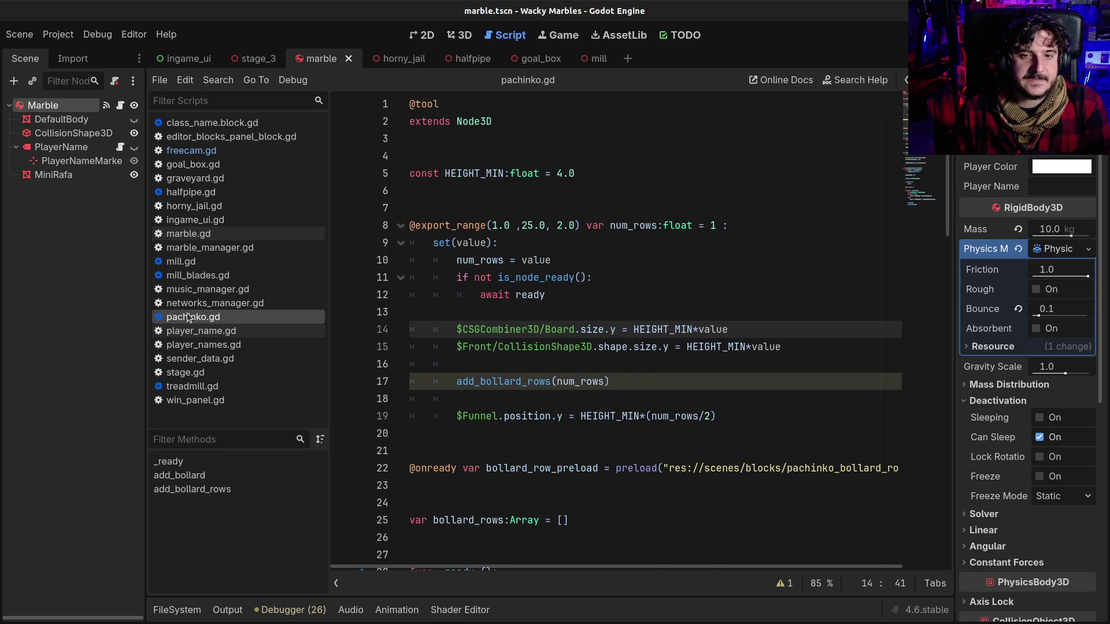
middle_click(188, 317)
click(186, 263)
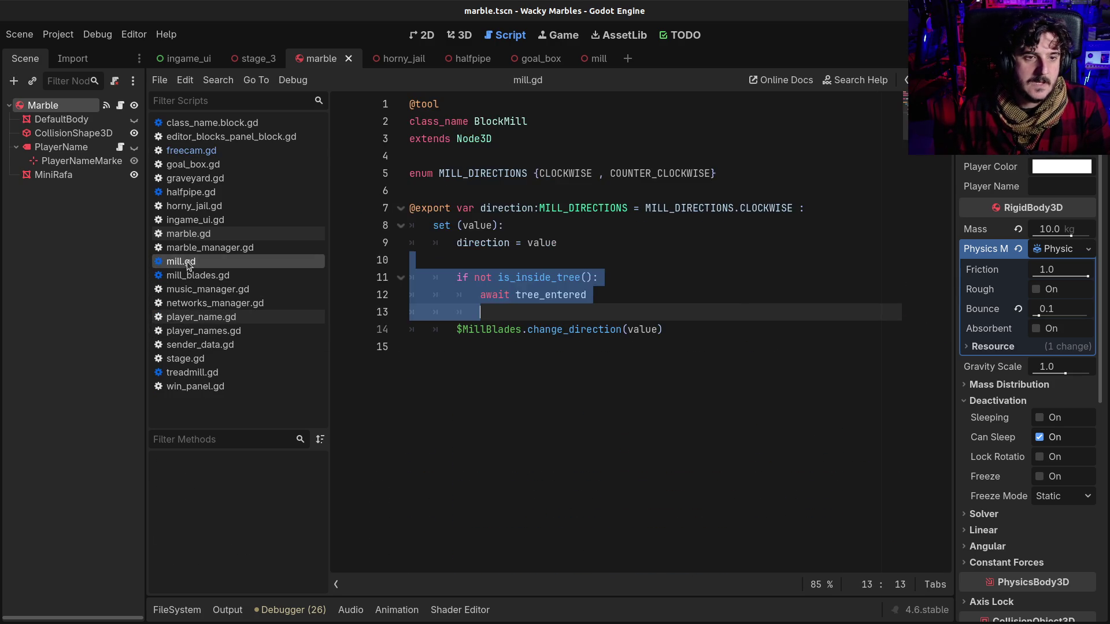
middle_click(186, 265)
middle_click(186, 263)
click(218, 237)
click(602, 313)
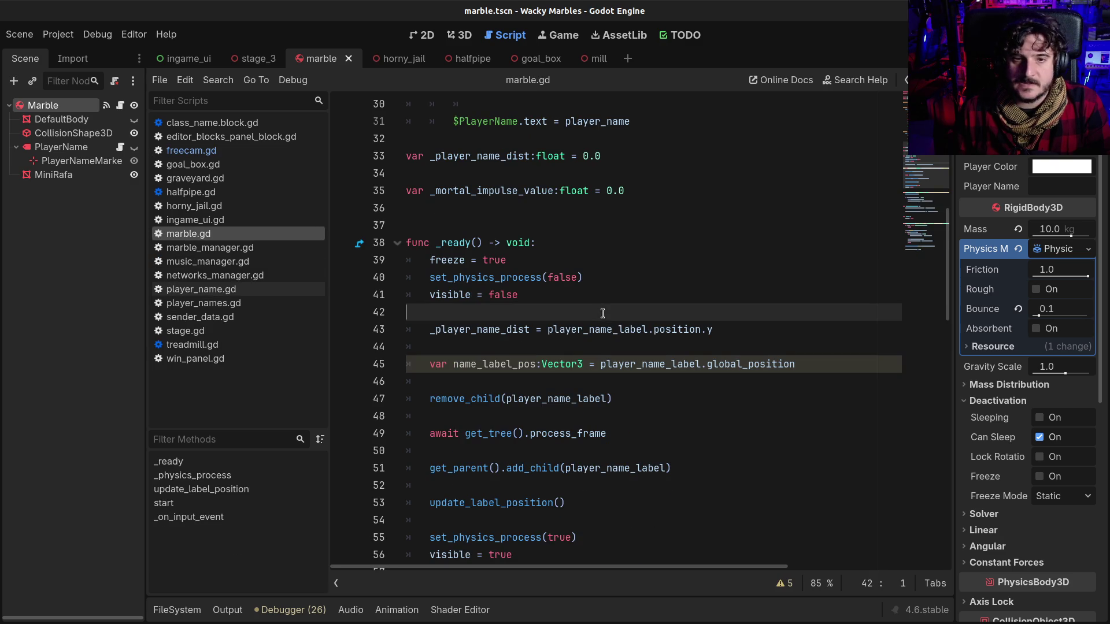
scroll(603, 313, down, 10)
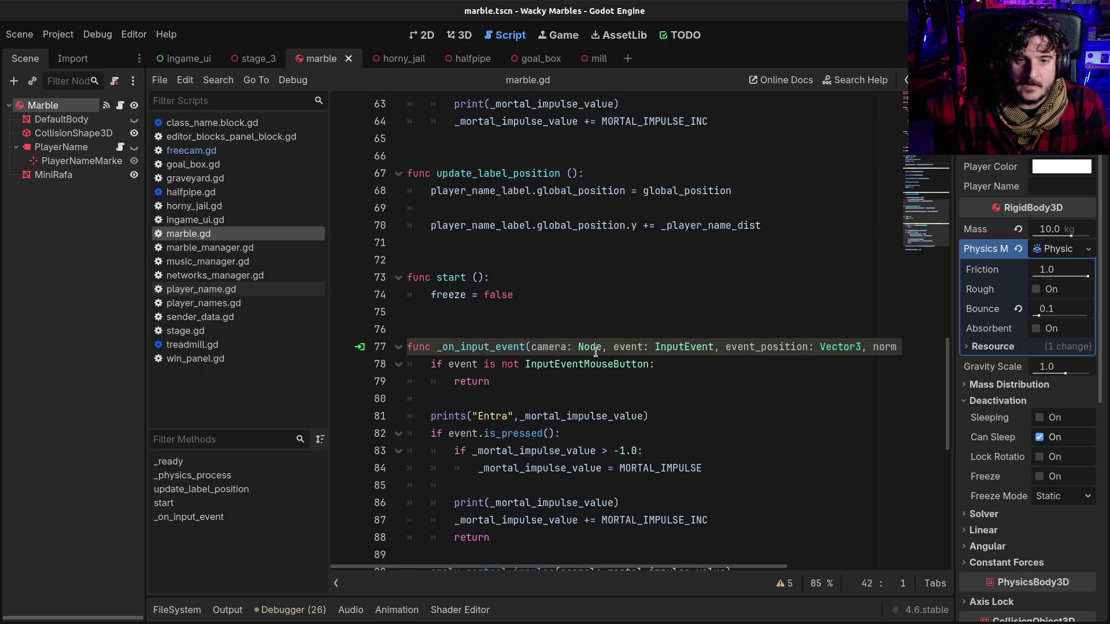
scroll(596, 352, up, 2)
scroll(595, 352, down, 6)
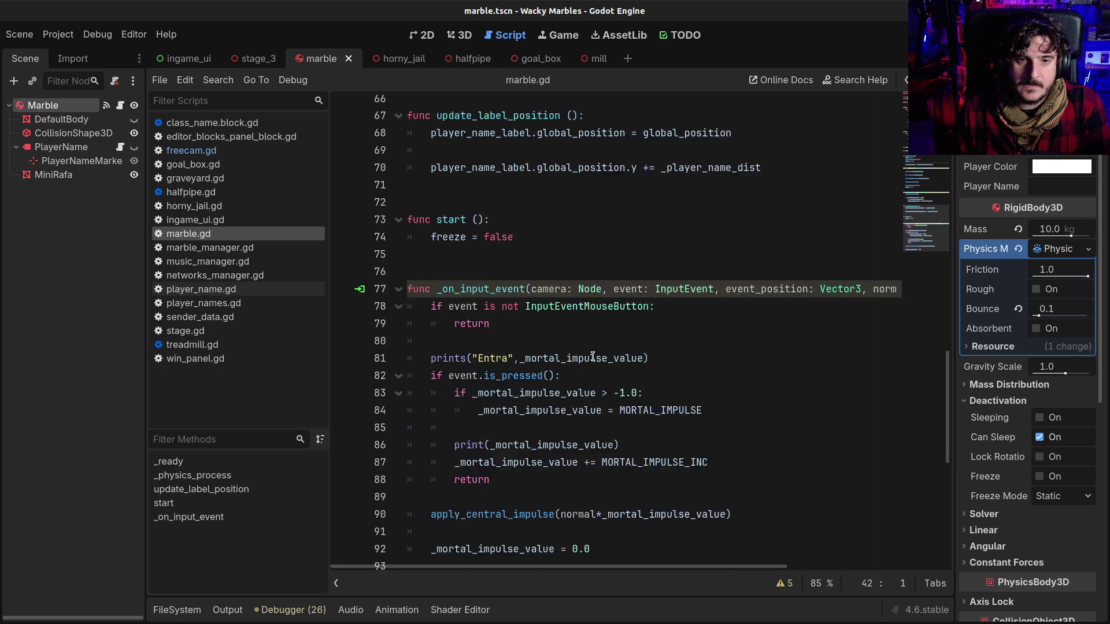
click(469, 296)
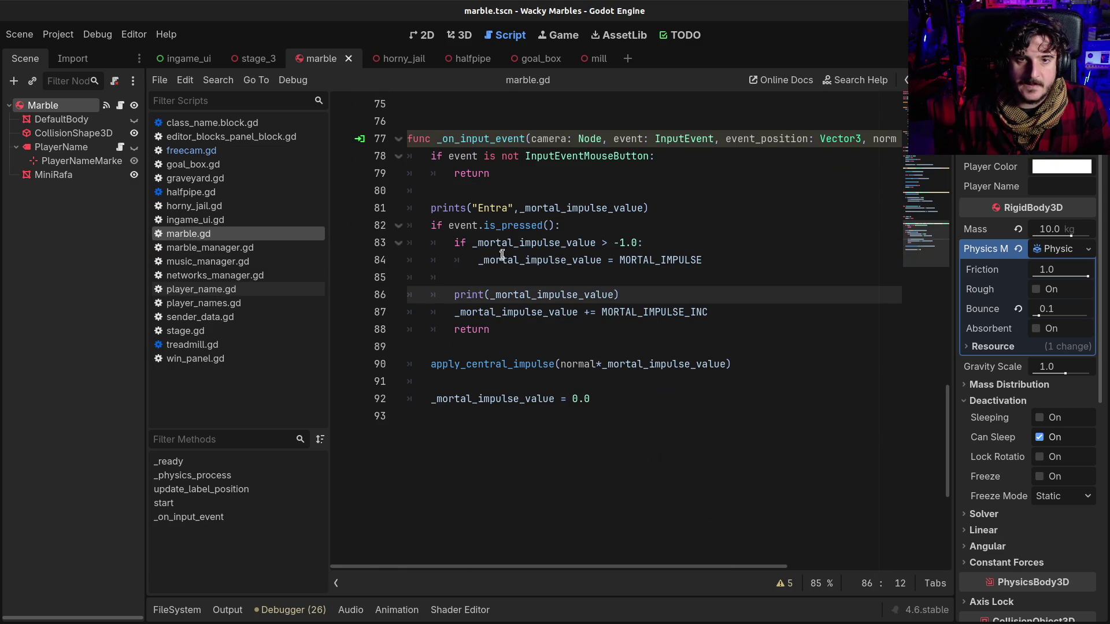
click(457, 223)
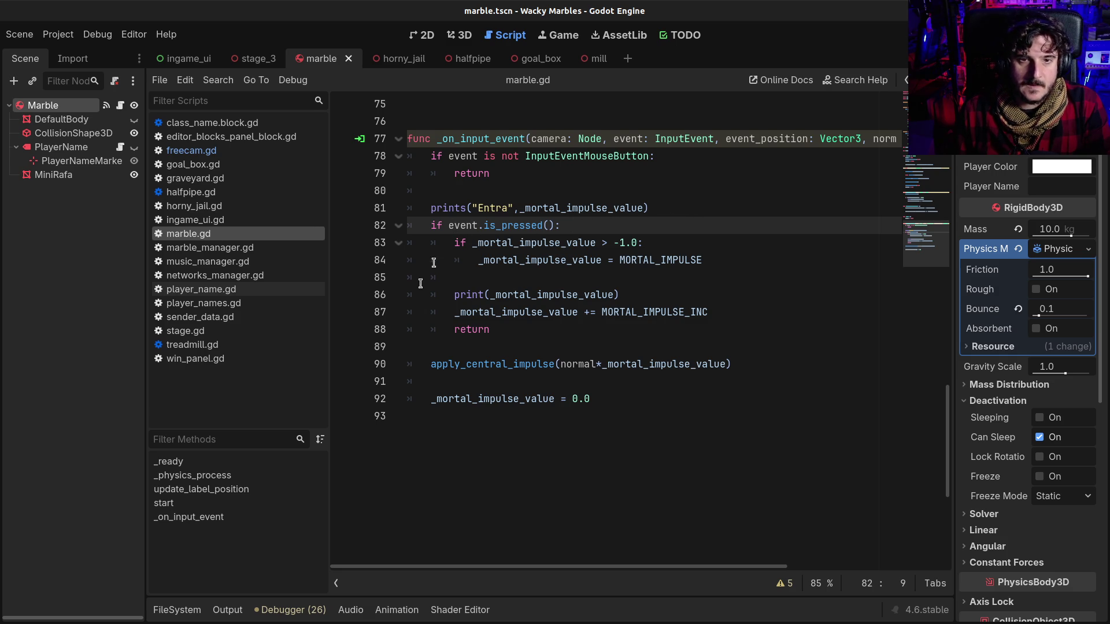
click(655, 207)
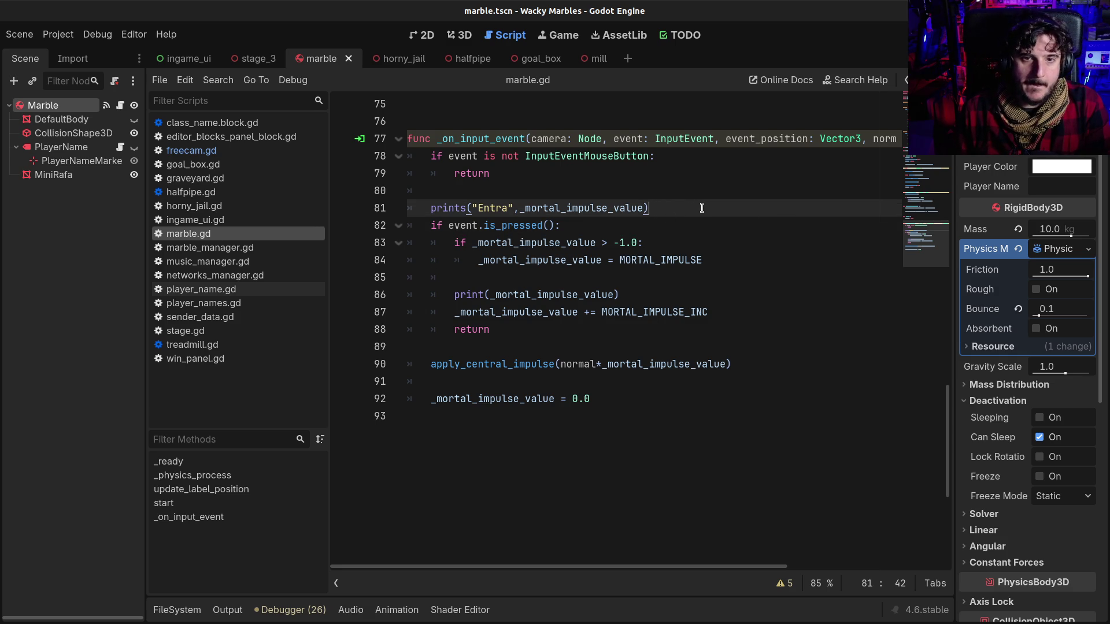
- Add blank lines after line 81 and comment out the prints("Entra") debug line in marble.gd
key(Return)
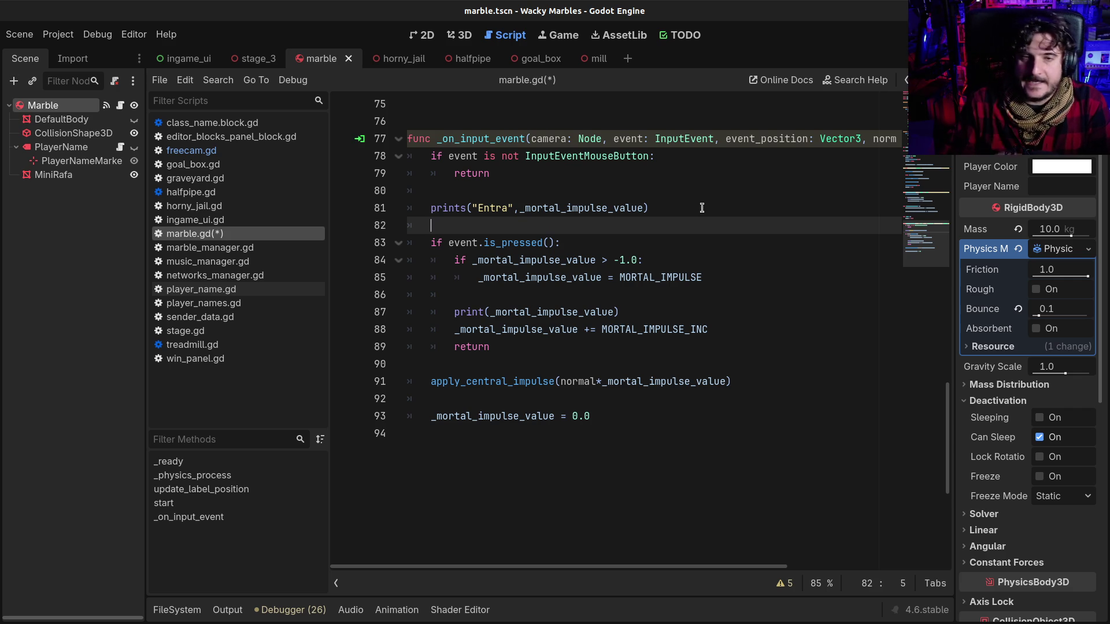
key(Return)
key(Return)
key(Up)
key(Up)
key(Up)
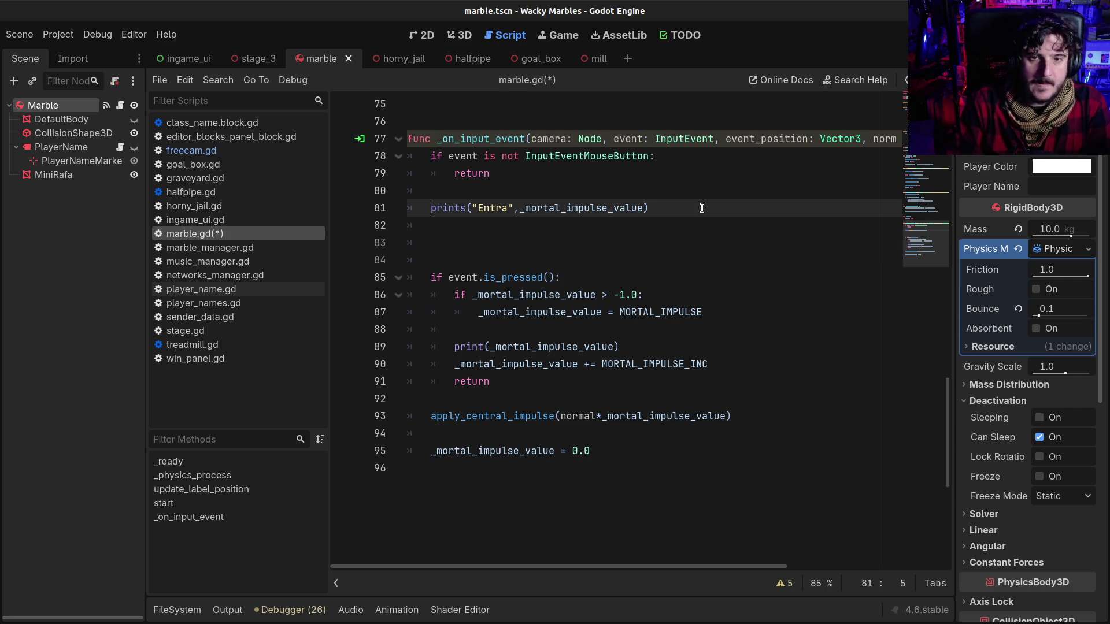
key(ctrl+k)
key(Down)
key(Down)
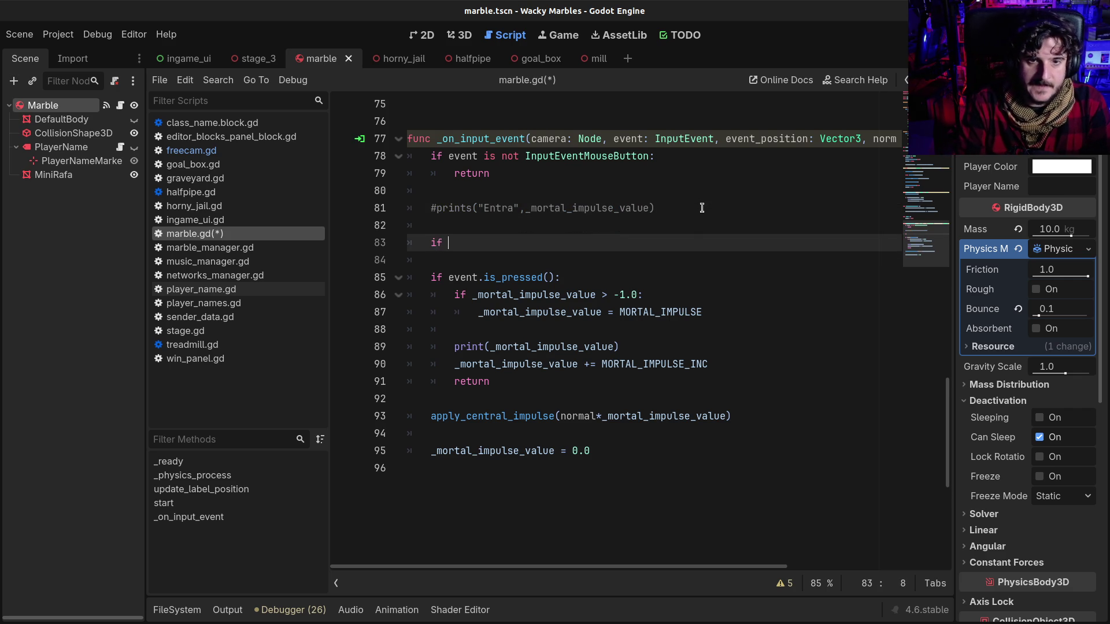
- Start an 'if event.' line and browse the event's member suggestions, including its get methods
text(vent.m)
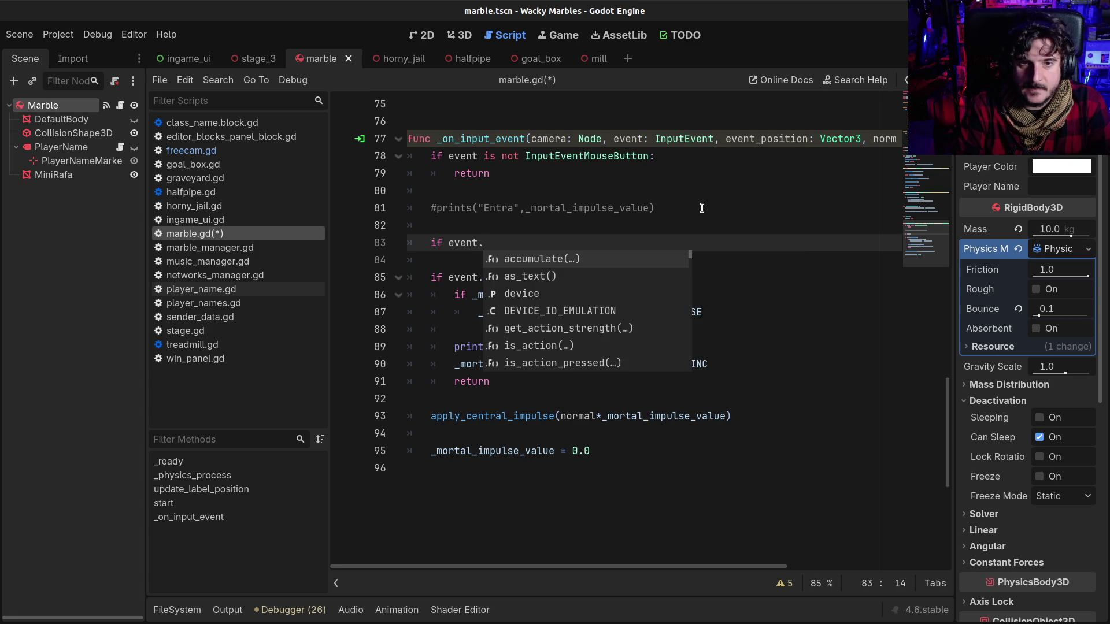
key(BackSpace)
text(b)
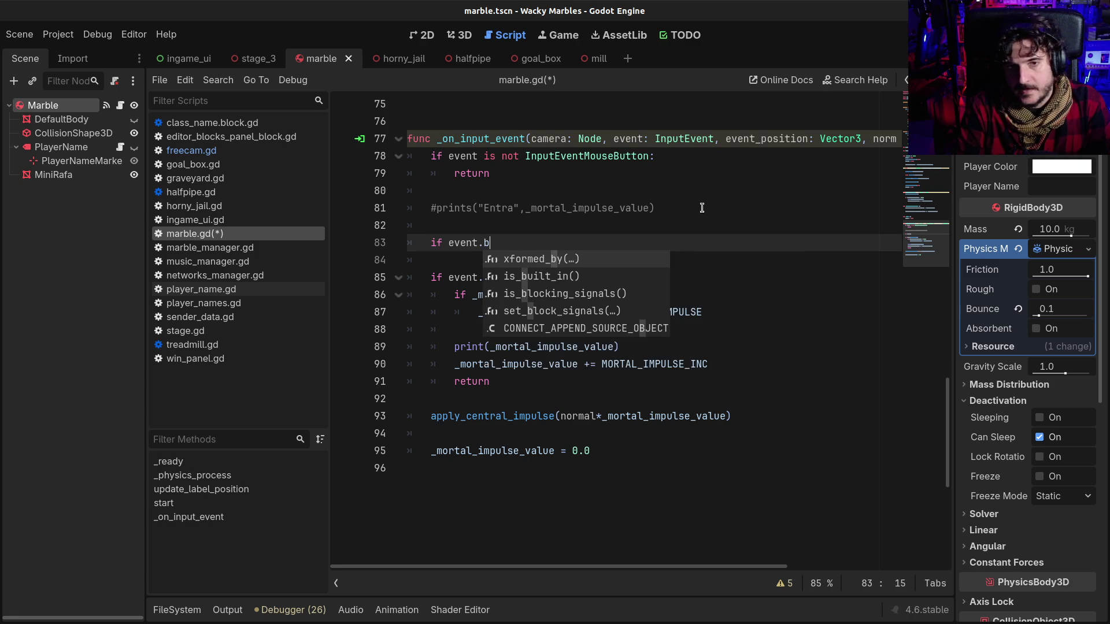
key(BackSpace)
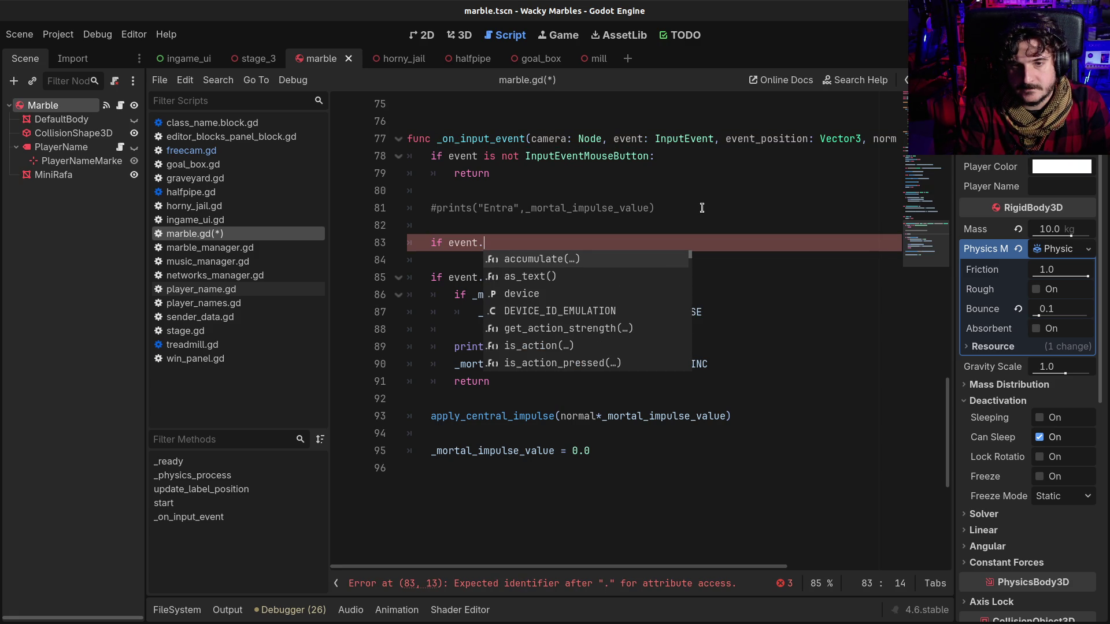
key(Down)
key(Down)
key(Down)
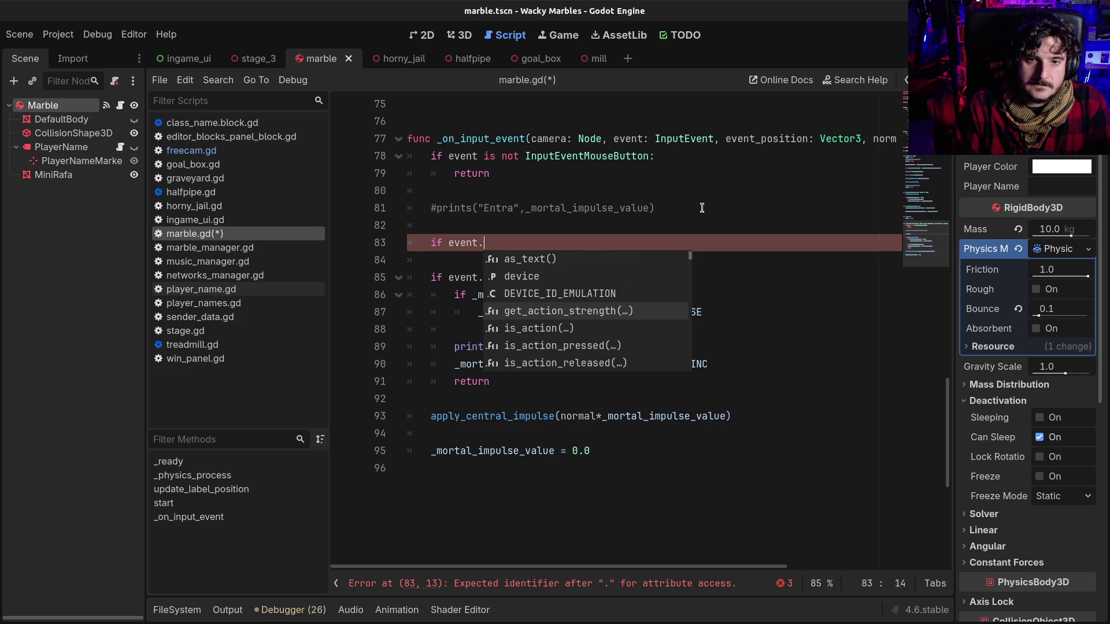
key(Page_Down)
key(Page_Up)
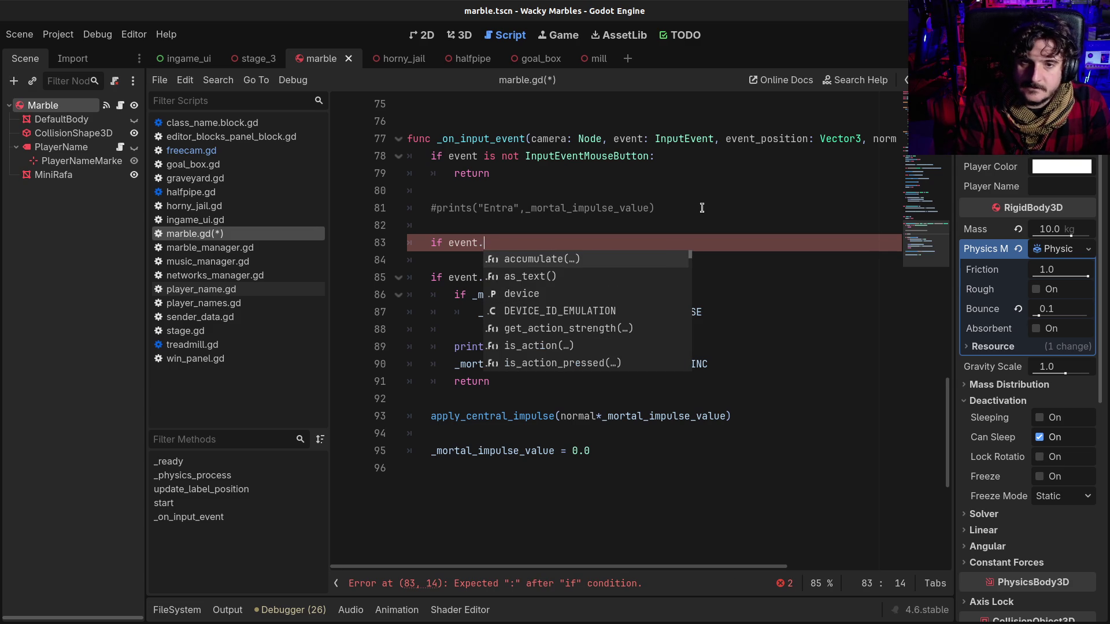
key(Down)
key(Down)
key(Down)
text(get)
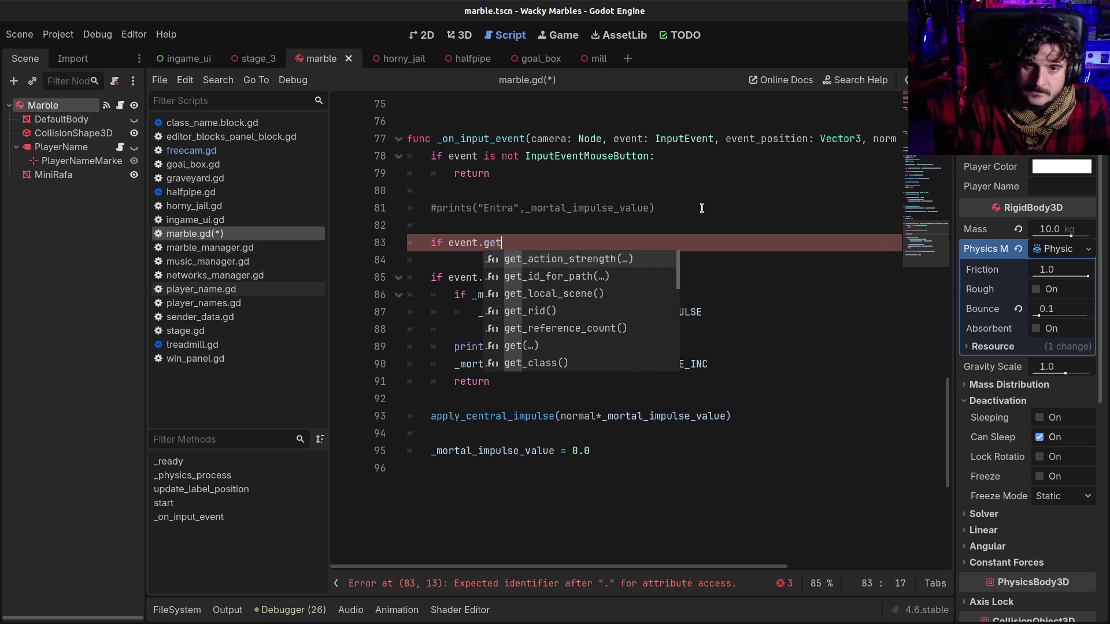
key(Down)
key(Down)
key(Down)
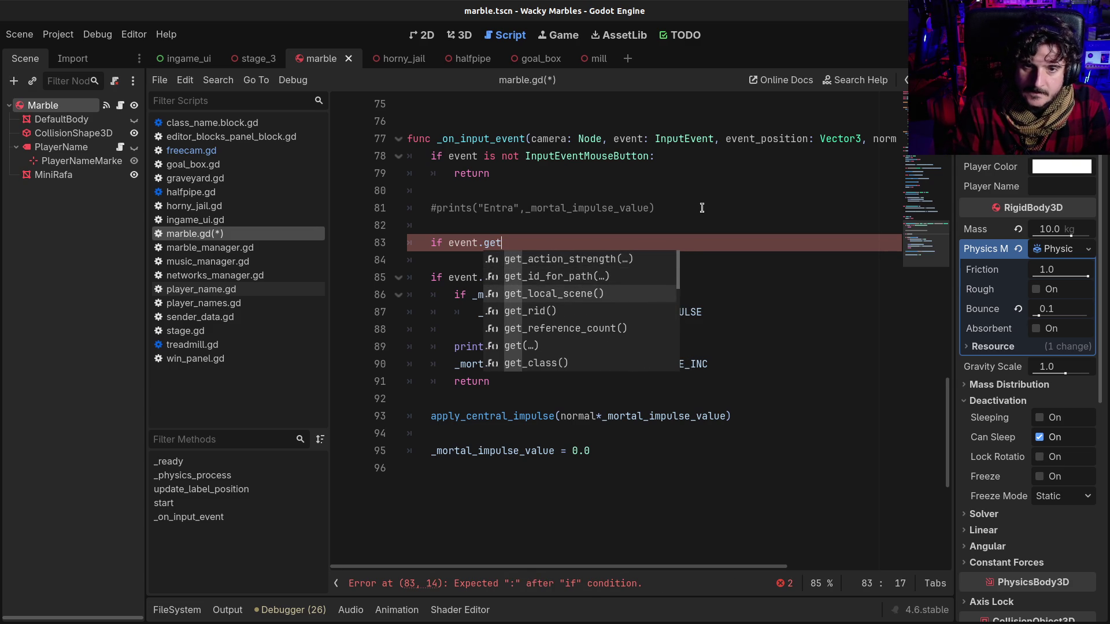
key(Down)
key(Down)
key(Down)
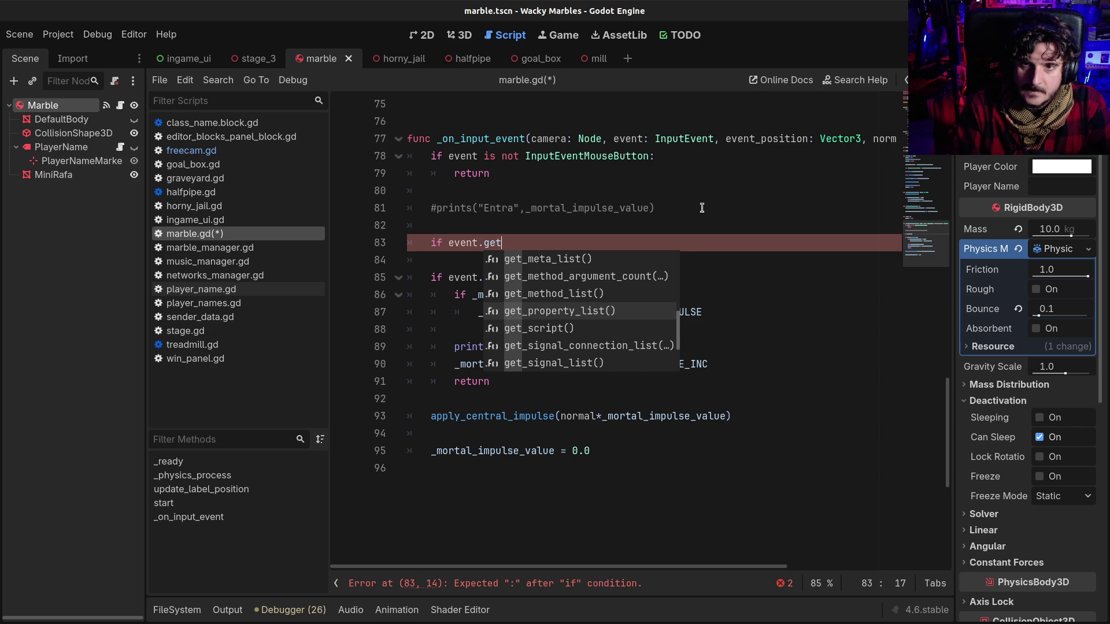
- Clear the partial member name and comment out the unfinished 'if event.' line
key(BackSpace)
key(BackSpace)
key(BackSpace)
text(as)
key(BackSpace)
key(BackSpace)
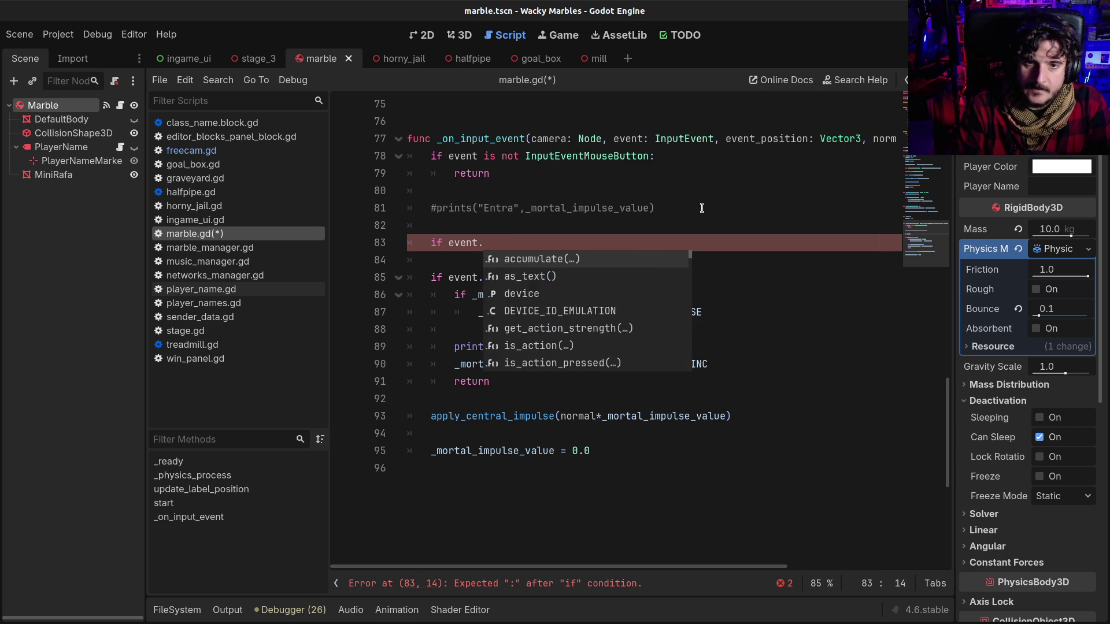
key(Escape)
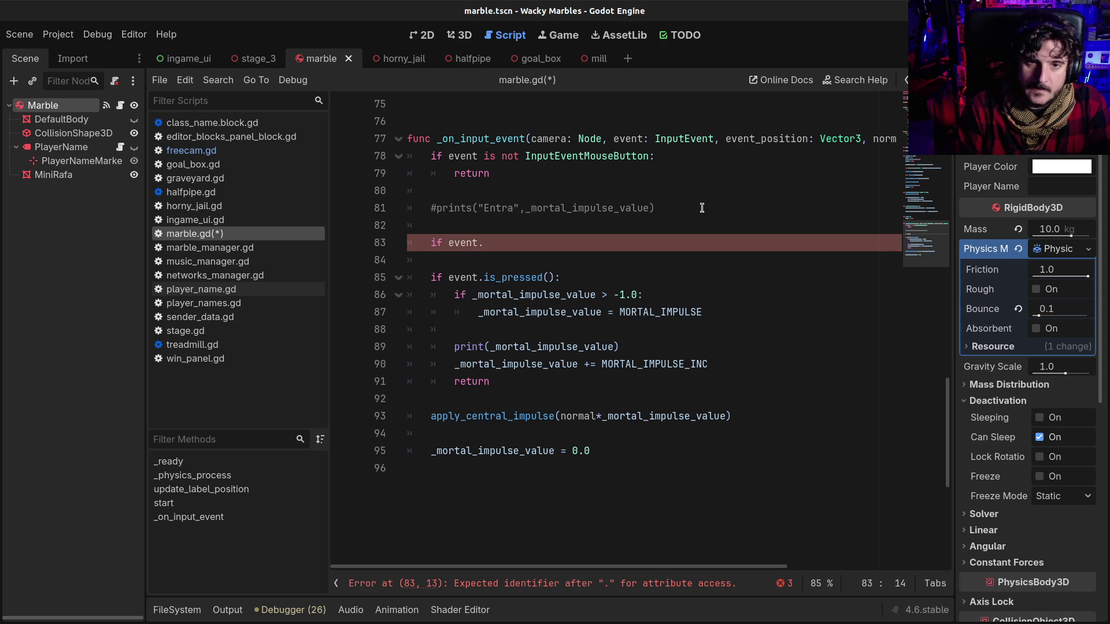
key(ctrl+k)
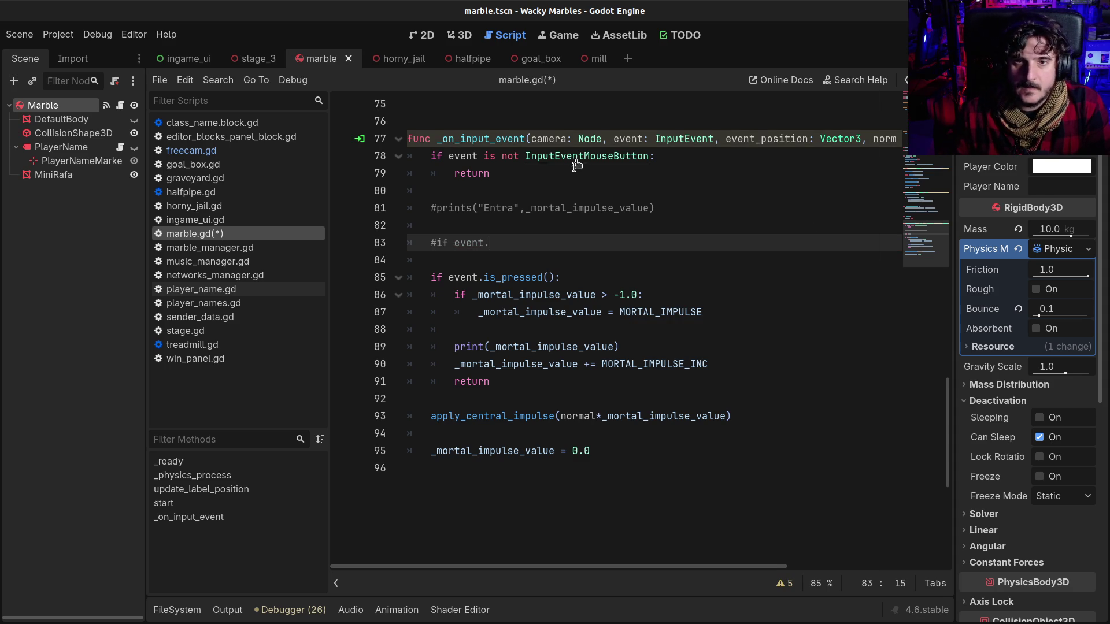
- Check the InputEventMouseButton docs, then uncomment the unfinished if line in marble.gd
ctrl+click(576, 160)
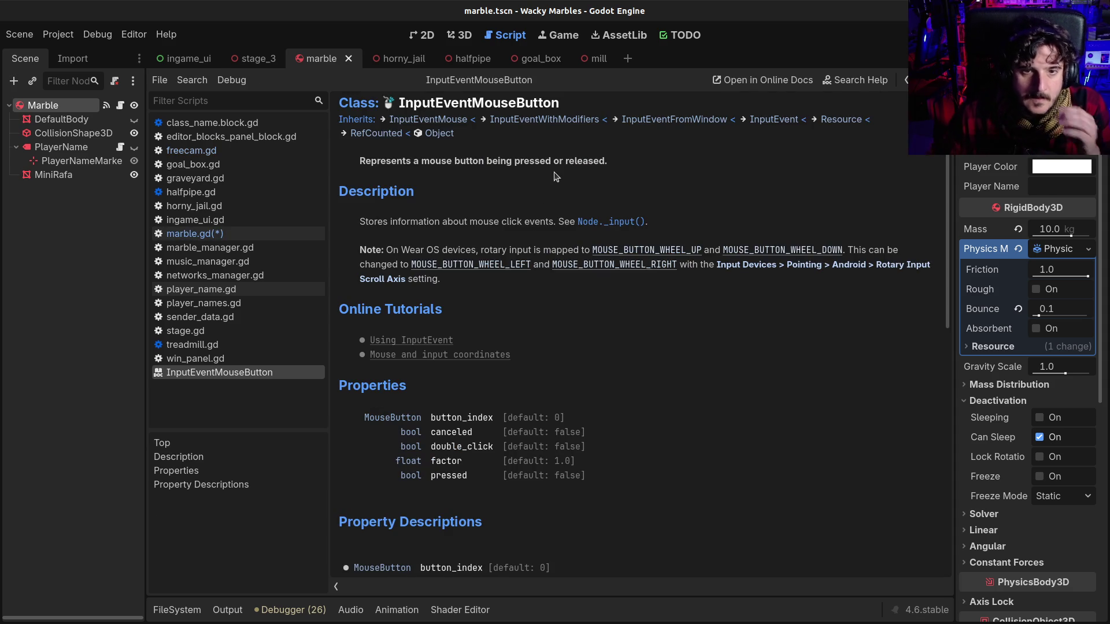
scroll(533, 240, down, 2)
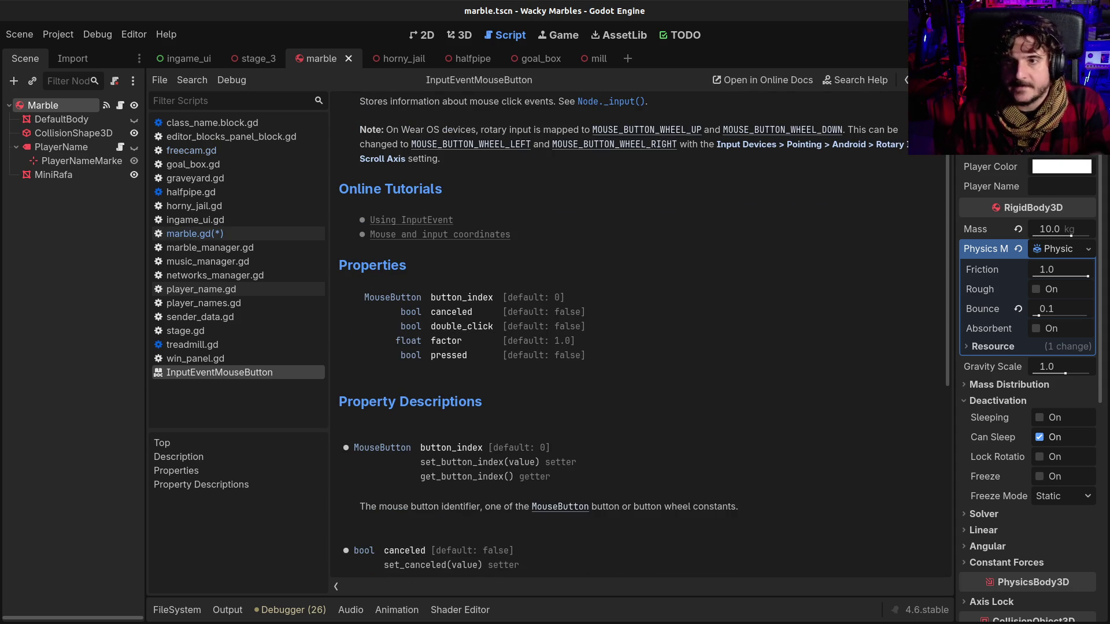
key(alt+Left)
key(Home)
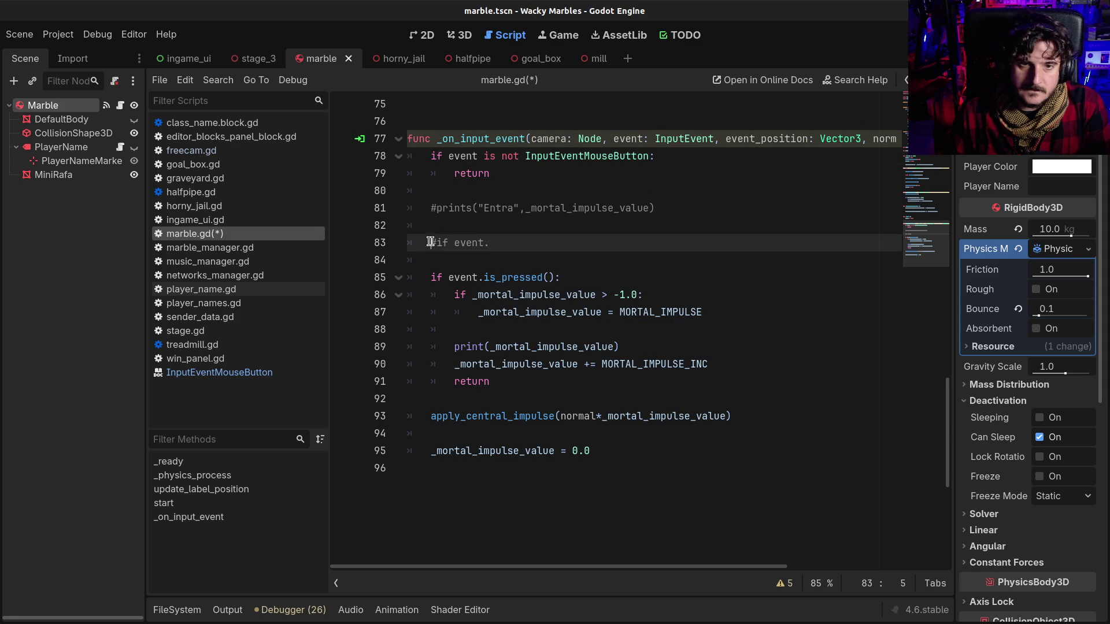
key(Delete)
key(End)
- Complete it as 'if event.button_index != MOUSE_BUTTON_LEFT: return'
text(bu)
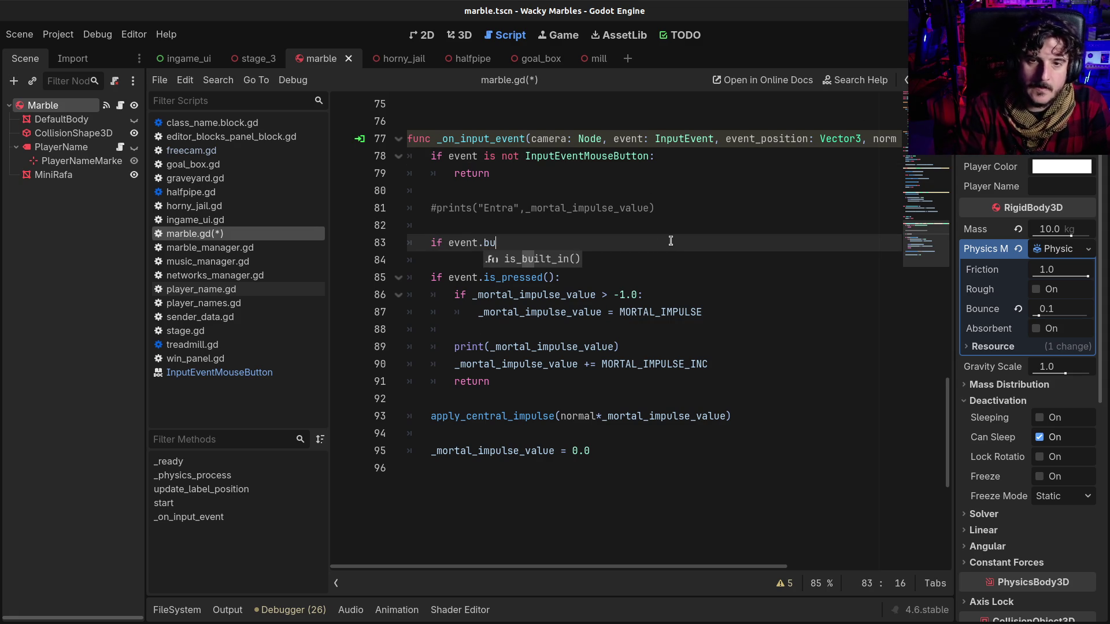
key(BackSpace)
key(BackSpace)
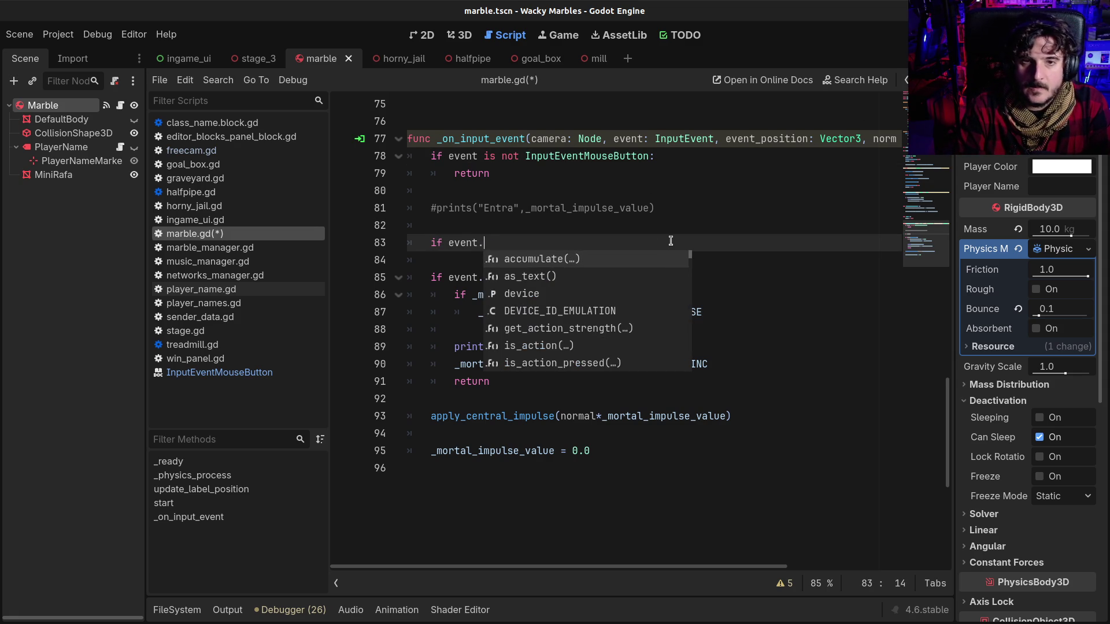
text(button_index)
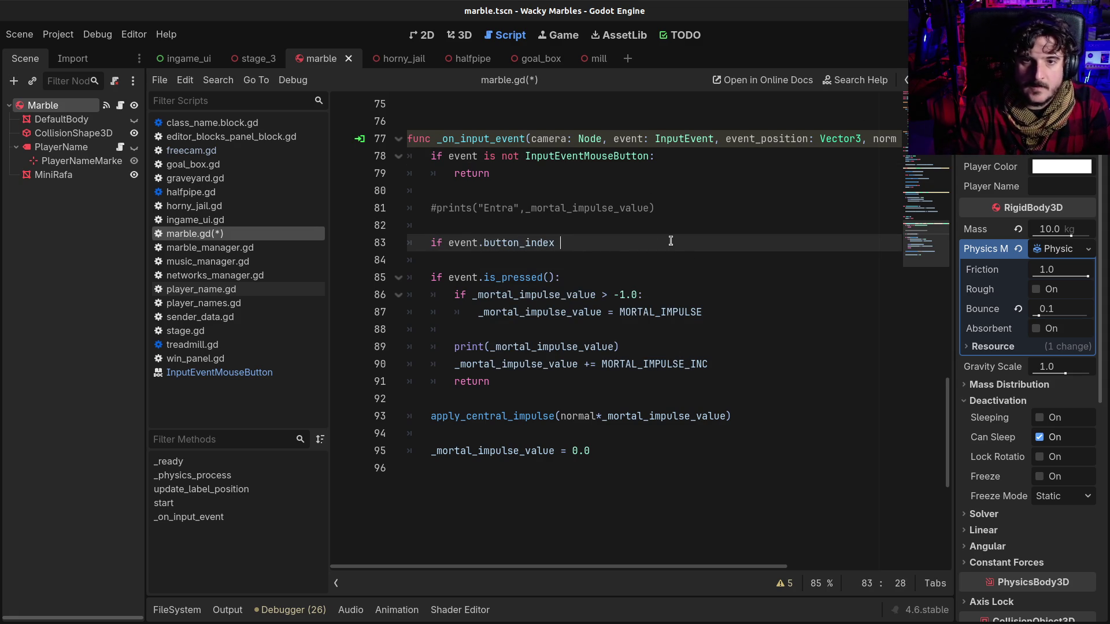
text( != MOU)
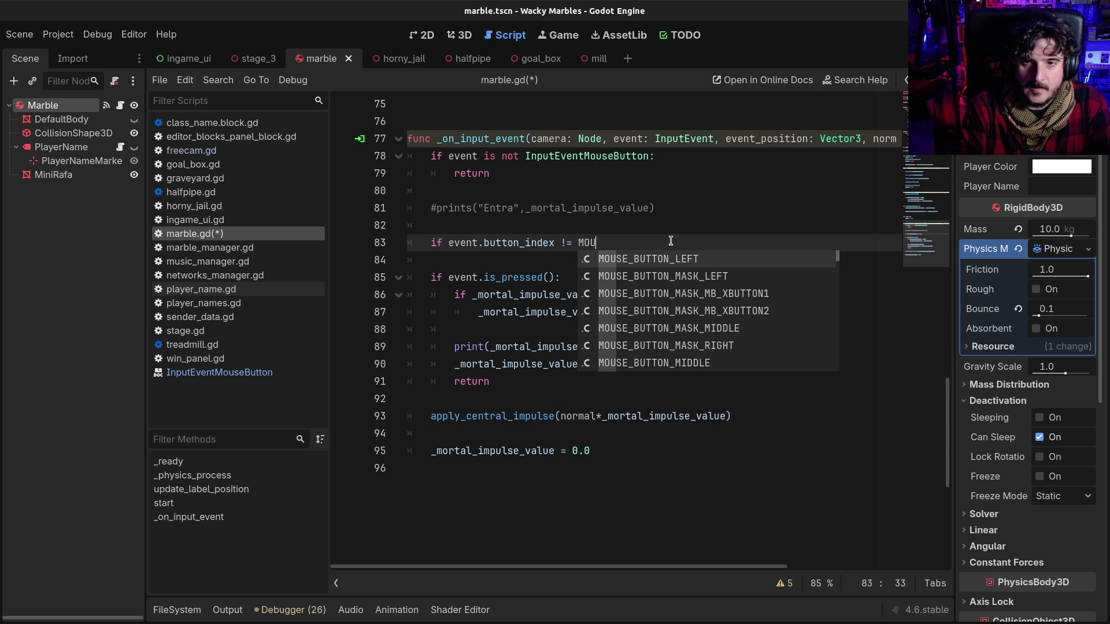
key(Return)
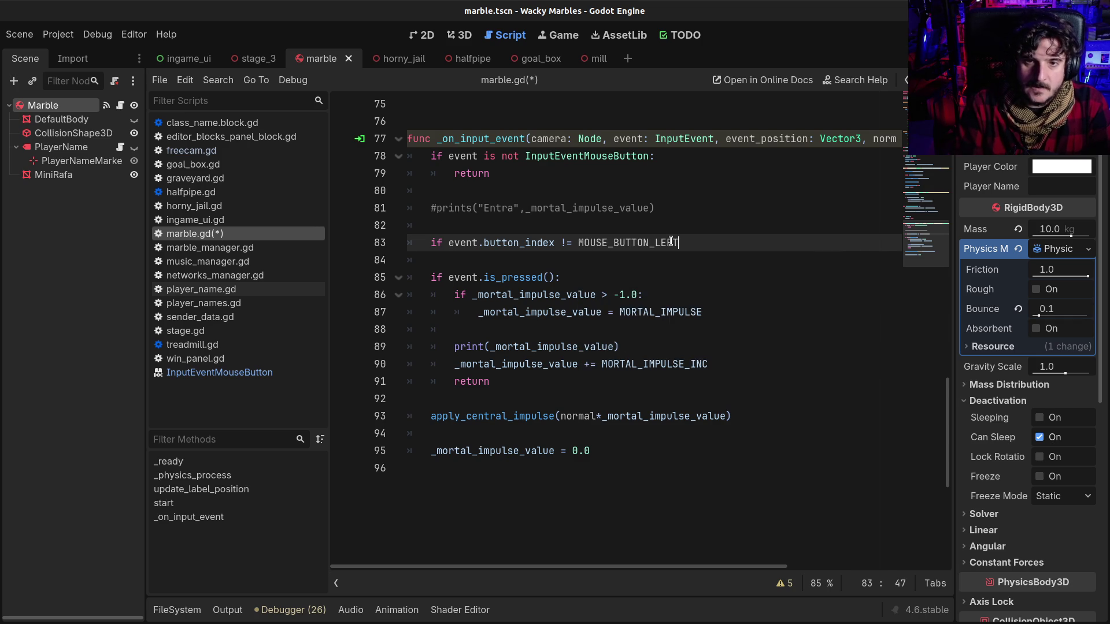
text(:)
key(Return)
key(BackSpace)
key(BackSpace)
key(BackSpace)
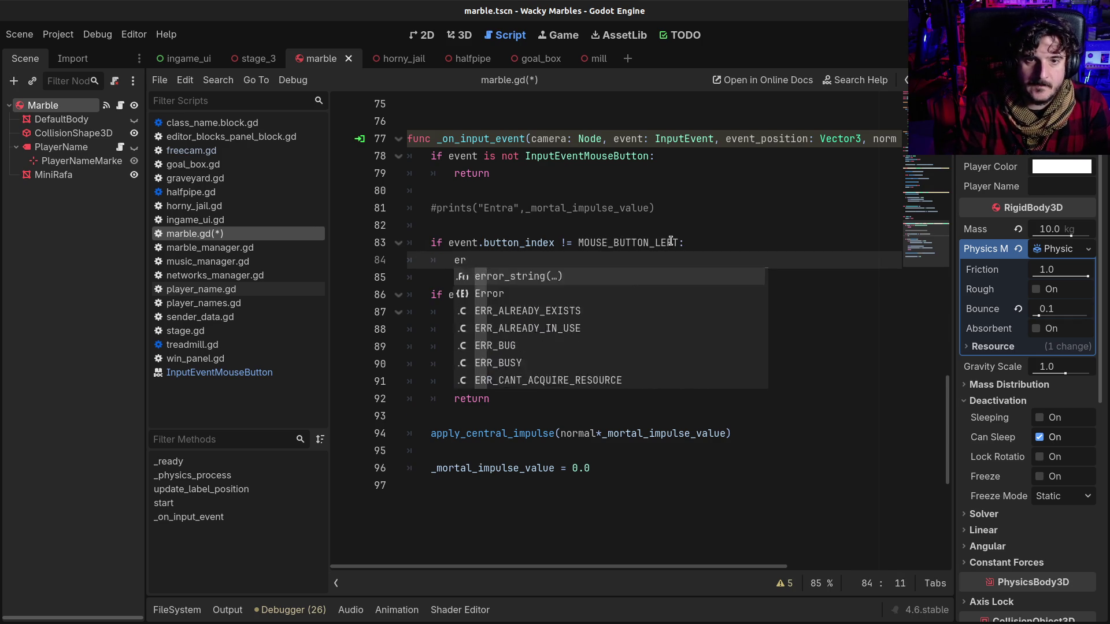
text(retu)
key(Return)
- Add a blank line above the button check, then save and run the game with F5
key(Up)
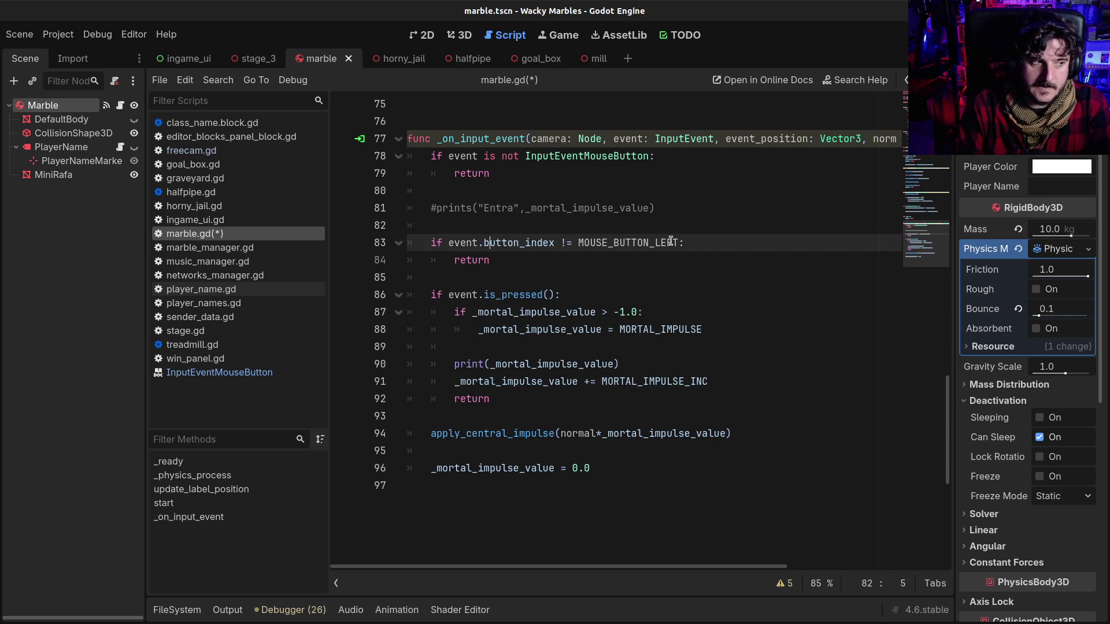
key(ctrl+shift+Return)
key(F5)
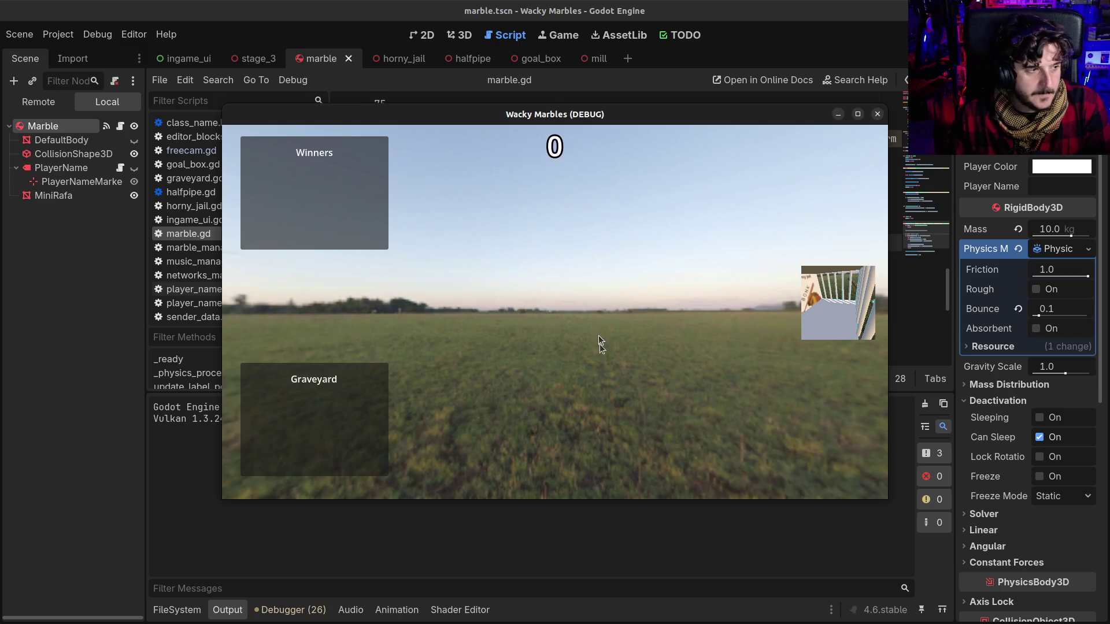
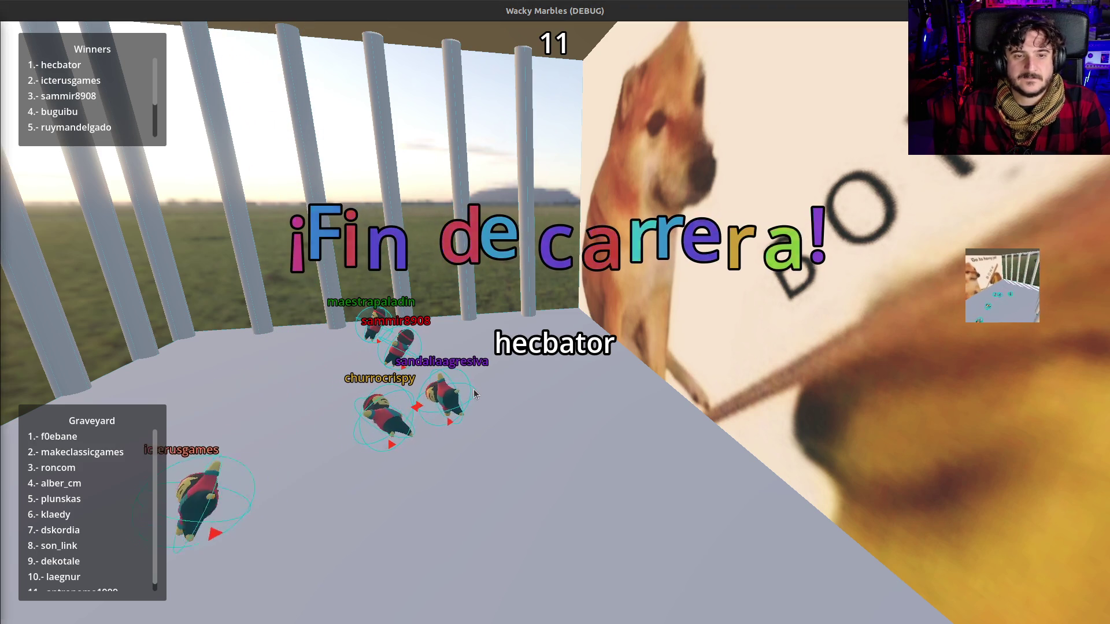
- Close the Wacky Marbles game and bring up code completion after != on marble.gd line 84
key(alt+Tab)
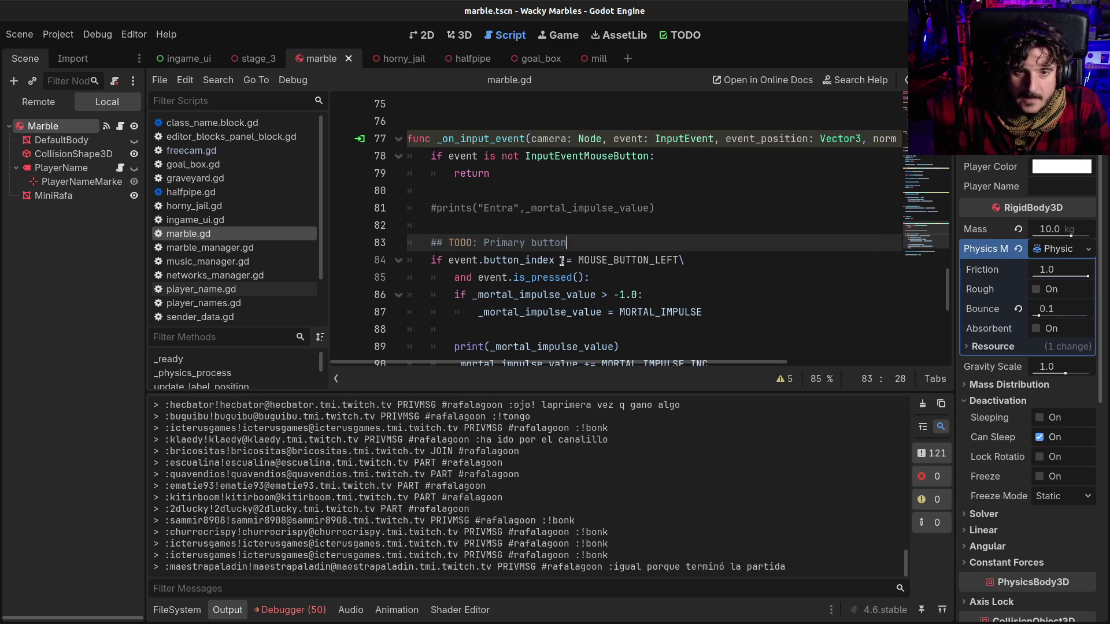
scroll(560, 259, down, 1)
click(570, 208)
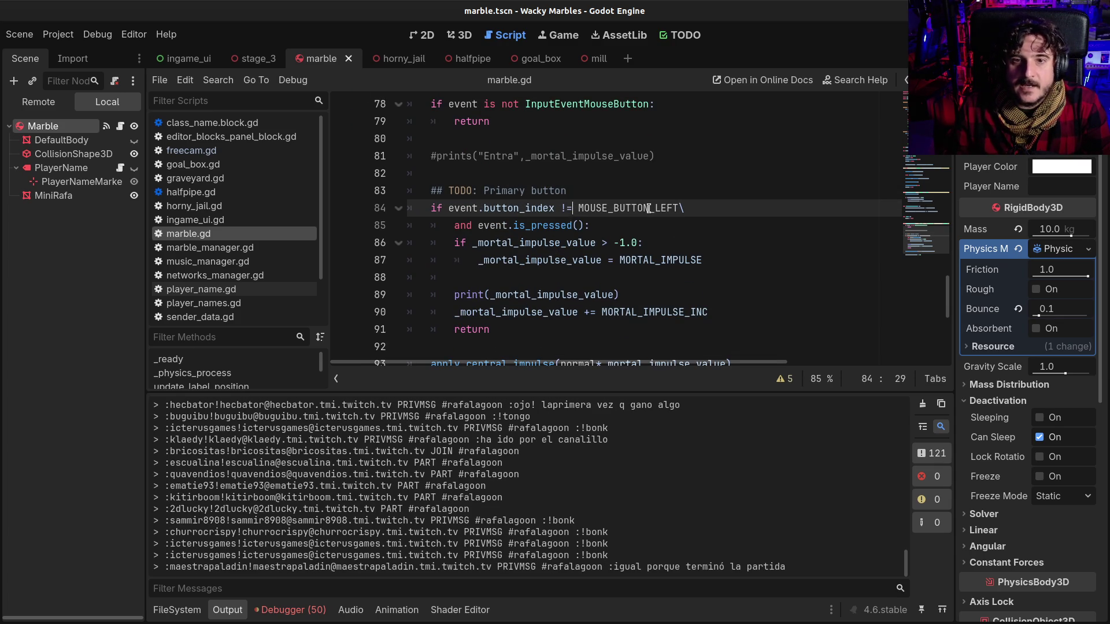
key(ctrl+space)
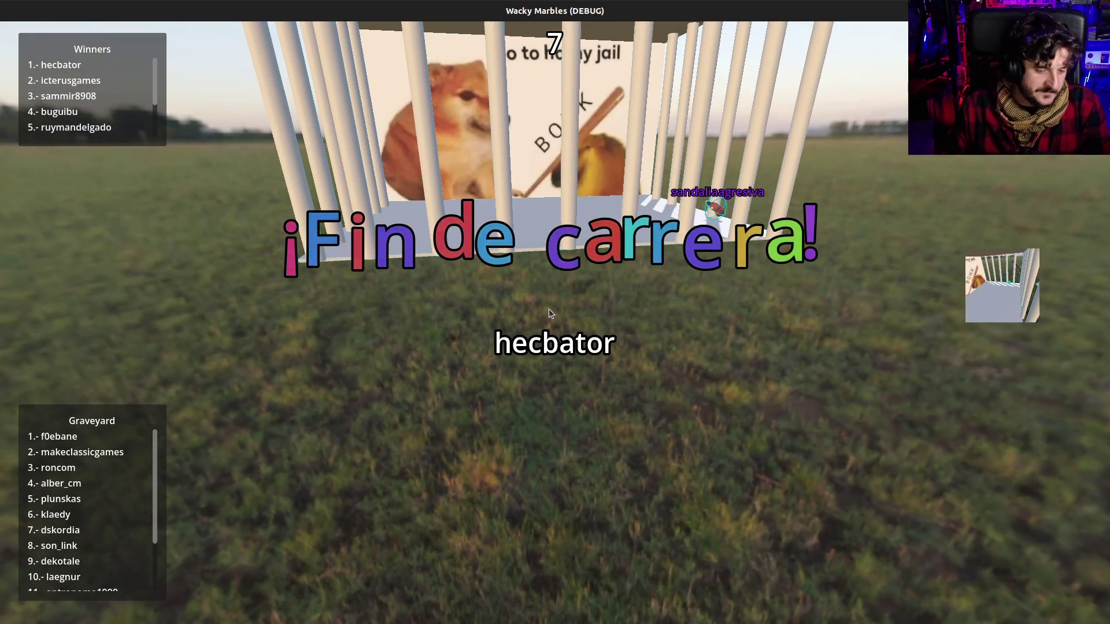
key(F8)
- Run the Virtual Toy 2D project with F5
click(582, 151)
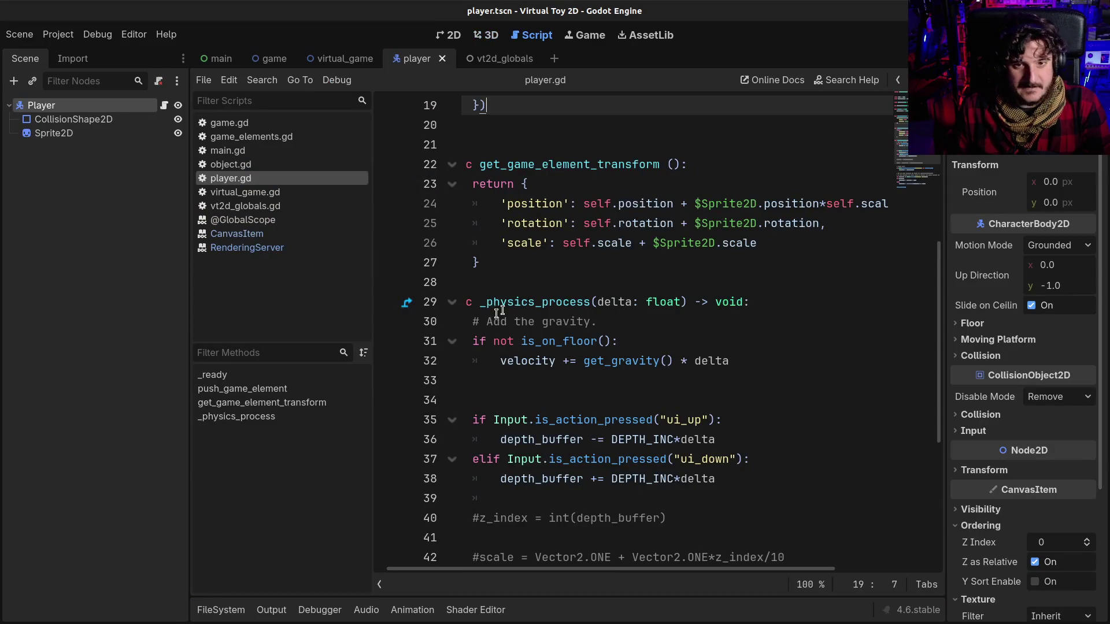
key(F5)
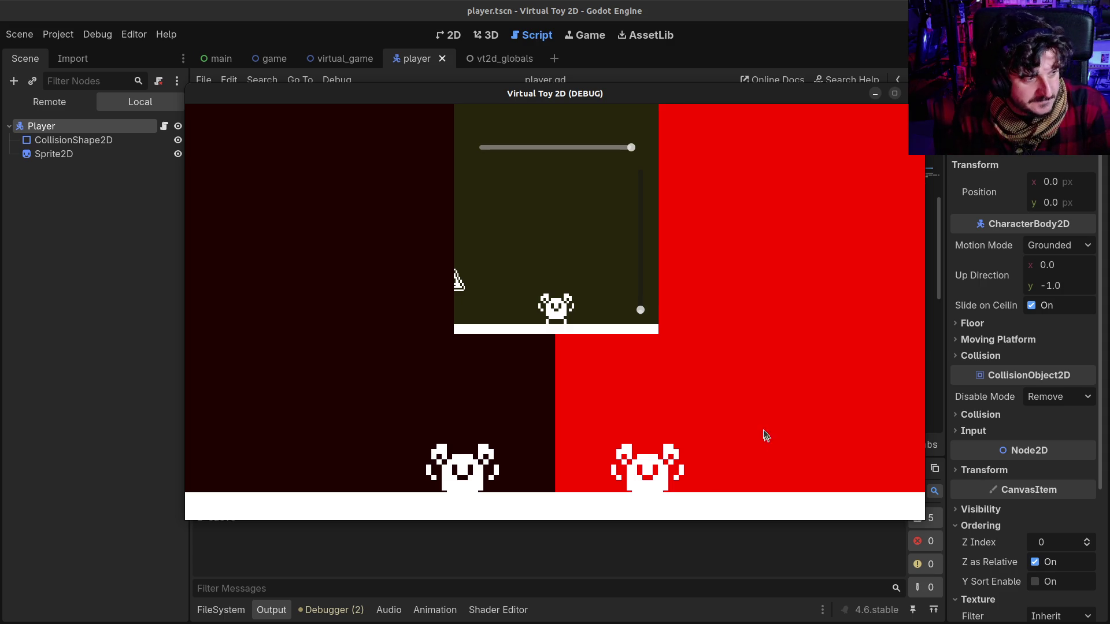
- Make the toy characters jump three times, then shift them left and right
key(space)
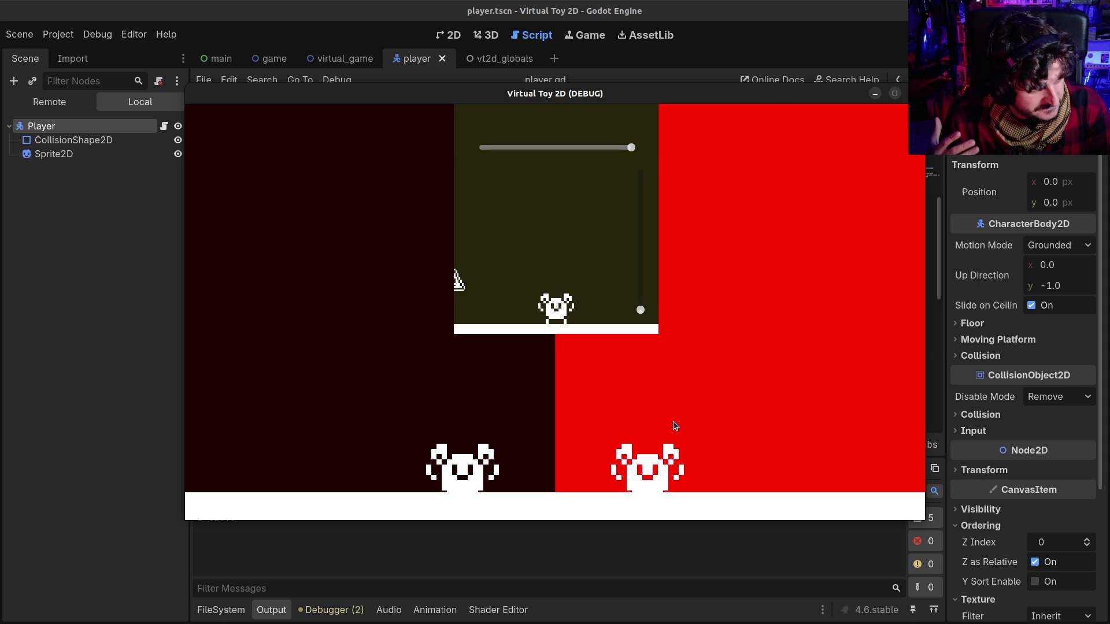
key(space)
key(space)
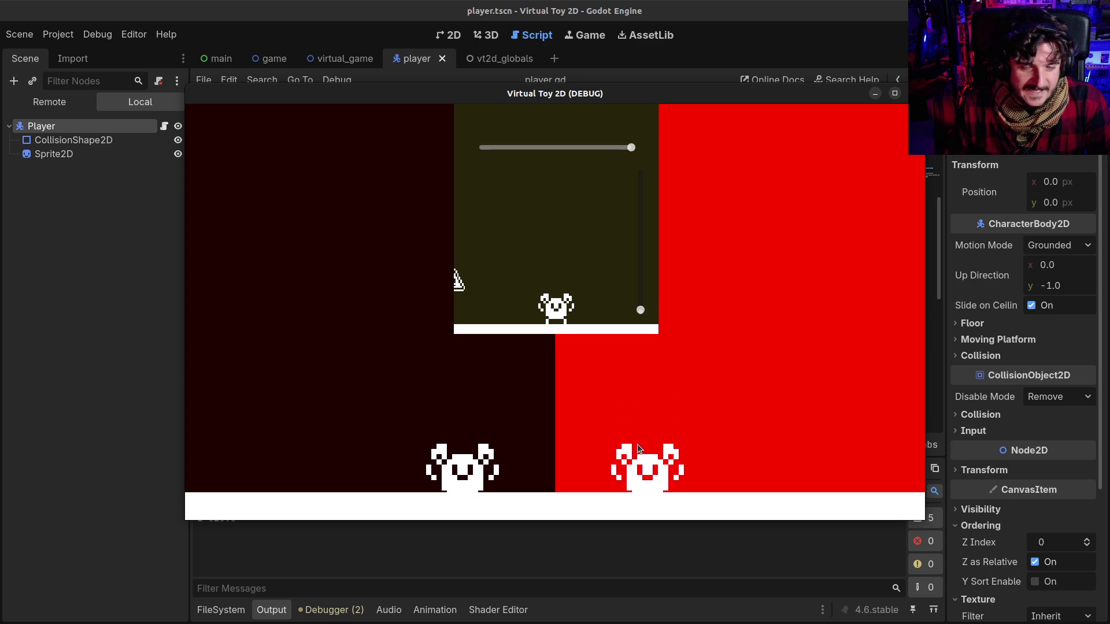
key(space)
key(Left)
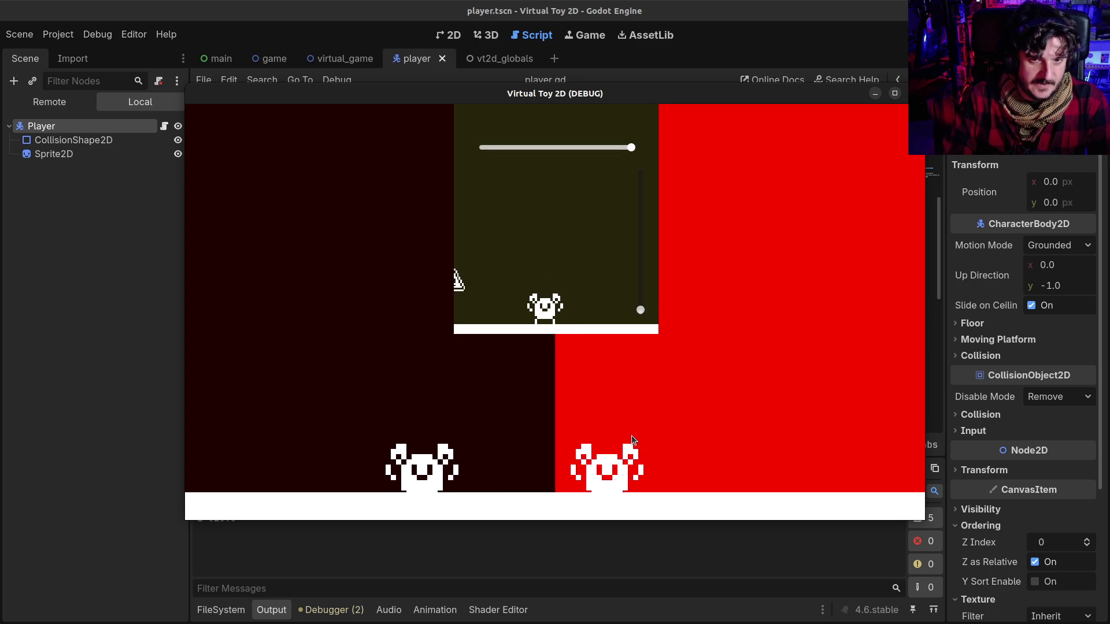
key(Right)
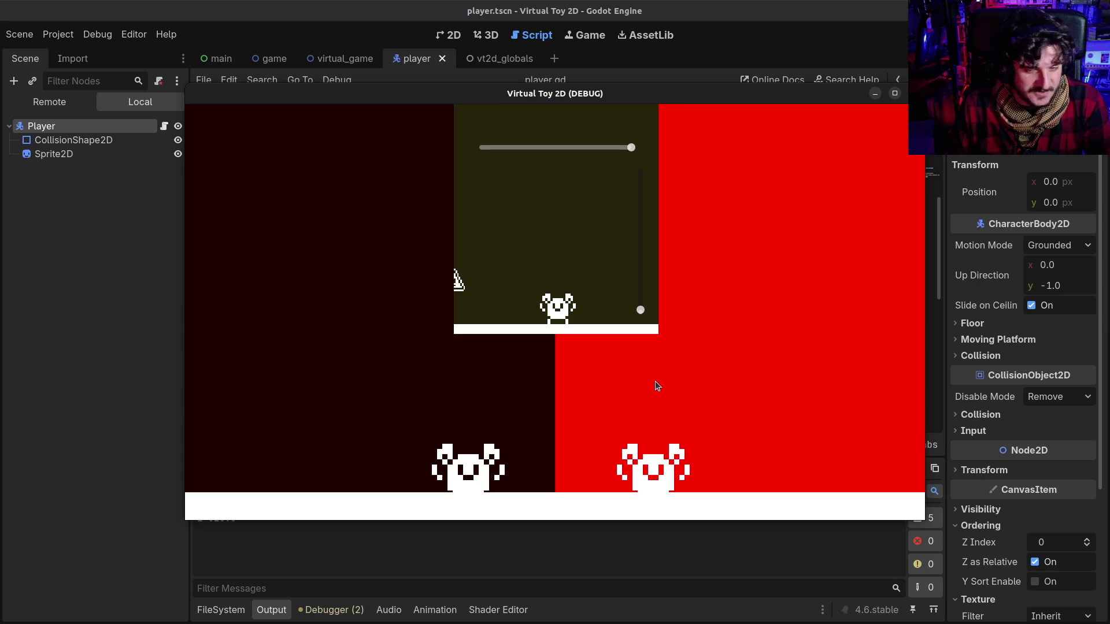
- Walk the characters left, right, then left twice with the arrow keys
key(Left)
key(Right)
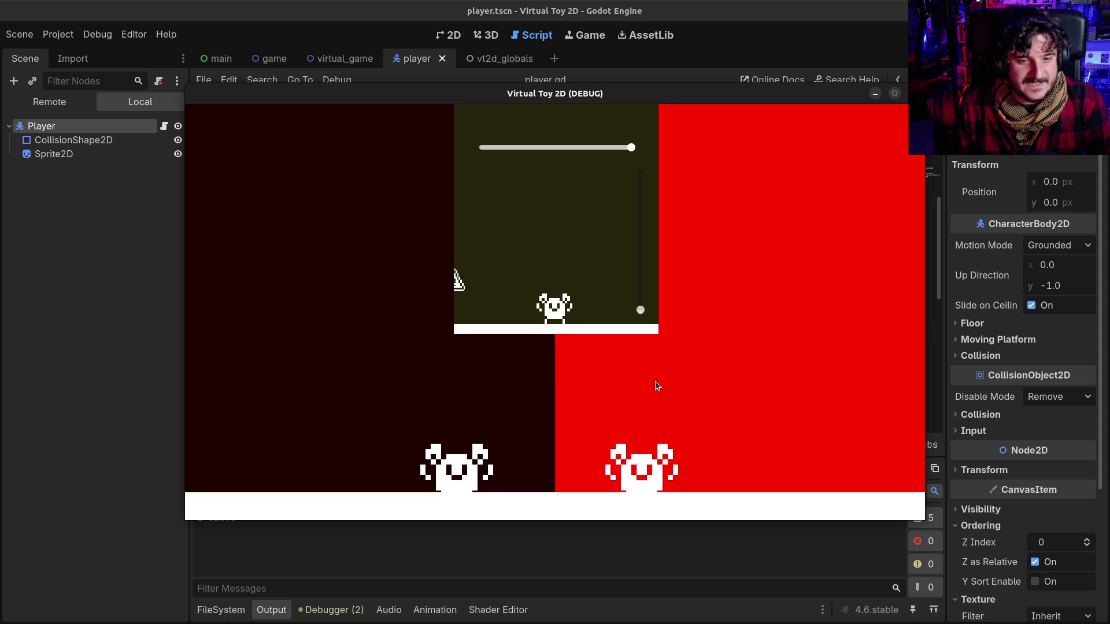
key(Left)
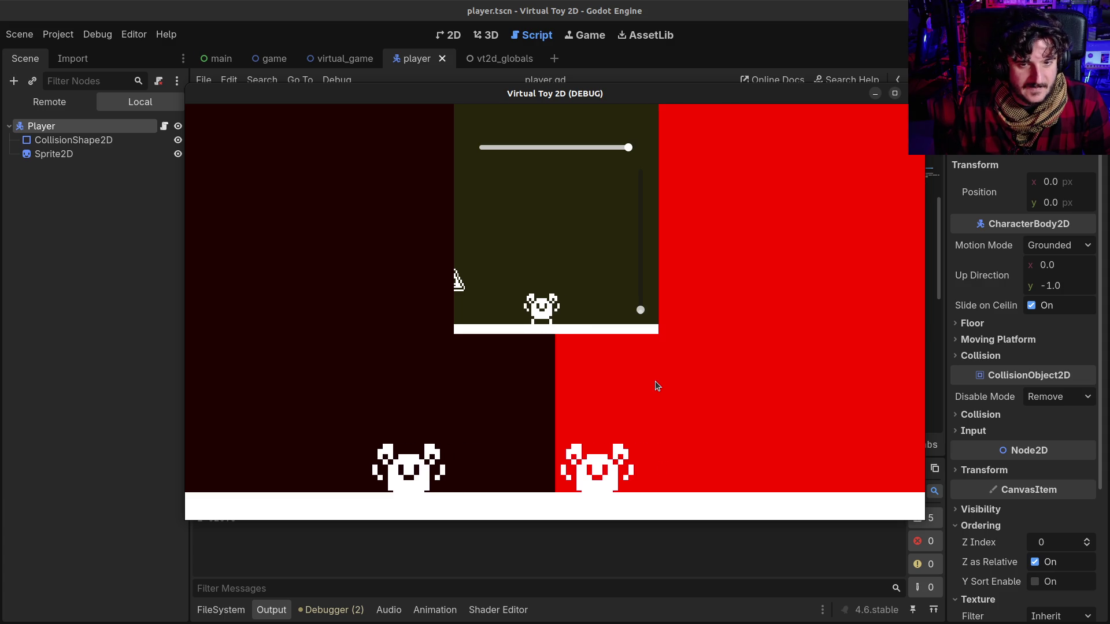
key(Left)
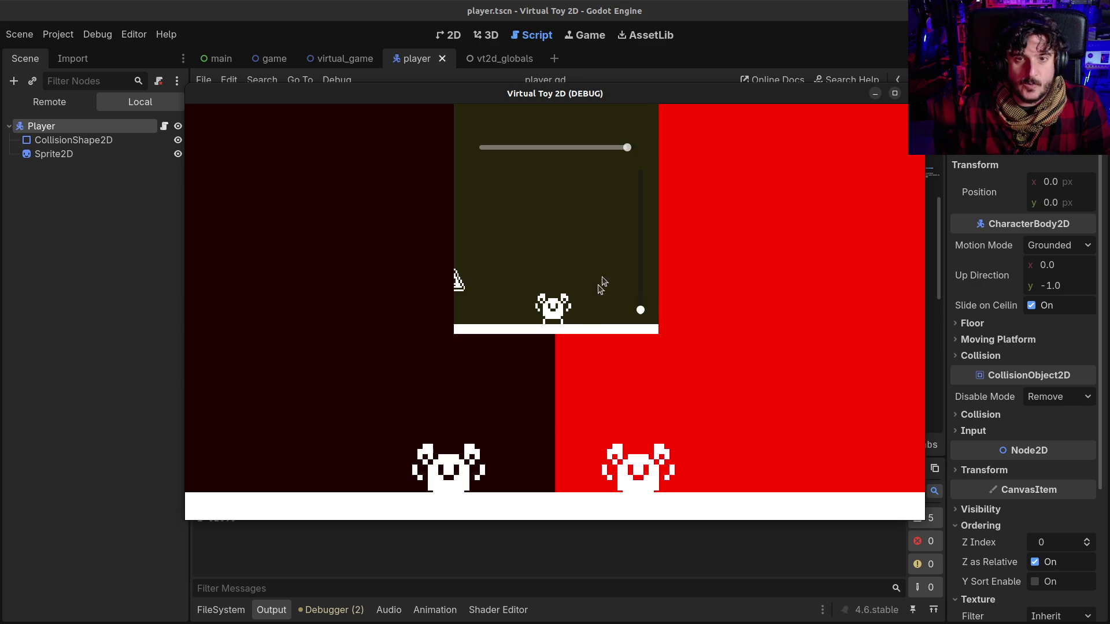
- Drag the game's vertical slider up and back down, spreading the characters apart
click(640, 311)
mouse_move(640, 311)
mouse_down()
mouse_move(637, 235)
mouse_move(635, 307)
mouse_move(619, 335)
mouse_move(642, 308)
mouse_move(637, 223)
mouse_move(635, 328)
mouse_move(650, 240)
mouse_move(637, 166)
mouse_move(640, 370)
mouse_up()
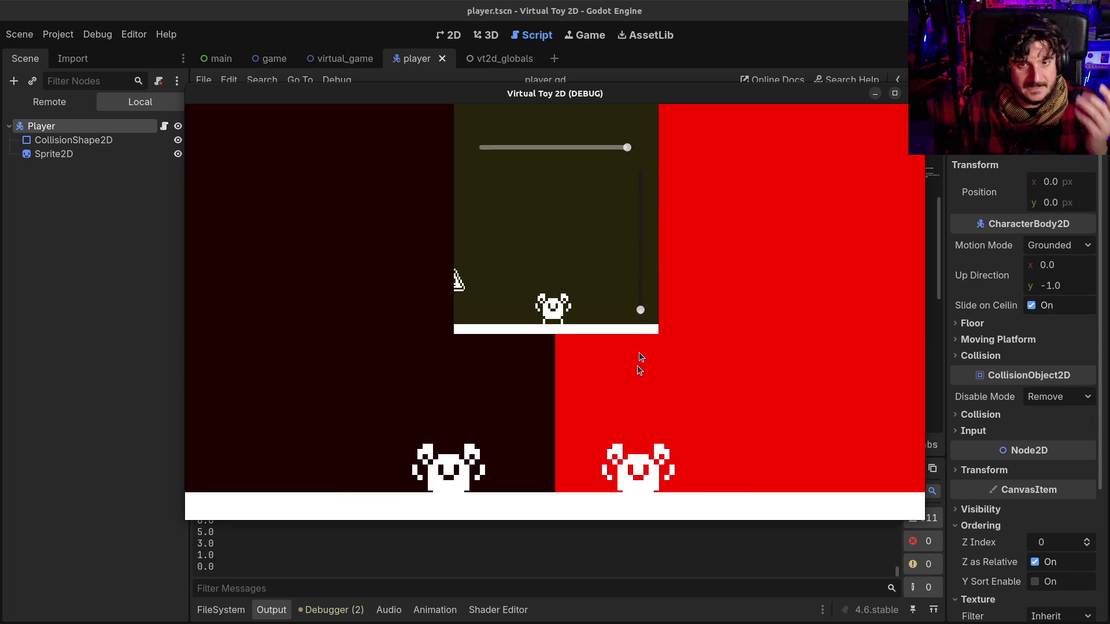
mouse_move(640, 308)
mouse_down()
mouse_move(641, 208)
mouse_move(639, 312)
mouse_move(642, 259)
mouse_move(641, 280)
mouse_up()
- Drag the horizontal slider down, then nearly to maximum to bring the characters closer
mouse_move(627, 147)
mouse_down()
mouse_move(508, 149)
mouse_move(621, 148)
mouse_move(526, 143)
mouse_up()
mouse_move(484, 146)
mouse_down()
mouse_move(666, 170)
mouse_move(624, 152)
mouse_move(462, 147)
mouse_up()
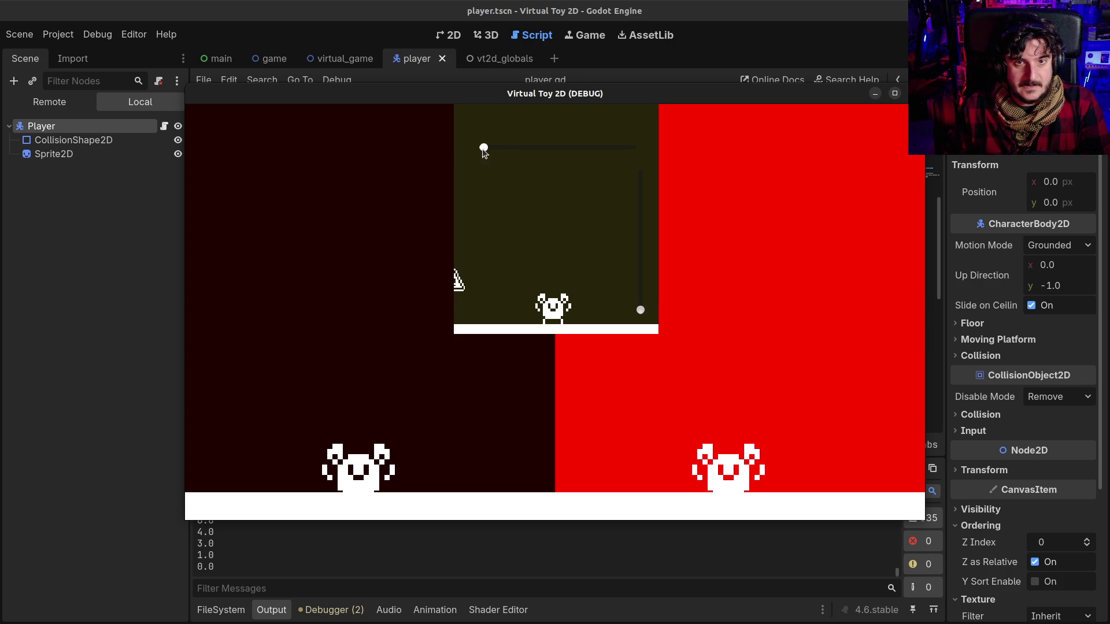
drag(484, 152, 620, 157)
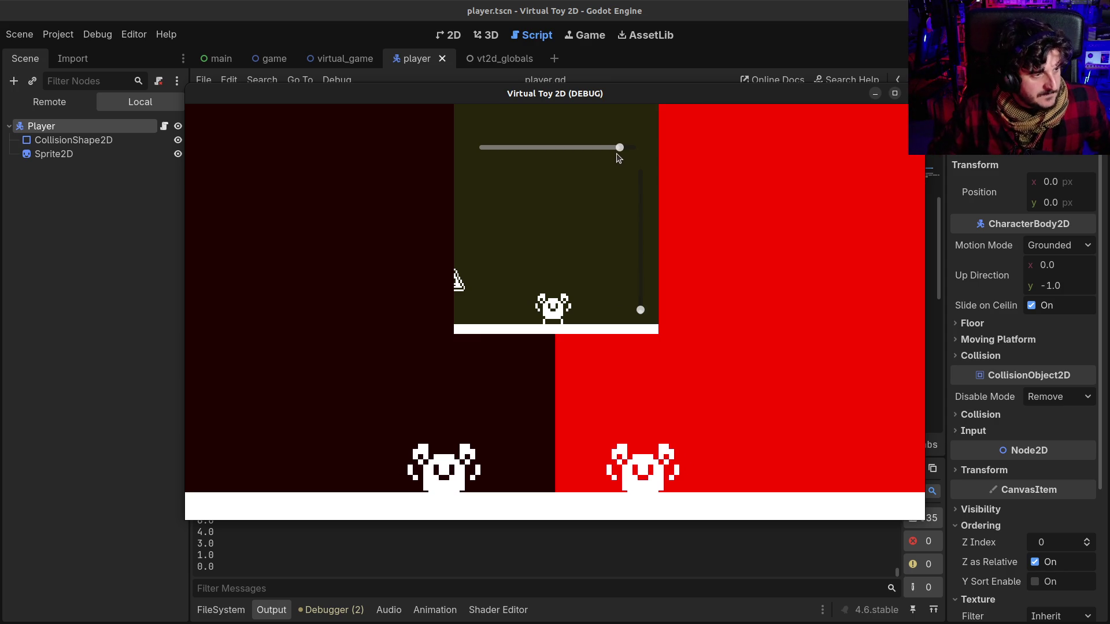
mouse_move(612, 157)
mouse_down()
mouse_move(644, 151)
mouse_move(650, 161)
mouse_up()
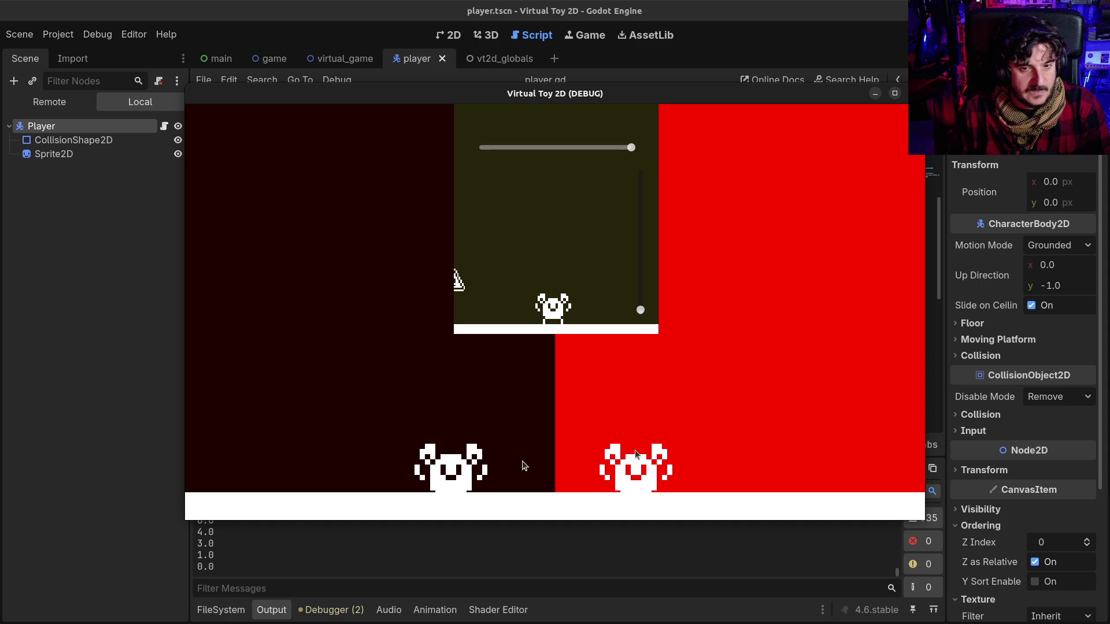
click(213, 269)
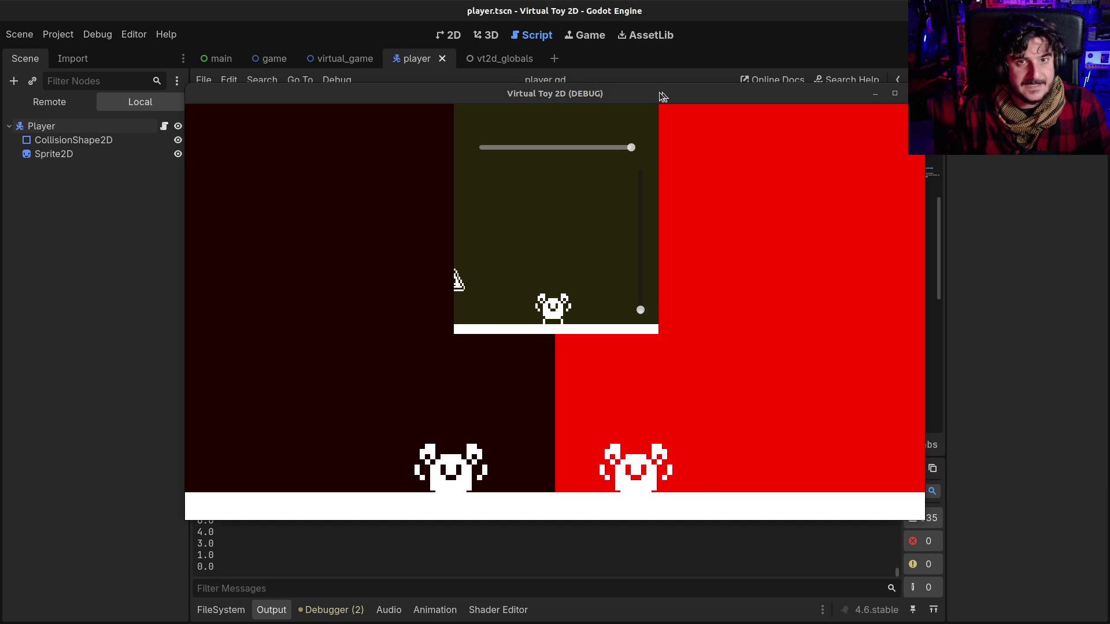
- Move the game window aside, inspect the player's nodes and show the 2D scene view
mouse_move(402, 96)
mouse_down()
mouse_move(499, 480)
mouse_move(578, 478)
mouse_up()
click(38, 129)
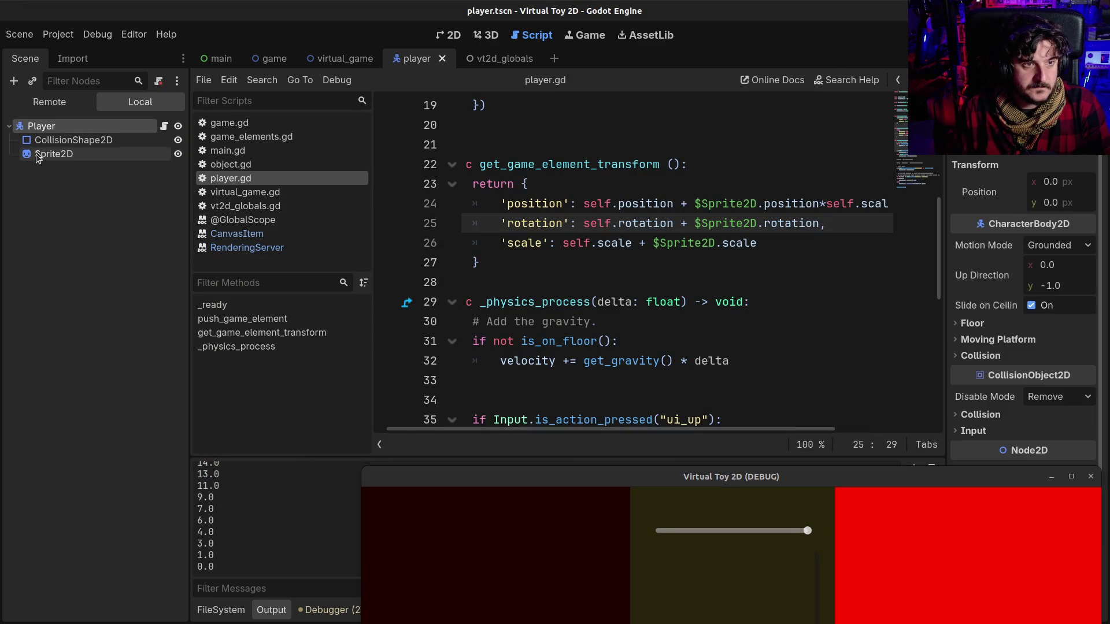
click(66, 153)
click(68, 140)
click(56, 129)
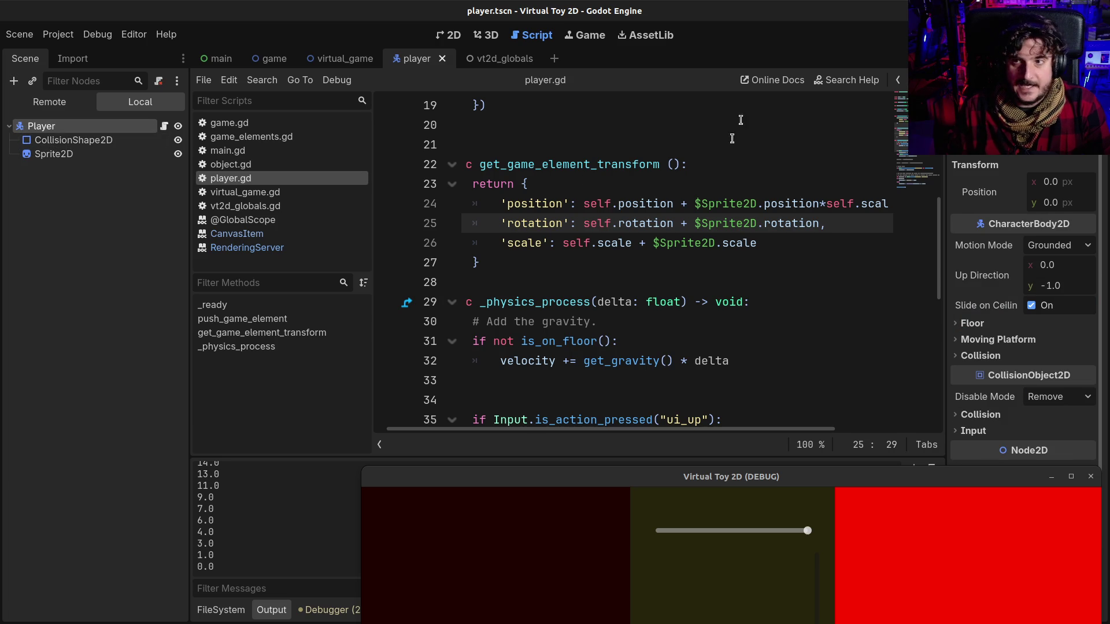
click(454, 36)
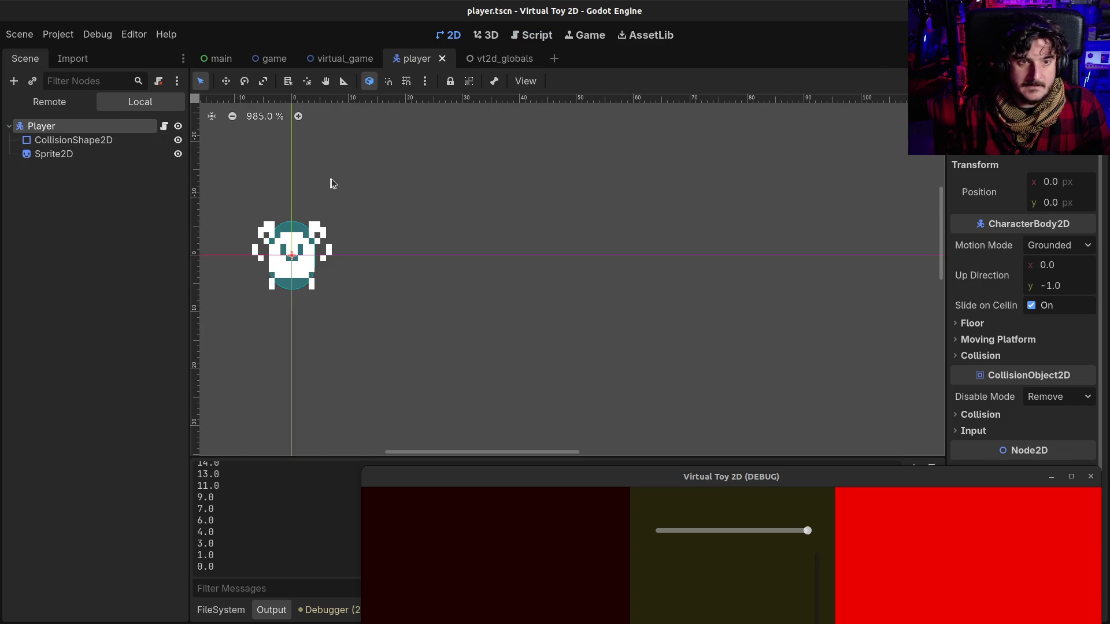
scroll(456, 205, left, 3)
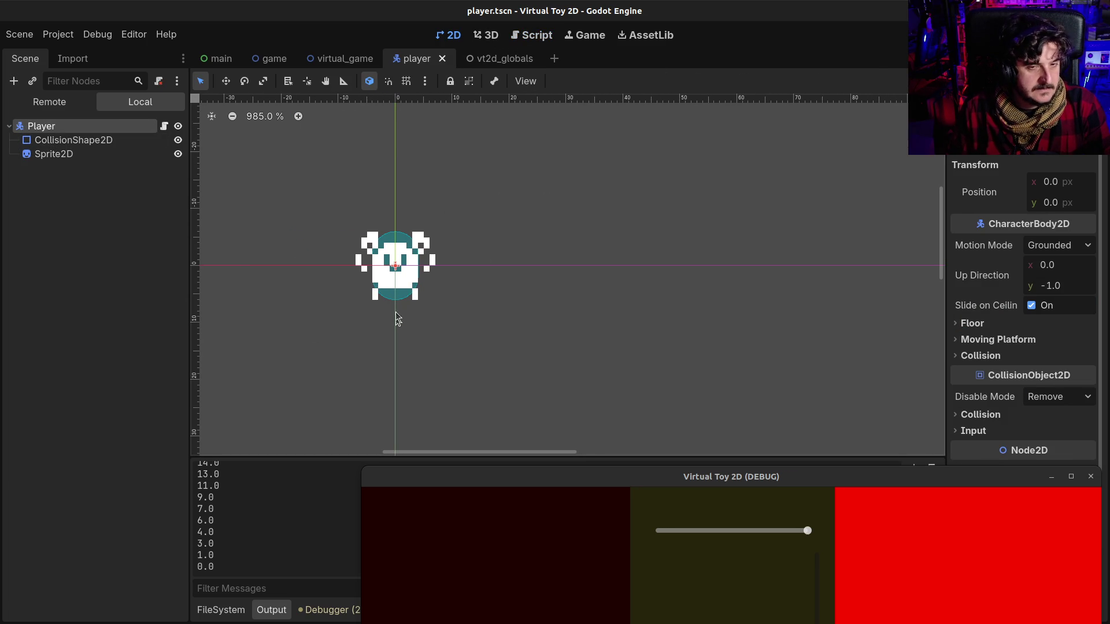
scroll(478, 285, left, 2)
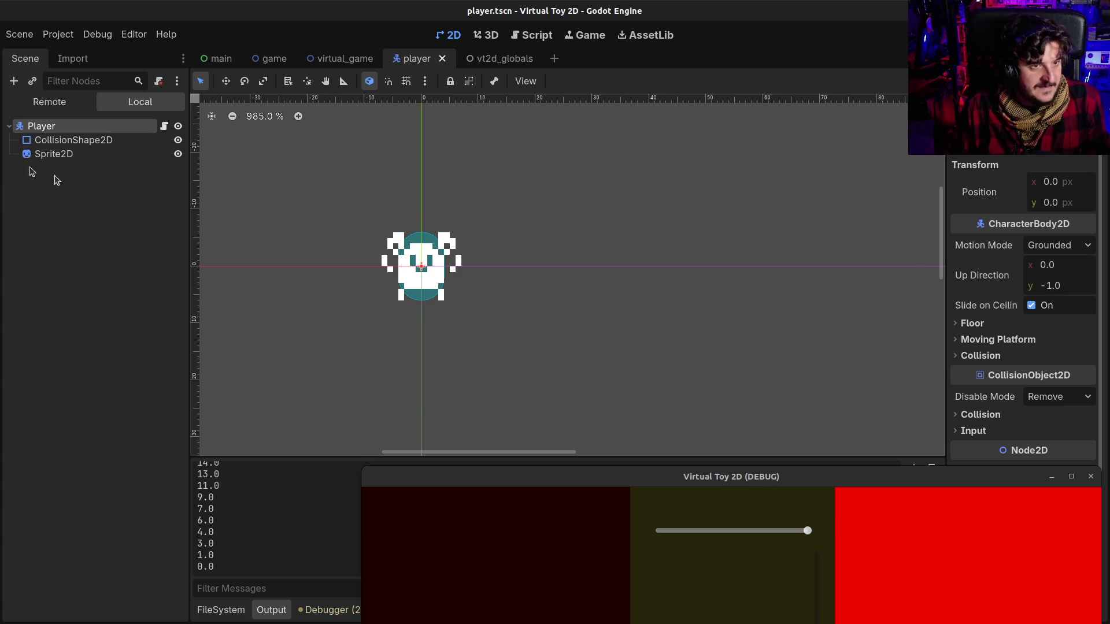
- Edit the Player's Up Direction y, stop the game, save player.tscn and select Sprite2D
drag(1053, 286, 1064, 289)
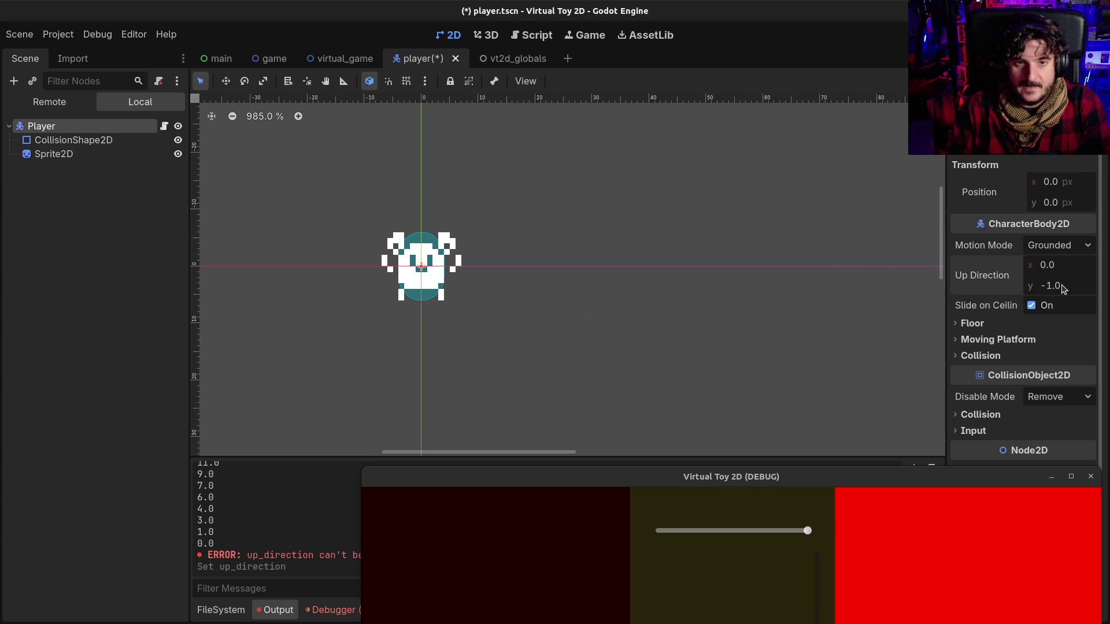
click(1060, 285)
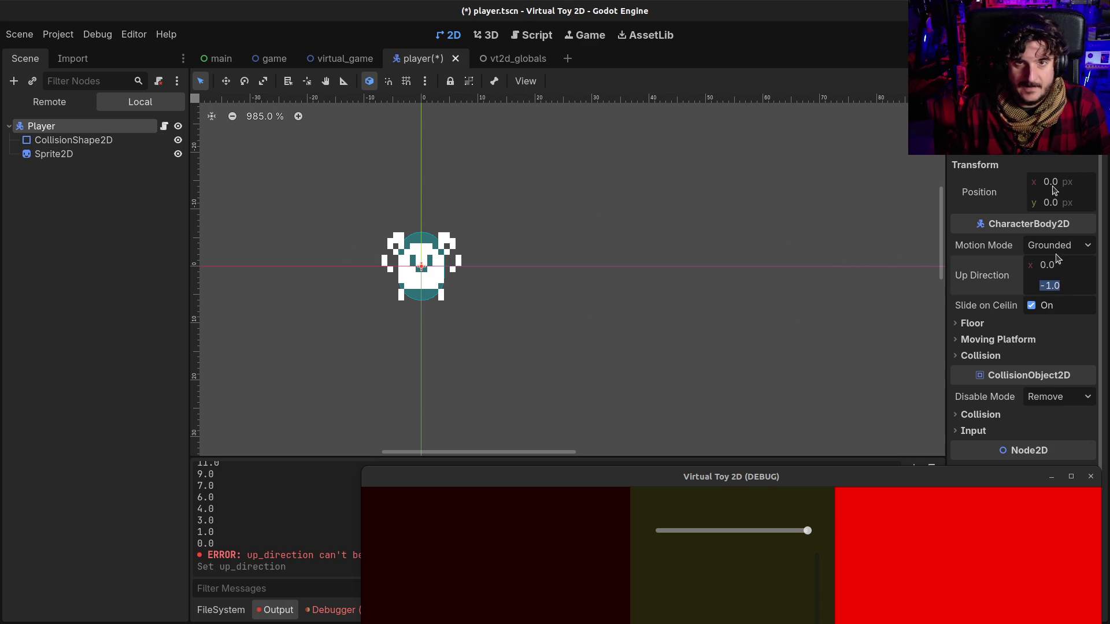
key(F8)
key(ctrl+s)
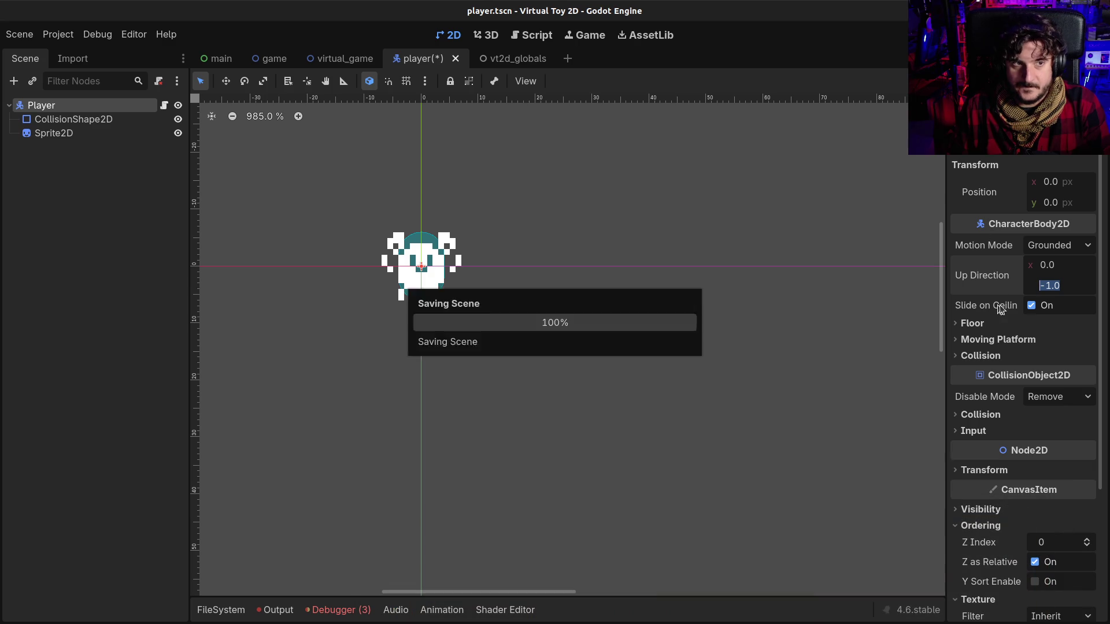
key(ctrl+a)
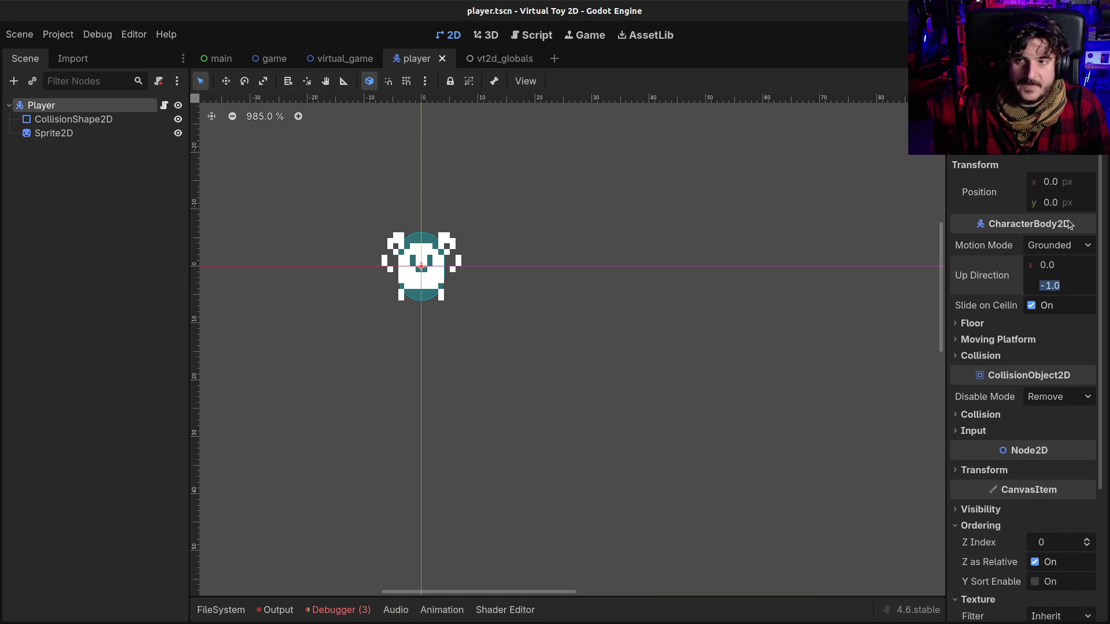
click(1065, 203)
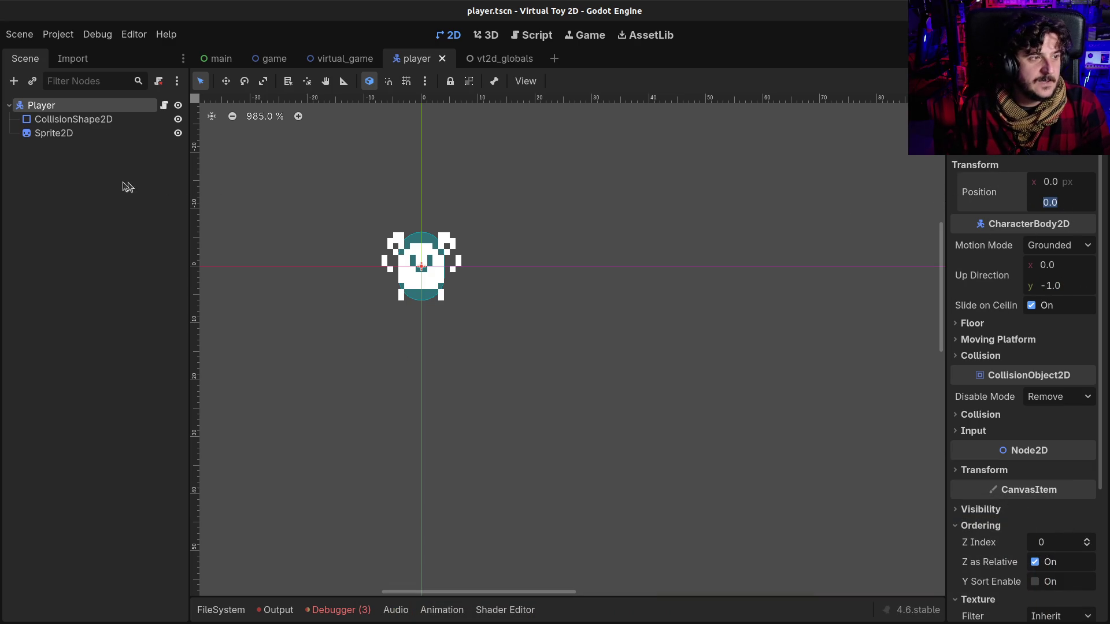
click(52, 120)
click(49, 134)
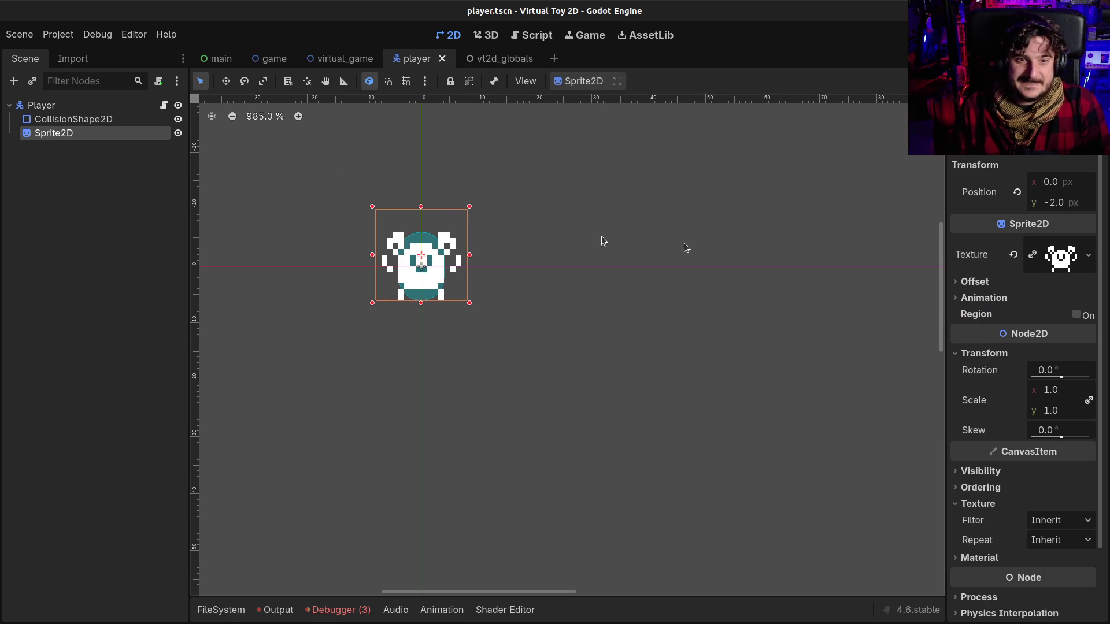
- Set the Sprite2D Position y to 0, nudge the collision capsule down 2 px, and save
click(1070, 204)
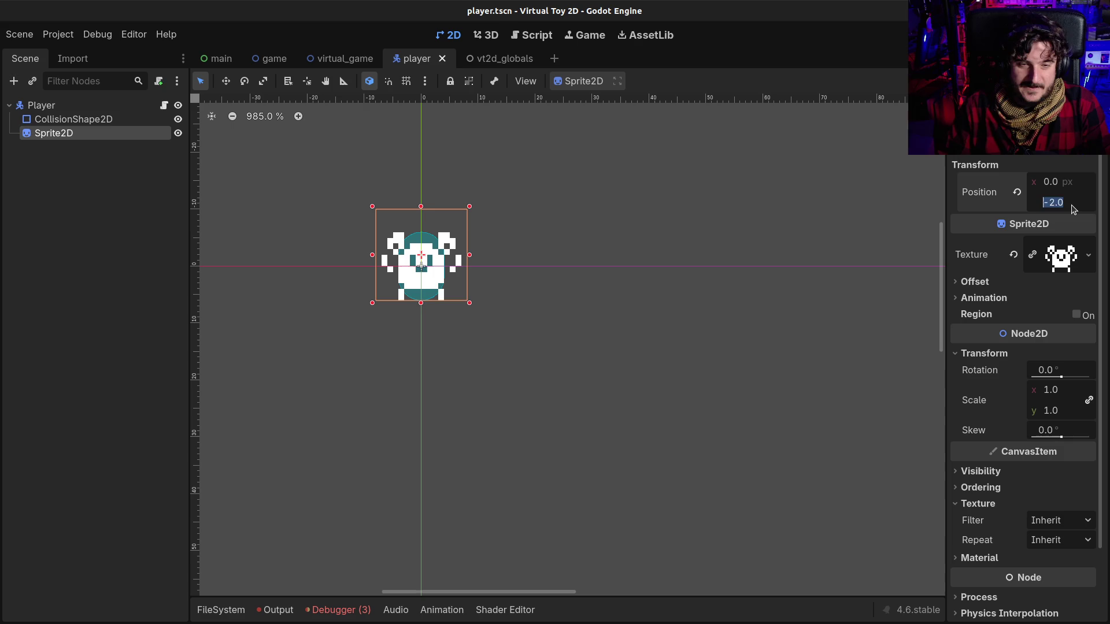
text(0)
key(Return)
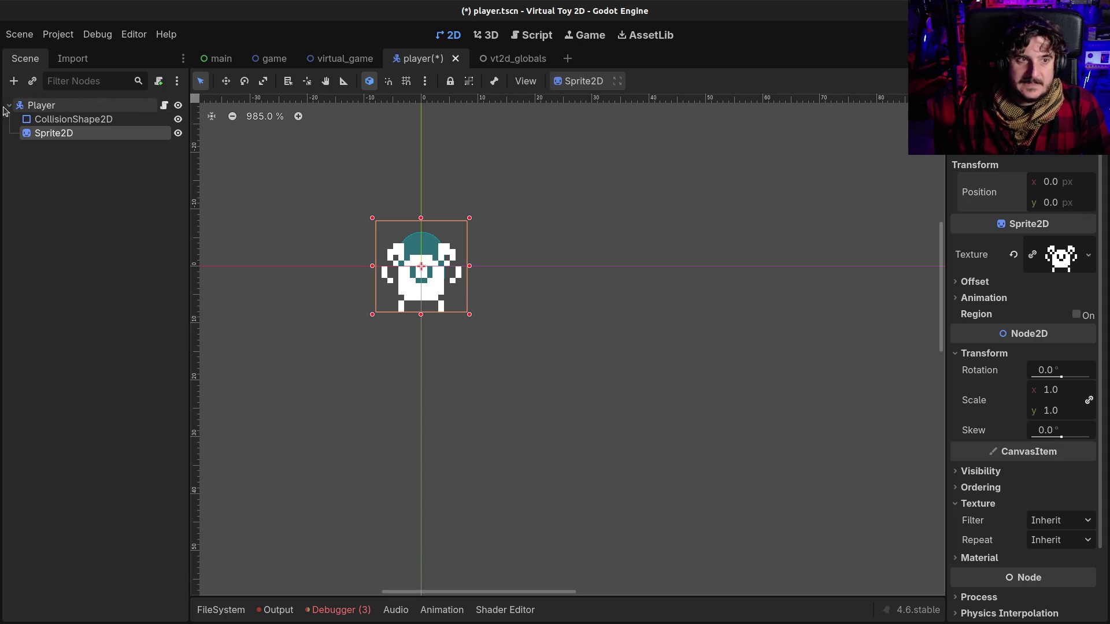
click(62, 120)
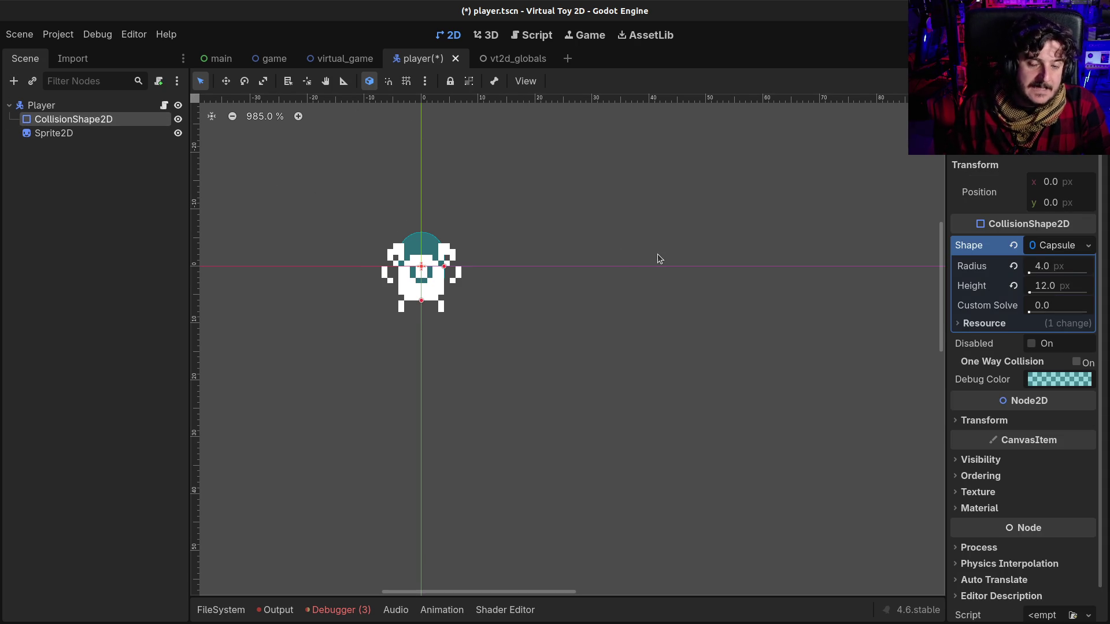
key(Down)
key(Down)
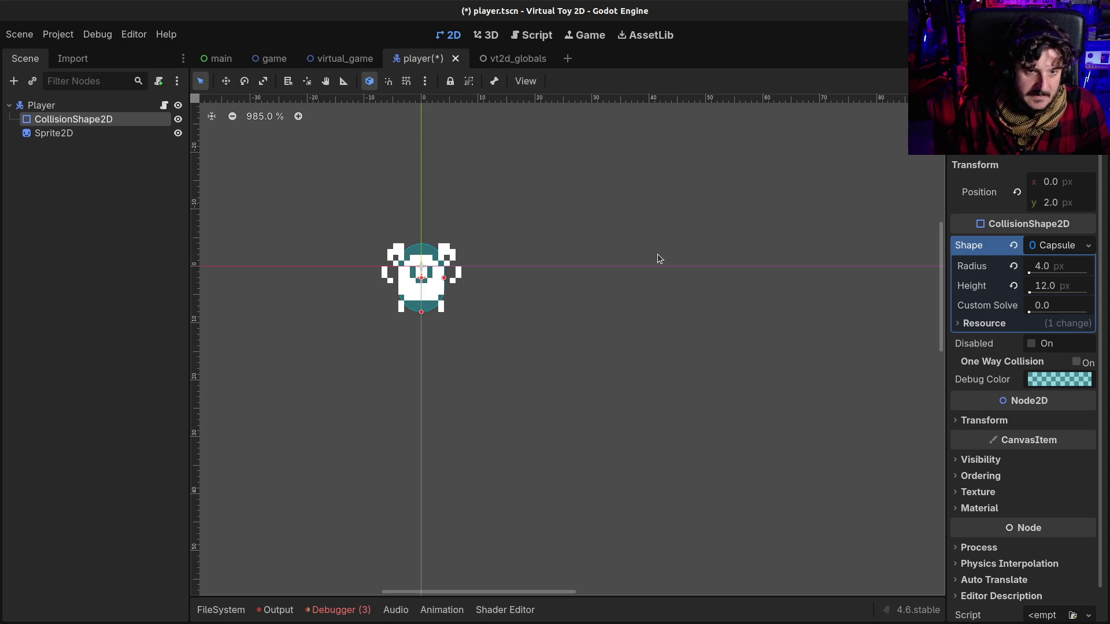
key(ctrl+s)
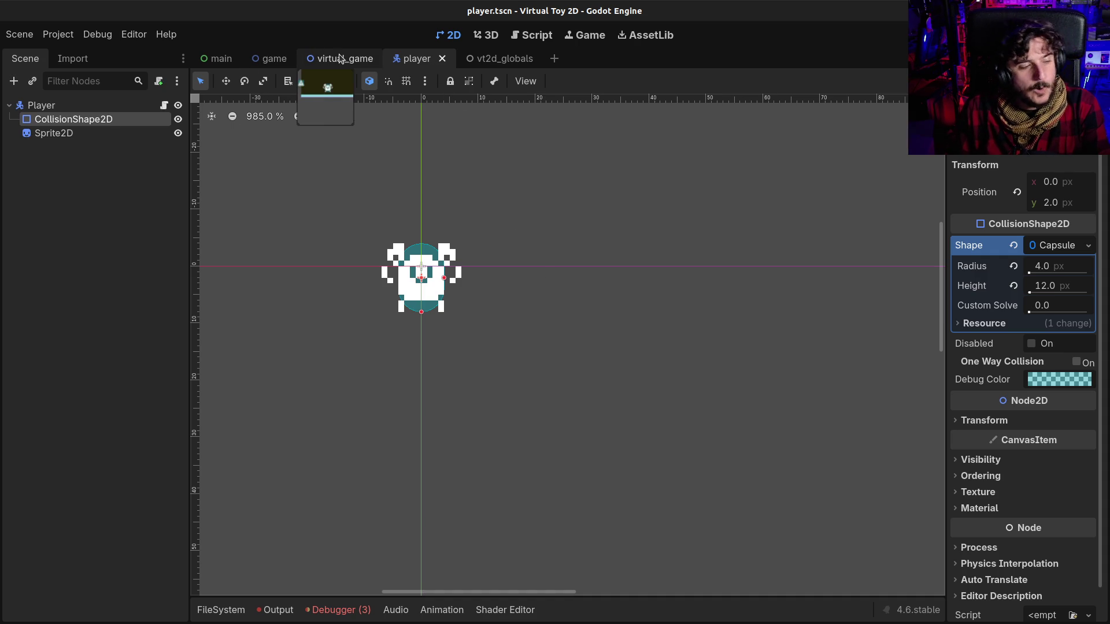
- Test-run the game twice, moving the player left and right
key(F5)
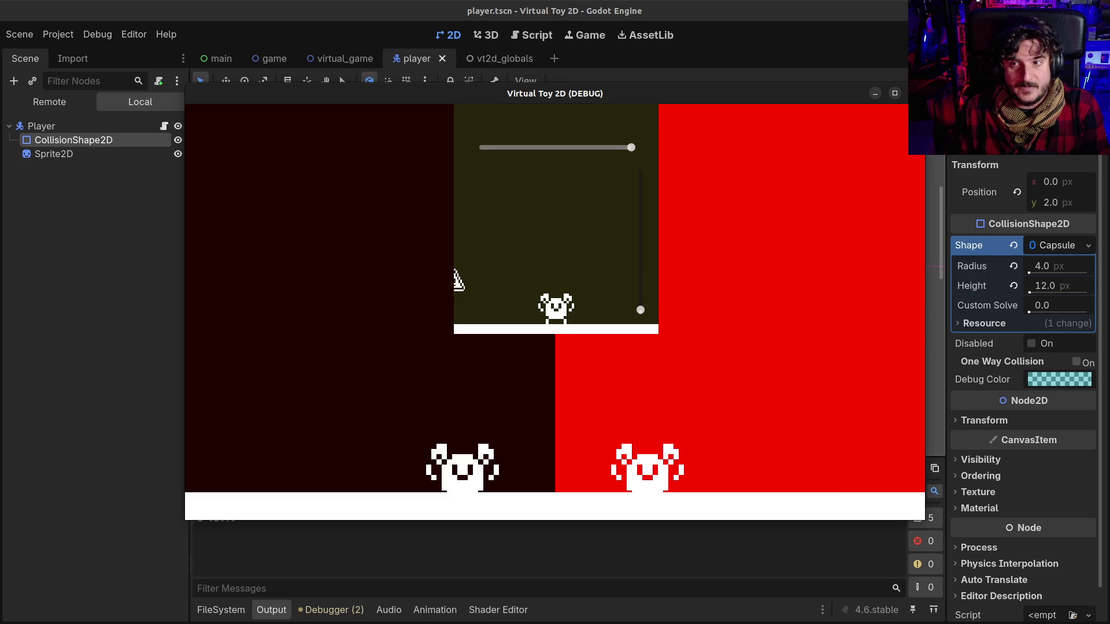
key(F8)
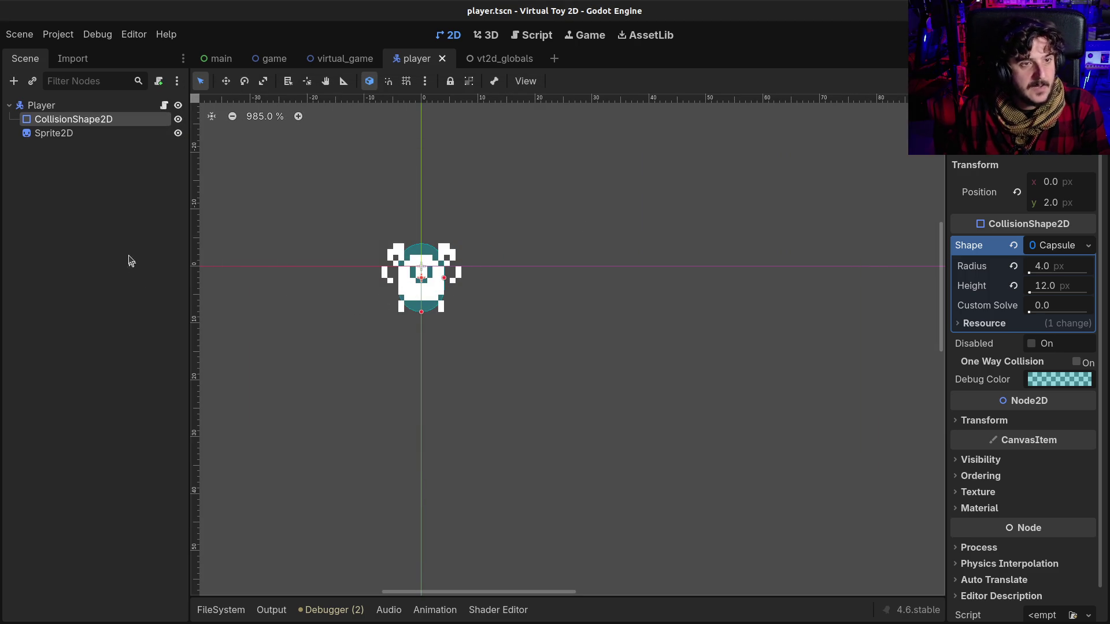
click(84, 103)
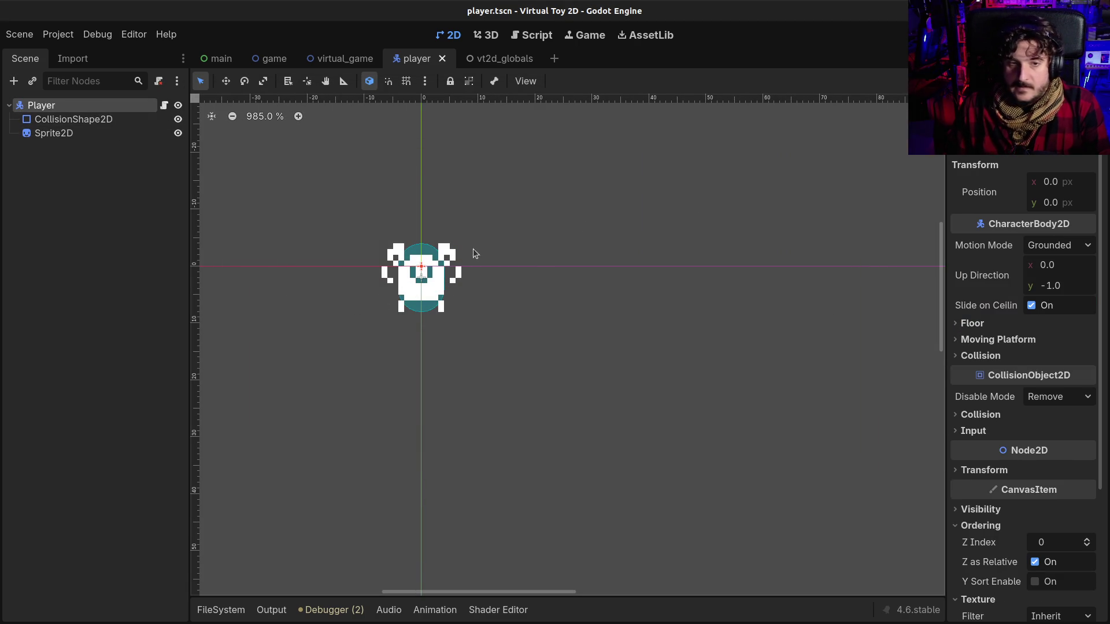
key(F5)
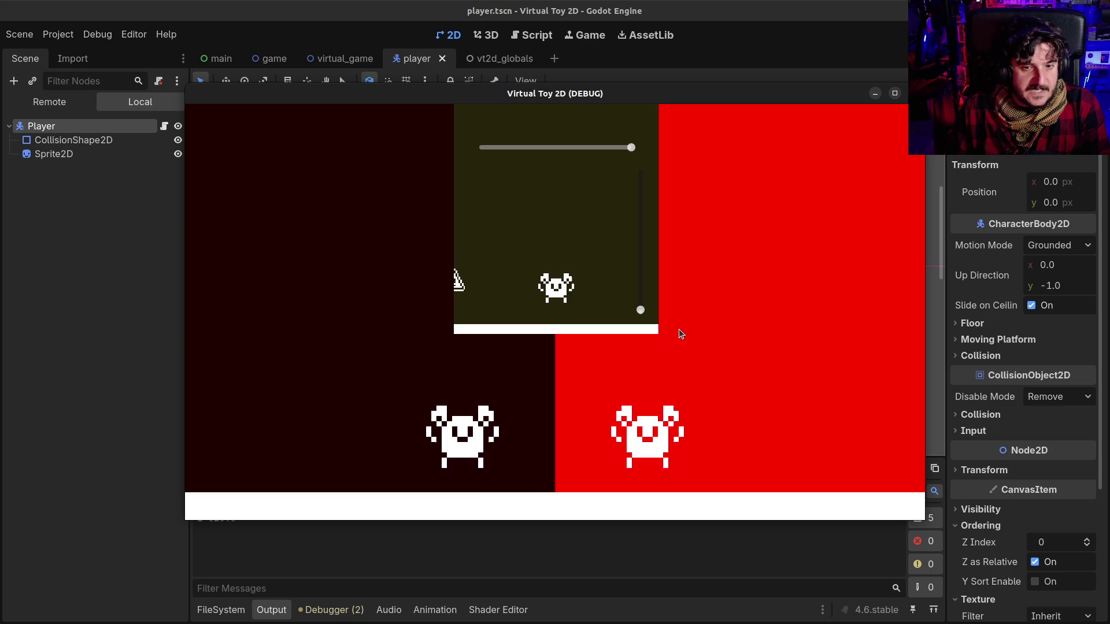
key(Left)
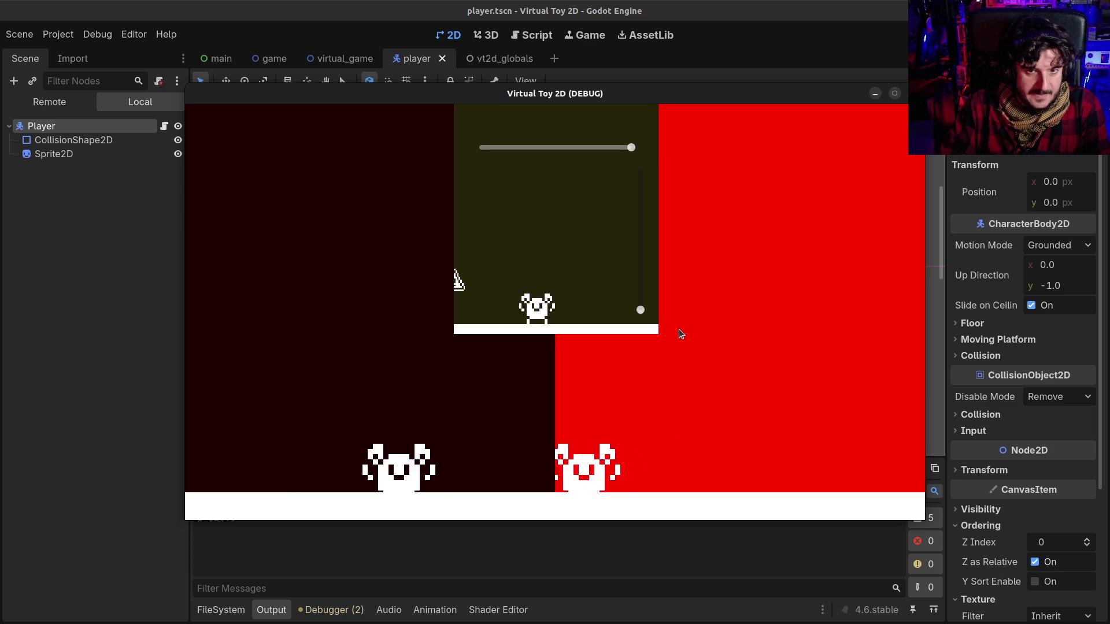
key(Right)
key(Left)
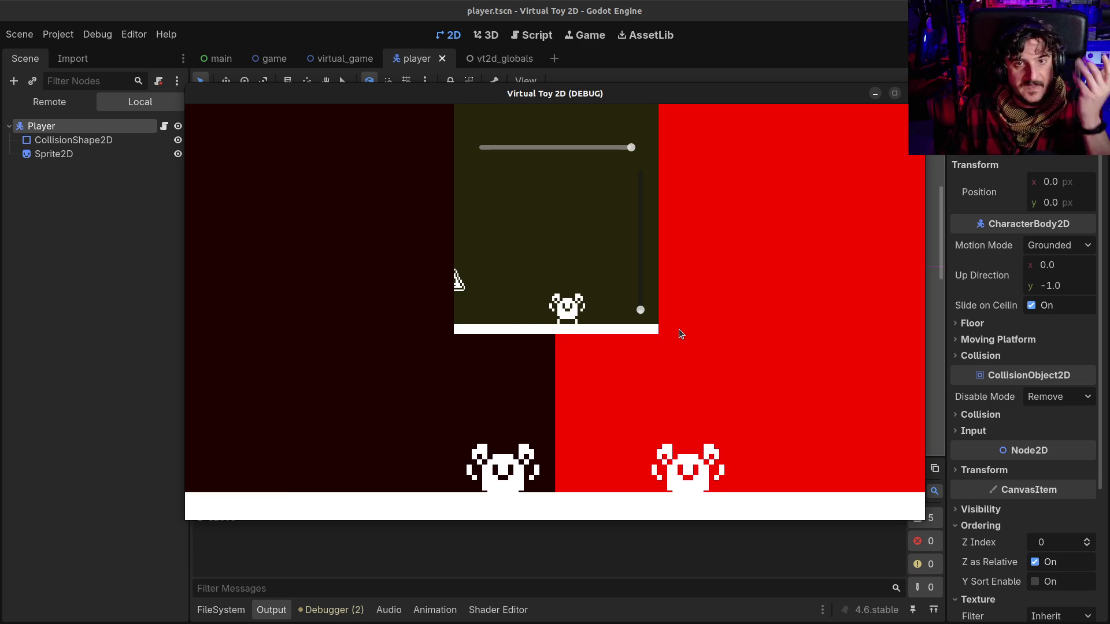
key(F8)
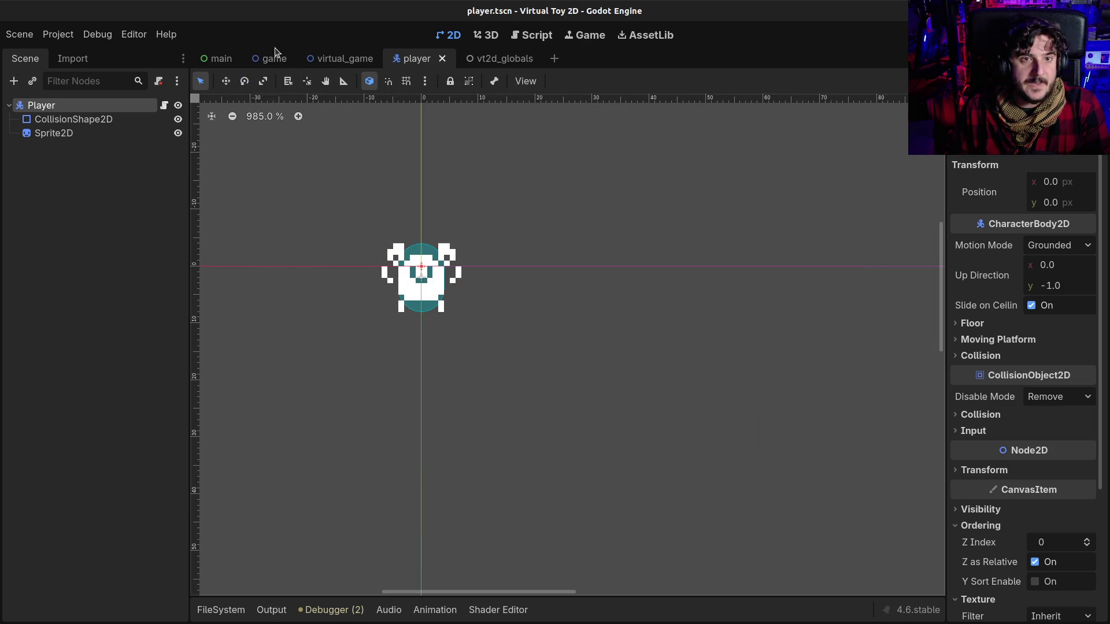
- Open the game scene, centre the view on the game area and select the Object node
click(271, 59)
click(68, 285)
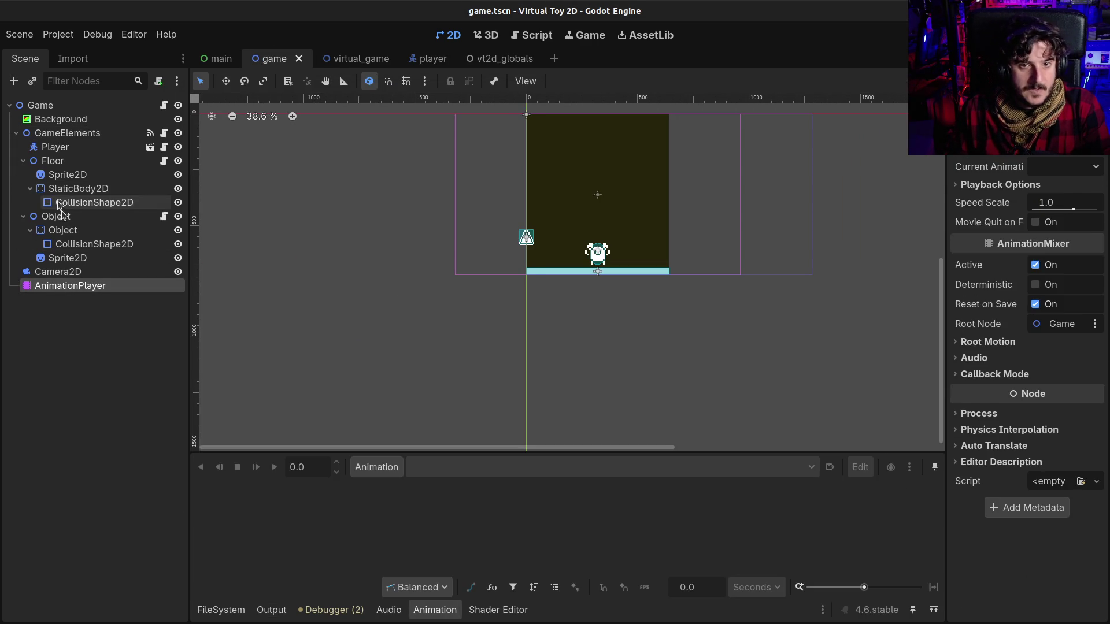
scroll(503, 237, up, 5)
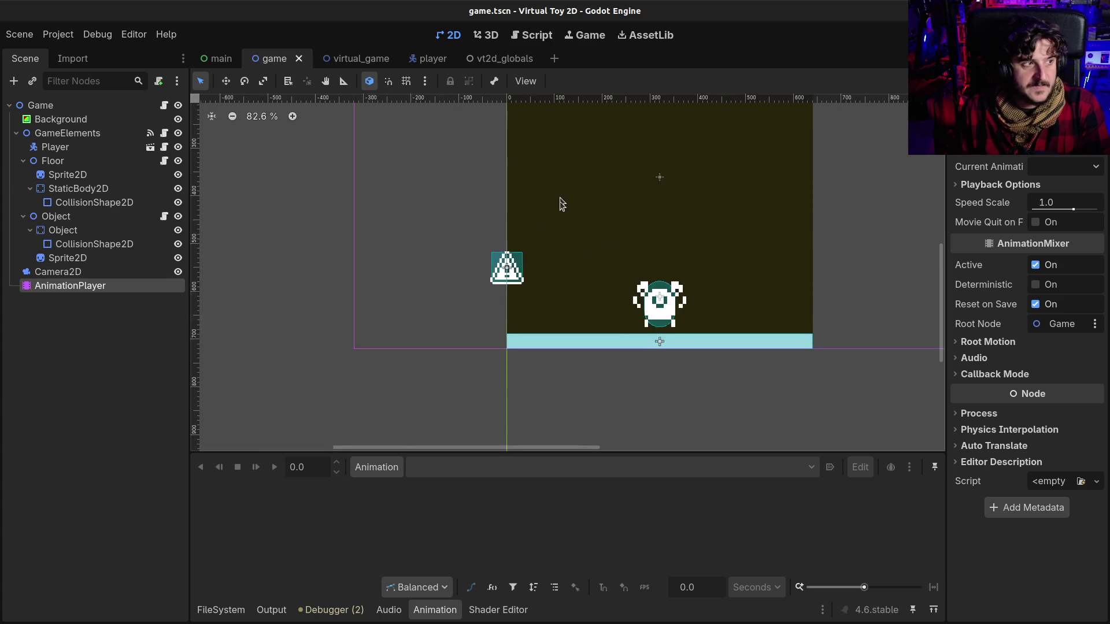
drag(510, 239, 422, 241)
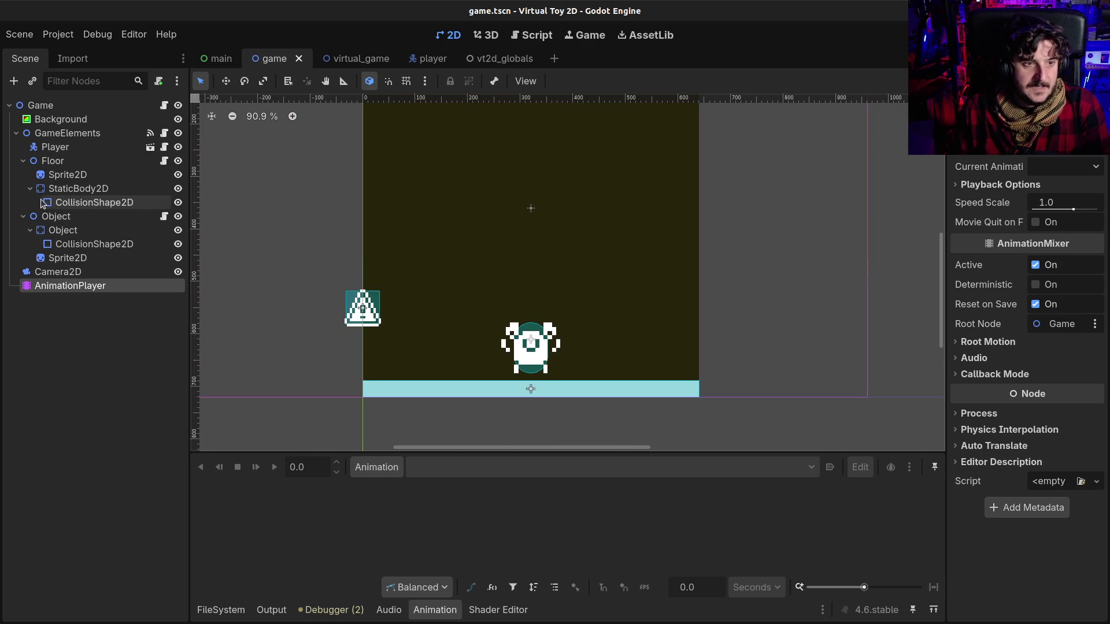
click(36, 219)
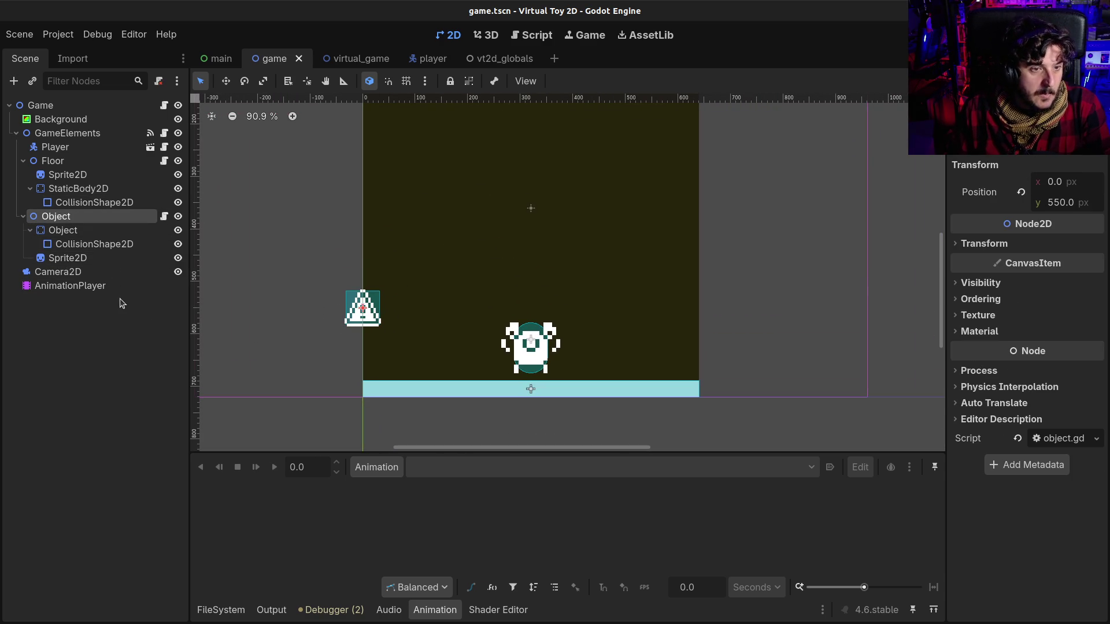
- Create an AnimationPlayer animation named 'move' with a 2-second length
click(69, 280)
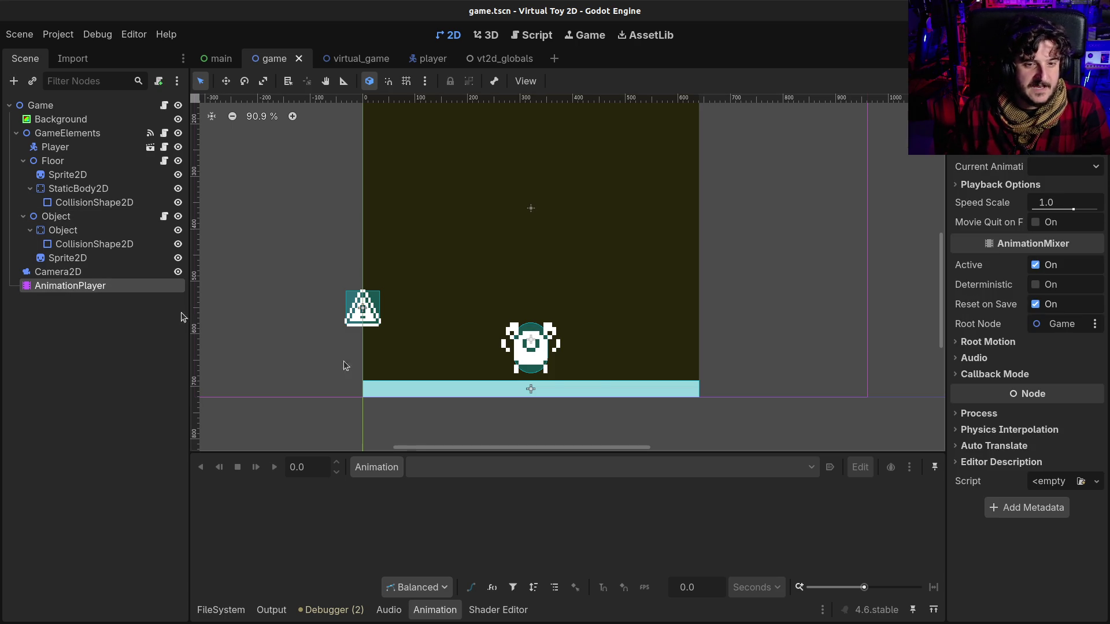
click(396, 465)
click(411, 491)
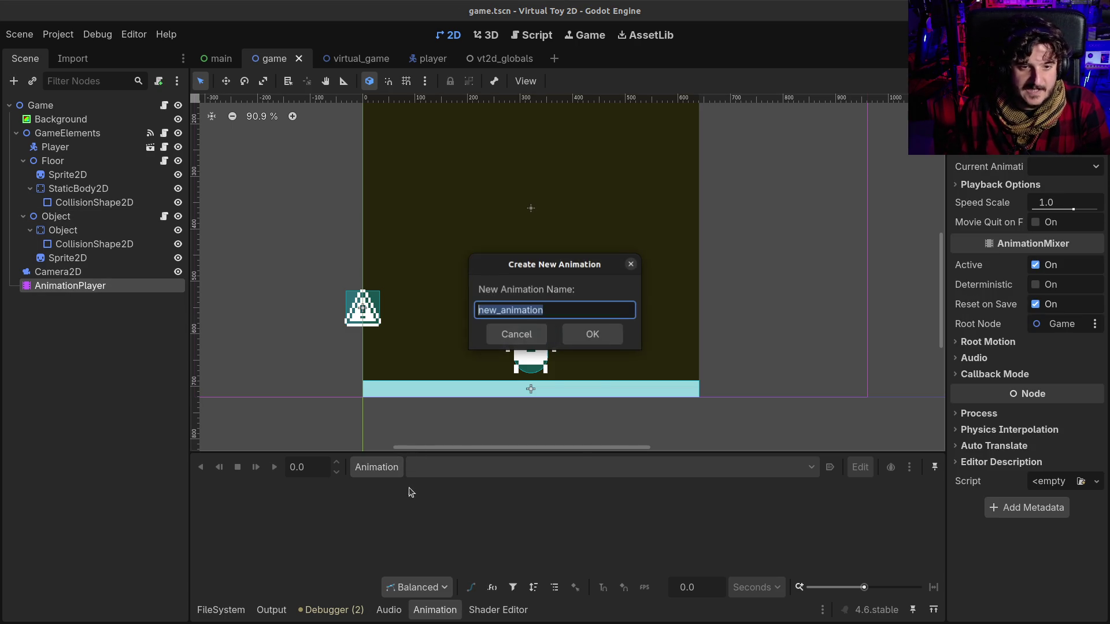
text(move)
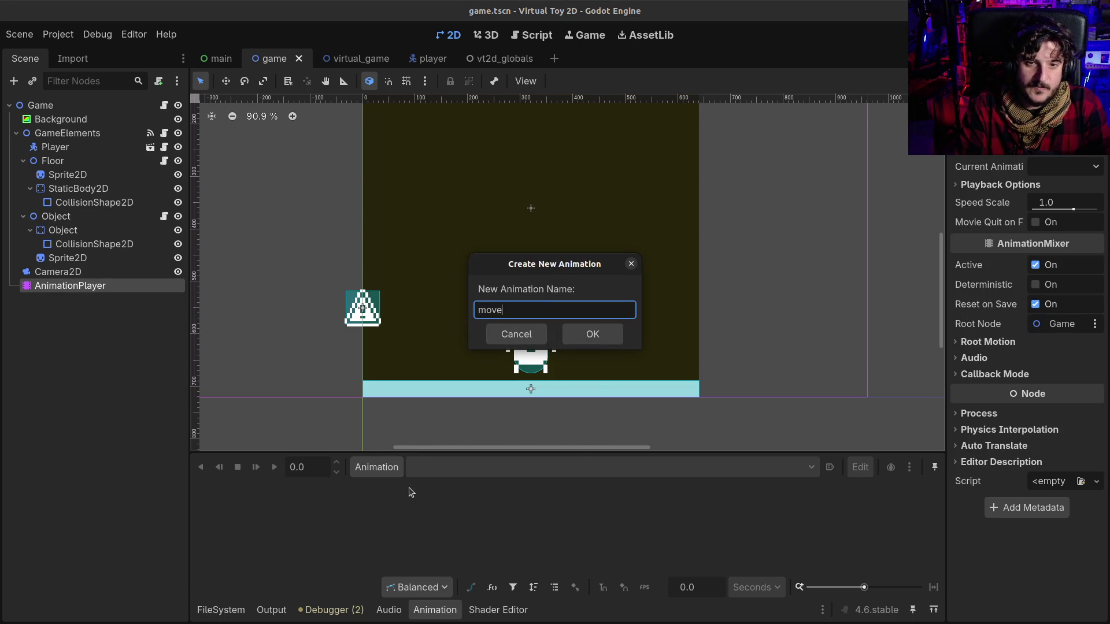
key(Return)
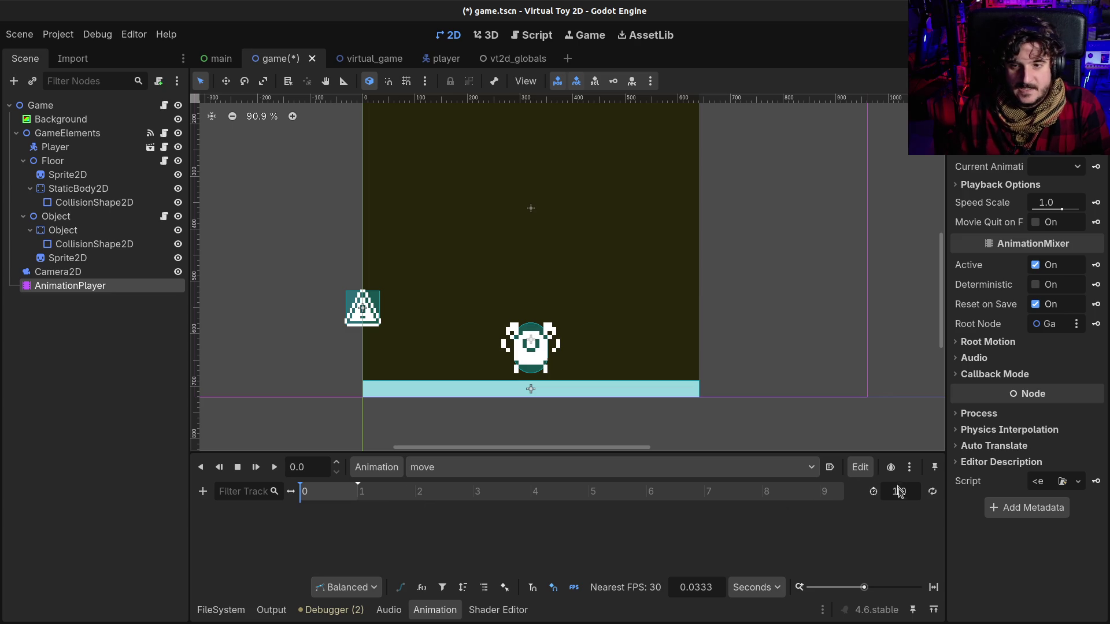
double_click(899, 492)
key(Return)
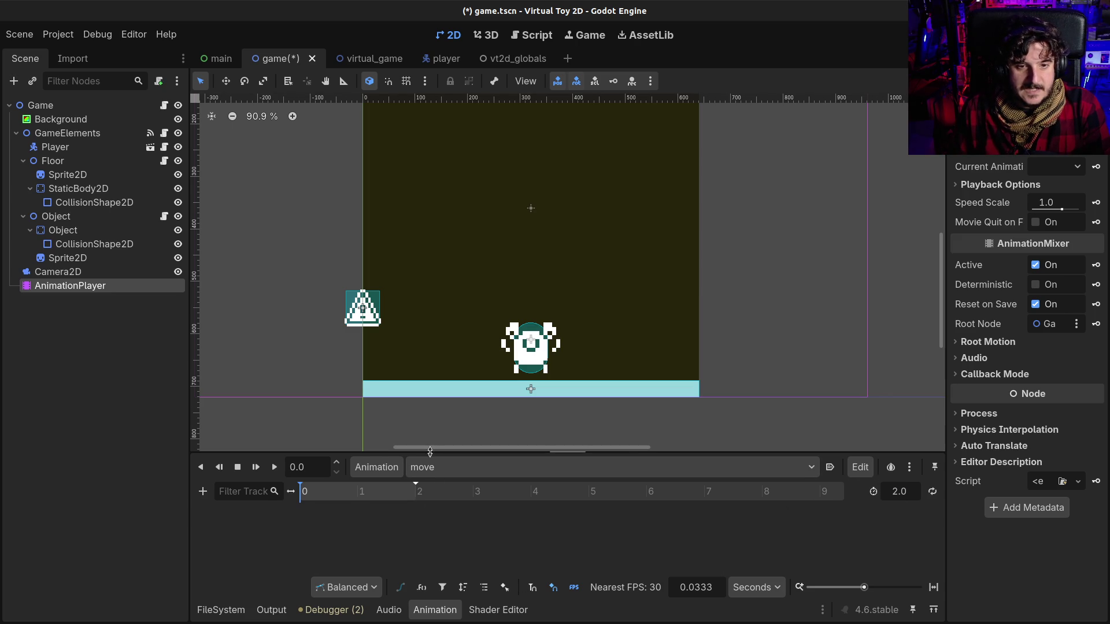
- Enlarge the animation timeline panel and open the Object node's script
mouse_move(430, 450)
mouse_down()
mouse_move(434, 411)
mouse_move(448, 405)
mouse_up()
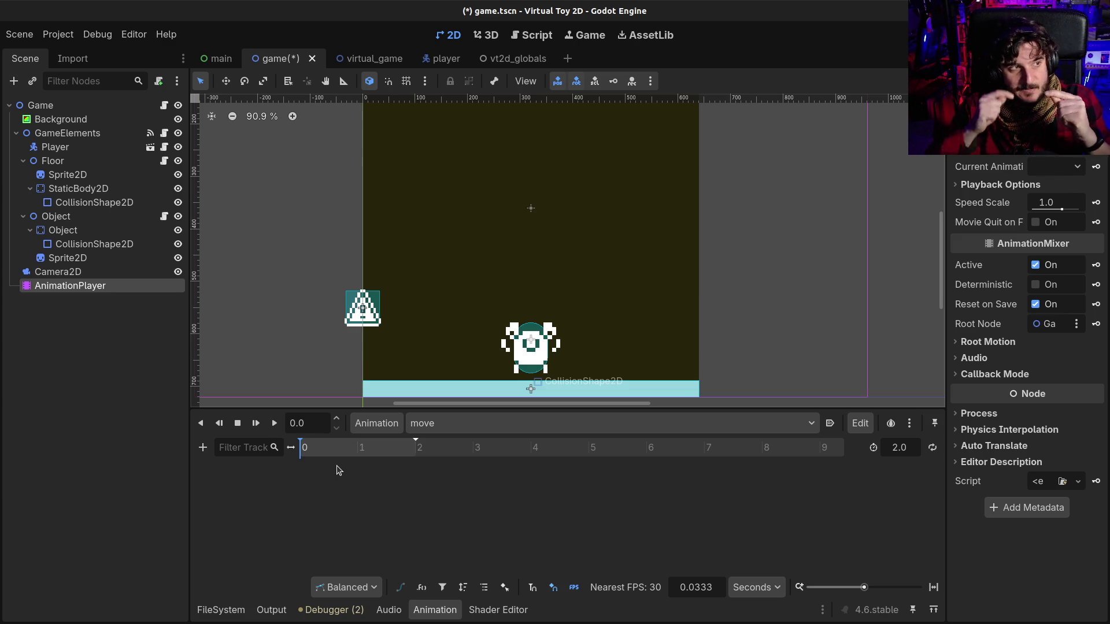
click(52, 217)
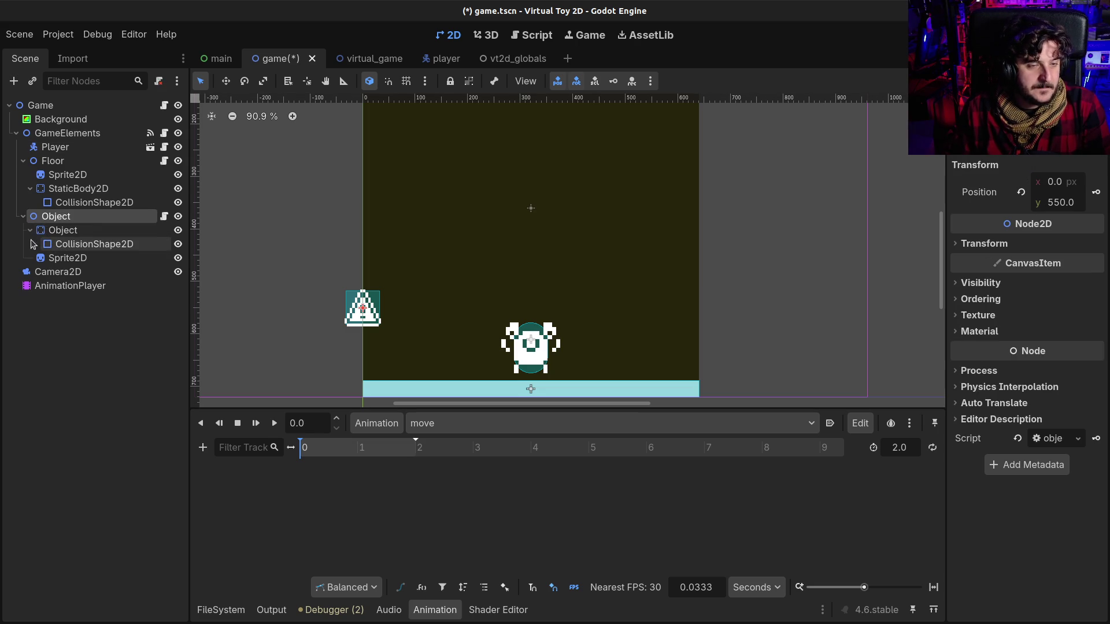
click(164, 217)
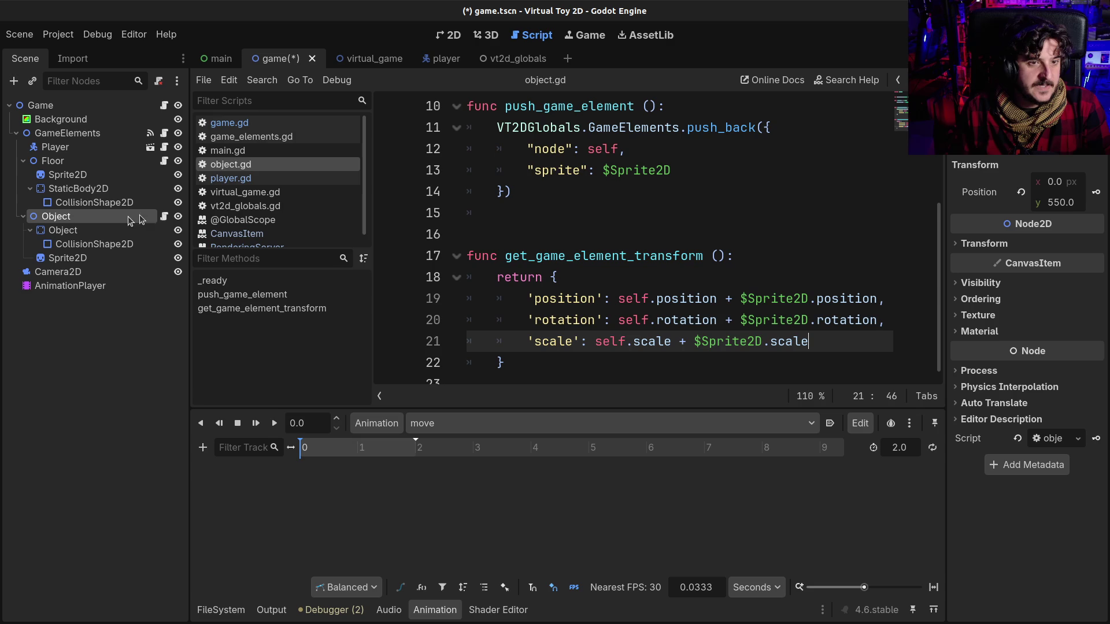
- Delete the child StaticBody2D with its collision shape and save game.tscn
click(44, 233)
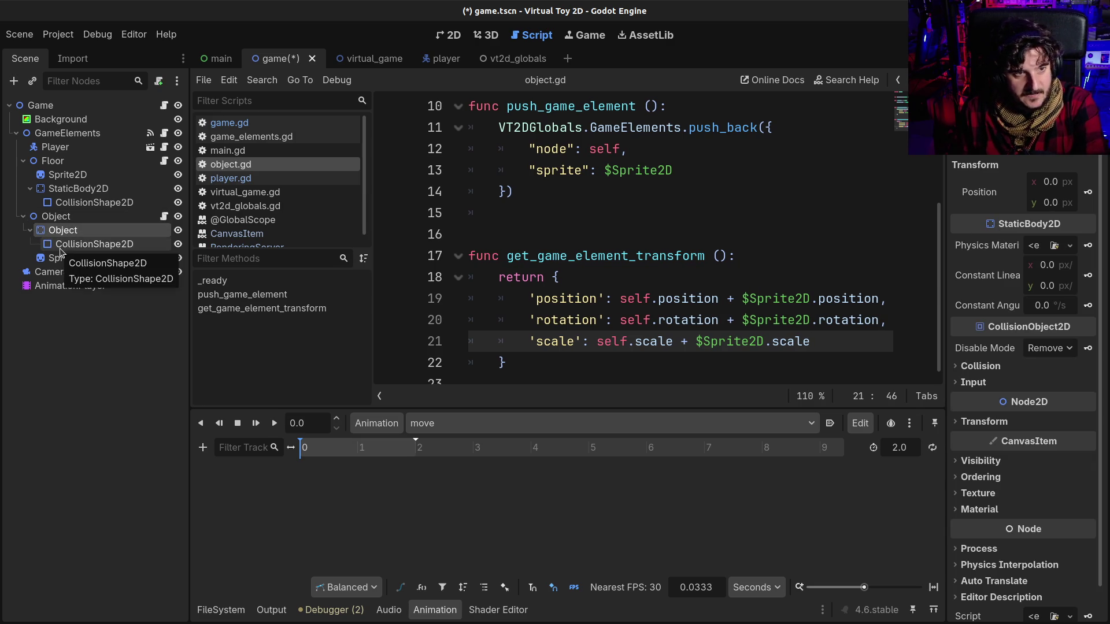
key(Delete)
key(Return)
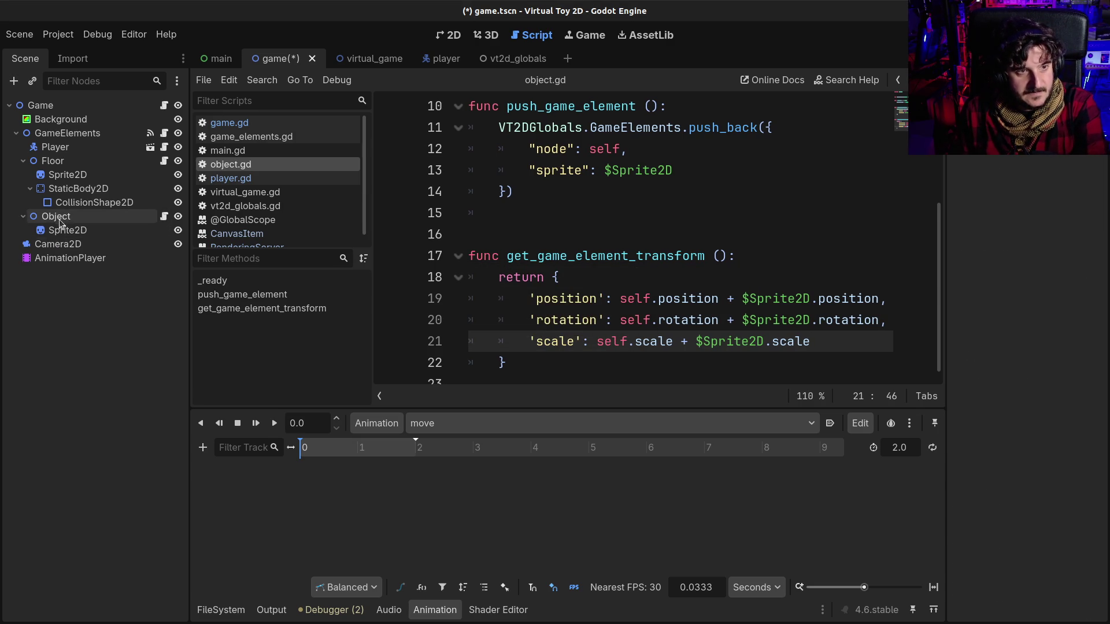
key(ctrl+s)
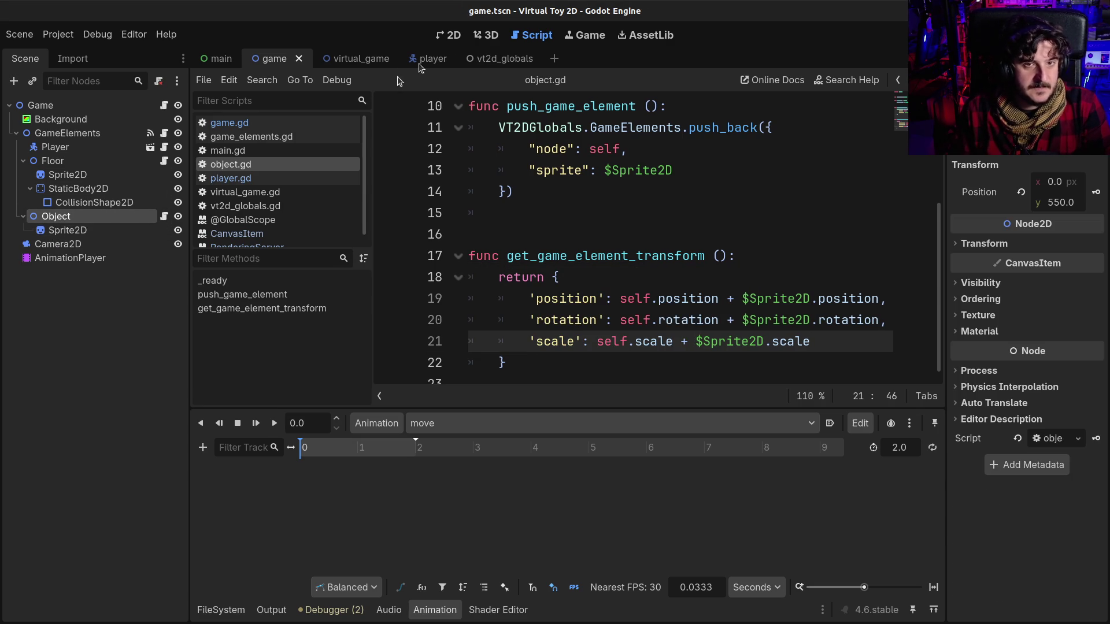
click(449, 36)
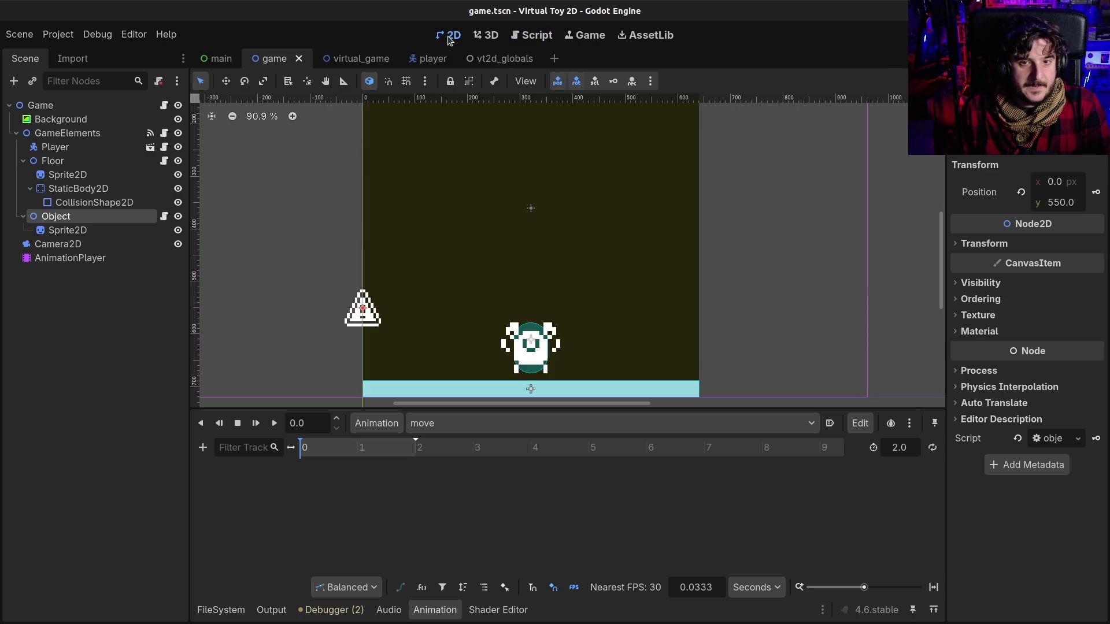
- Create a position track keying the Object's starting position at 0 s
click(18, 290)
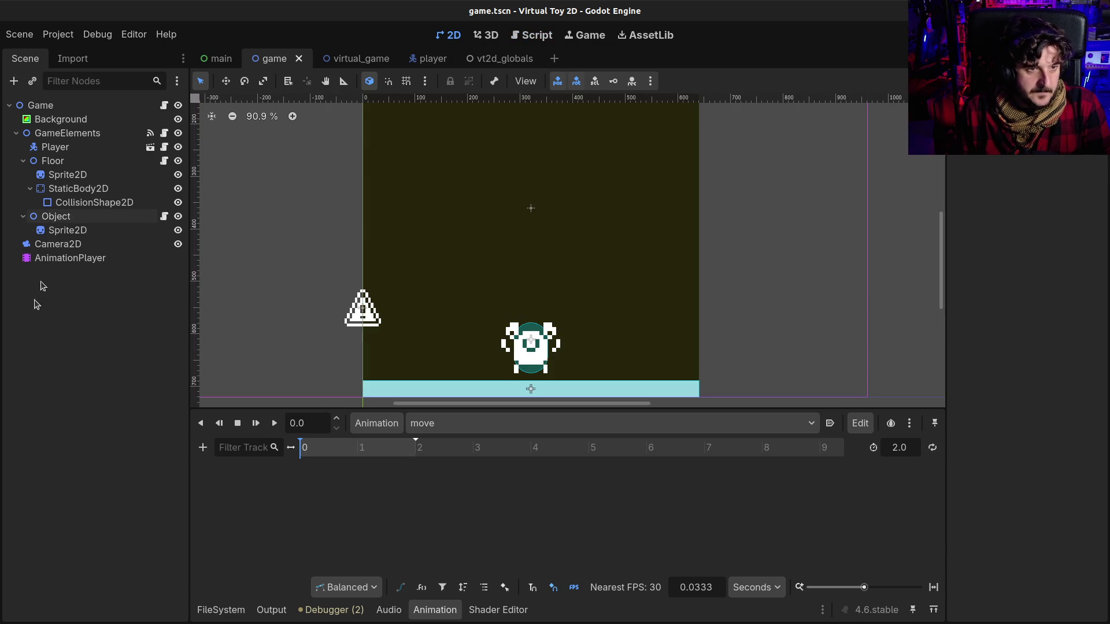
click(65, 230)
click(52, 218)
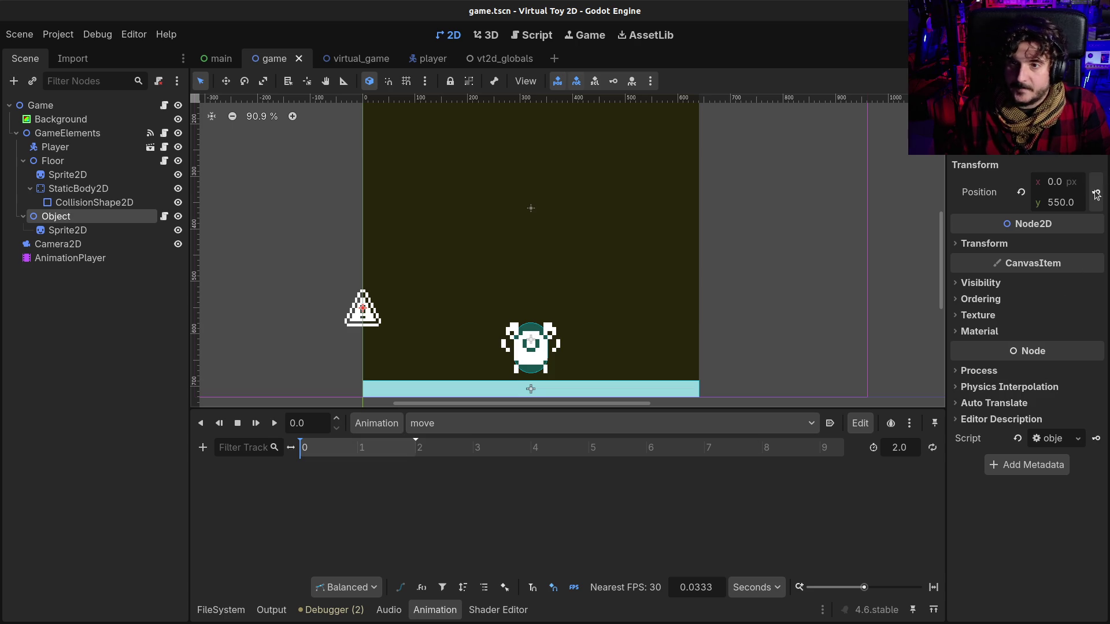
click(1095, 194)
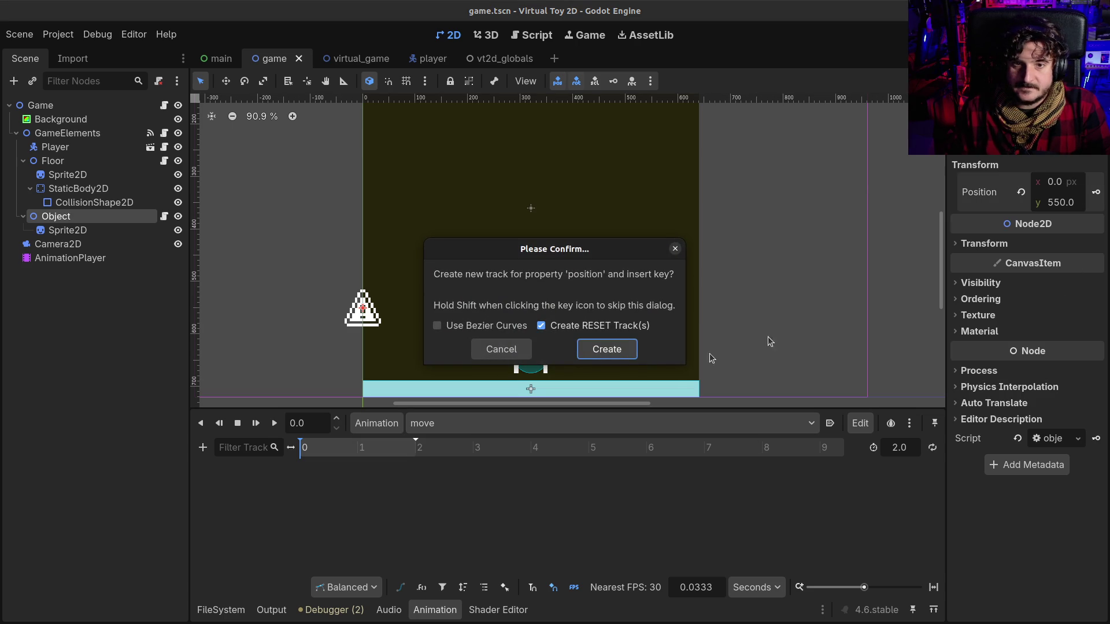
click(611, 350)
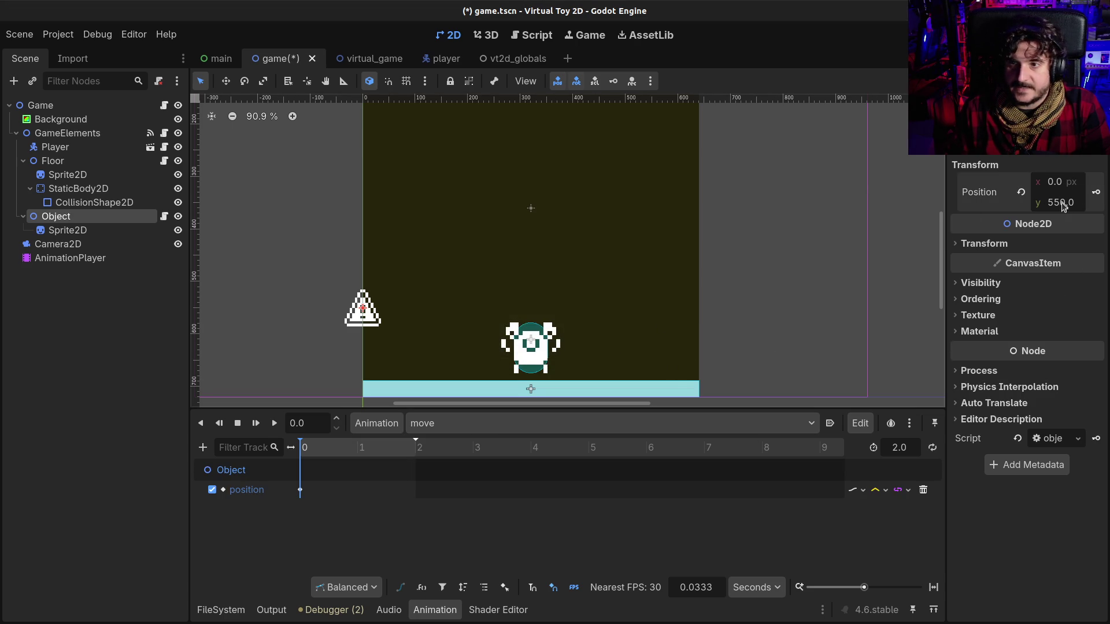
- At 2 seconds, set the Object's Position x to 640 (1280/4*2)
drag(345, 457, 440, 457)
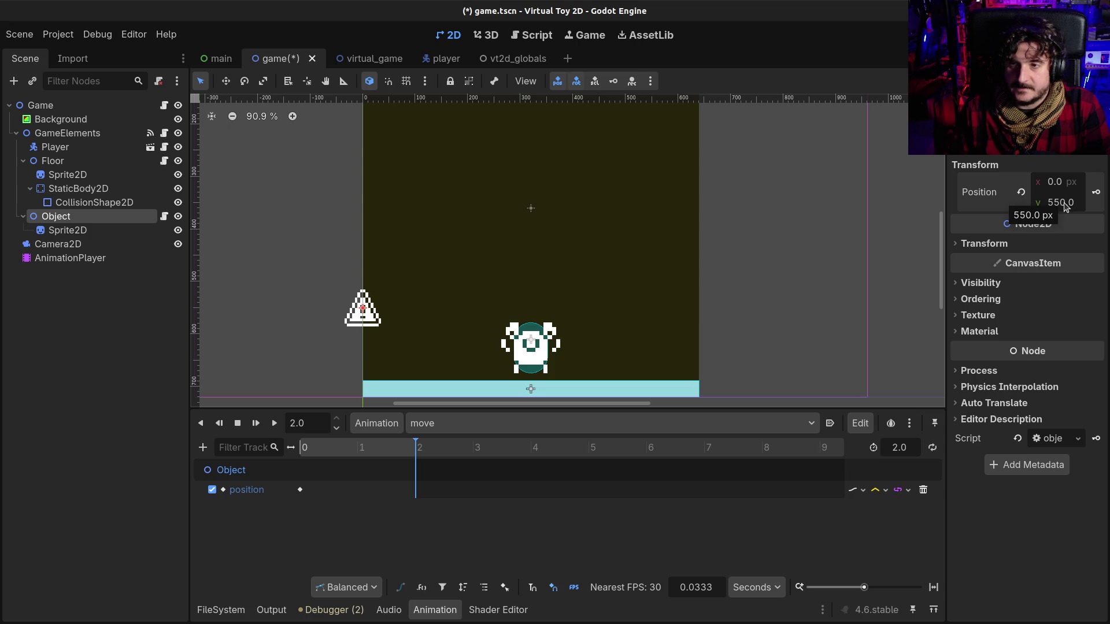
click(1062, 183)
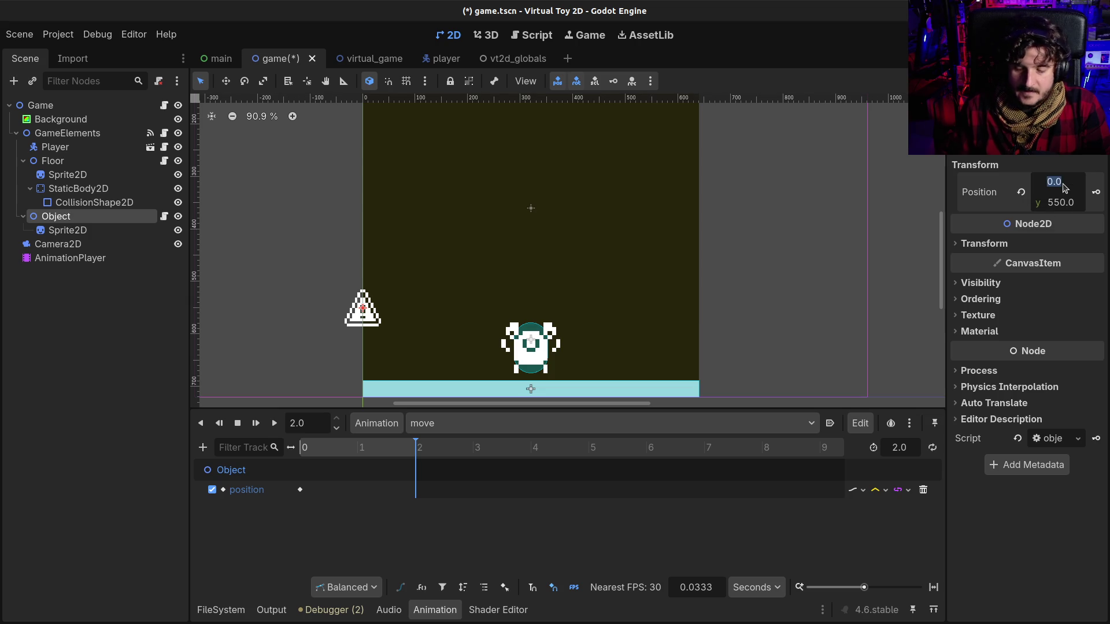
text(360)
key(Return)
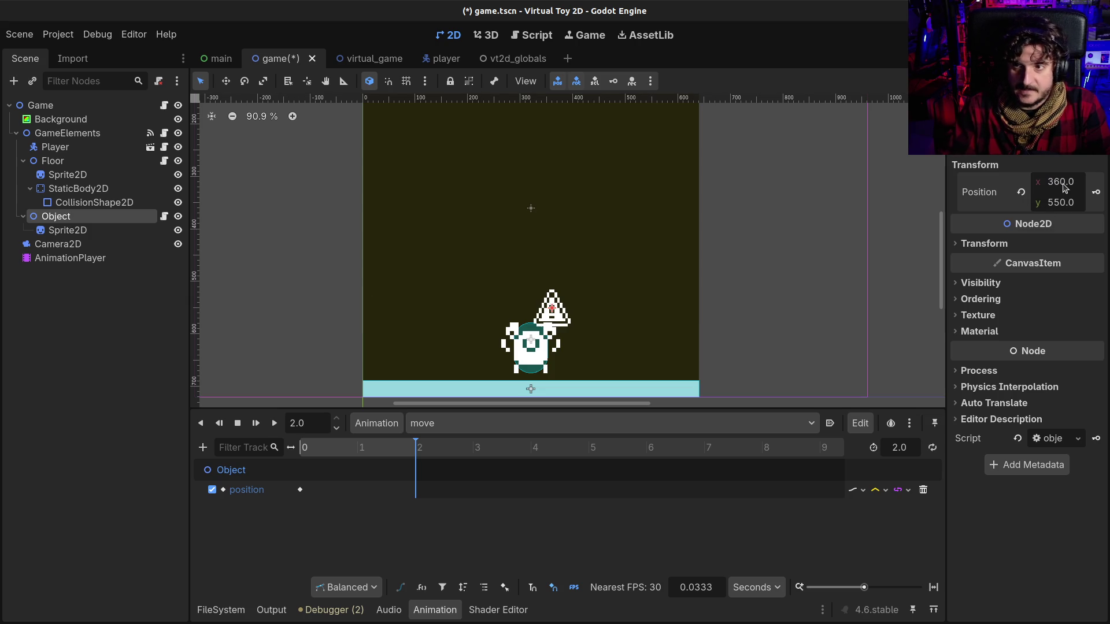
click(1062, 185)
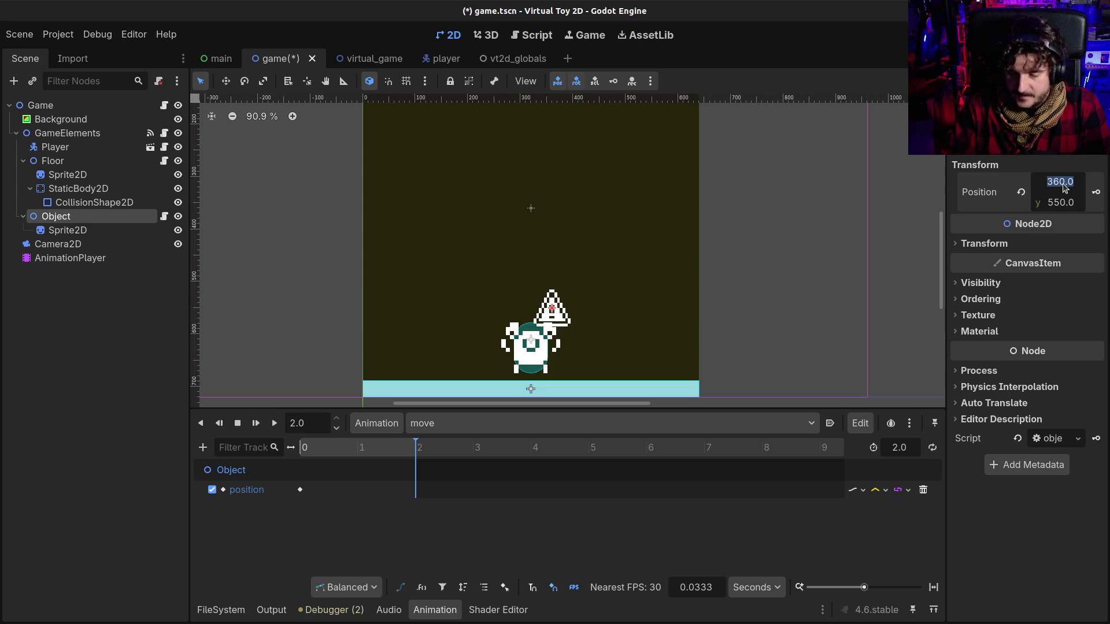
text(1280/4)
key(Return)
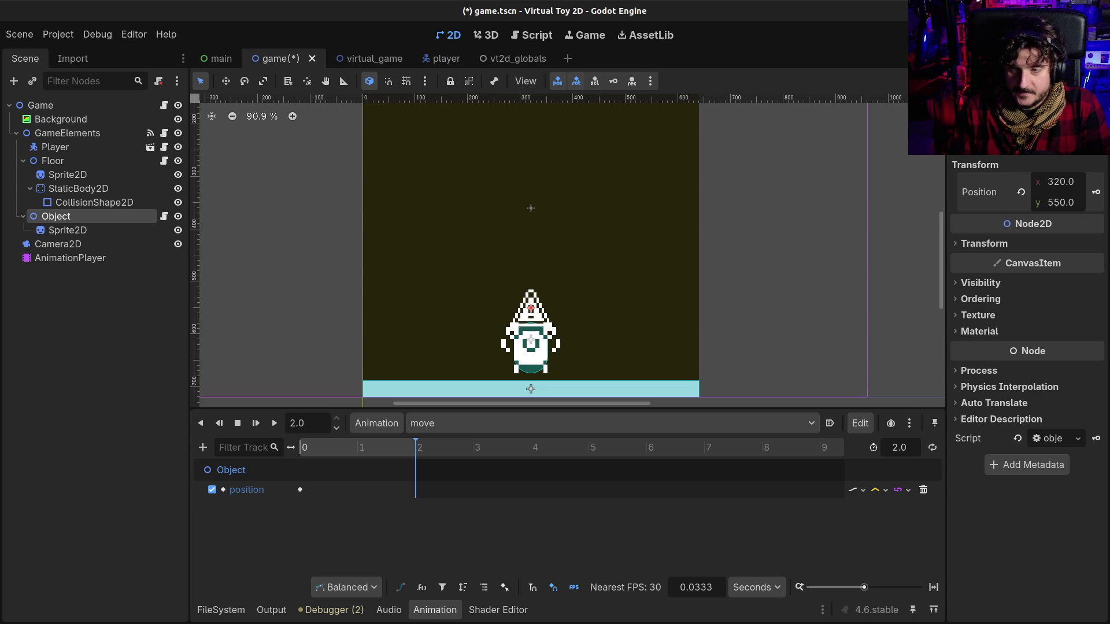
click(1071, 183)
click(1075, 182)
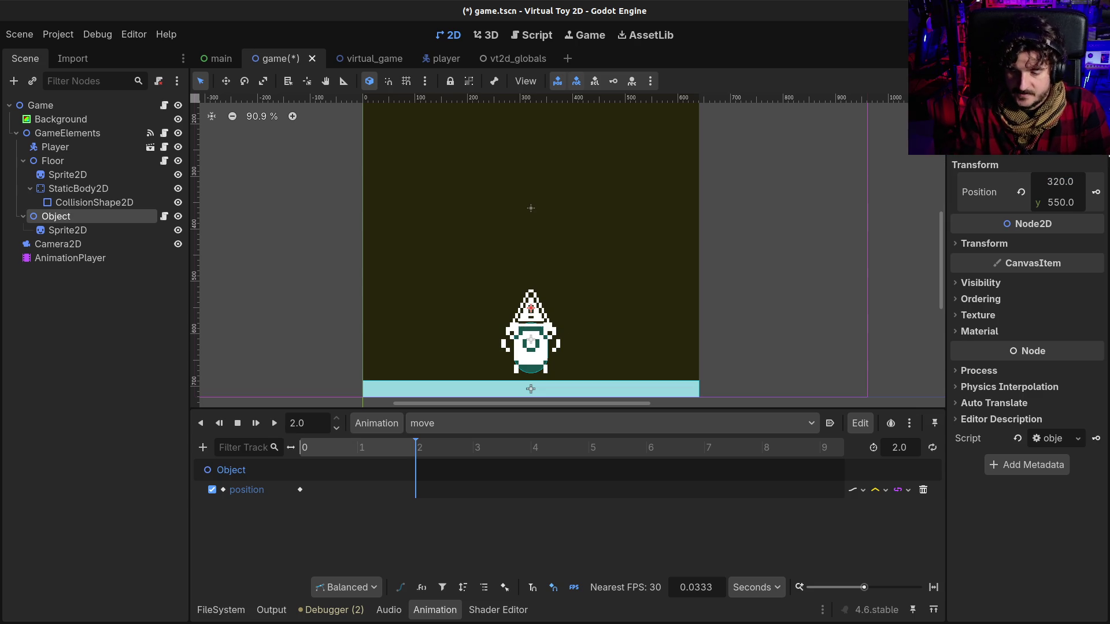
text(*2)
key(Return)
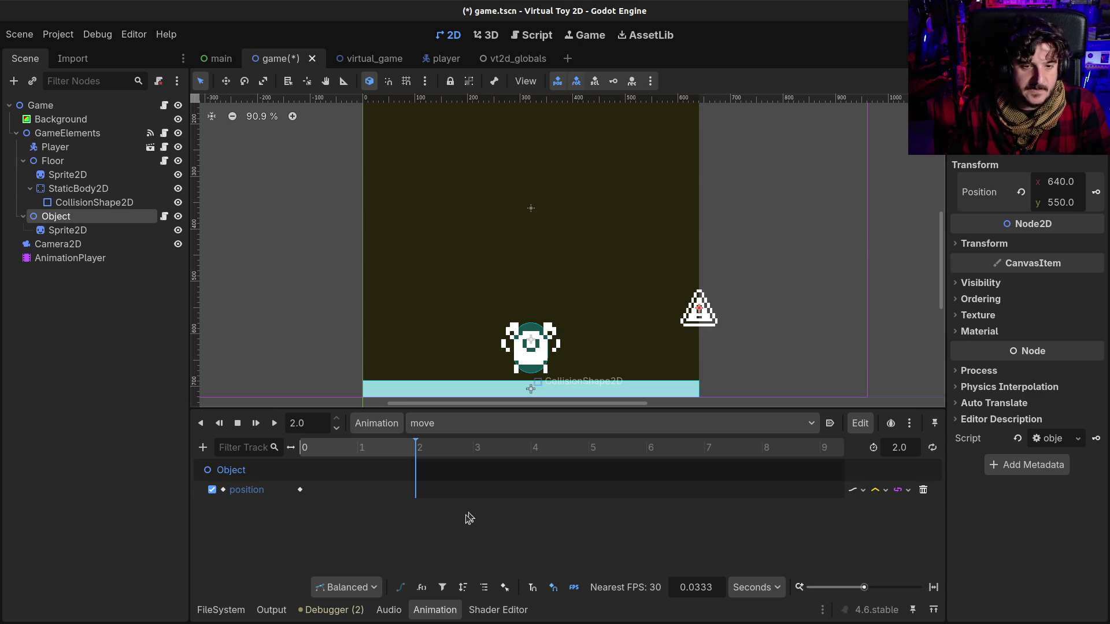
- Key the x 640 position at 2 seconds and scrub back to preview the motion
click(1095, 194)
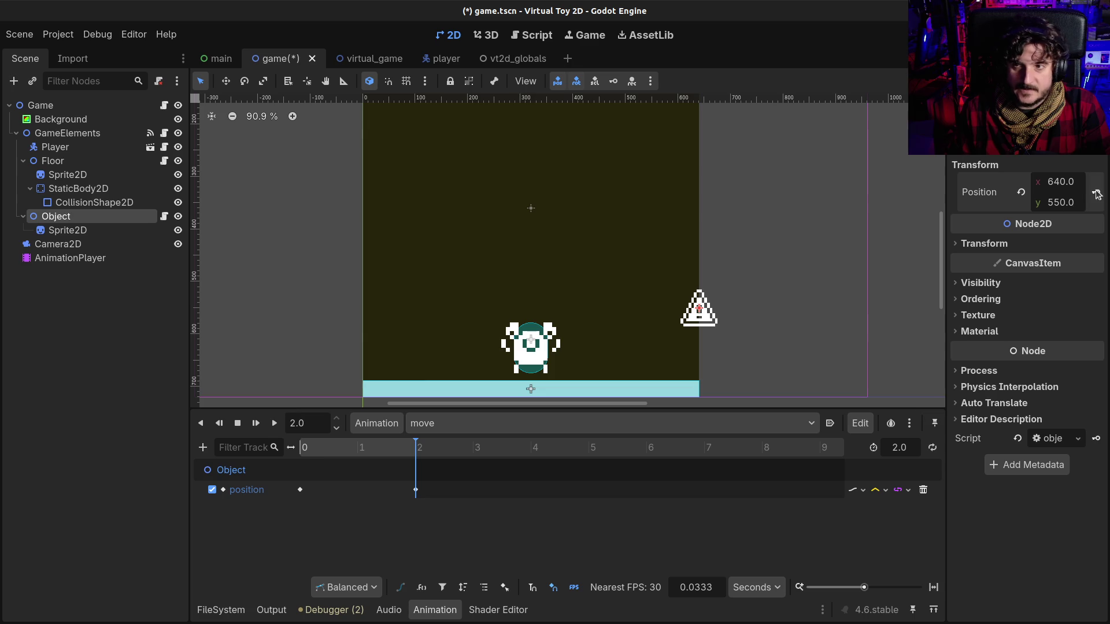
click(317, 451)
mouse_move(317, 453)
mouse_down()
mouse_move(298, 452)
mouse_move(413, 452)
mouse_move(219, 456)
mouse_up()
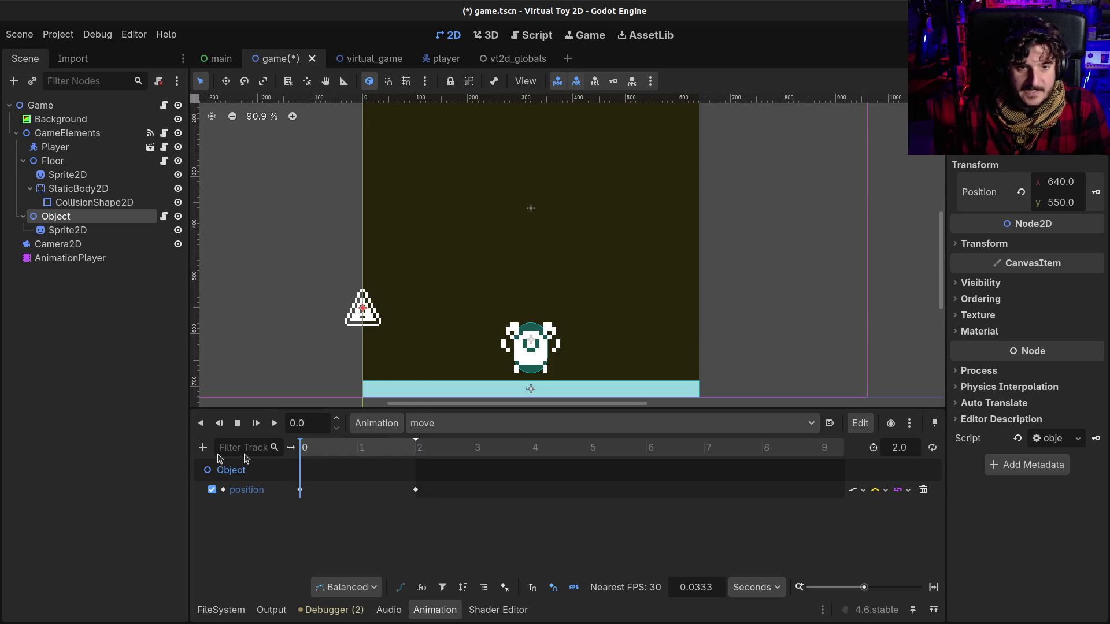
- Make the move animation autoplay on load, preview it from 0, and save the game scene
click(830, 423)
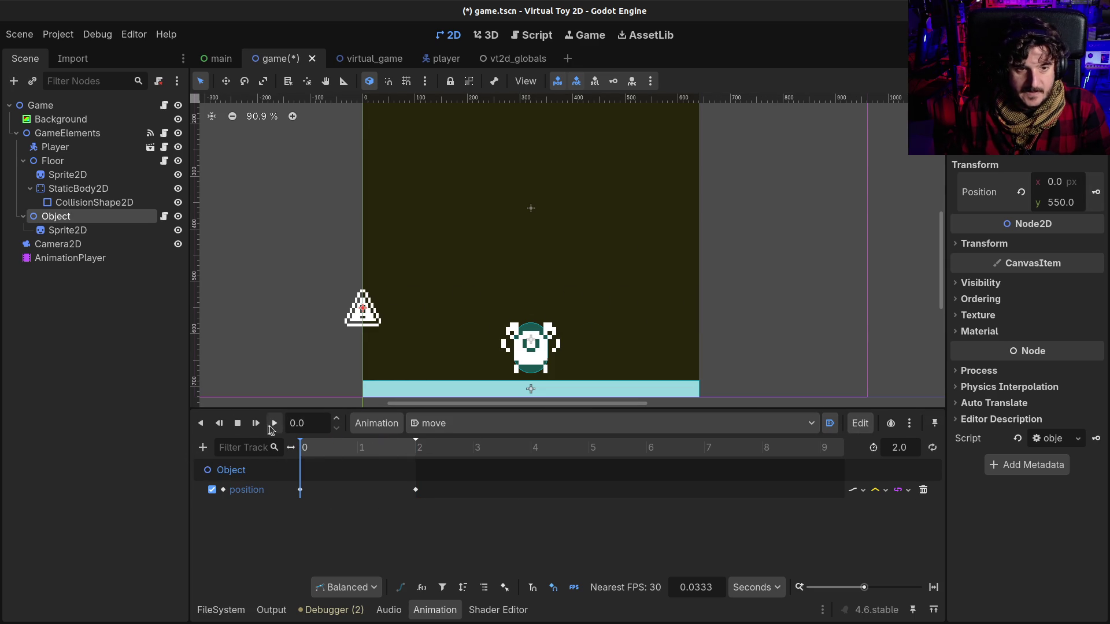
click(274, 426)
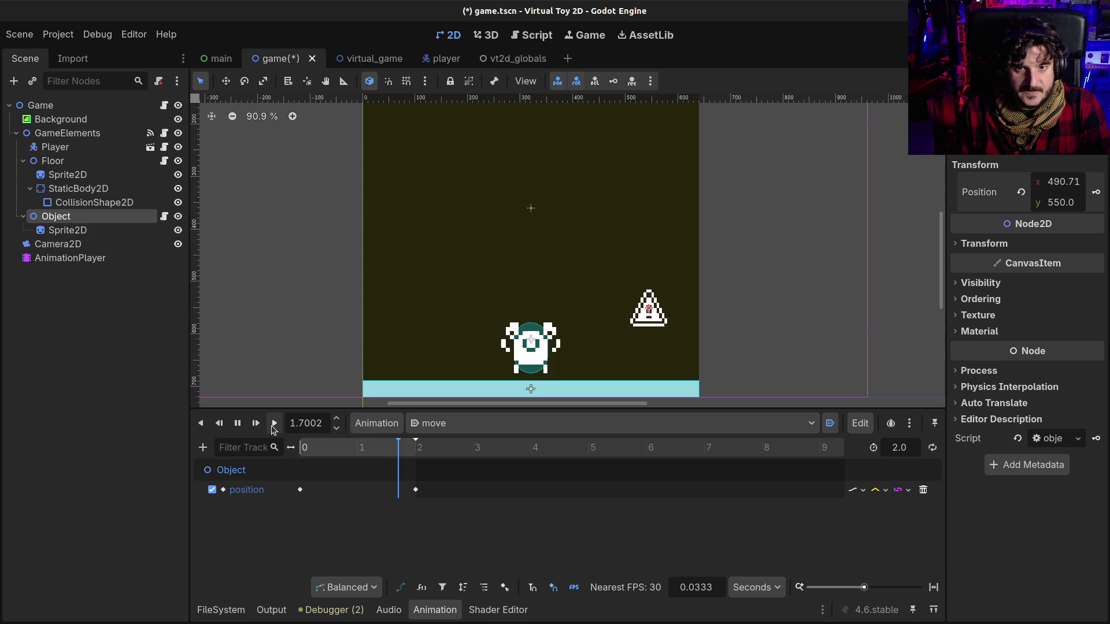
drag(332, 460, 300, 456)
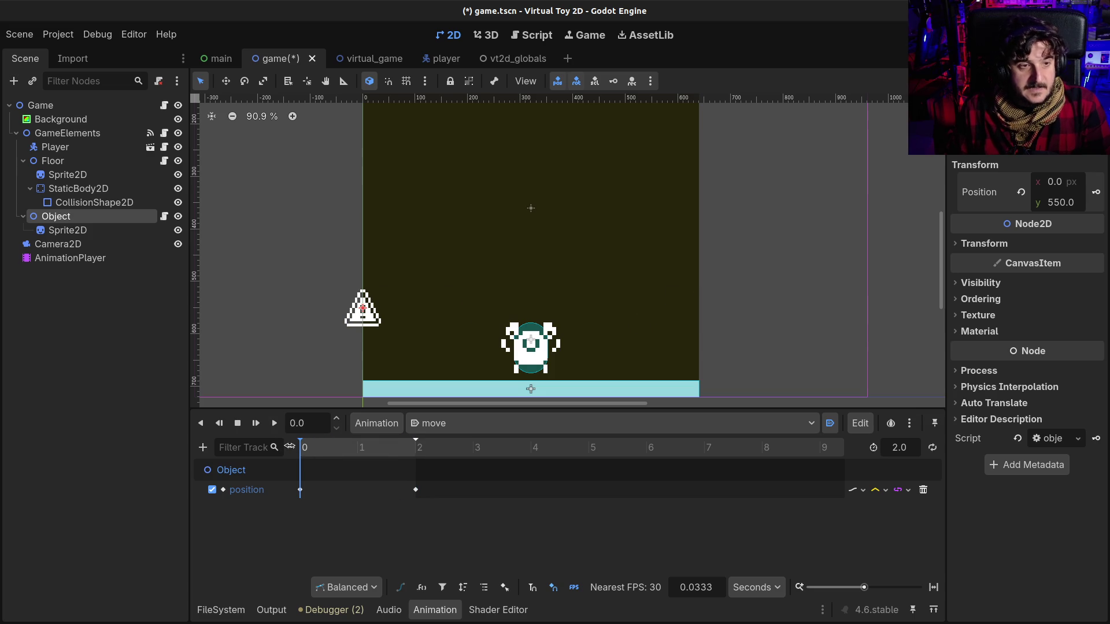
key(ctrl+s)
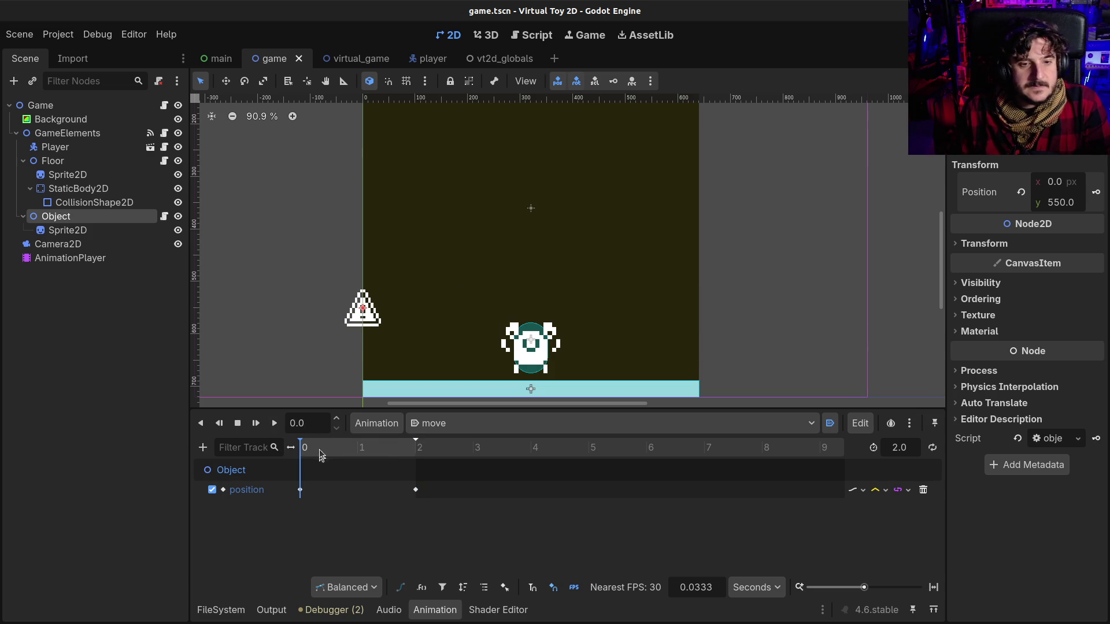
drag(318, 449, 300, 450)
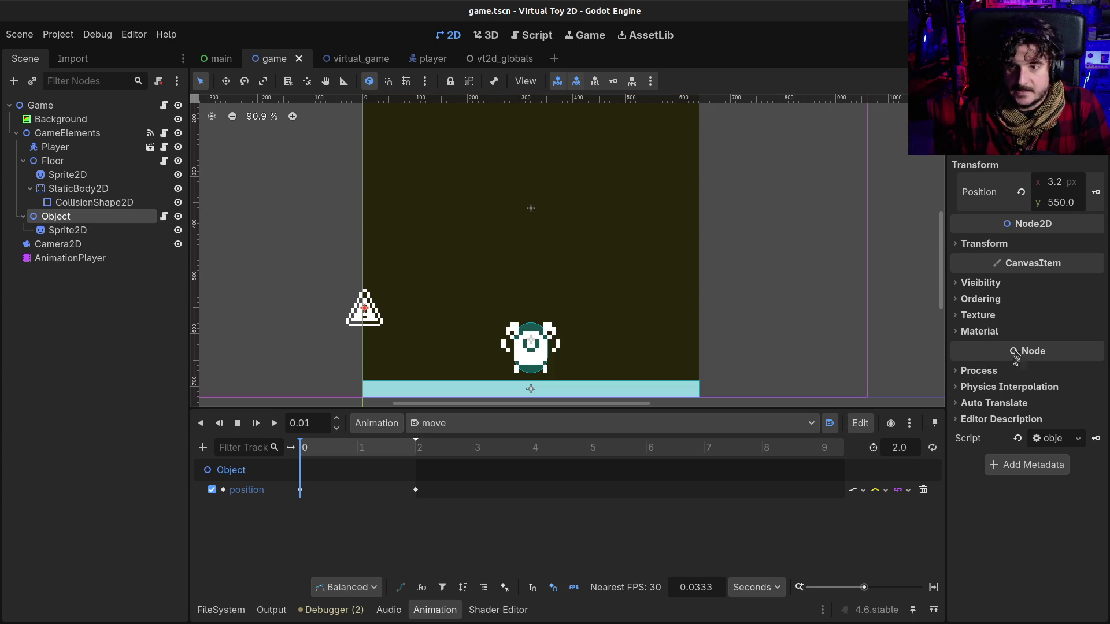
- Create a z_index track keyed at 0 s, and key Z Index 16 at 2.0 s
click(995, 299)
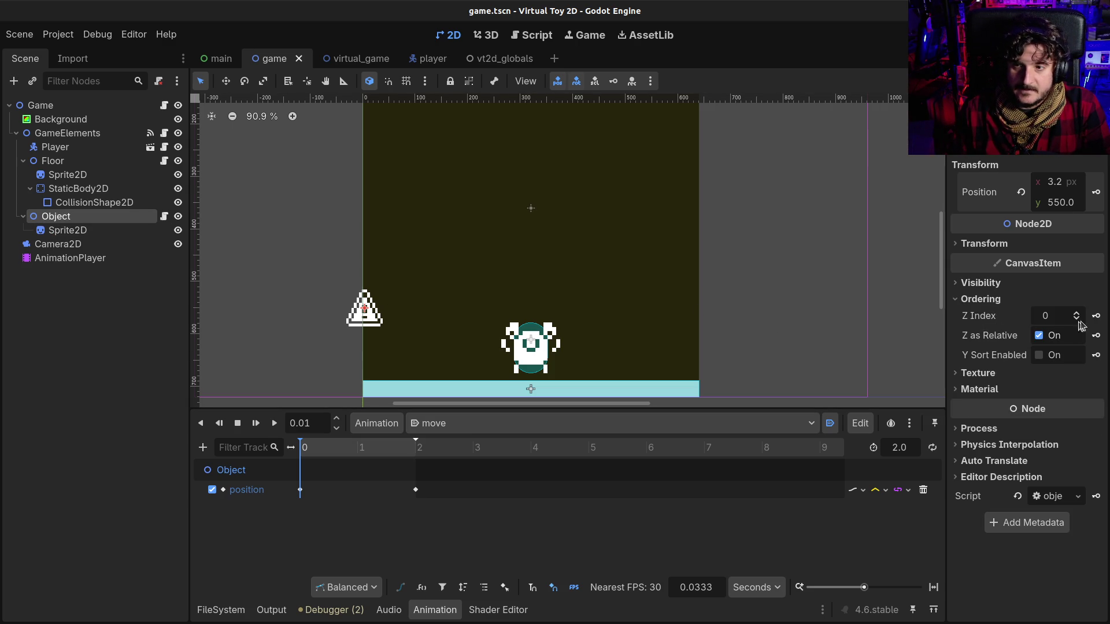
click(1097, 316)
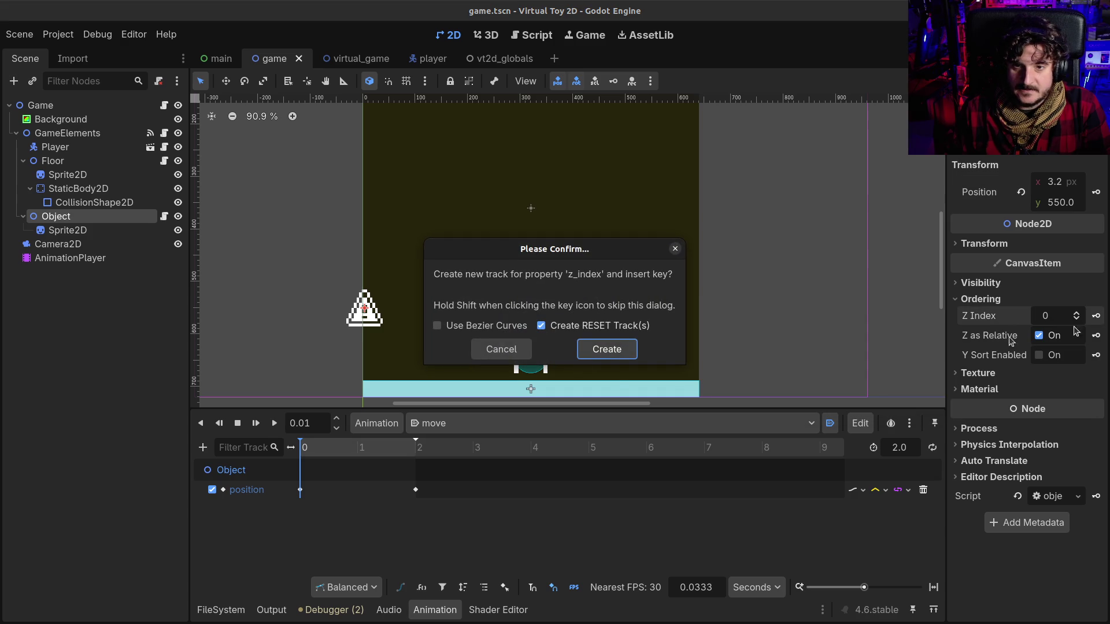
click(617, 350)
drag(405, 453, 416, 454)
click(1045, 316)
text(16)
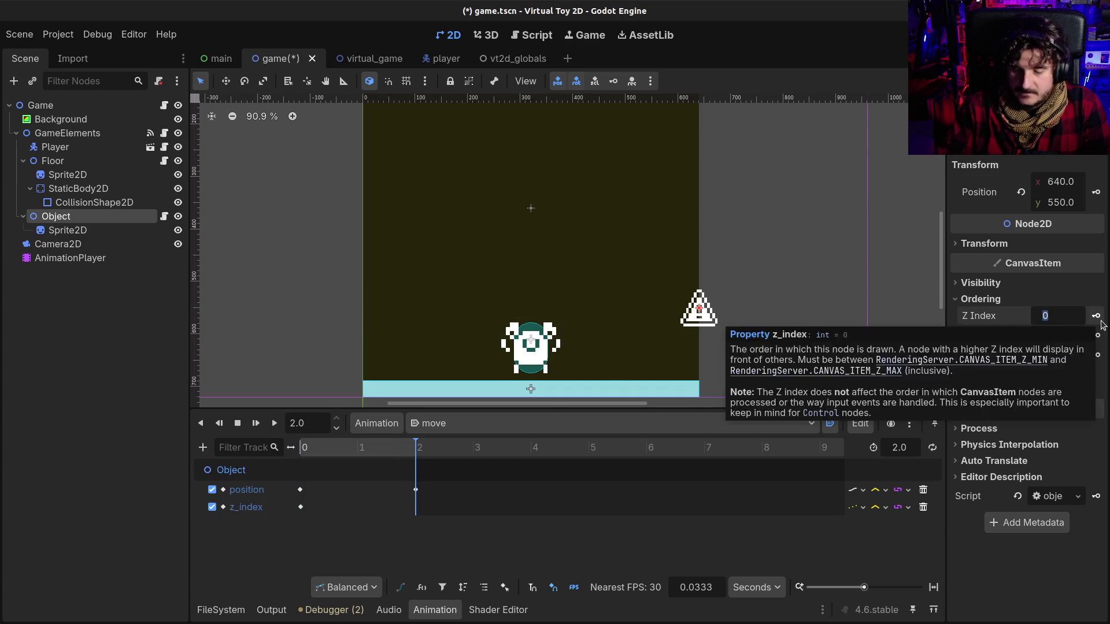
key(Return)
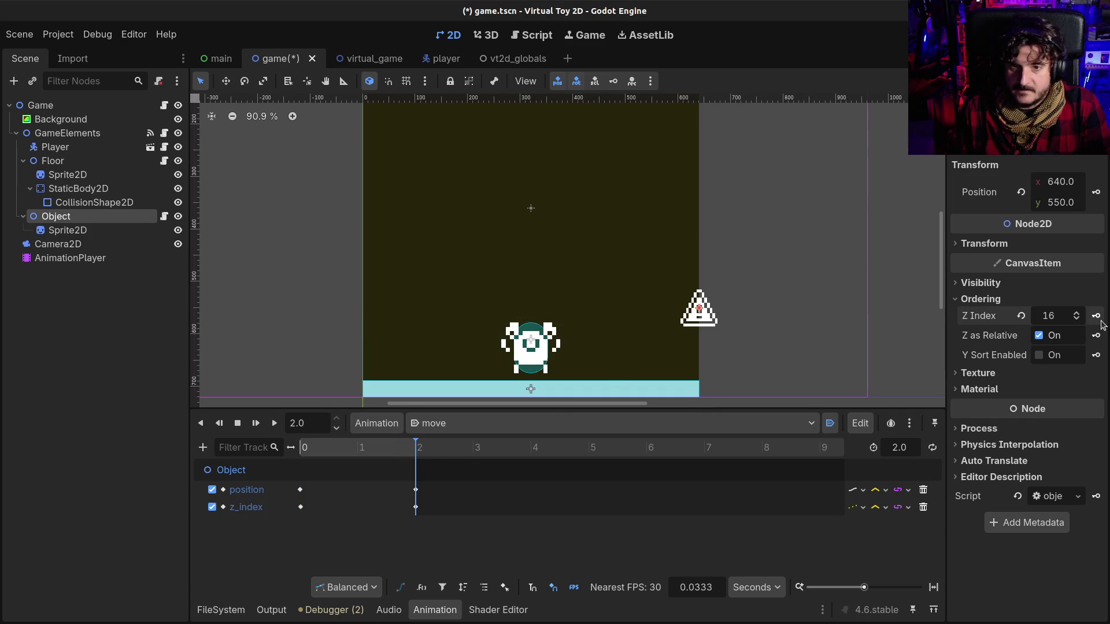
- Scrub the timeline to preview the Object's Z Index change across the animation
mouse_move(417, 448)
mouse_down()
mouse_move(304, 446)
mouse_move(415, 454)
mouse_move(395, 456)
mouse_up()
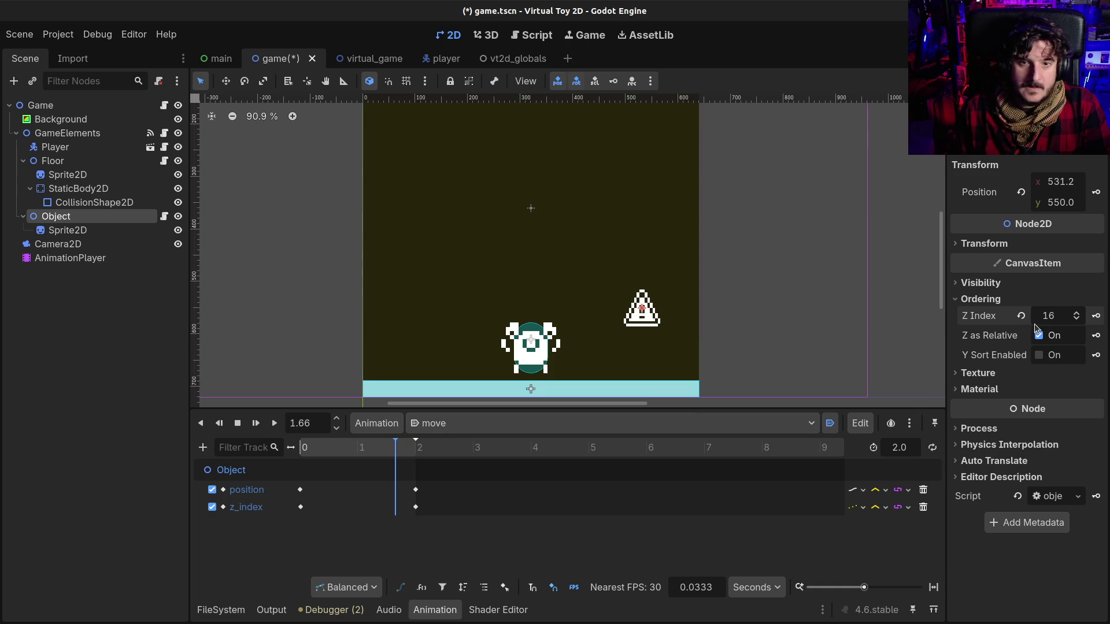
drag(414, 447, 362, 446)
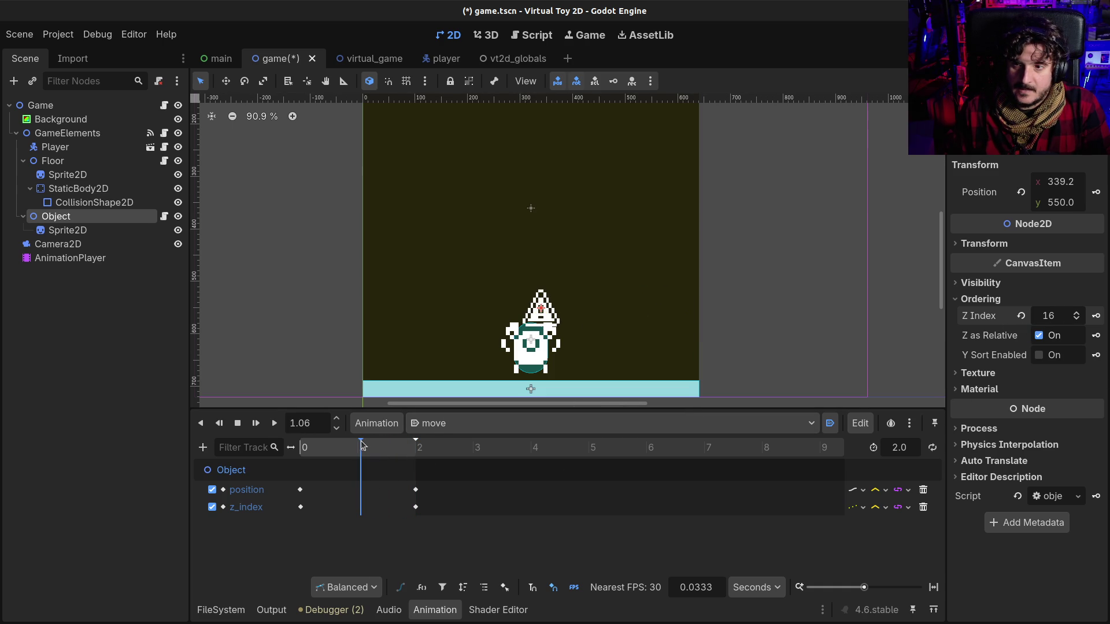
click(301, 507)
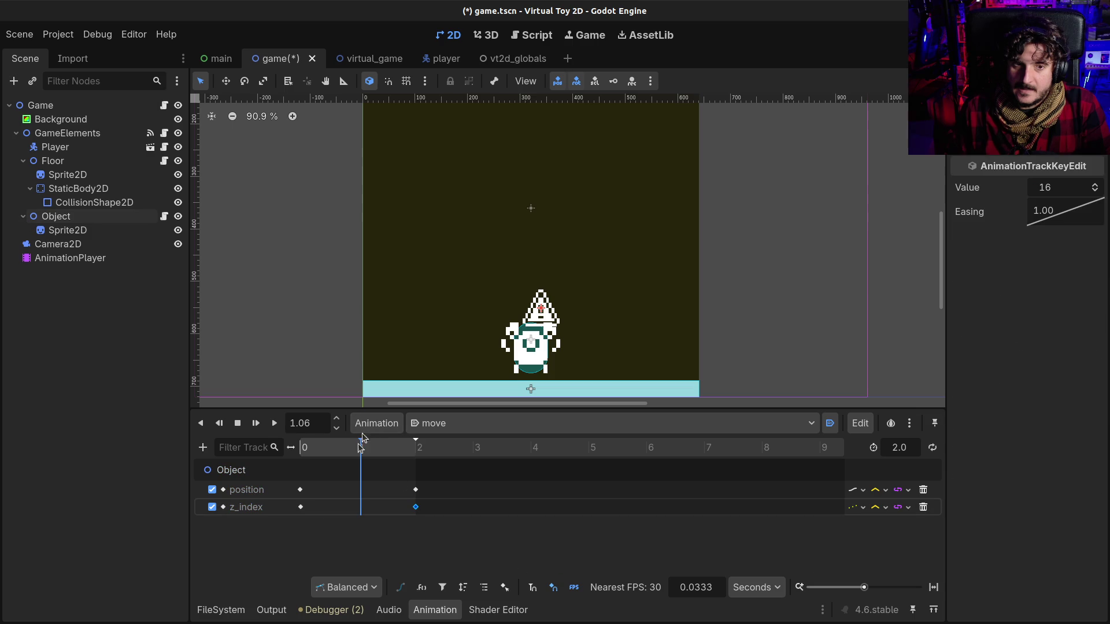
drag(363, 447, 435, 448)
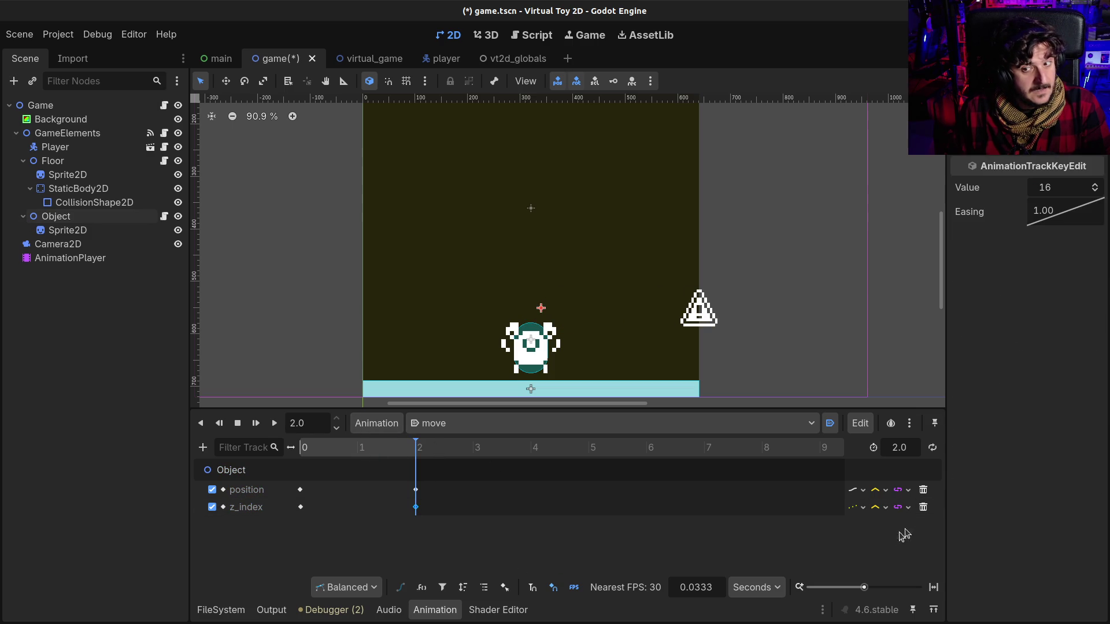
- Set the z_index track to Continuous update and scrub to watch Z Index change over time
click(859, 507)
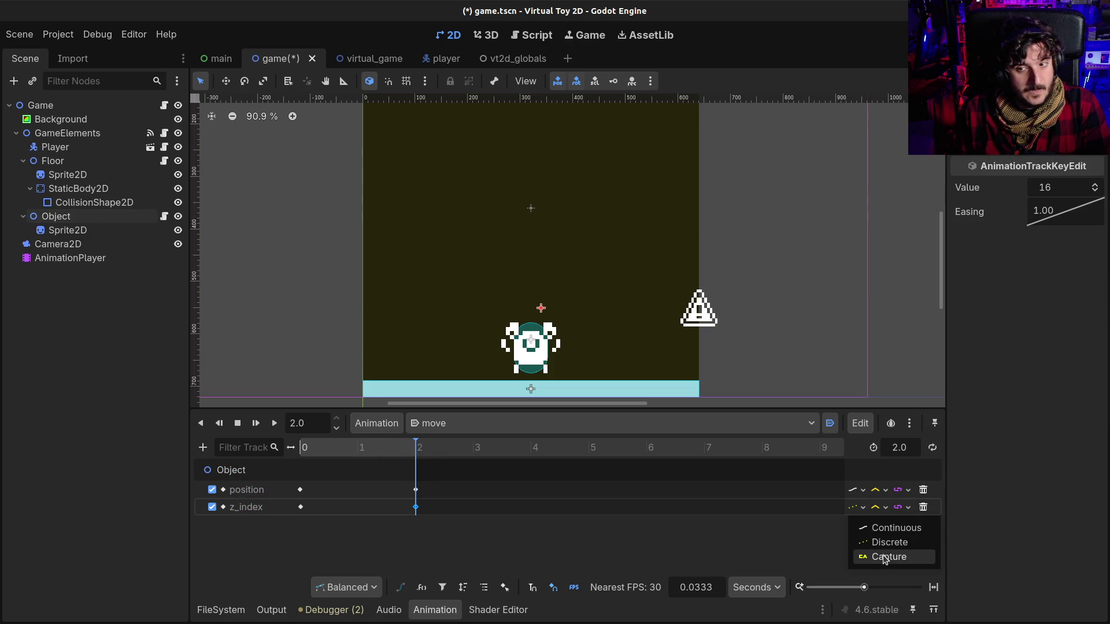
click(893, 528)
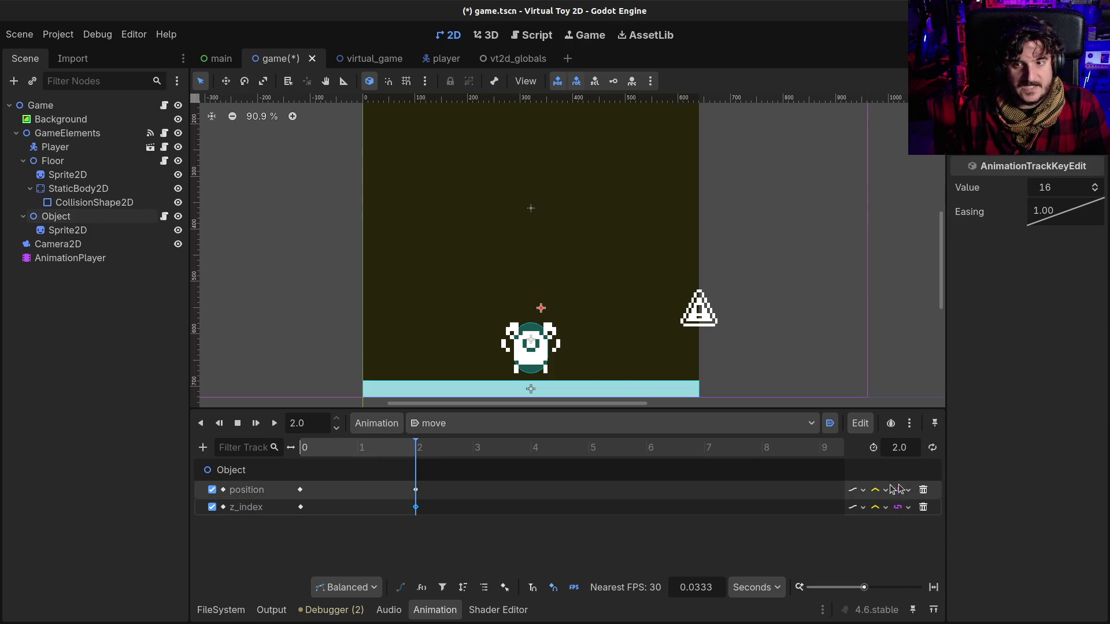
click(397, 451)
click(354, 450)
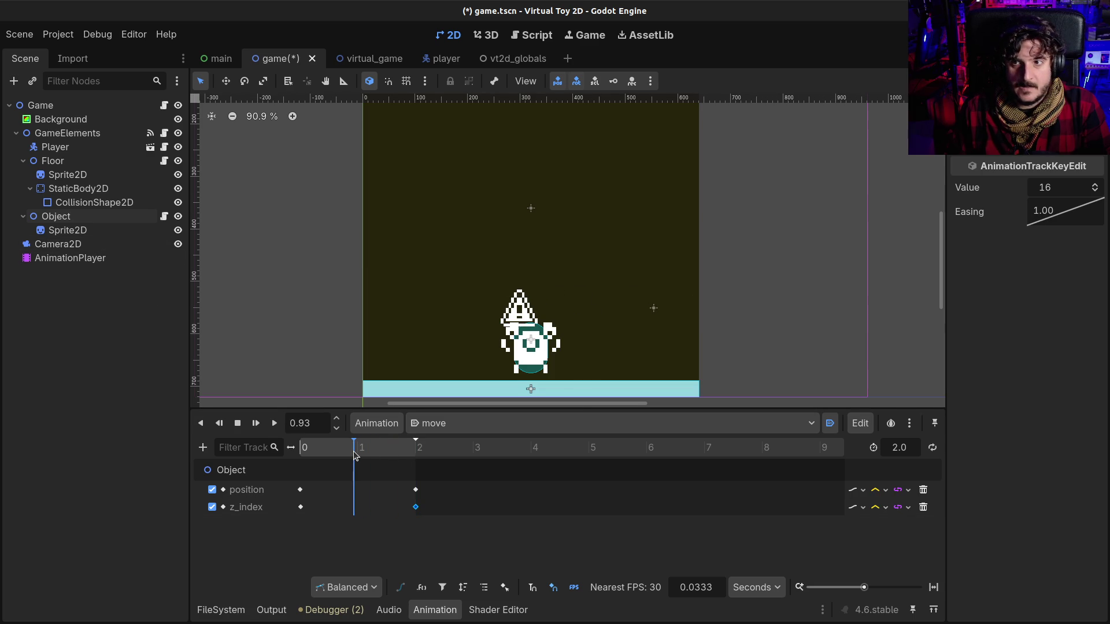
click(57, 229)
click(55, 217)
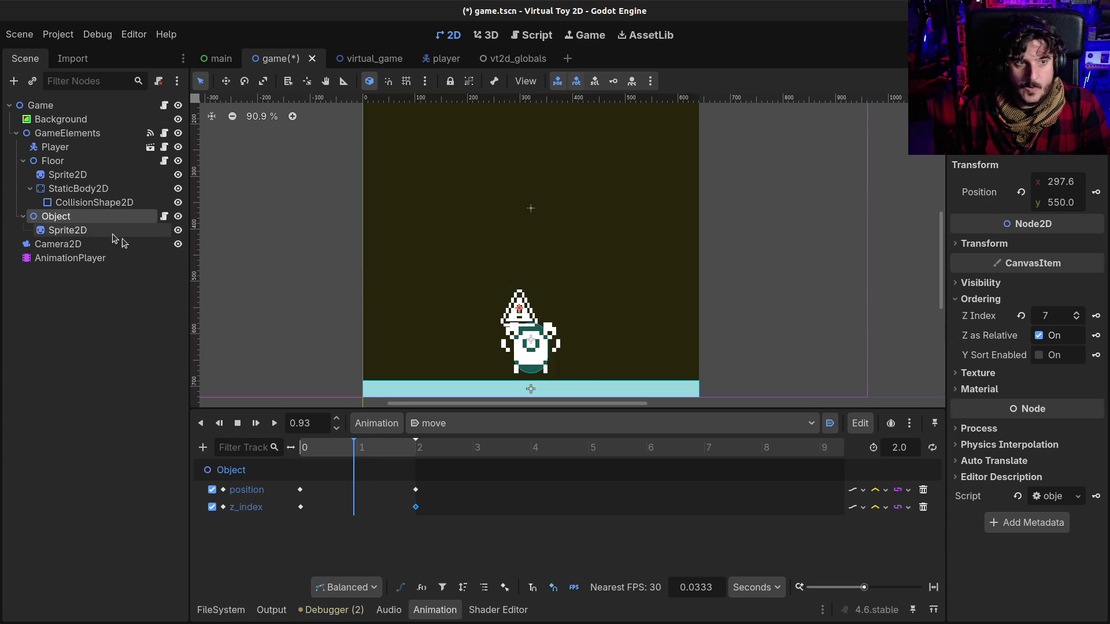
mouse_move(395, 449)
mouse_down()
mouse_move(317, 461)
mouse_move(305, 448)
mouse_move(578, 467)
mouse_up()
- Switch the z_index track's update mode to Discrete and rewind the animation to 0
click(854, 508)
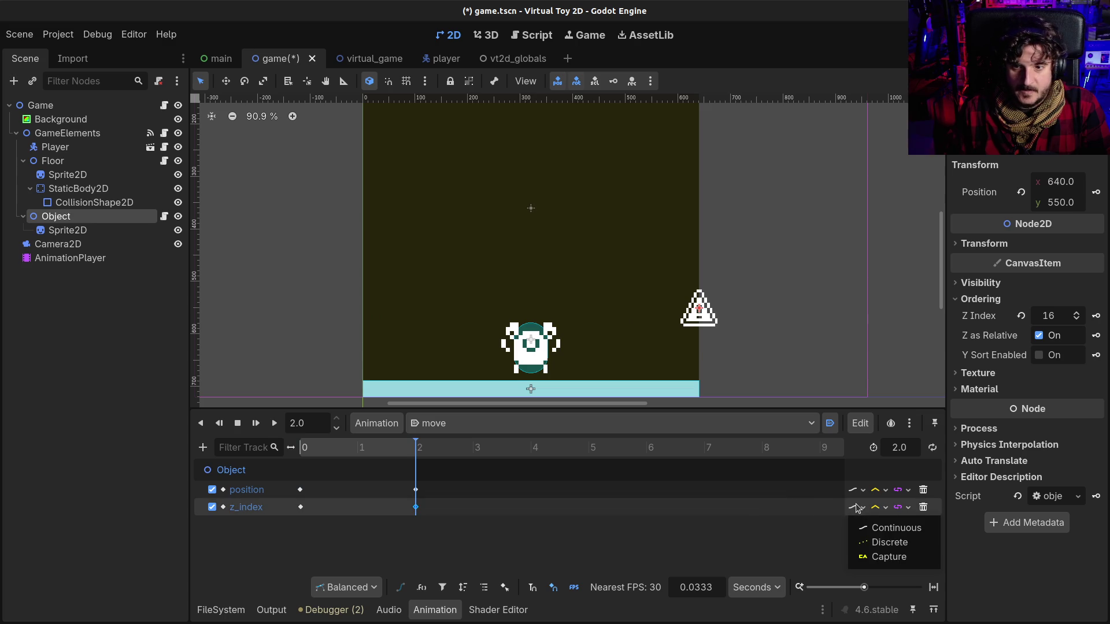
click(884, 544)
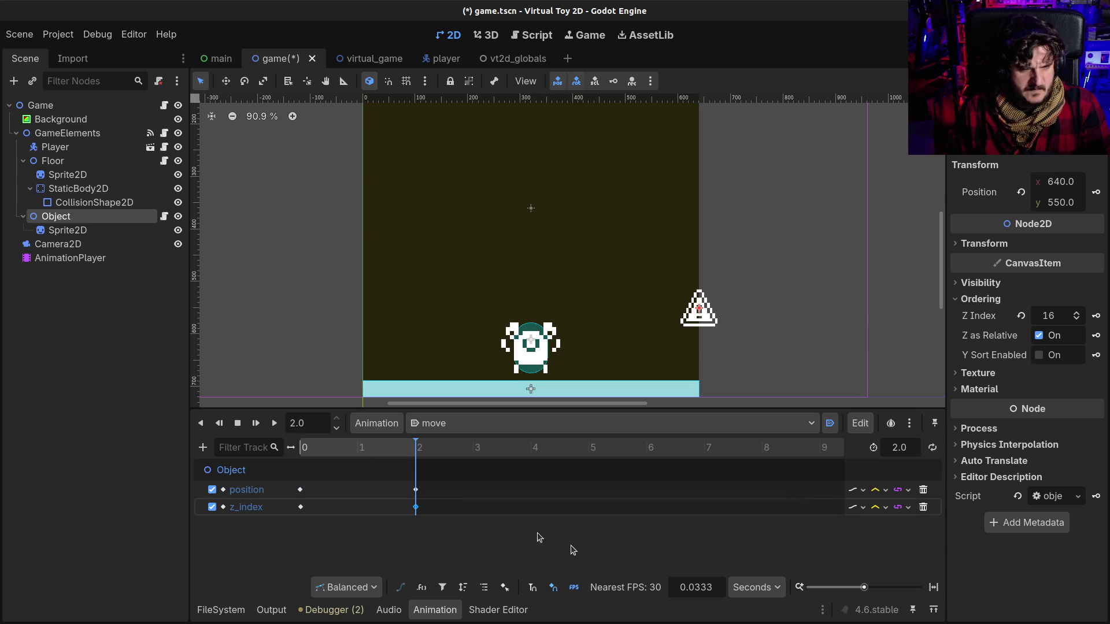
mouse_move(350, 448)
mouse_down()
mouse_move(270, 447)
mouse_move(404, 447)
mouse_move(281, 442)
mouse_up()
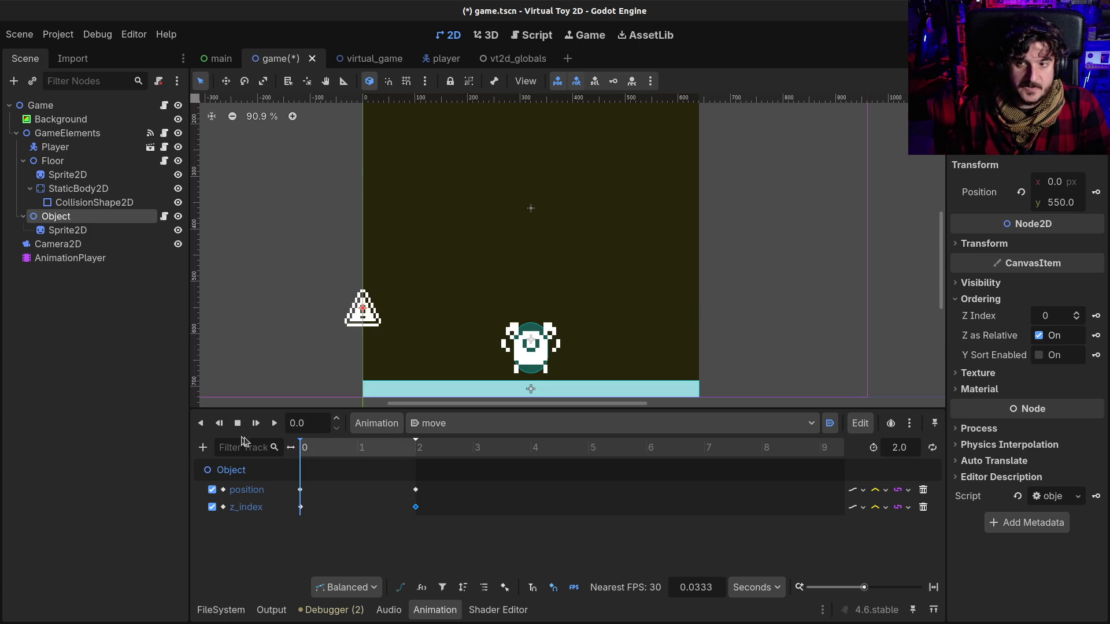
- Save and run the project with F5, then close the Virtual Toy 2D (DEBUG) window
key(F5)
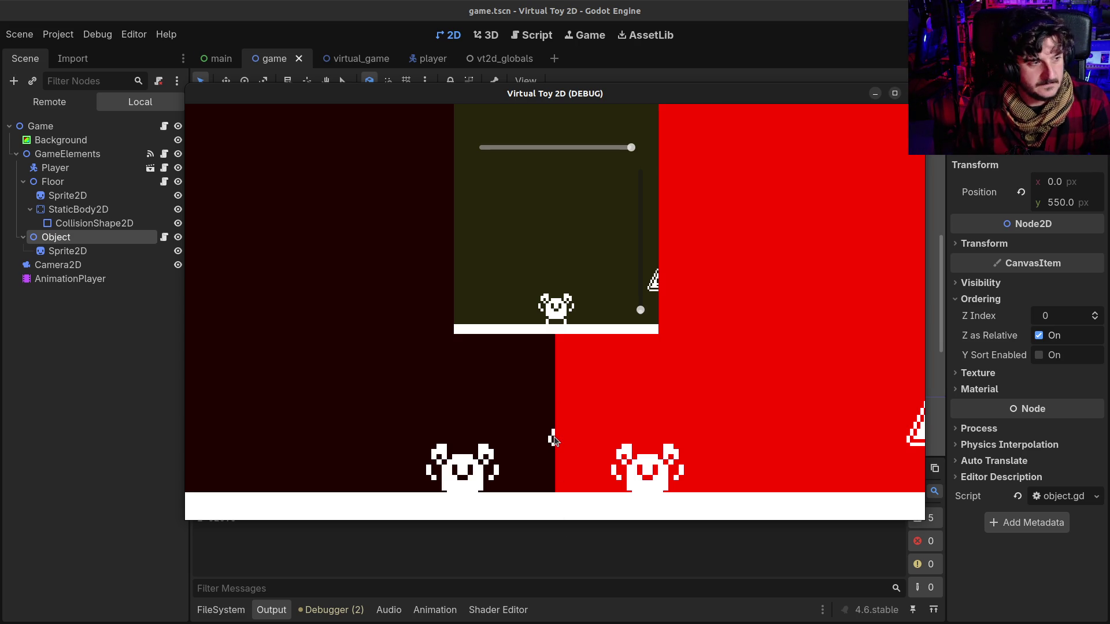
click(913, 94)
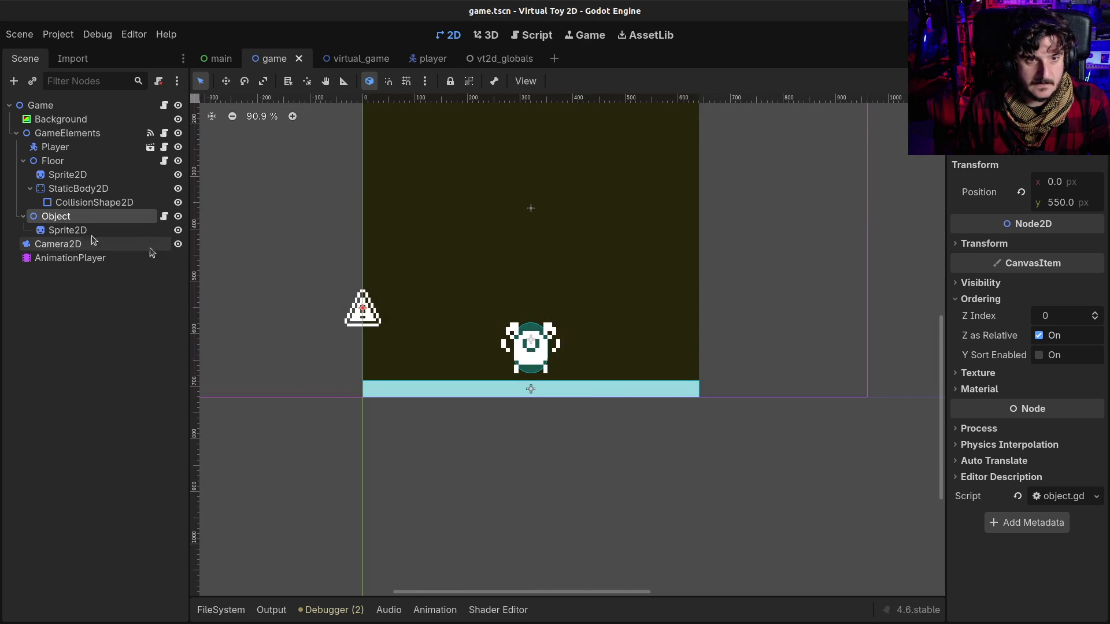
- Change the z_index key at 2 seconds to 32, then run the game with F5
click(47, 255)
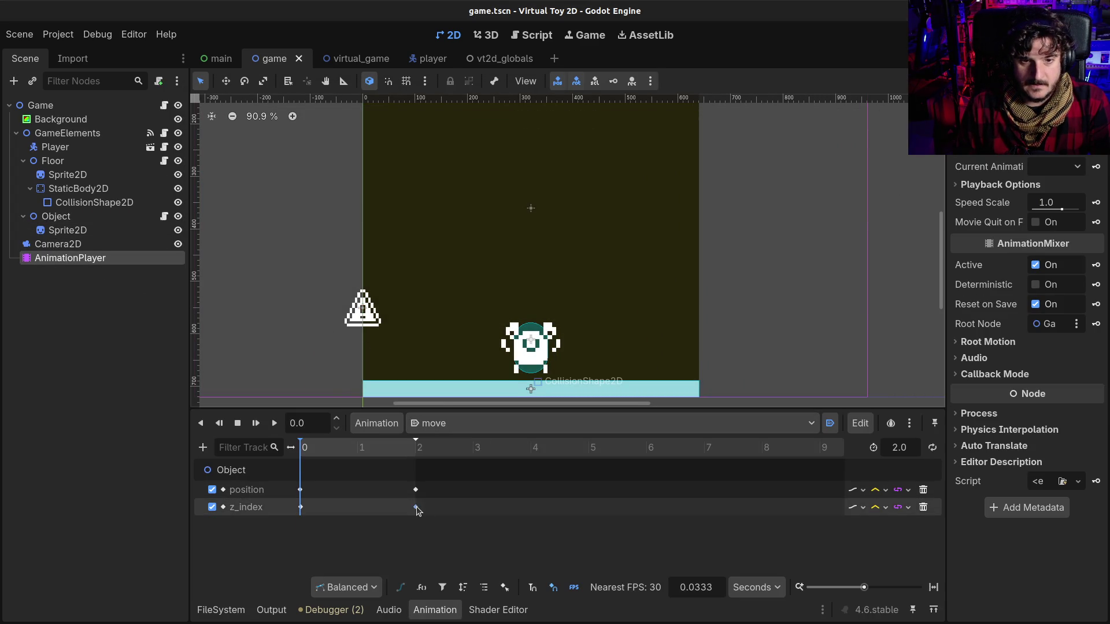
click(415, 506)
click(1049, 188)
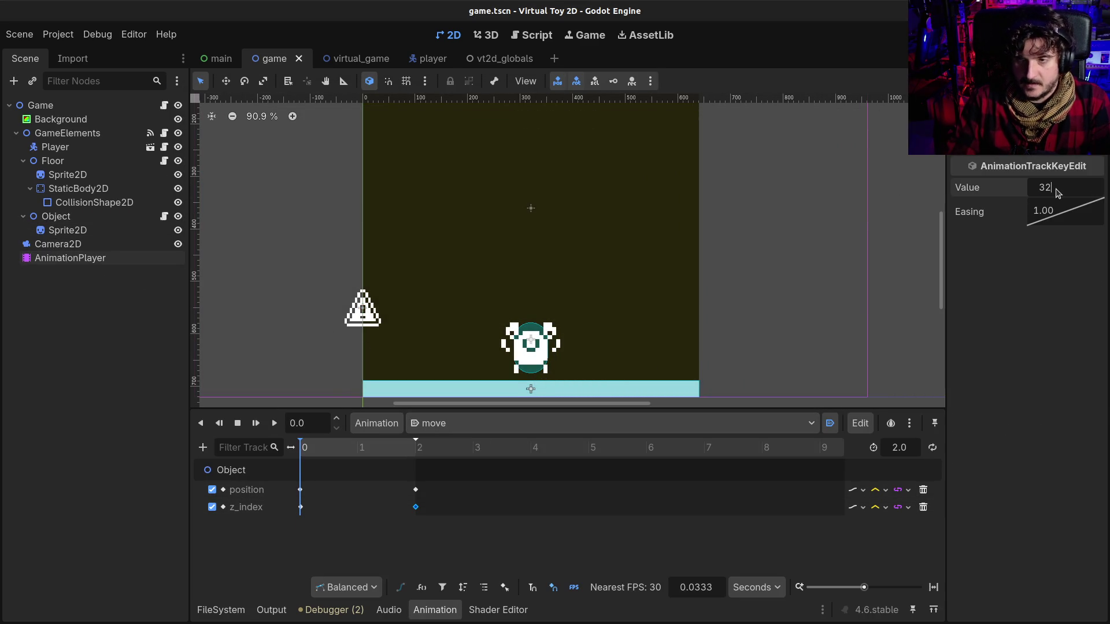
key(Return)
key(F5)
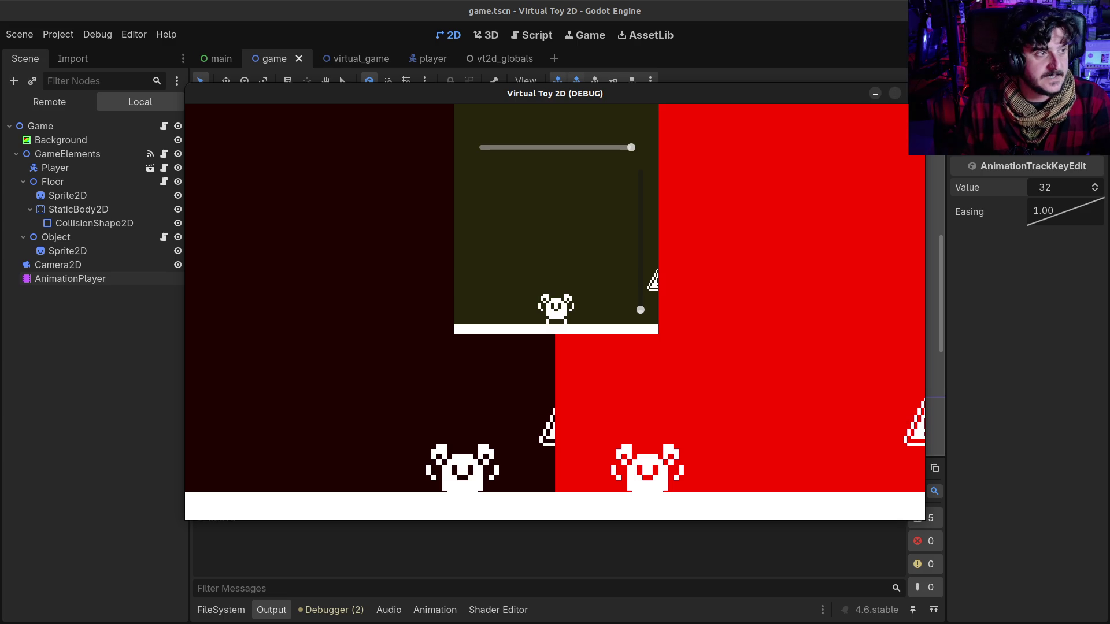
- Stop the game with F8, reframe the 2D view, and select the Game root node
key(F8)
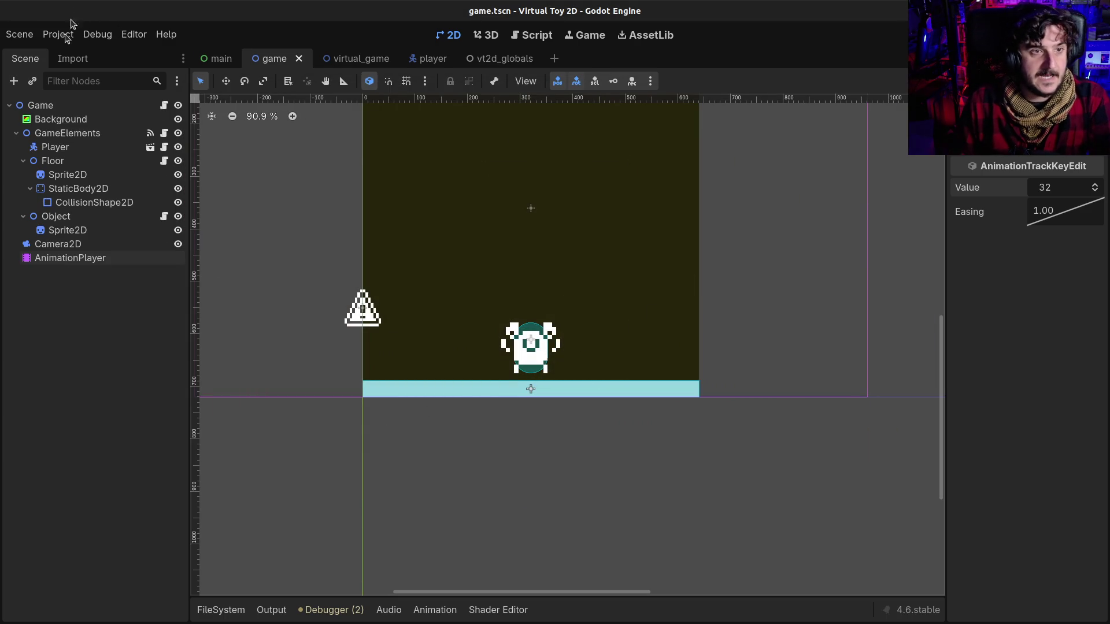
scroll(358, 283, down, 3)
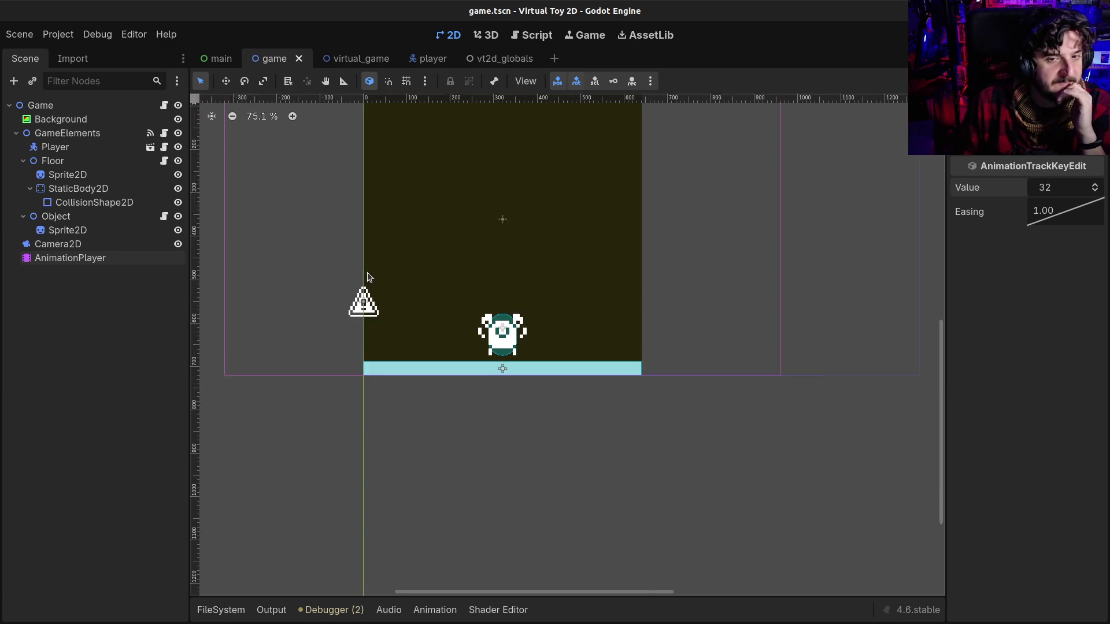
drag(494, 301, 493, 333)
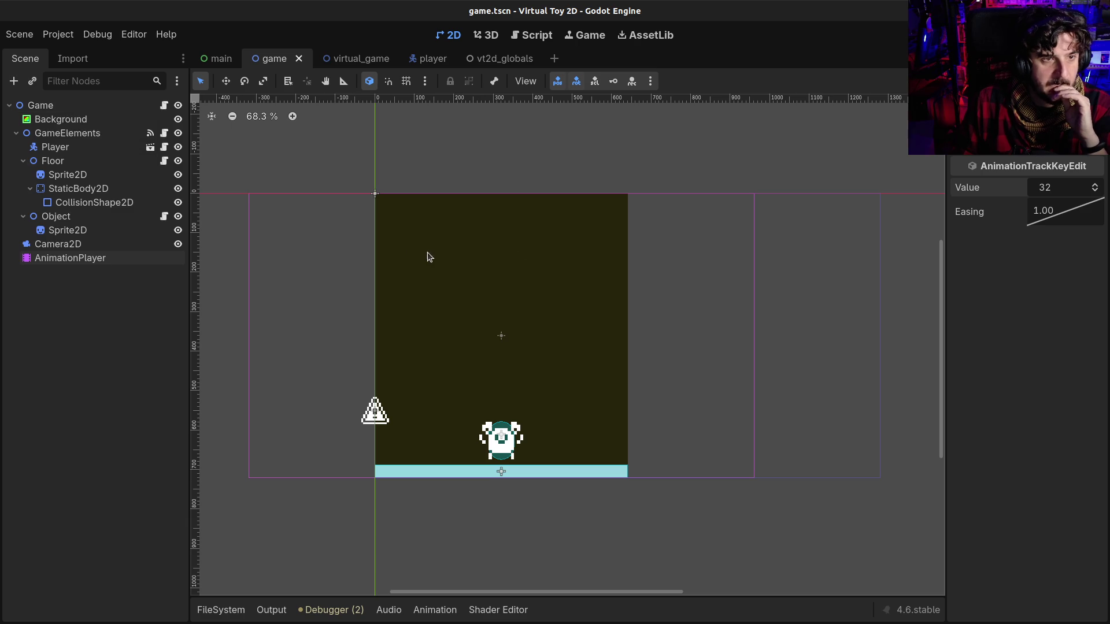
click(88, 106)
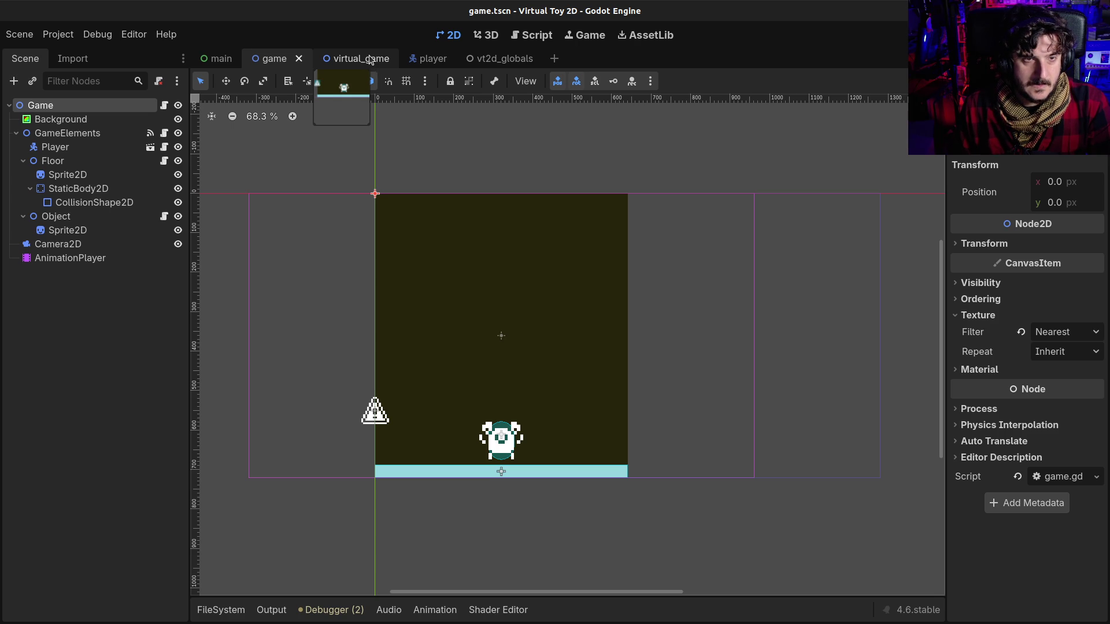
- Look through the virtual_game, player and game scene tabs, then switch to main.tscn
click(94, 382)
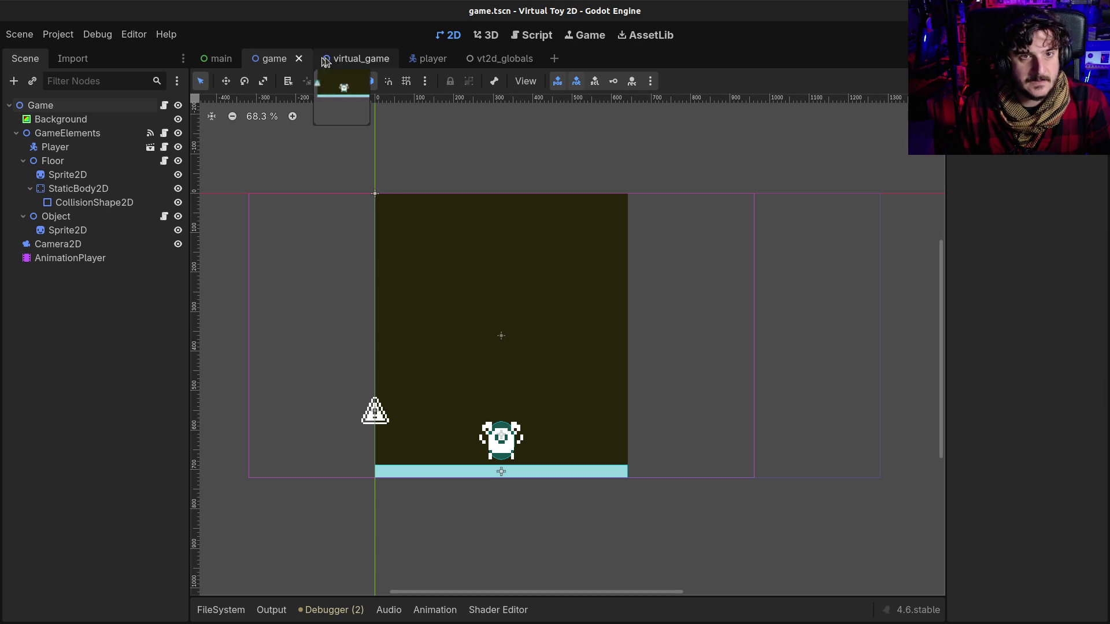
click(347, 59)
click(431, 58)
click(272, 59)
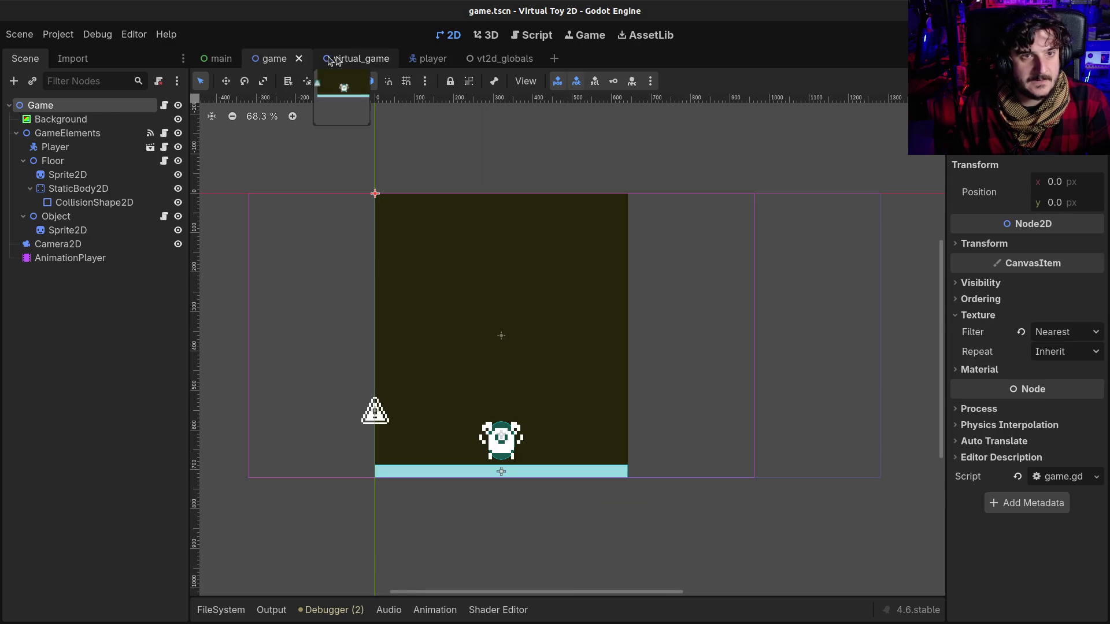
click(332, 58)
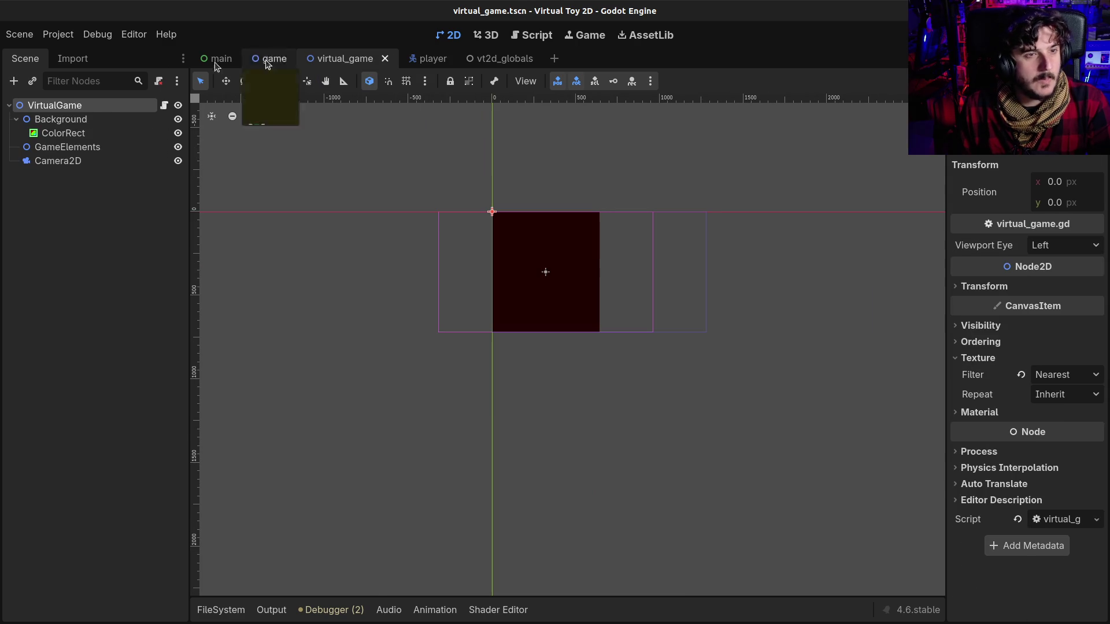
click(57, 34)
click(101, 310)
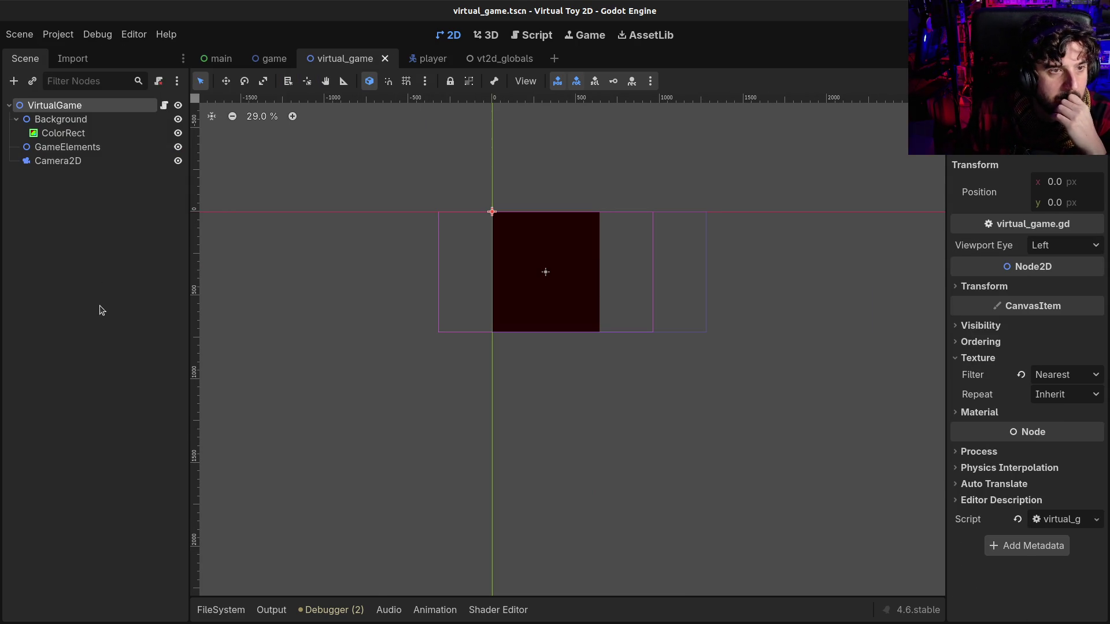
mouse_move(429, 62)
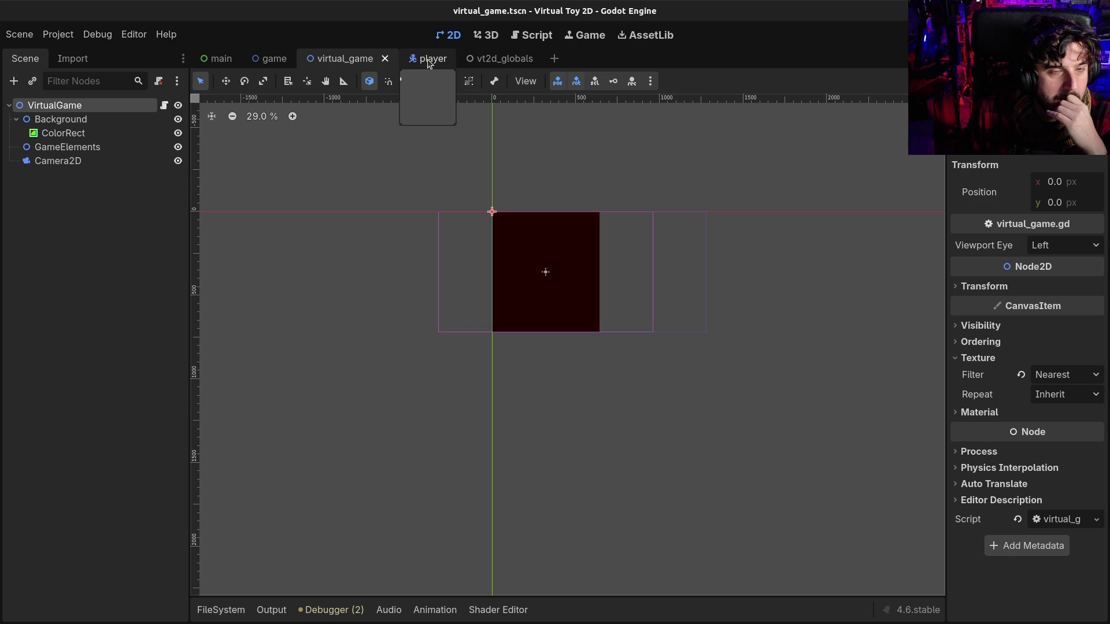
click(218, 58)
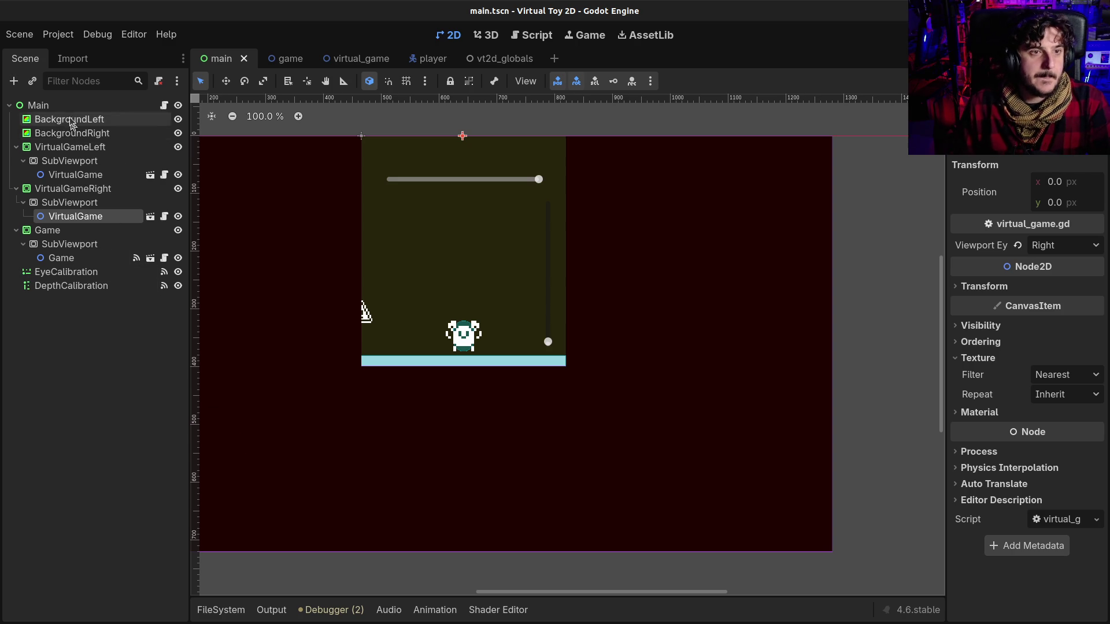
- Create a new scene with a Window node as its root
click(555, 59)
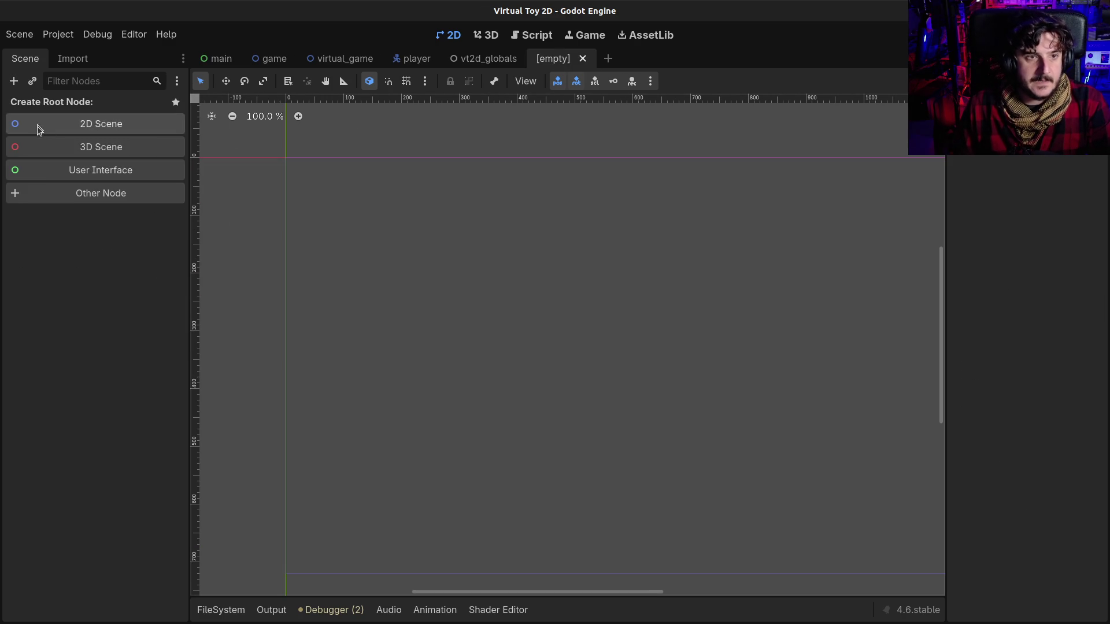
click(50, 196)
text(windwo)
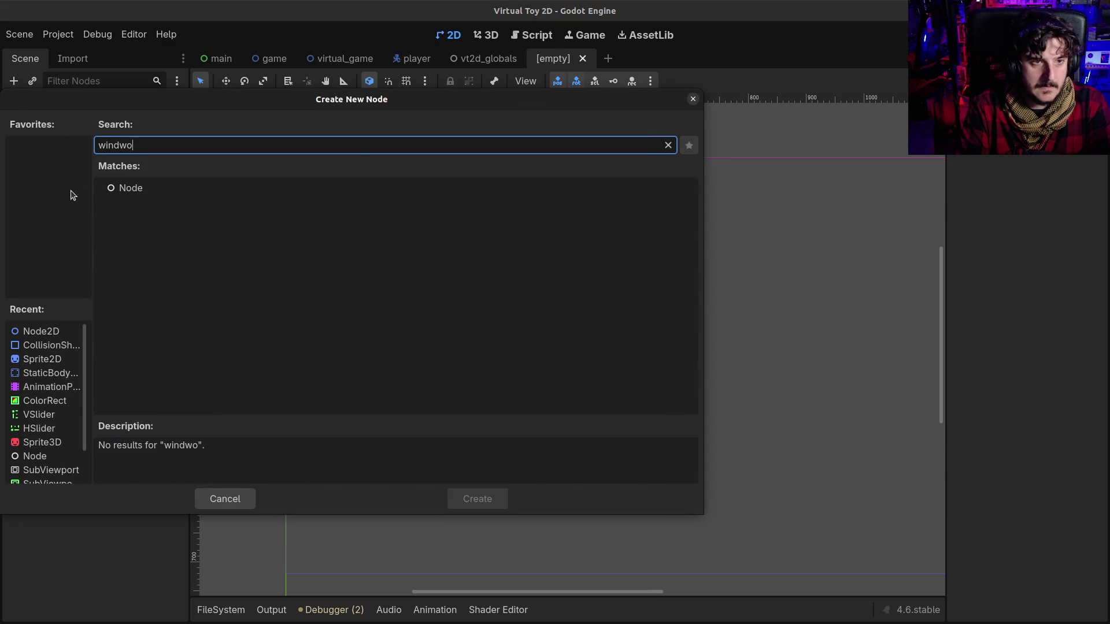
key(BackSpace)
key(BackSpace)
text(ow)
key(Return)
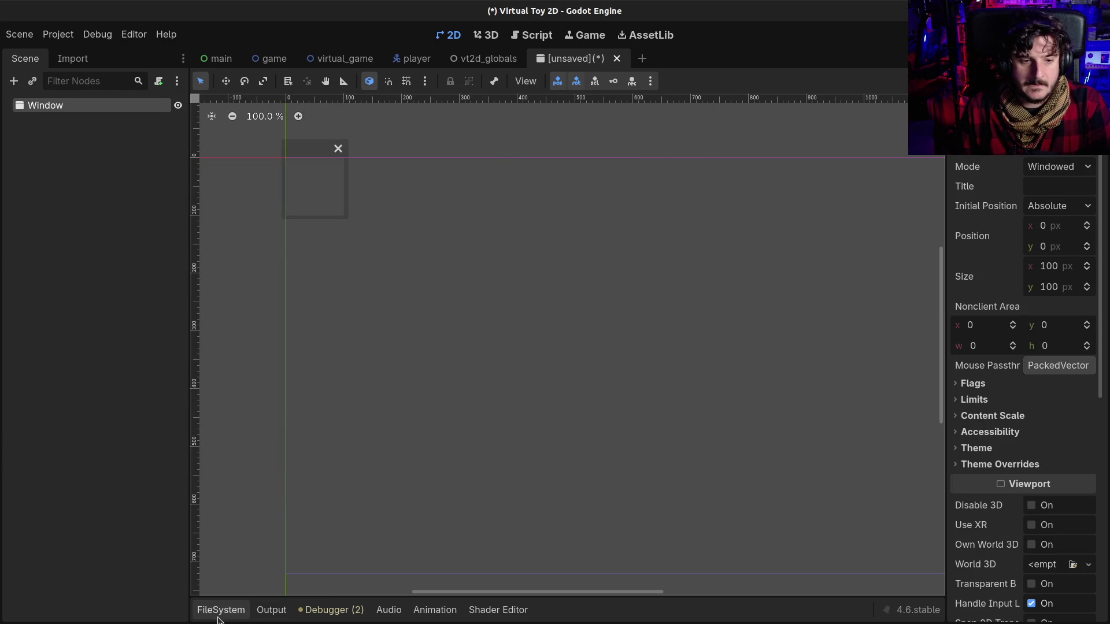
key(ctrl+a)
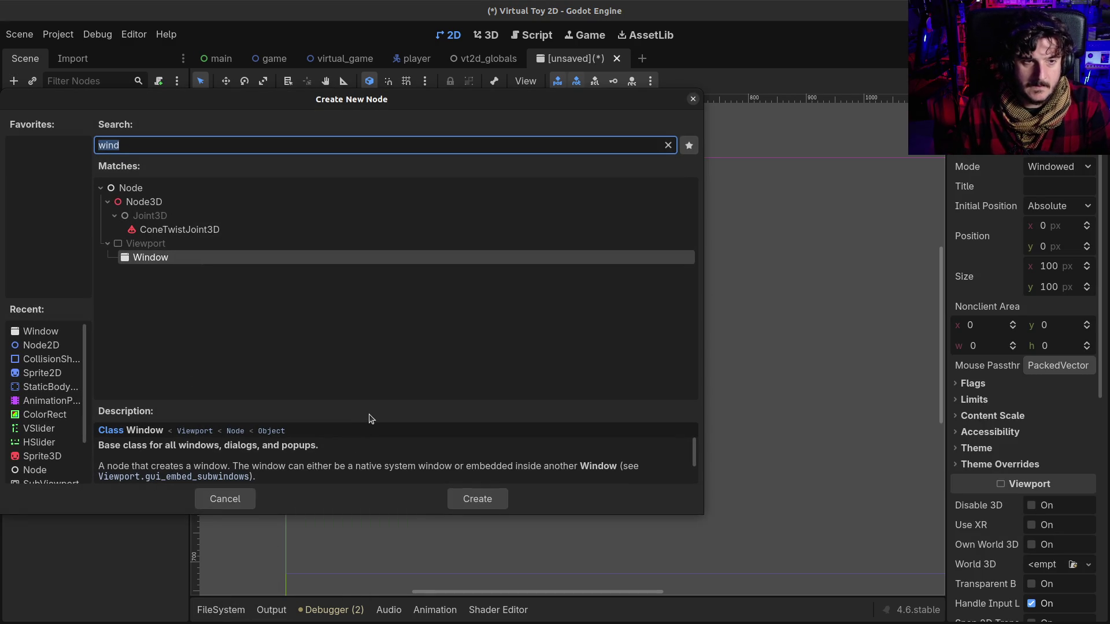
key(Escape)
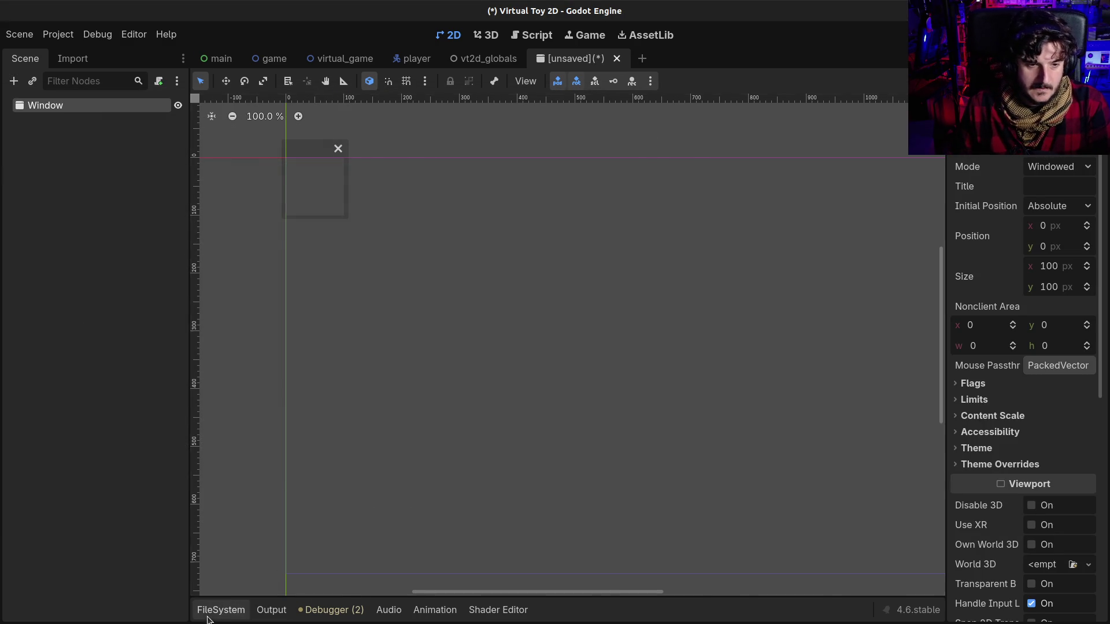
- Filter the FileSystem for 'main' and drag main.tscn under the Window node
click(208, 612)
click(668, 395)
text(m)
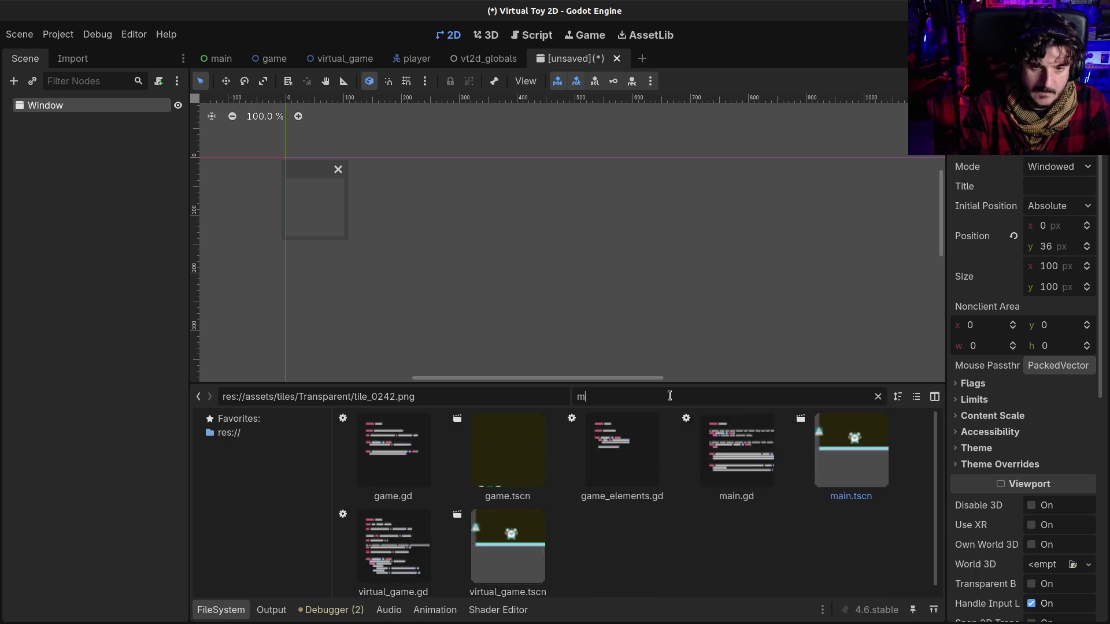
text(ain)
mouse_move(507, 448)
mouse_down()
mouse_move(254, 301)
mouse_move(71, 111)
mouse_up()
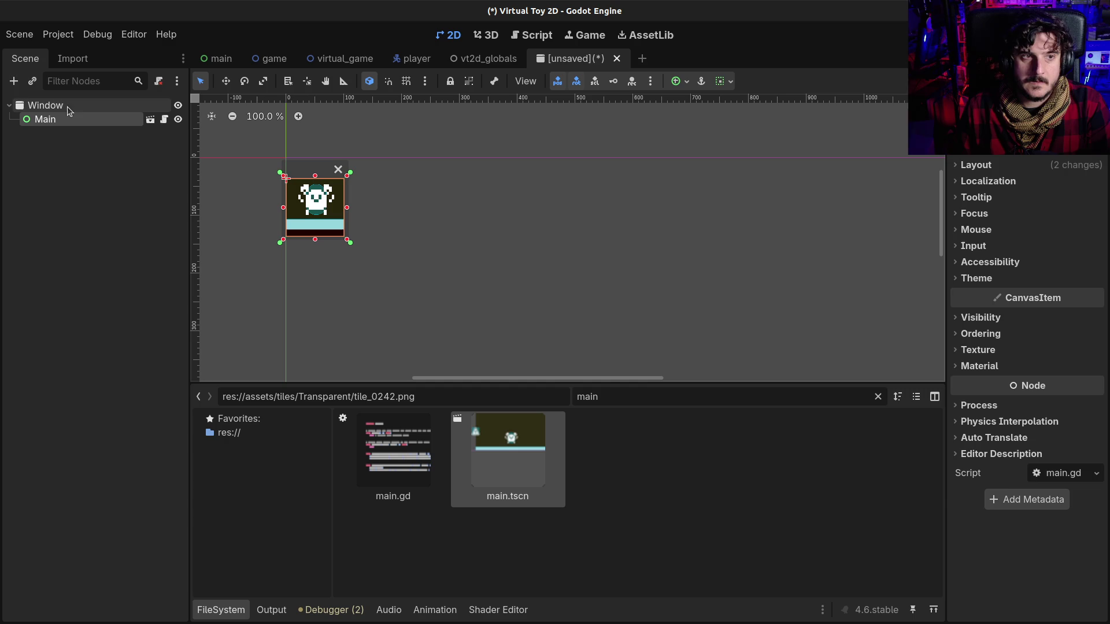
- Set Main's Custom Minimum Size to 1280 × 720, correcting the mistyped 7200 height
click(976, 165)
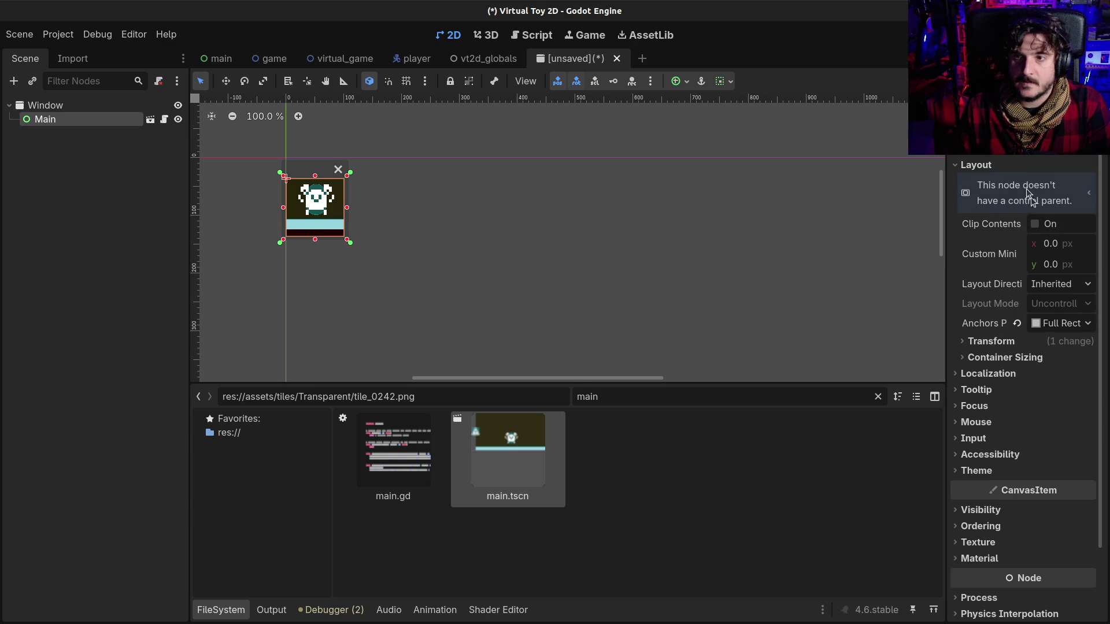
click(1053, 250)
text(1280)
key(Tab)
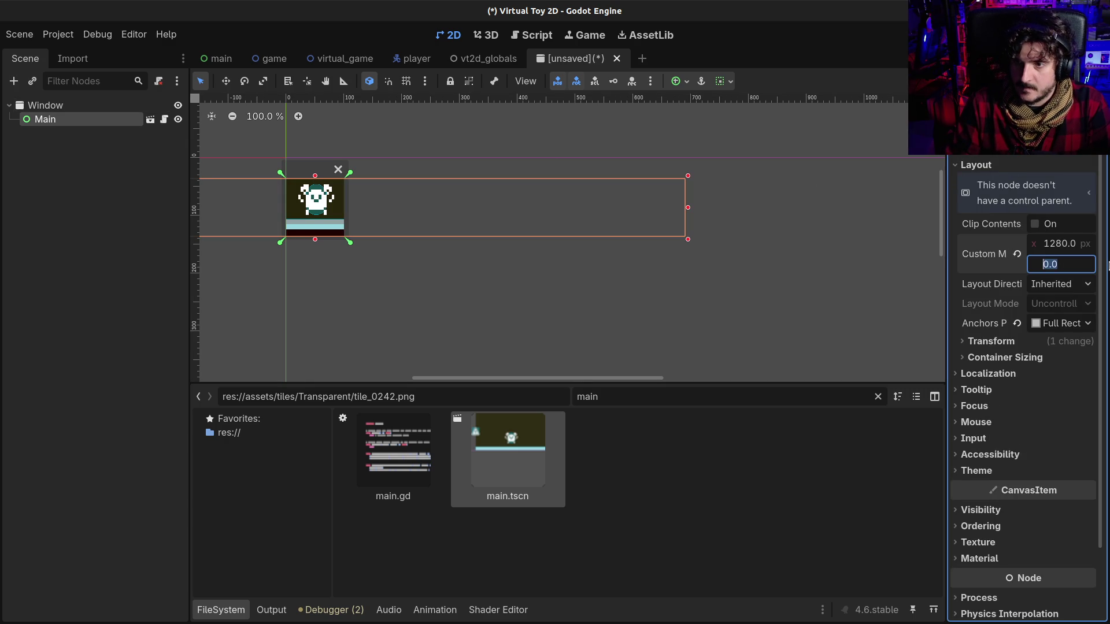
text(1)
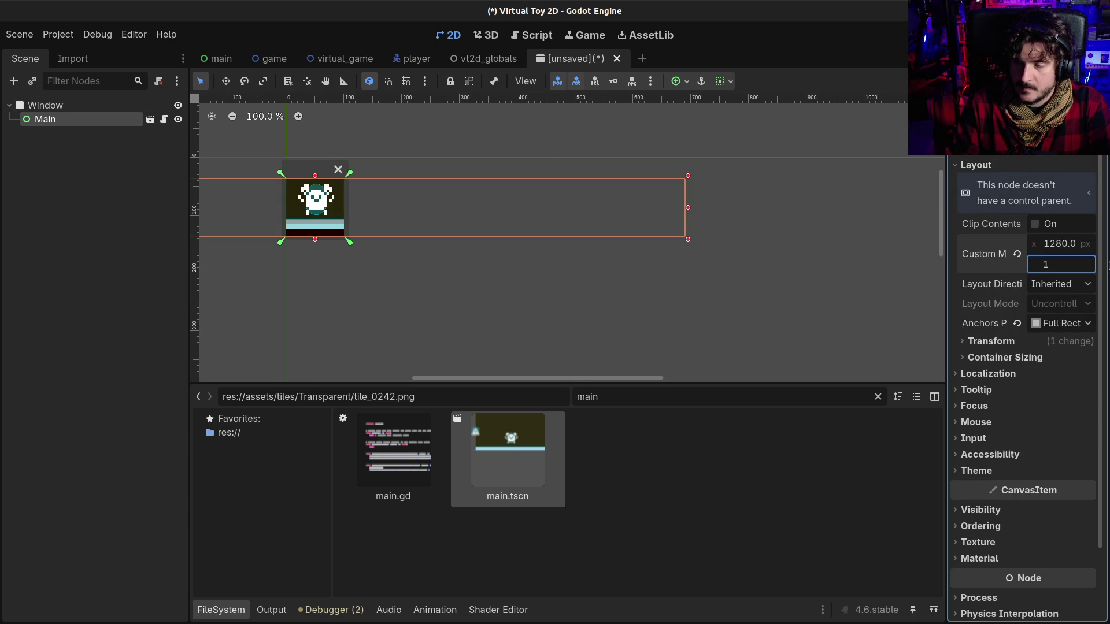
key(BackSpace)
text(72)
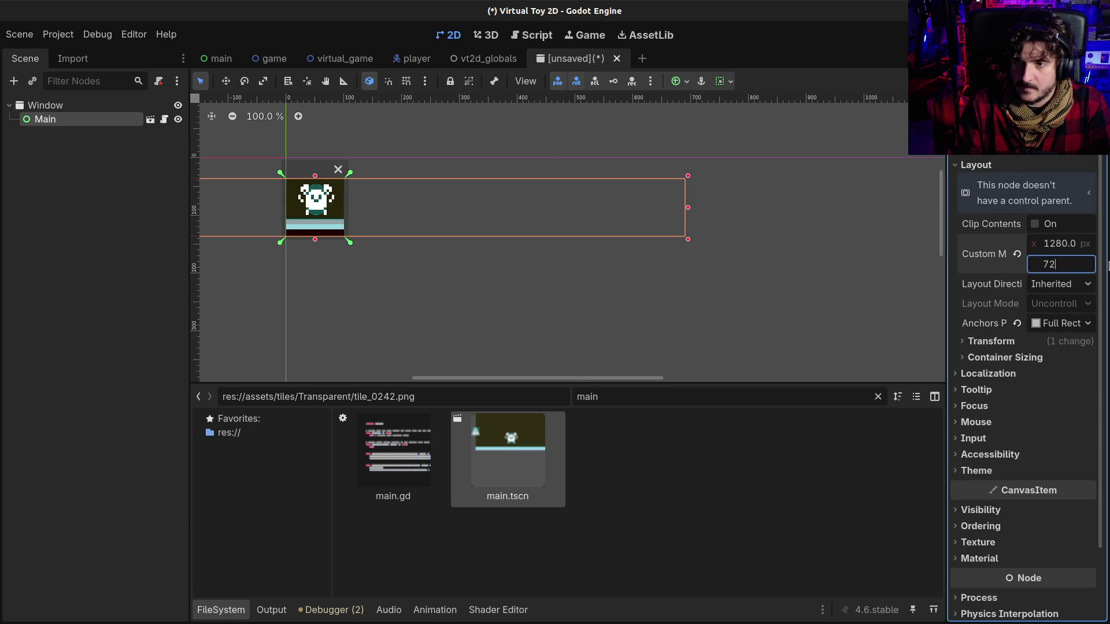
text(00)
key(Return)
scroll(737, 198, down, 4)
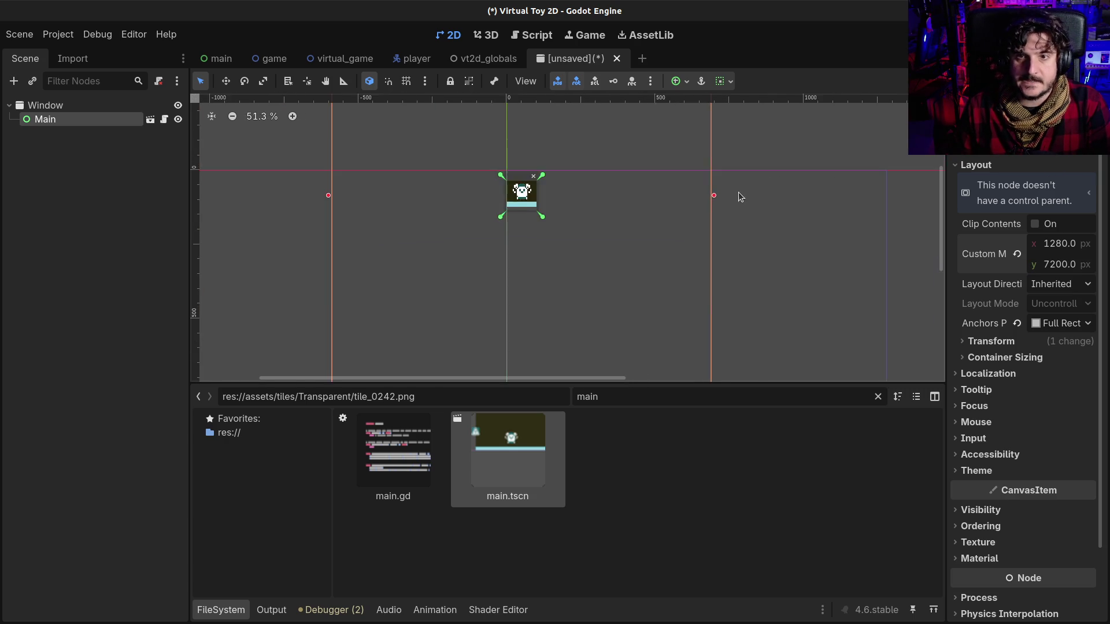
scroll(740, 197, down, 5)
click(1064, 263)
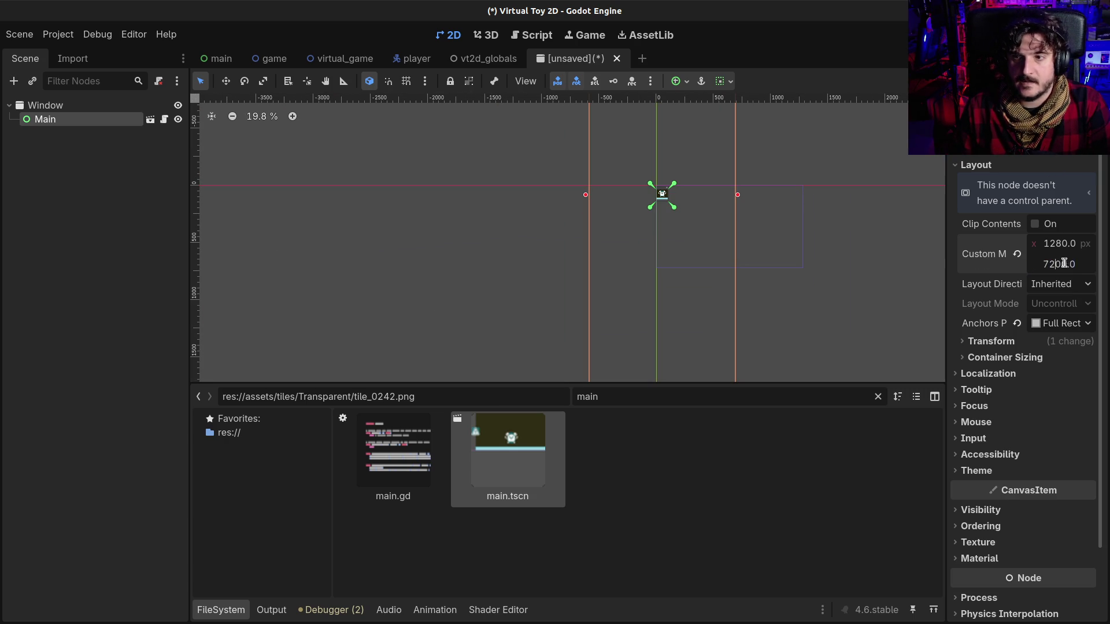
key(BackSpace)
key(Return)
- Rename the root Window node to GameWindow
key(ctrl+s)
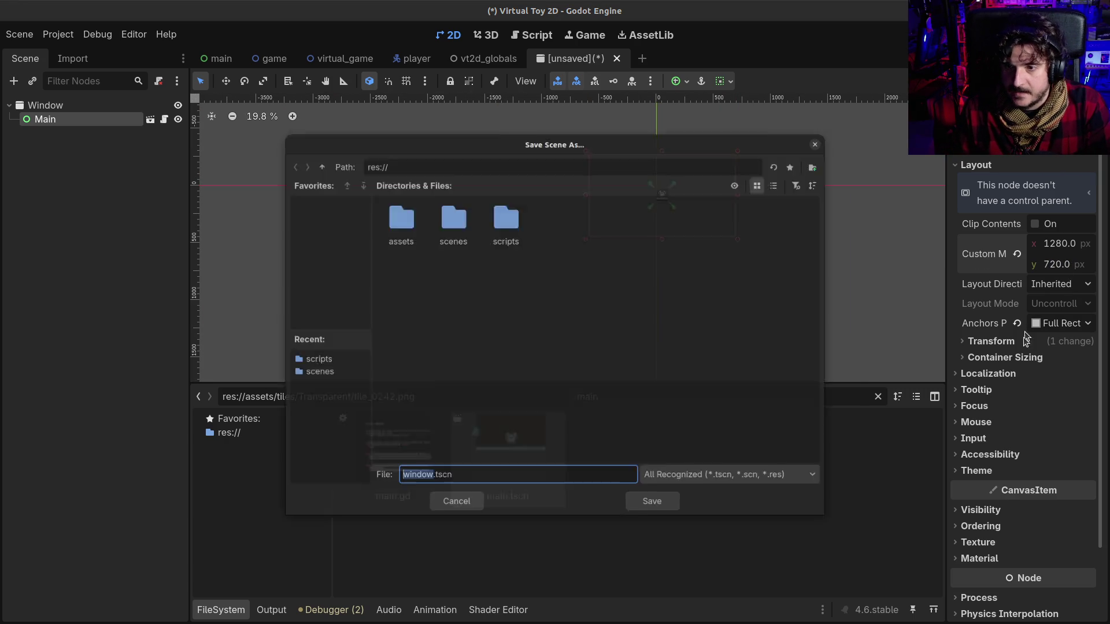
key(Escape)
click(76, 107)
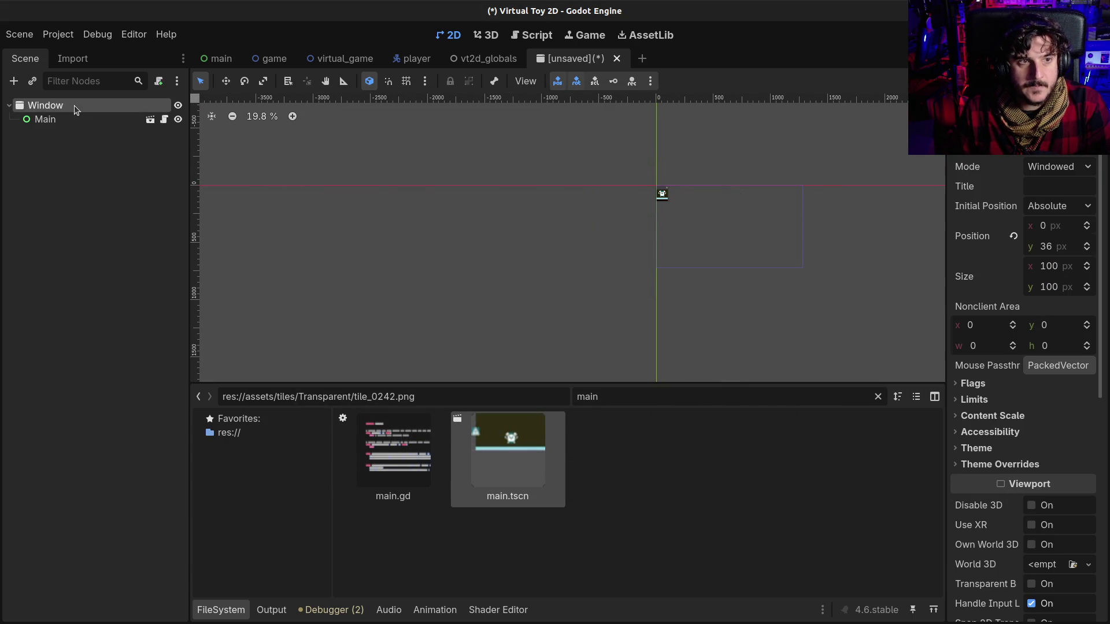
click(75, 108)
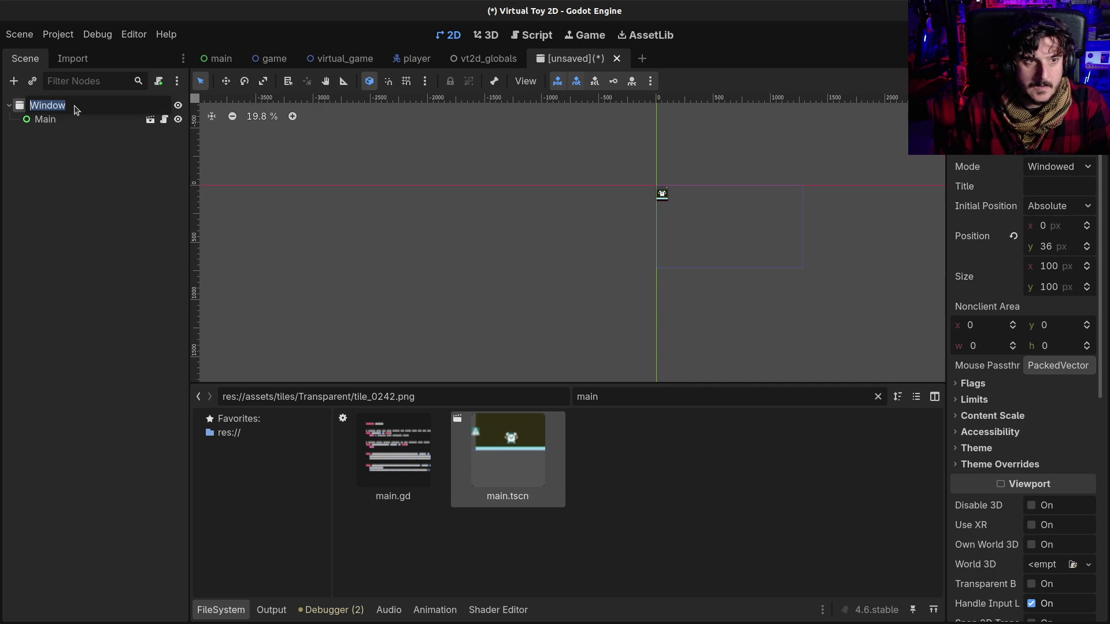
text(Game)
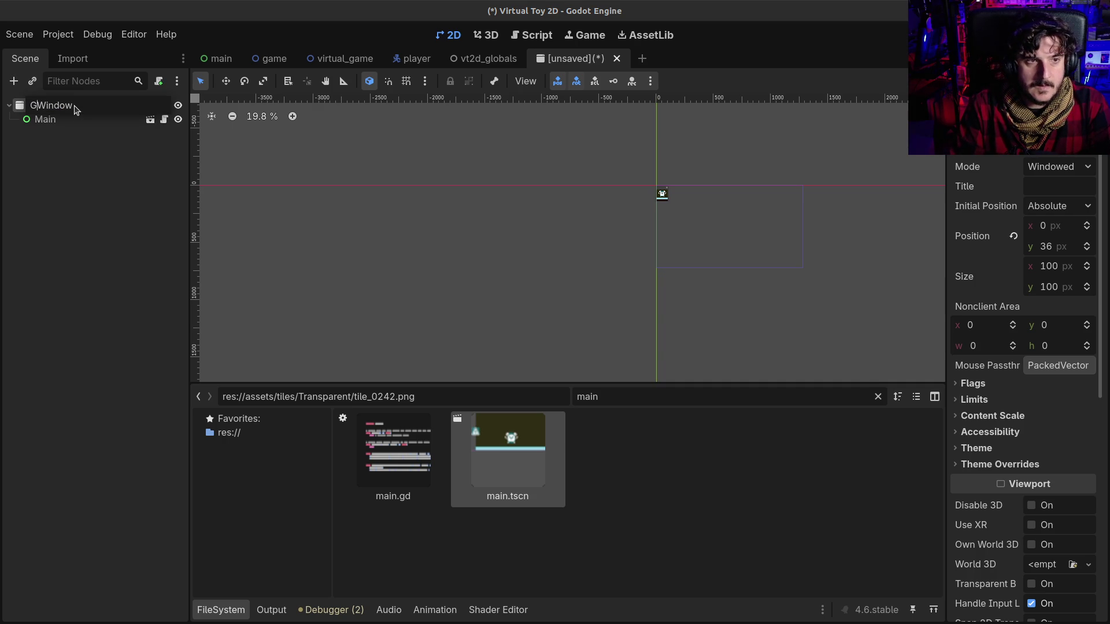
key(Return)
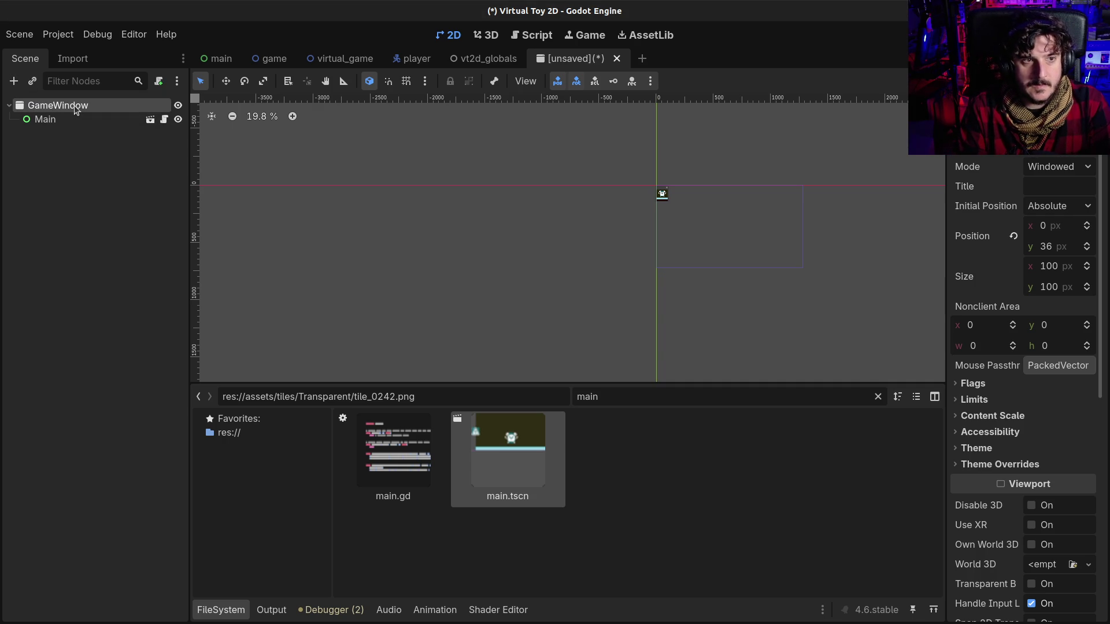
- Save the scene as game_window.tscn and set the window Title to 'Virtual Toy'
key(ctrl+s)
key(Return)
click(1055, 186)
text(Virtual Toy)
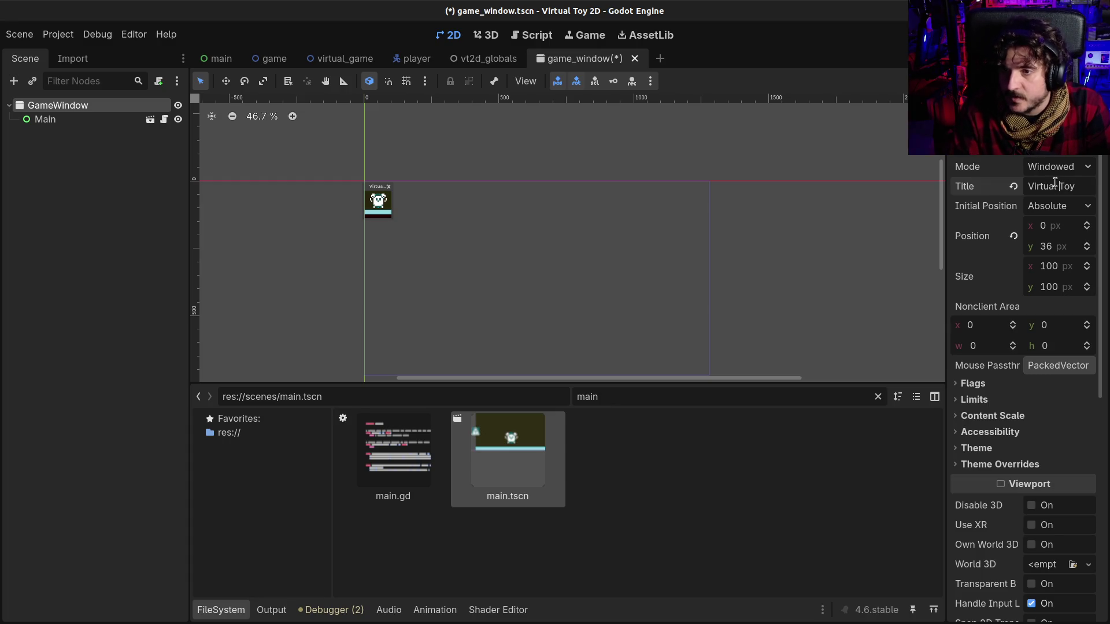
- Set GameWindow's Initial Position to Center of Other Screen, keeping current screen 0
click(1065, 207)
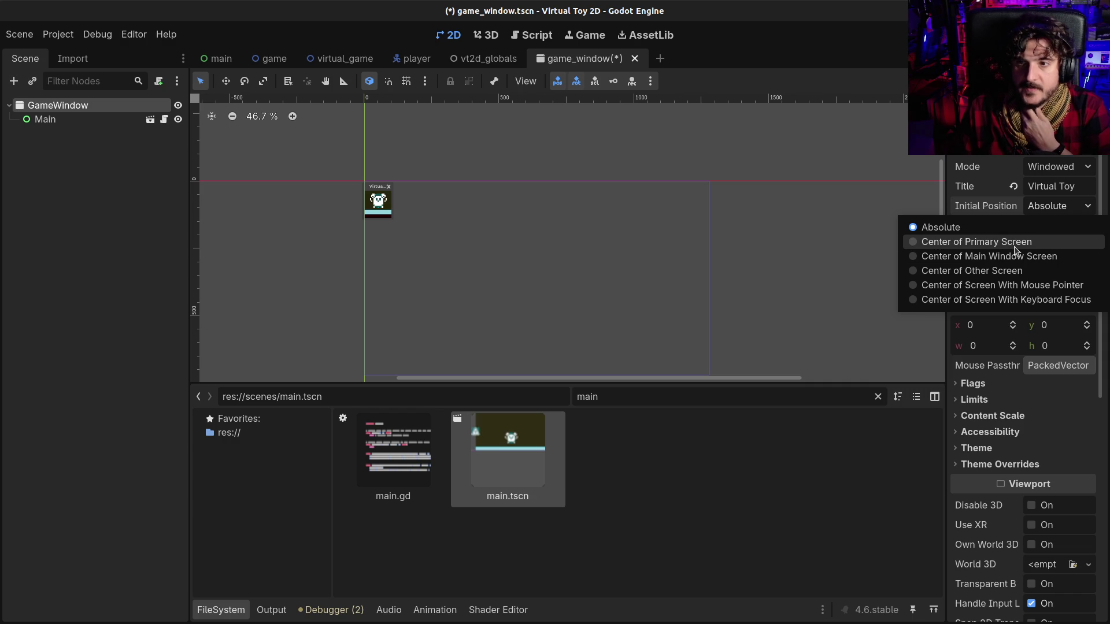
click(1015, 271)
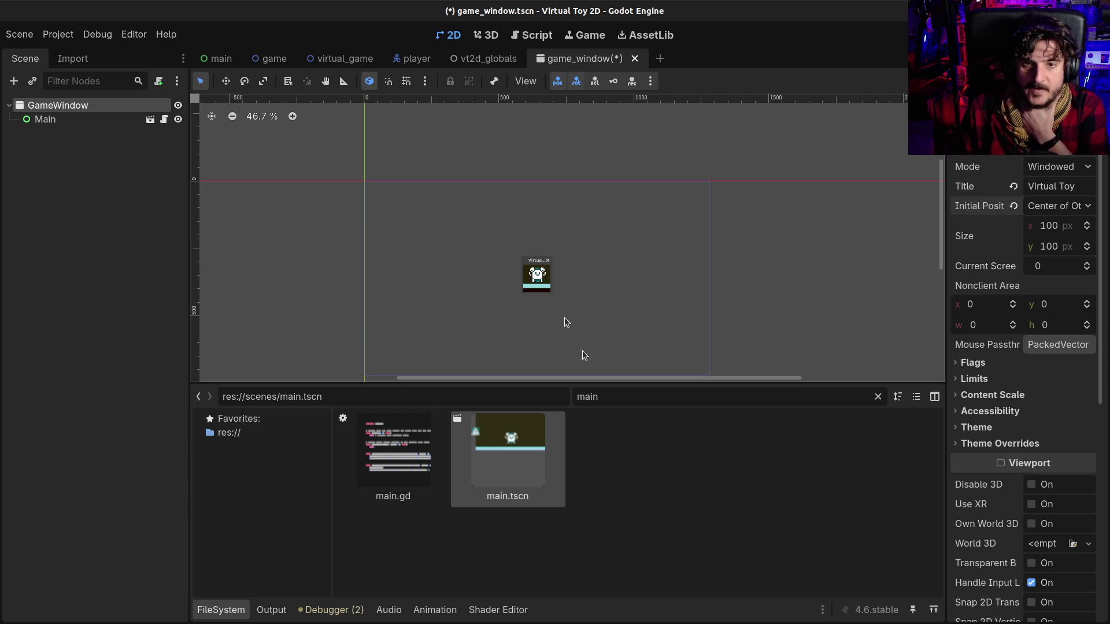
click(1049, 209)
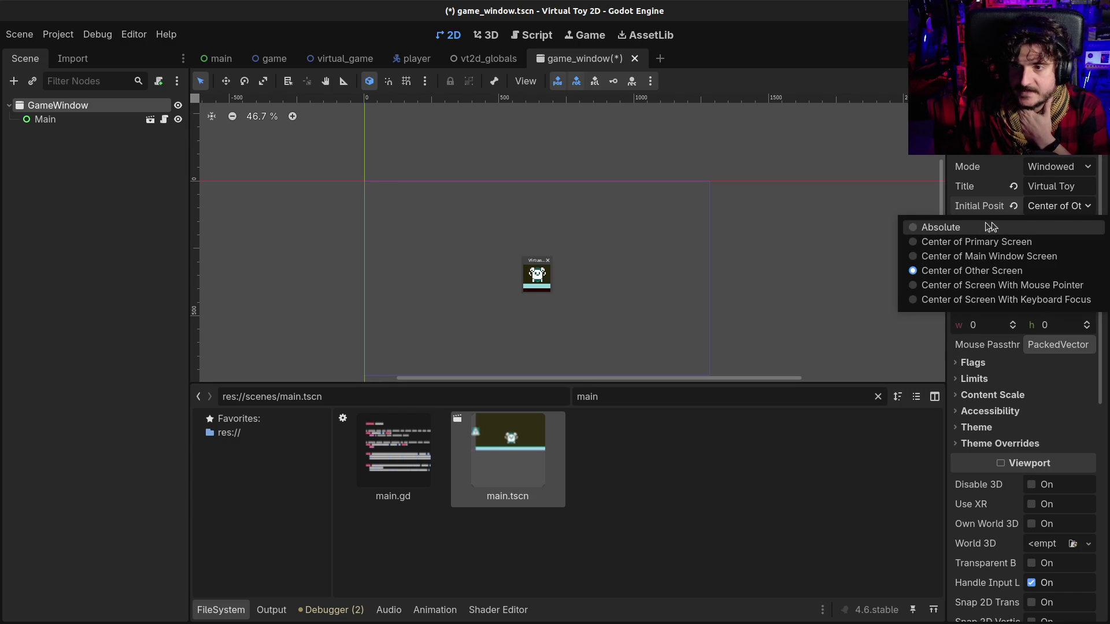
click(945, 187)
drag(944, 187, 860, 187)
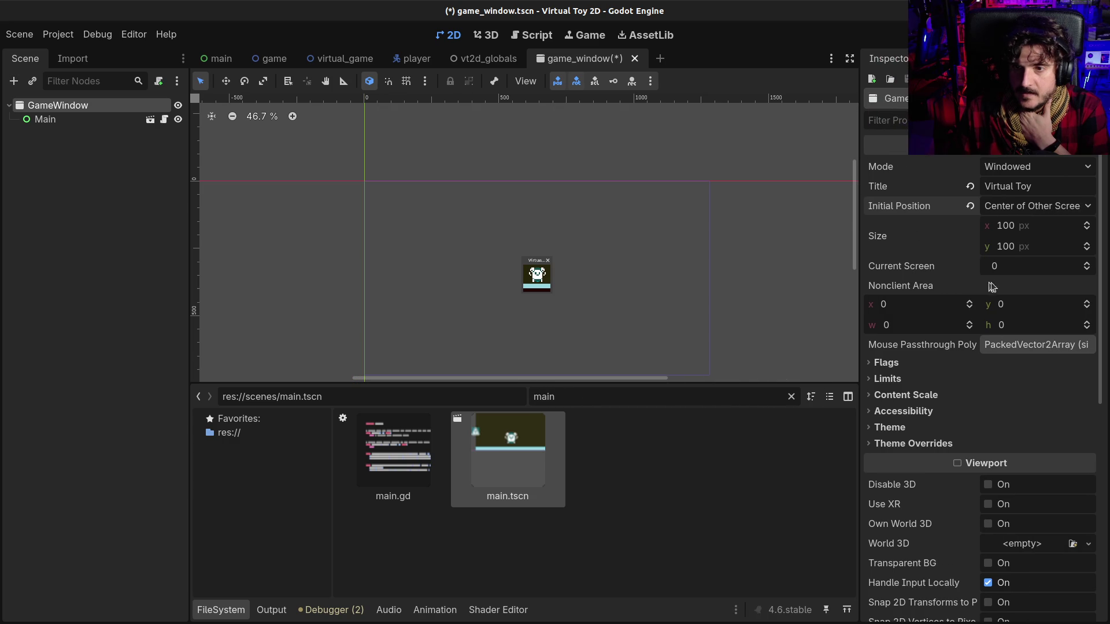
click(1087, 264)
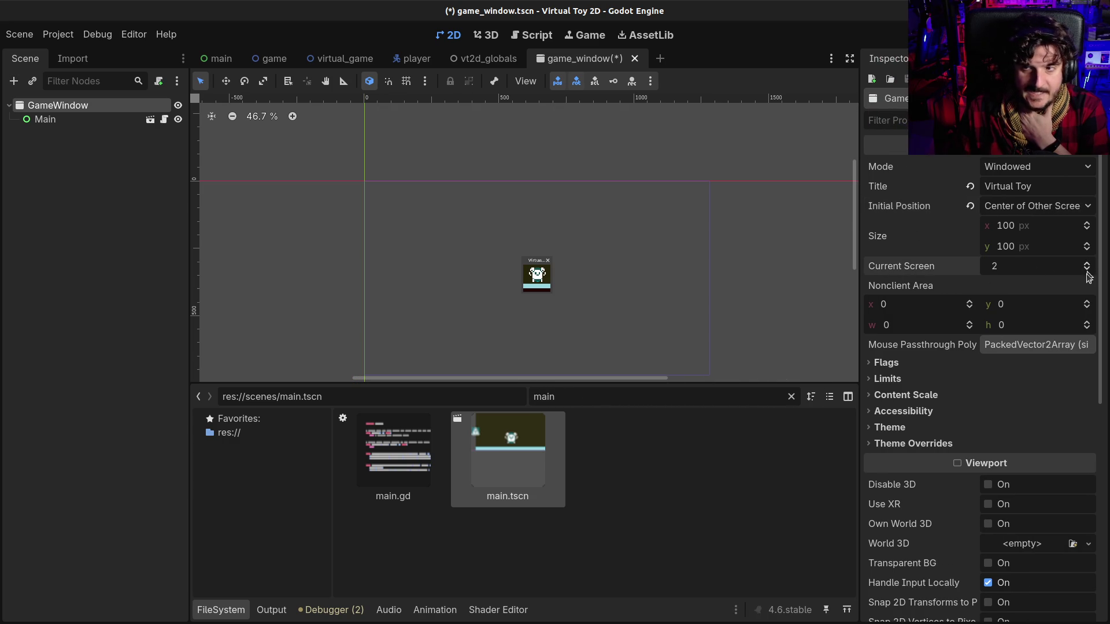
click(1088, 270)
click(1088, 271)
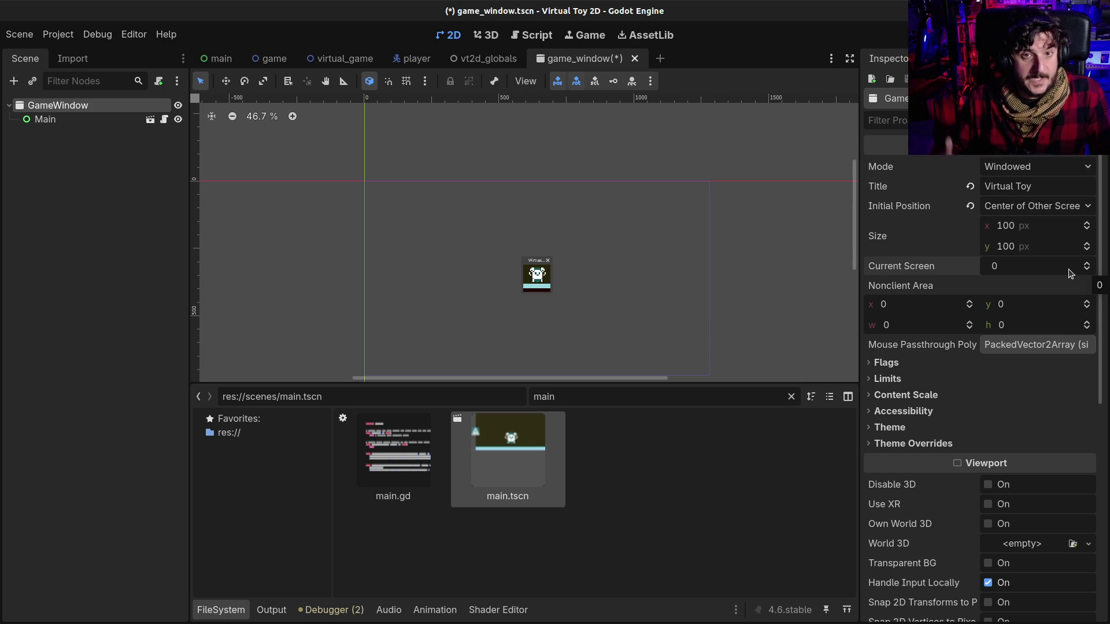
- Check the game scene, return to game_window, and save it
click(261, 60)
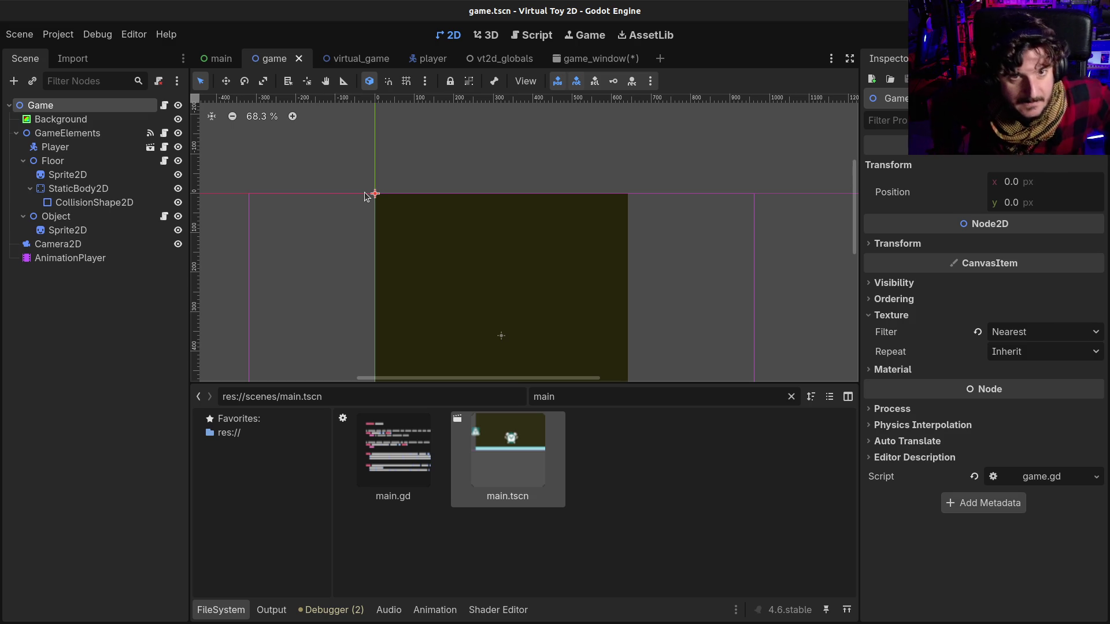
click(590, 67)
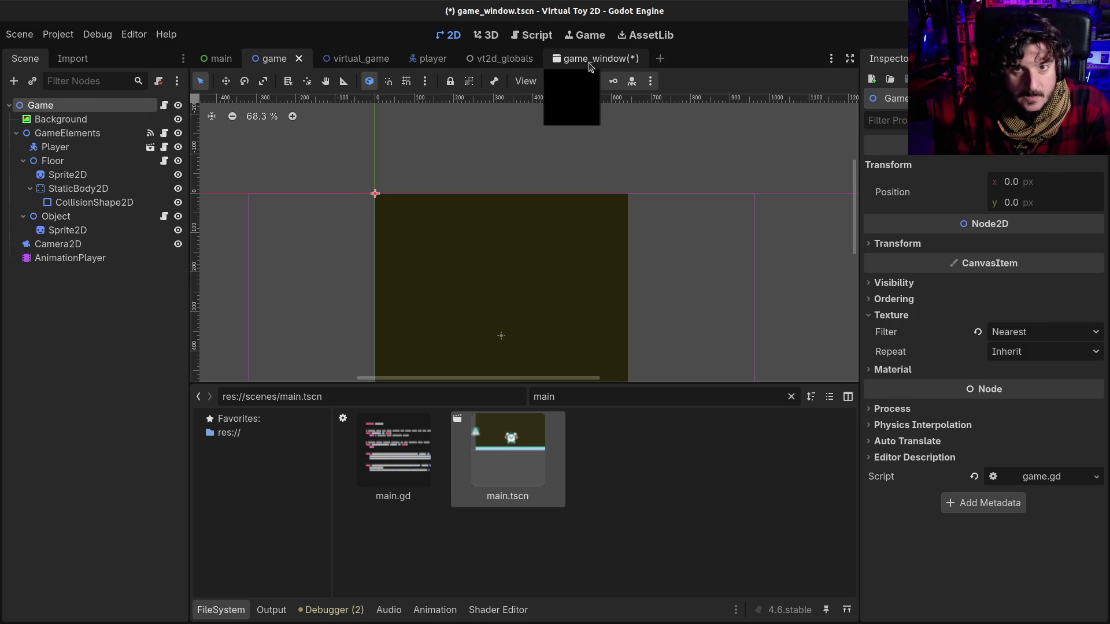
click(70, 121)
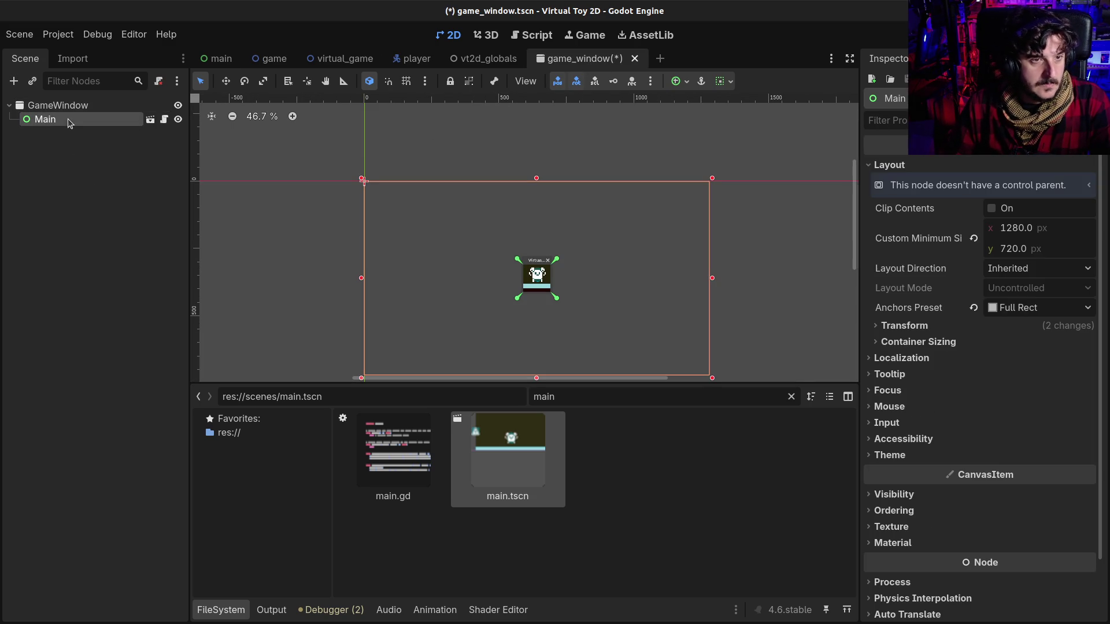
key(ctrl+s)
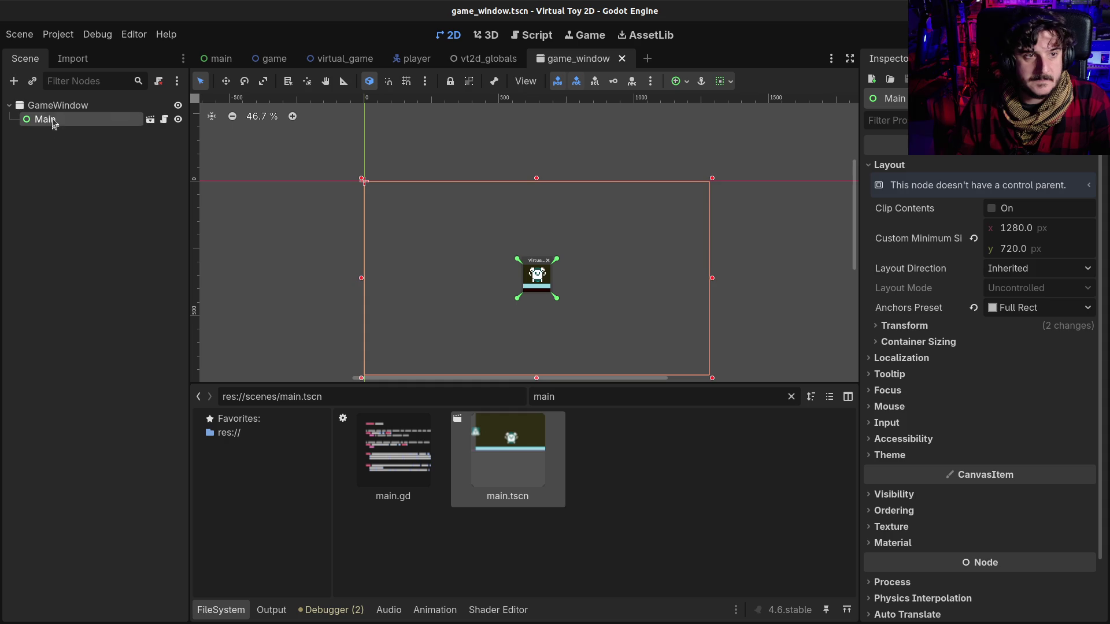
- Set GameWindow's Size to 1280 × 720, save, and briefly test-run the game
click(53, 106)
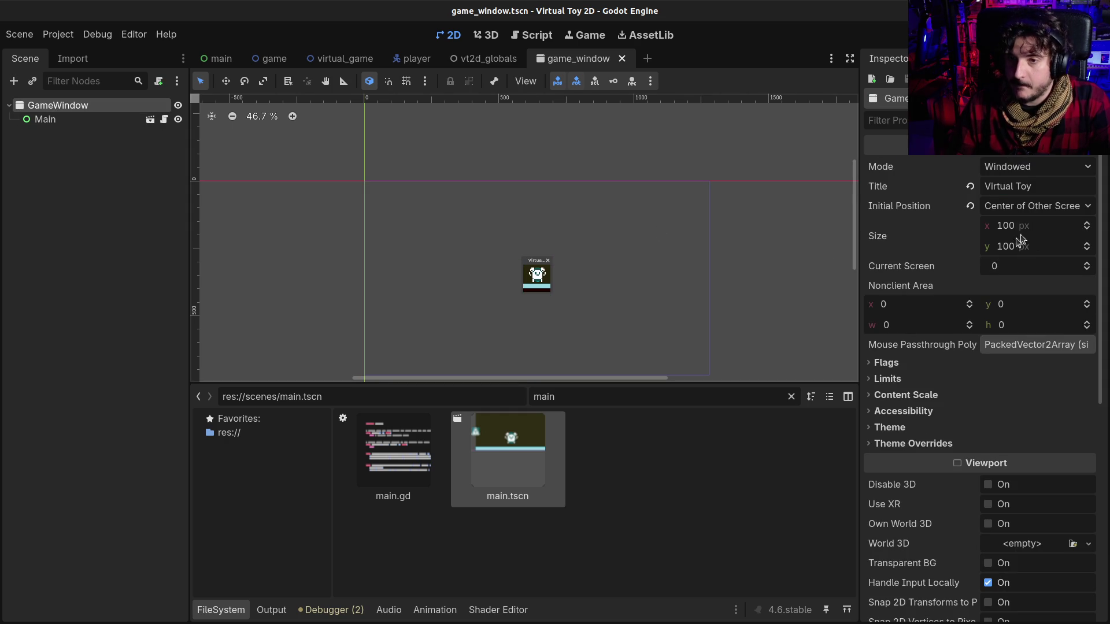
click(1019, 231)
text(1280)
key(Tab)
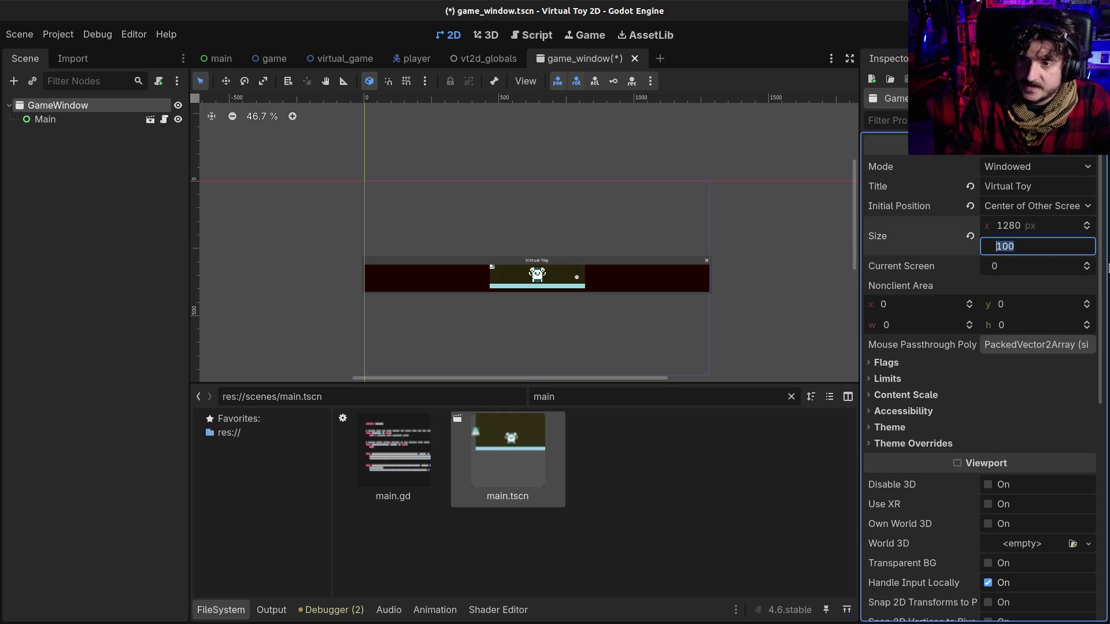
text(1)
key(BackSpace)
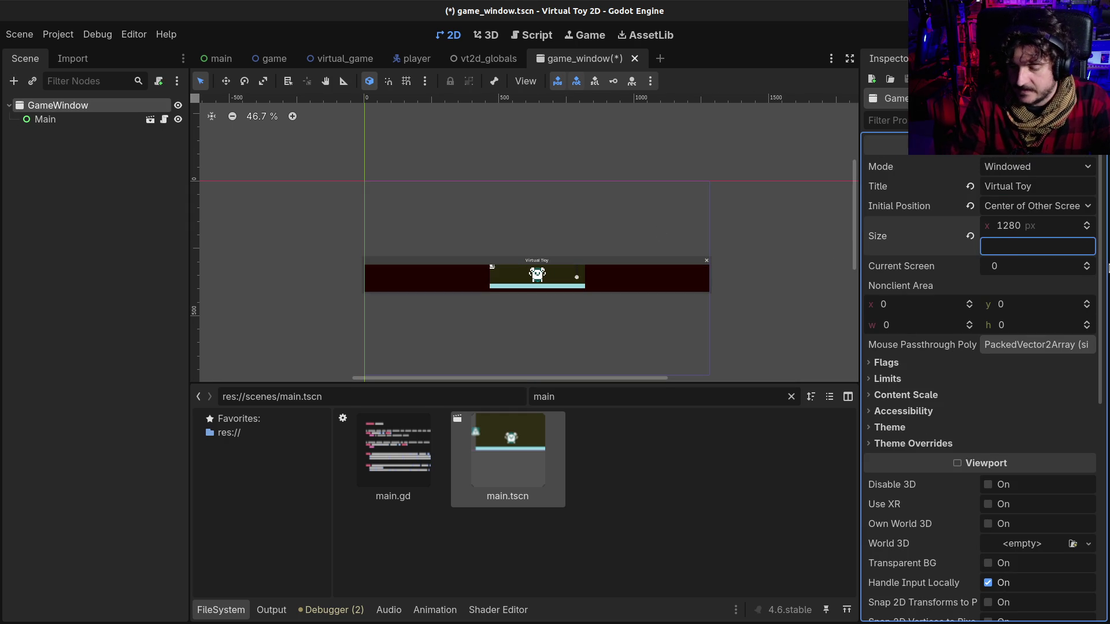
text(720)
key(Return)
key(ctrl+s)
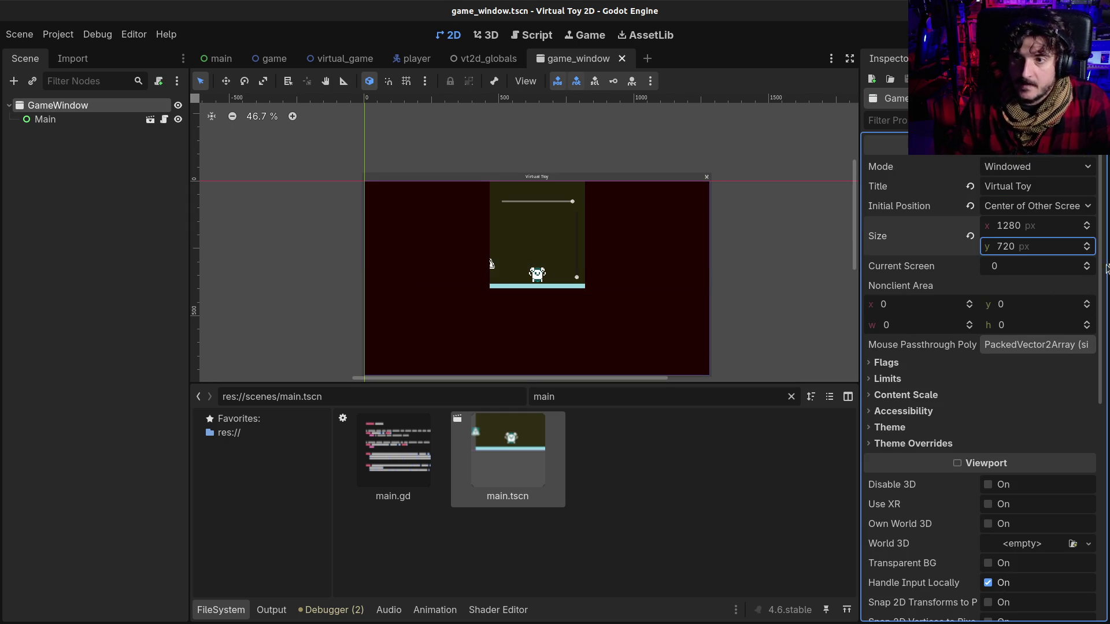
scroll(674, 253, down, 2)
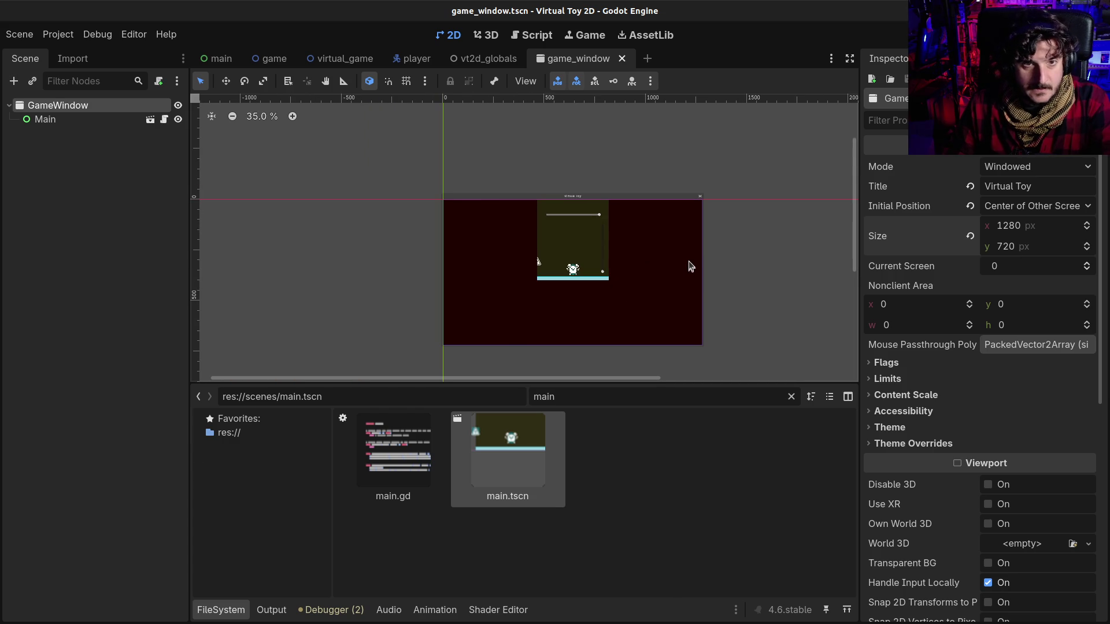
key(F5)
key(F8)
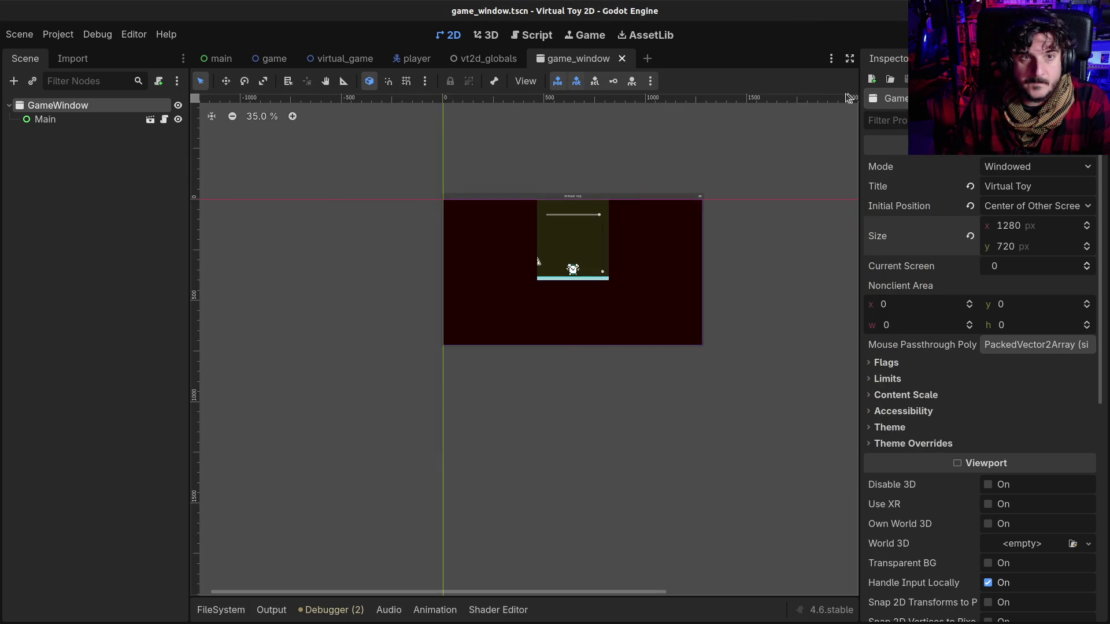
- Open main.gd from the Main root node and widen the code area
click(214, 60)
click(38, 106)
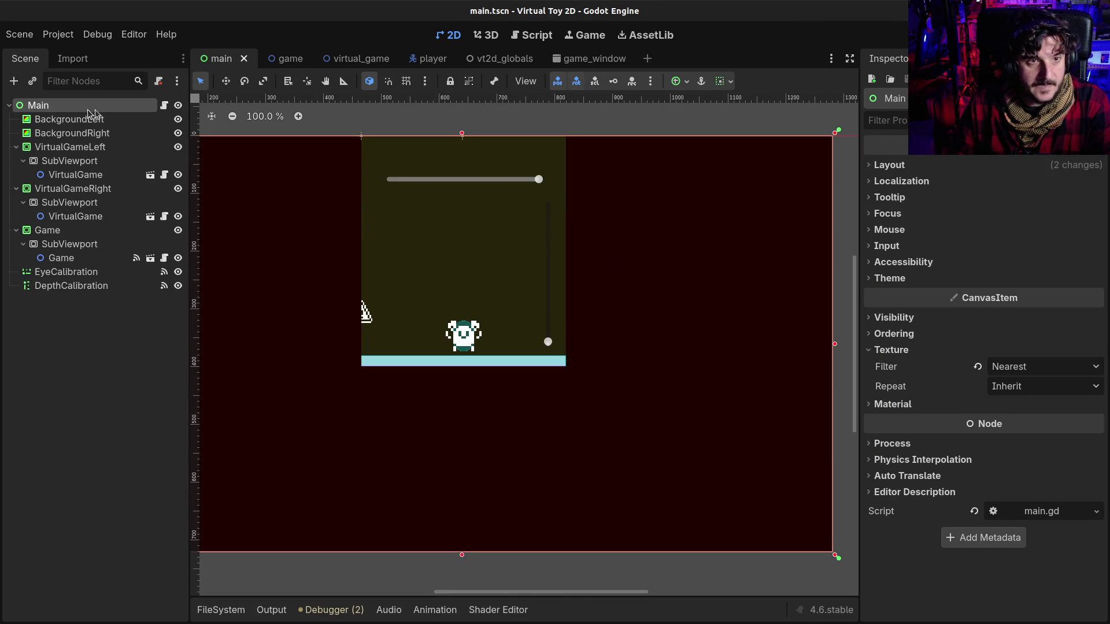
click(164, 105)
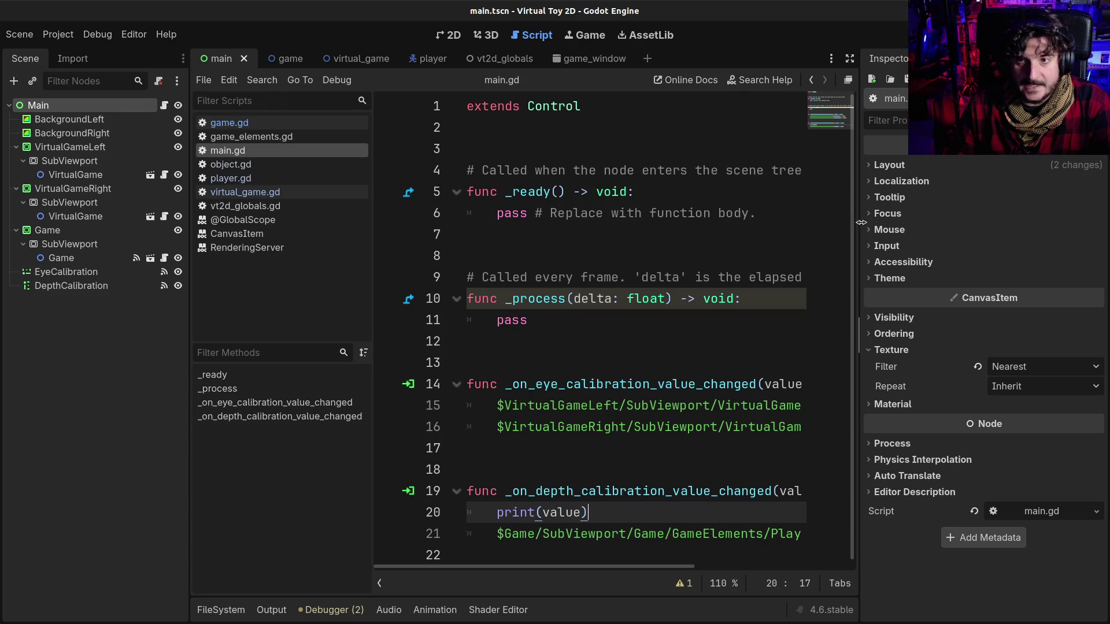
drag(862, 222, 982, 222)
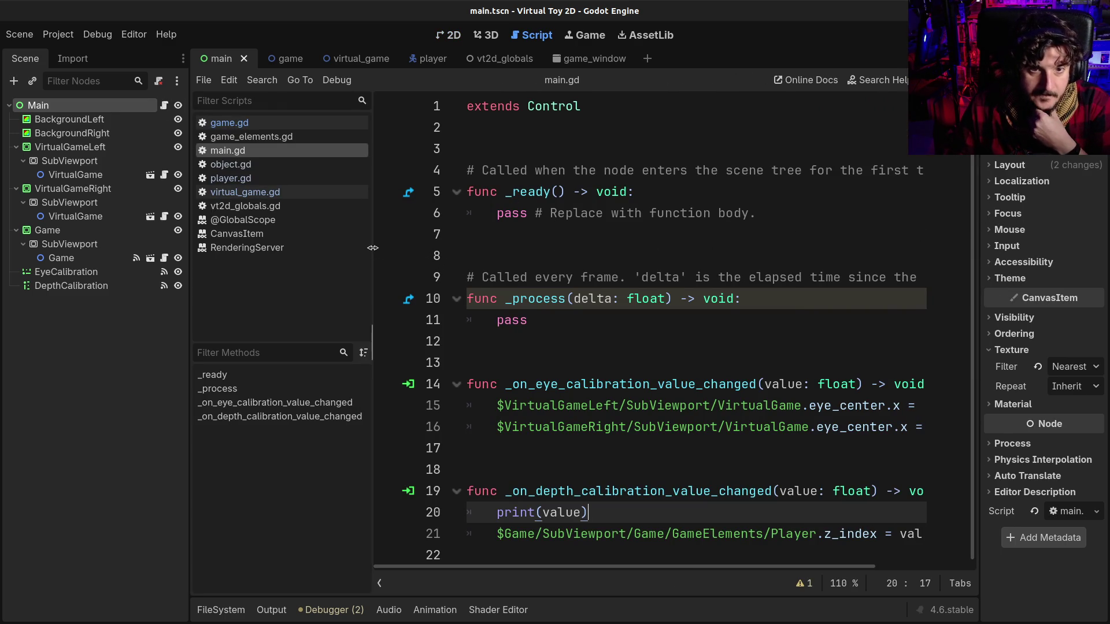
drag(373, 248, 305, 247)
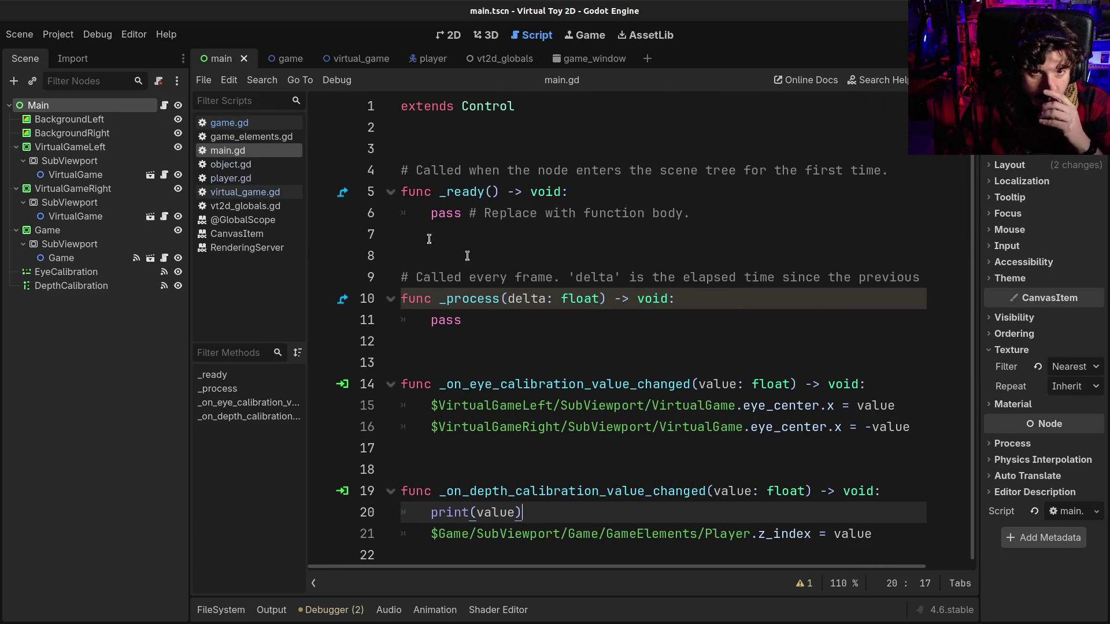
click(480, 318)
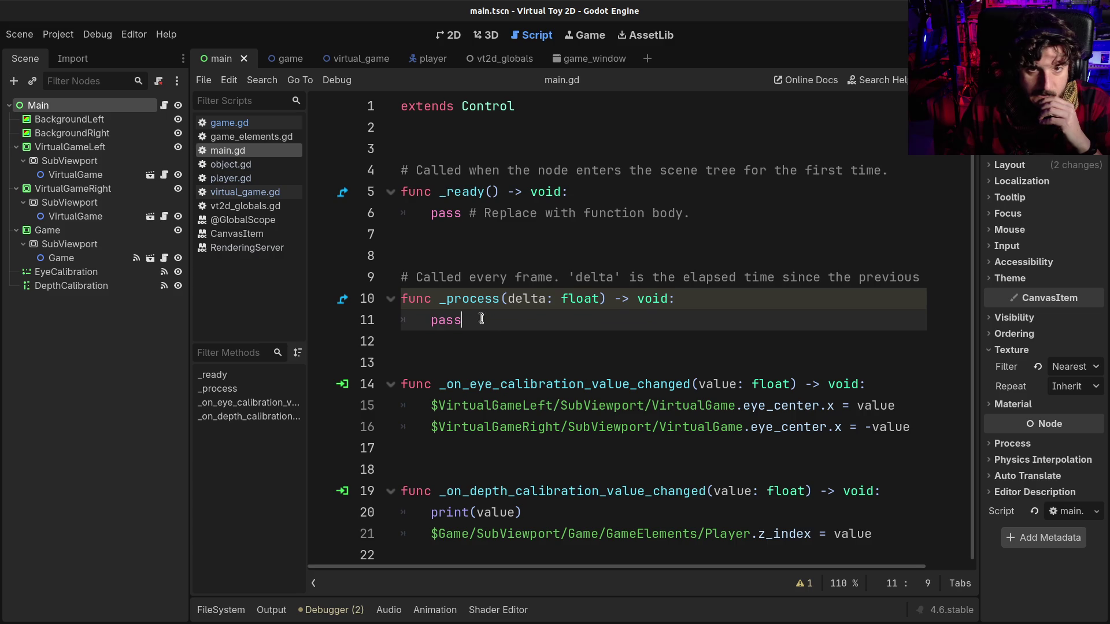
- Delete the template comments above _ready and _process
double_click(463, 171)
key(Home)
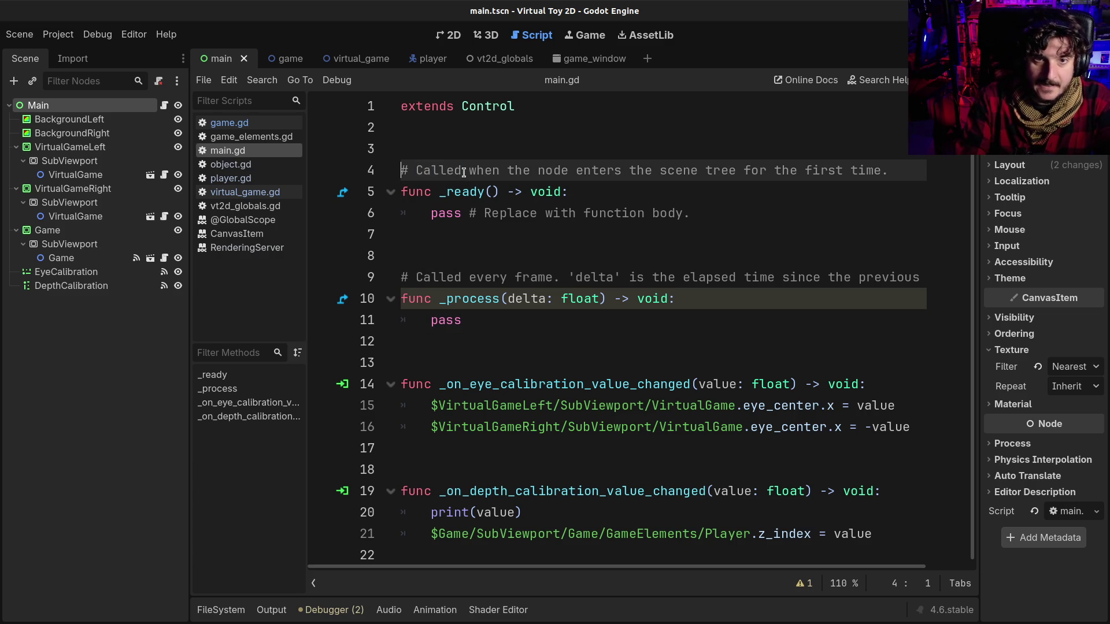
key(shift+End)
key(BackSpace)
key(Delete)
key(Down)
key(Down)
key(Down)
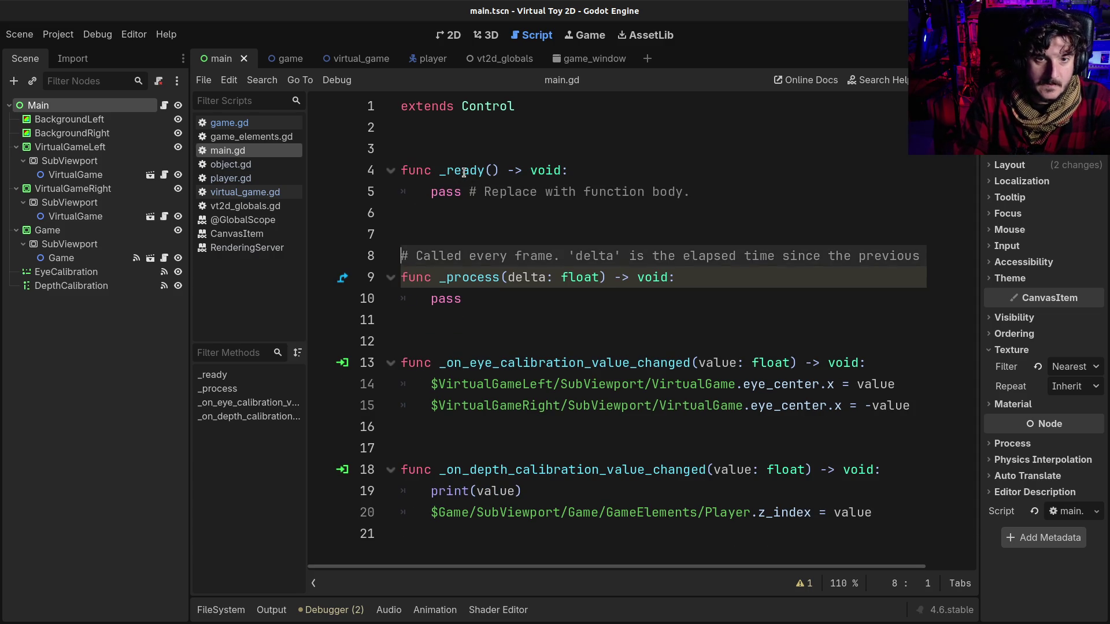
key(shift+End)
key(BackSpace)
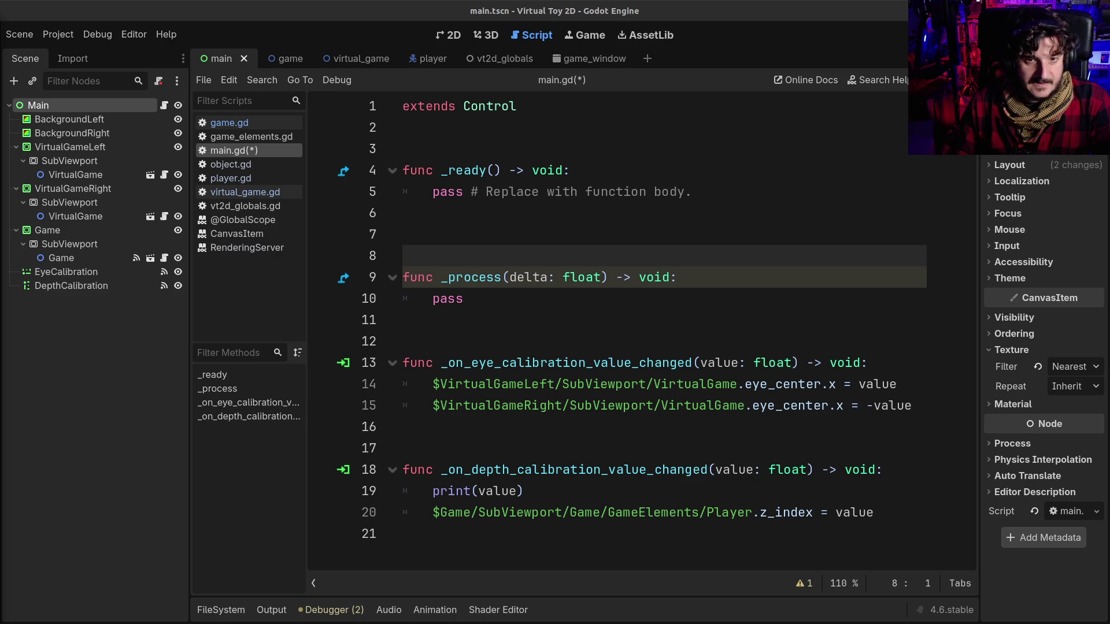
- Delete the empty _ready and _process functions entirely
click(491, 301)
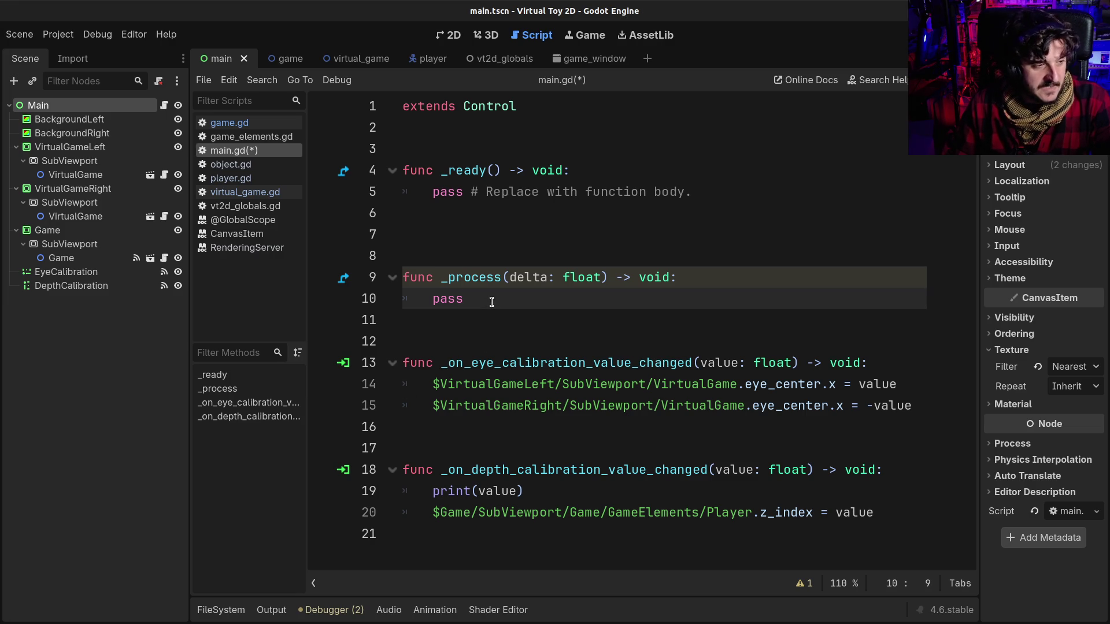
click(600, 252)
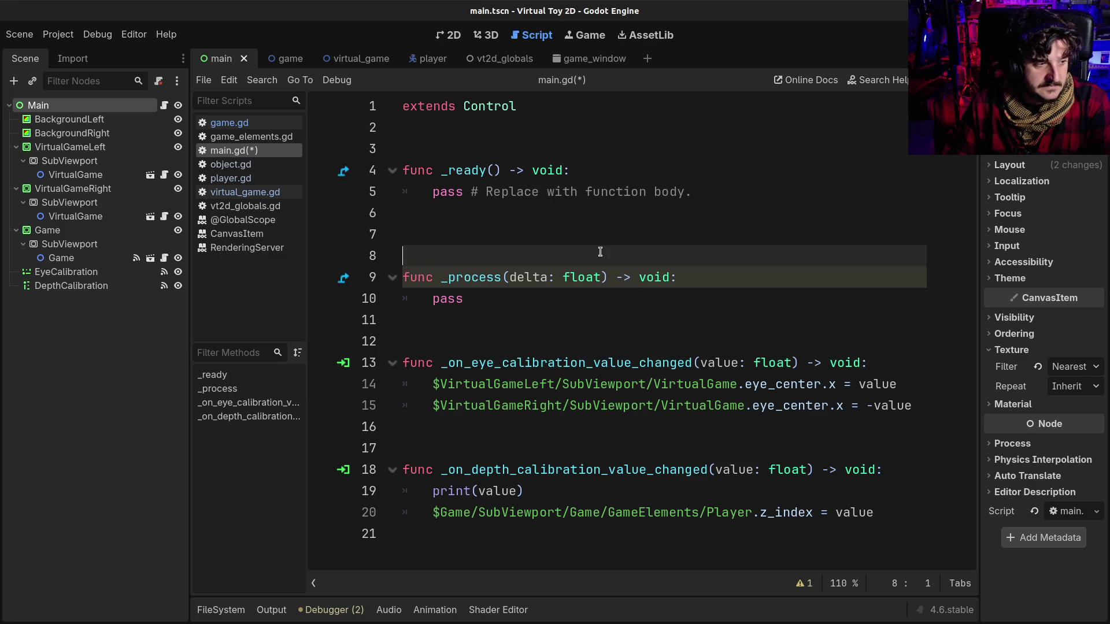
click(512, 299)
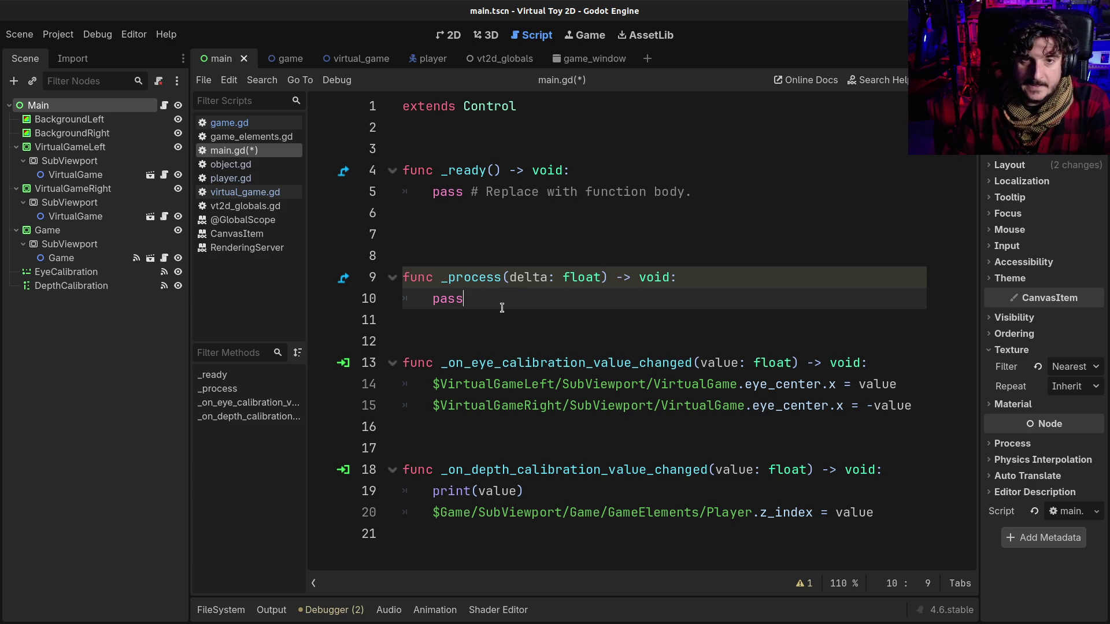
drag(406, 213, 347, 165)
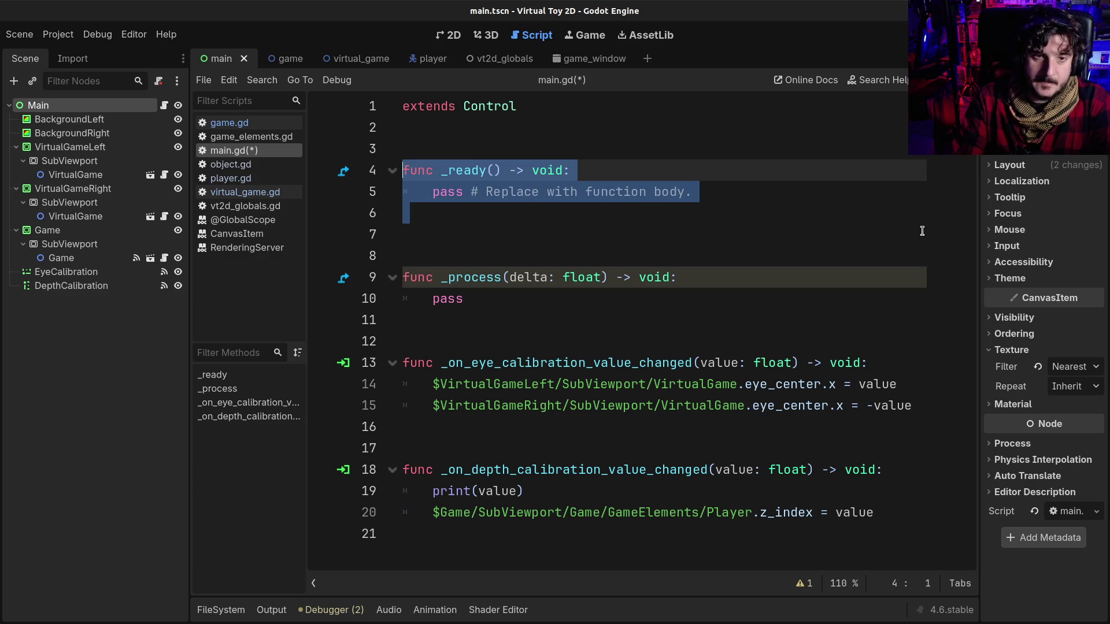
key(BackSpace)
key(Down)
key(Down)
key(End)
key(BackSpace)
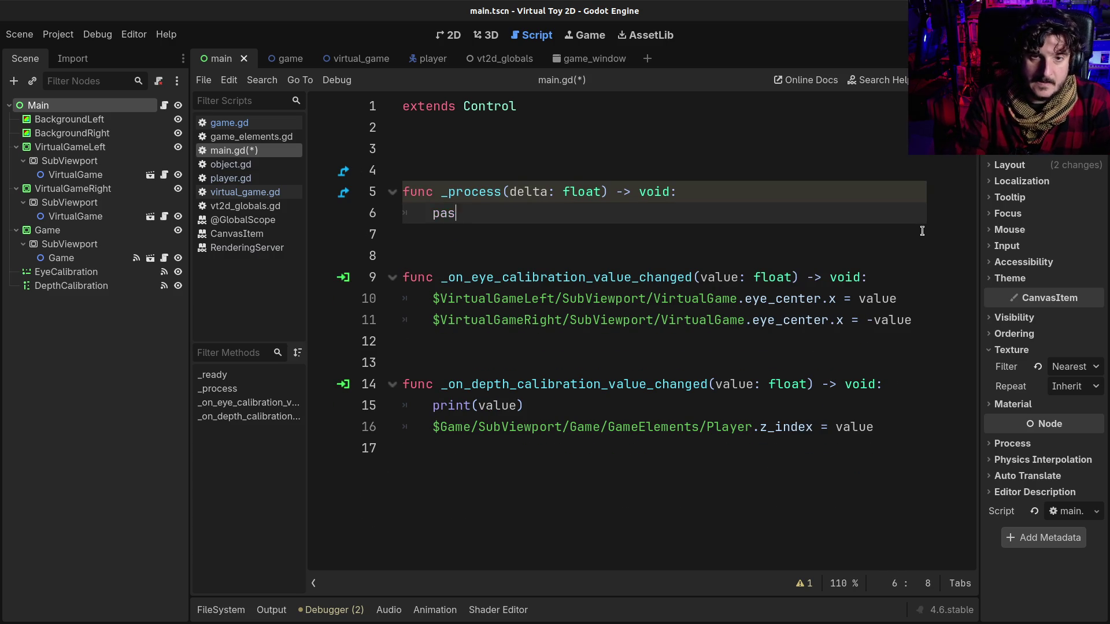
key(BackSpace)
key(BackSpace)
key(BackSpace)
text(if )
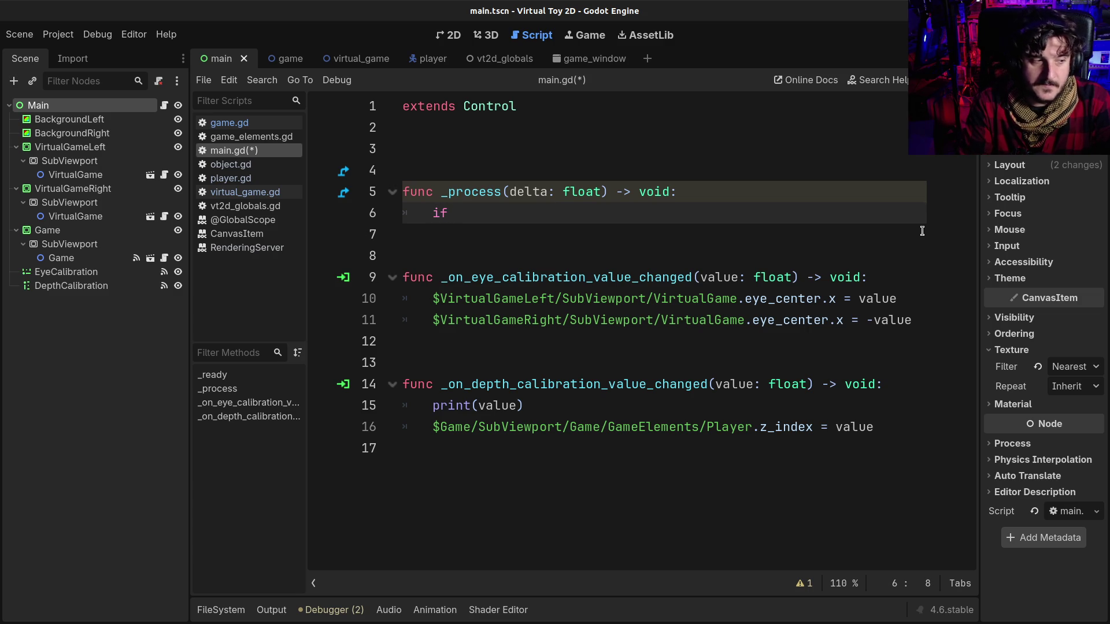
text(I)
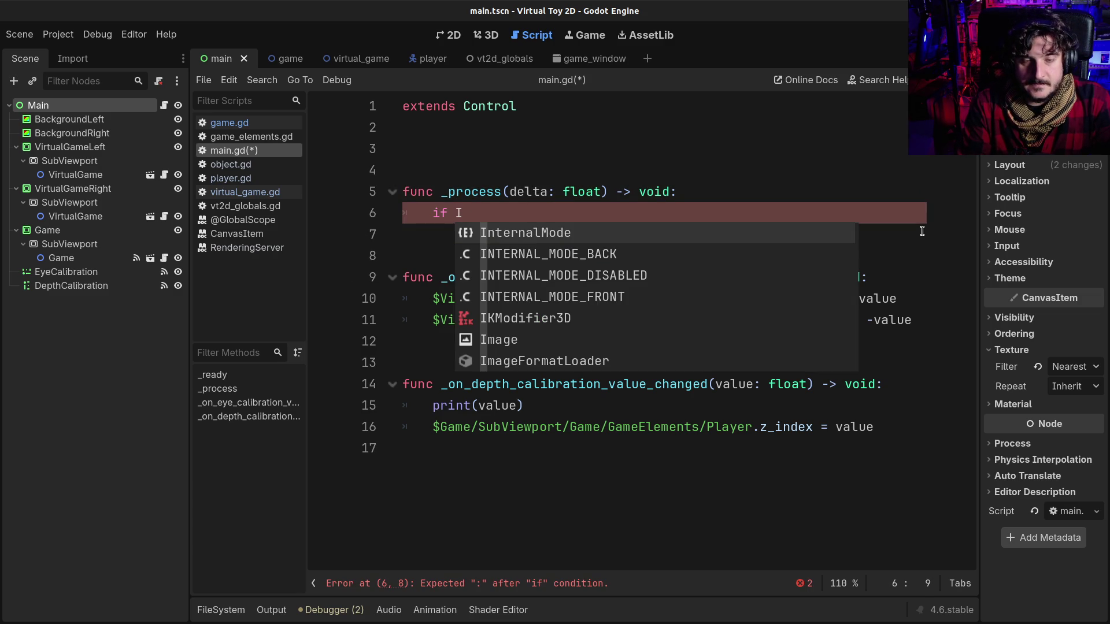
key(shift+Up)
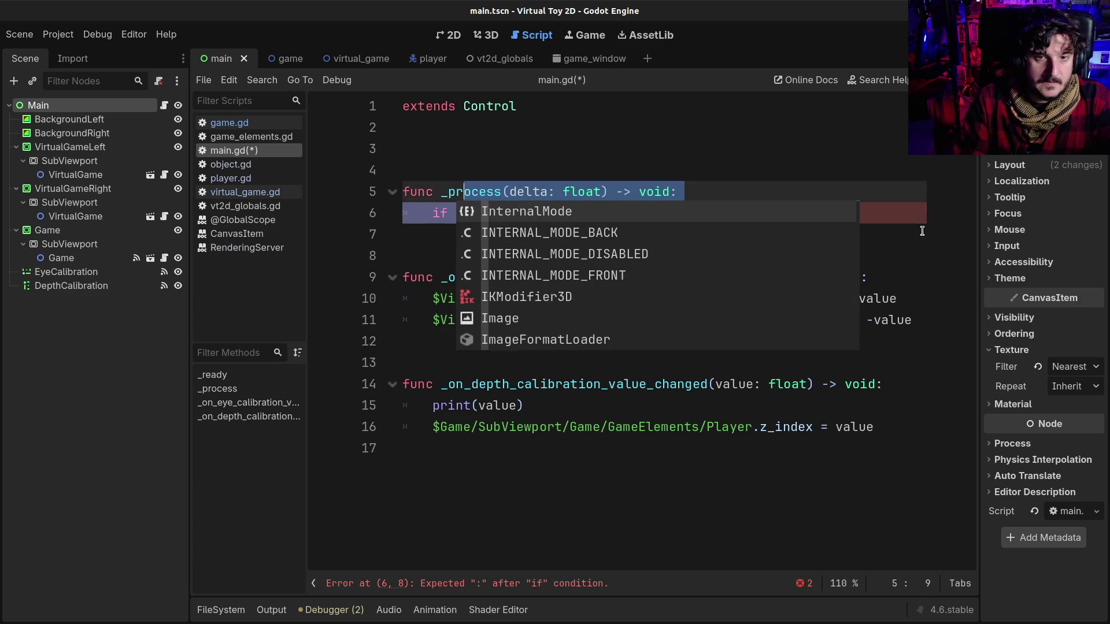
key(BackSpace)
key(BackSpace)
key(BackSpace)
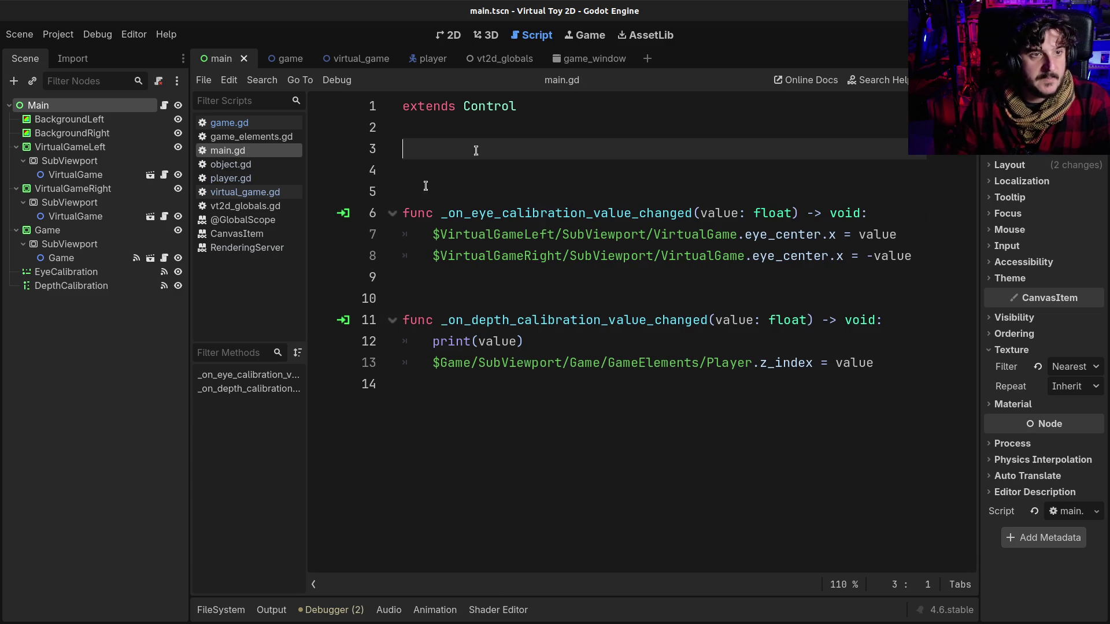
- Add a Button node under the Main root in the 2D view
click(443, 36)
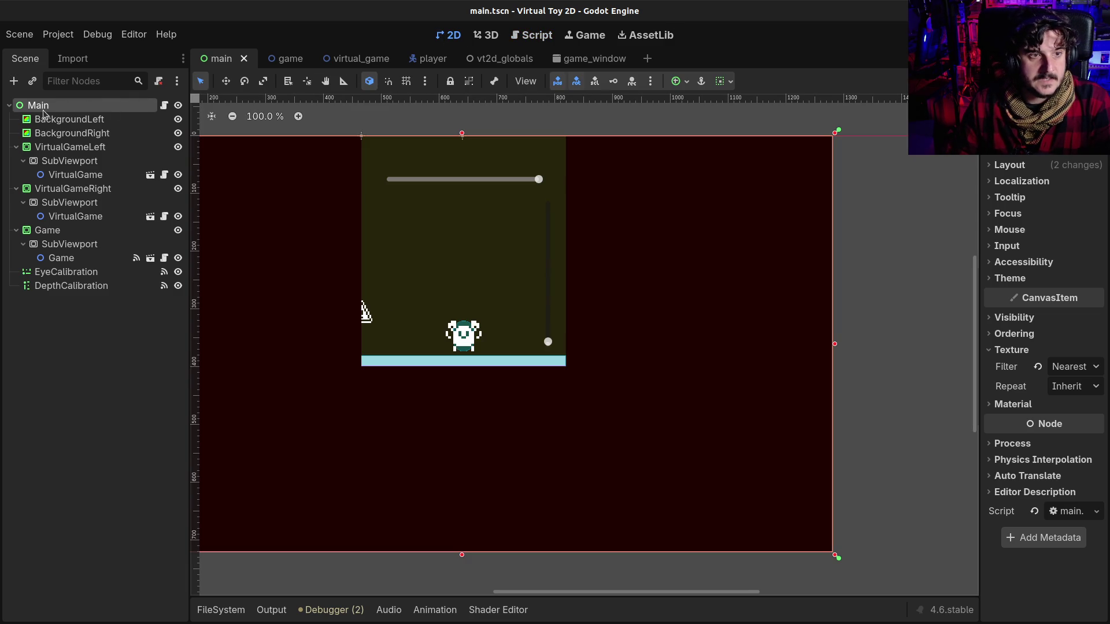
key(ctrl+a)
text(button)
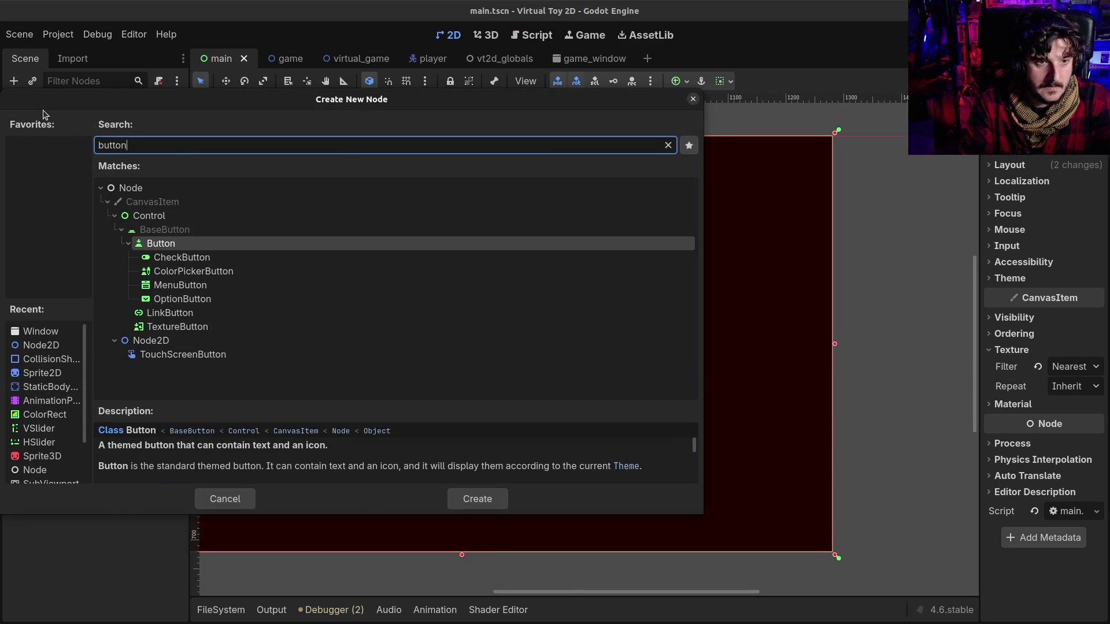
key(Return)
scroll(371, 258, down, 3)
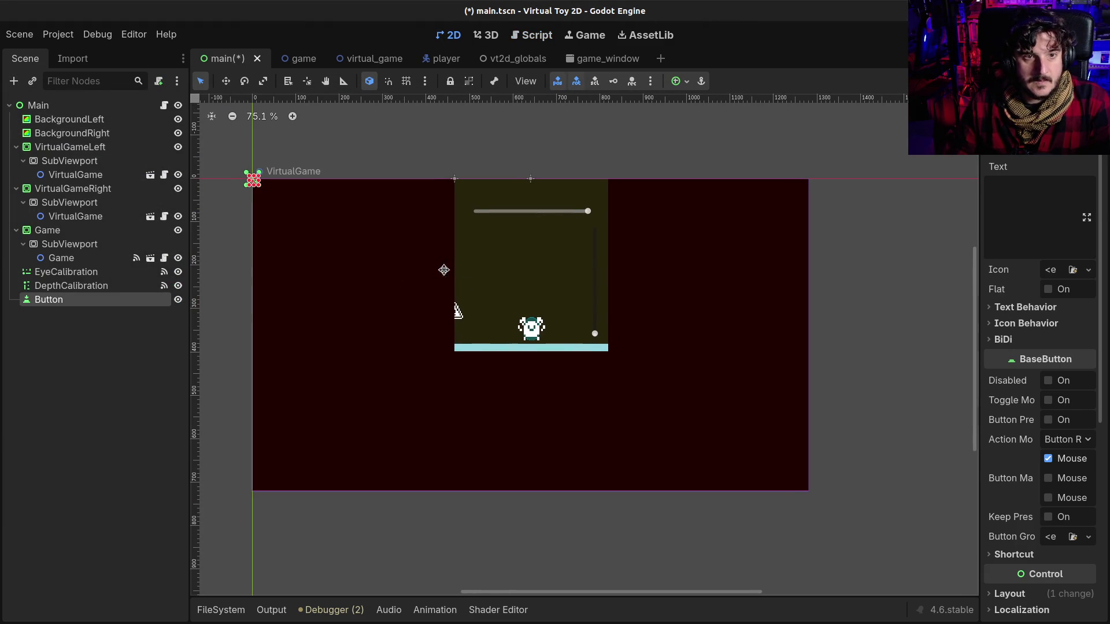
- Move the button to the top of the game area, label it 'New Window', and save
key(e)
key(w)
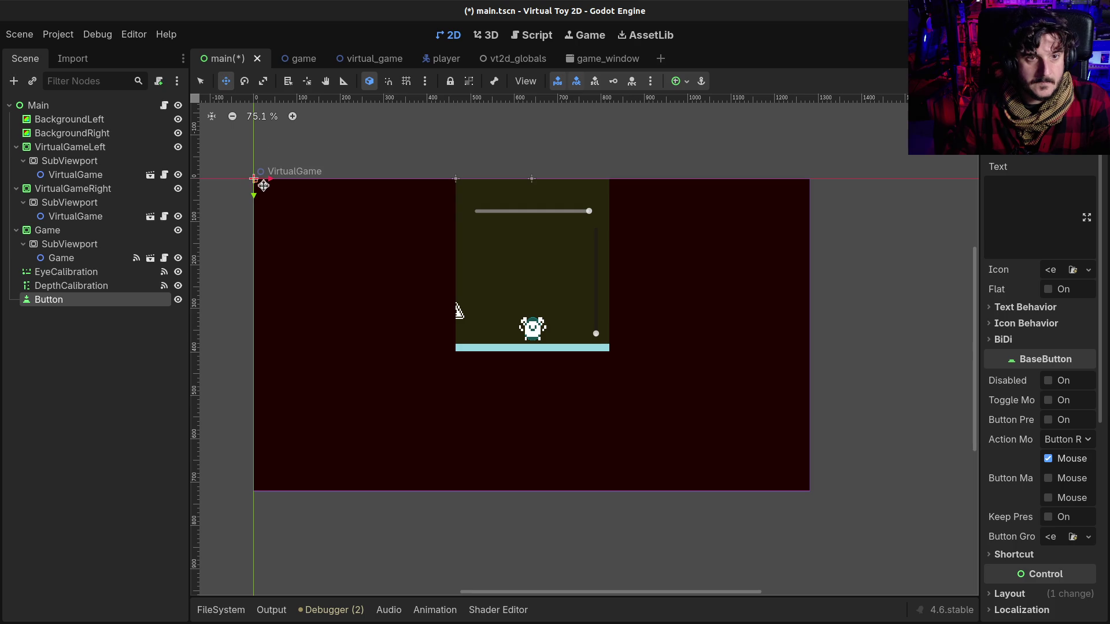
mouse_move(262, 188)
mouse_down()
mouse_move(536, 226)
mouse_move(522, 203)
mouse_up()
click(1026, 197)
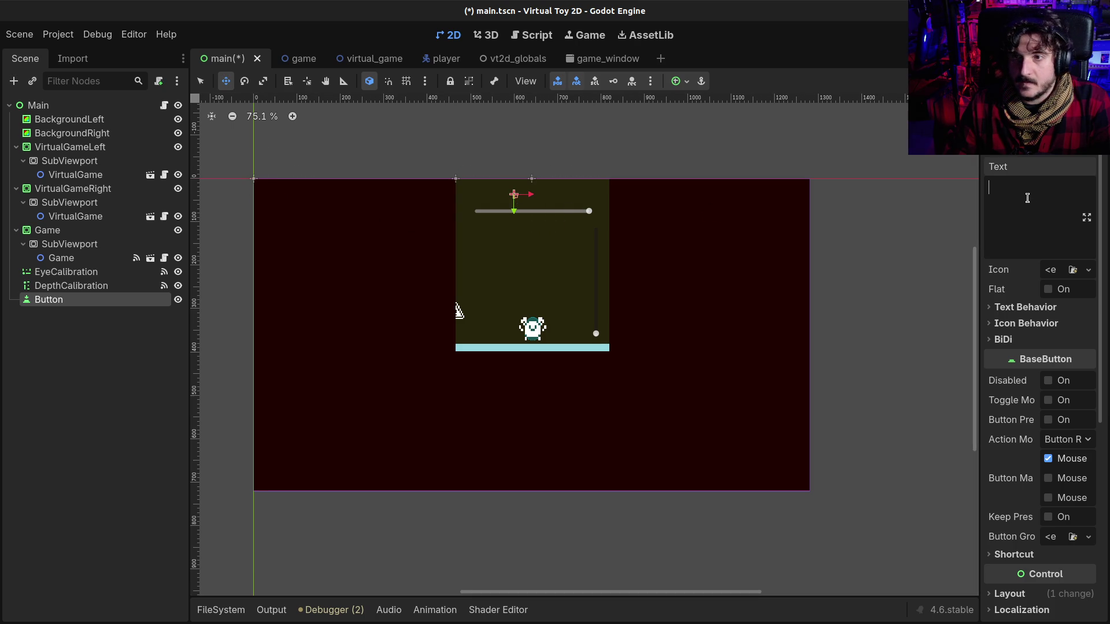
text(New Window)
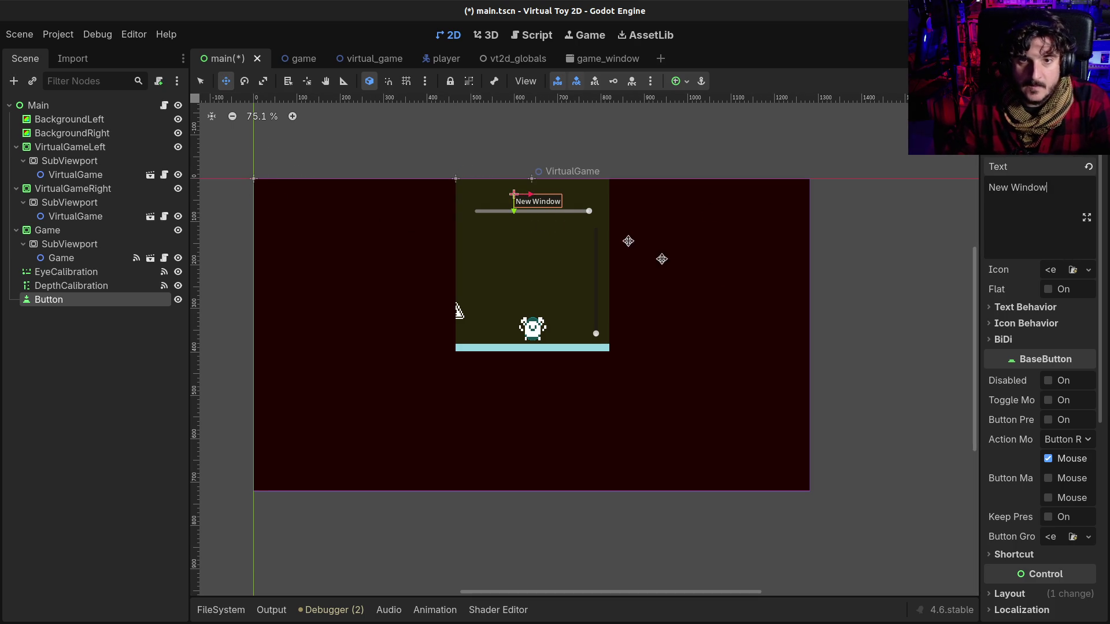
drag(548, 203, 542, 193)
key(ctrl+s)
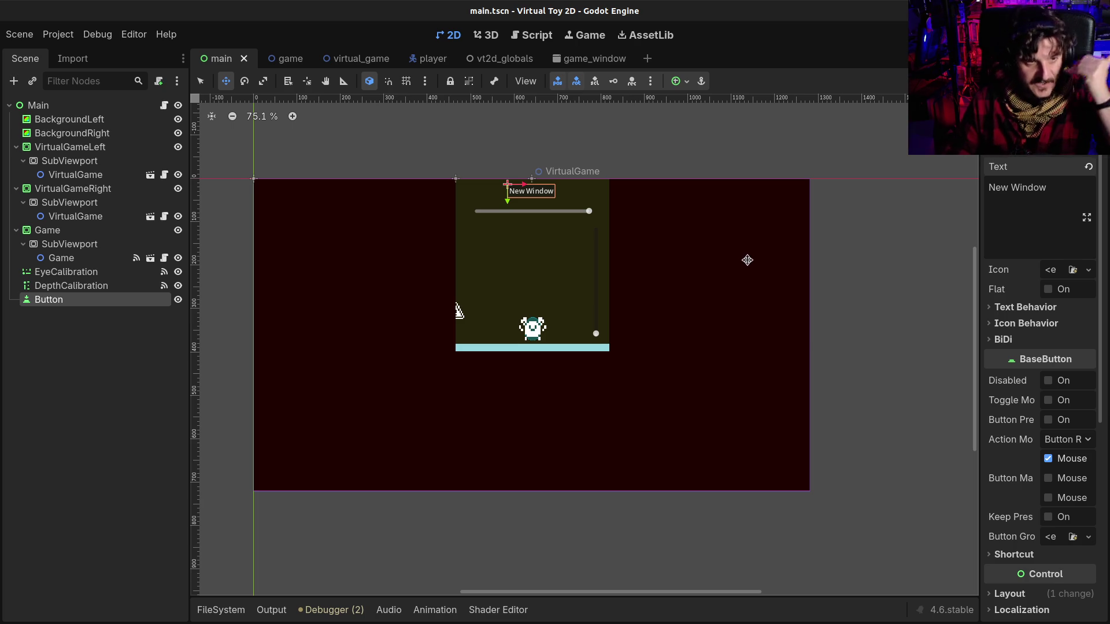
double_click(81, 308)
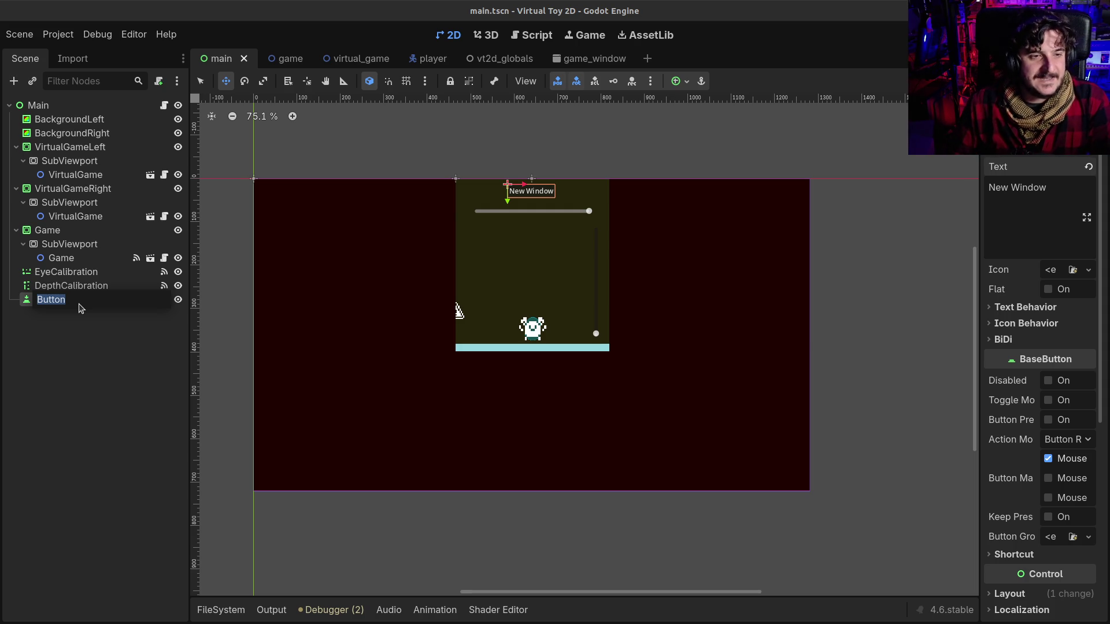
- Rename the Button node to NewWindowButton and save main.tscn
click(79, 308)
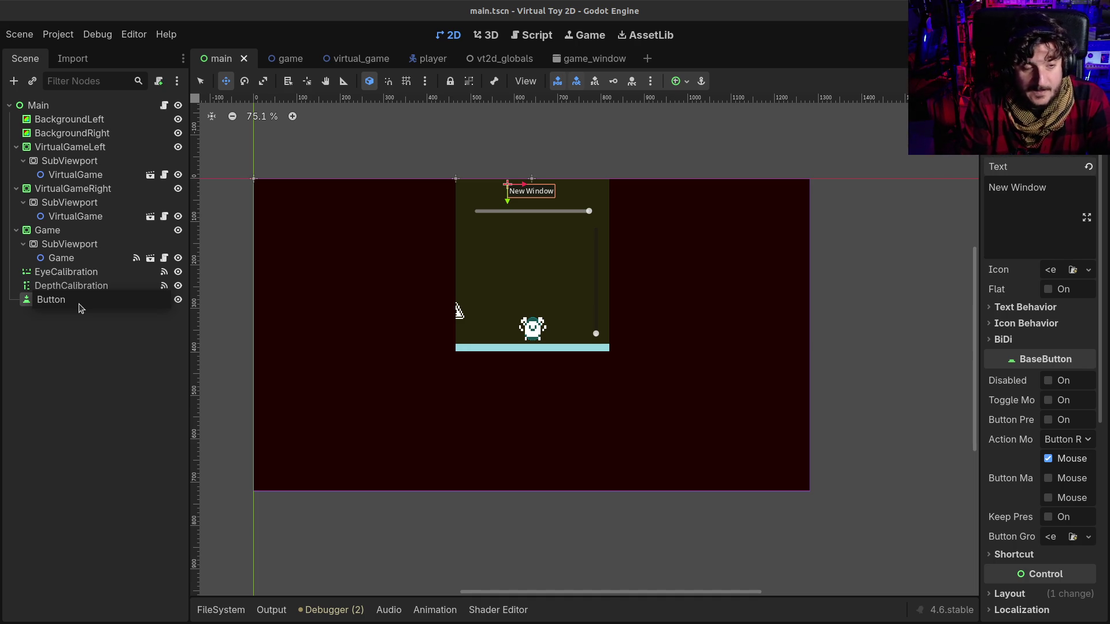
key(ctrl+a)
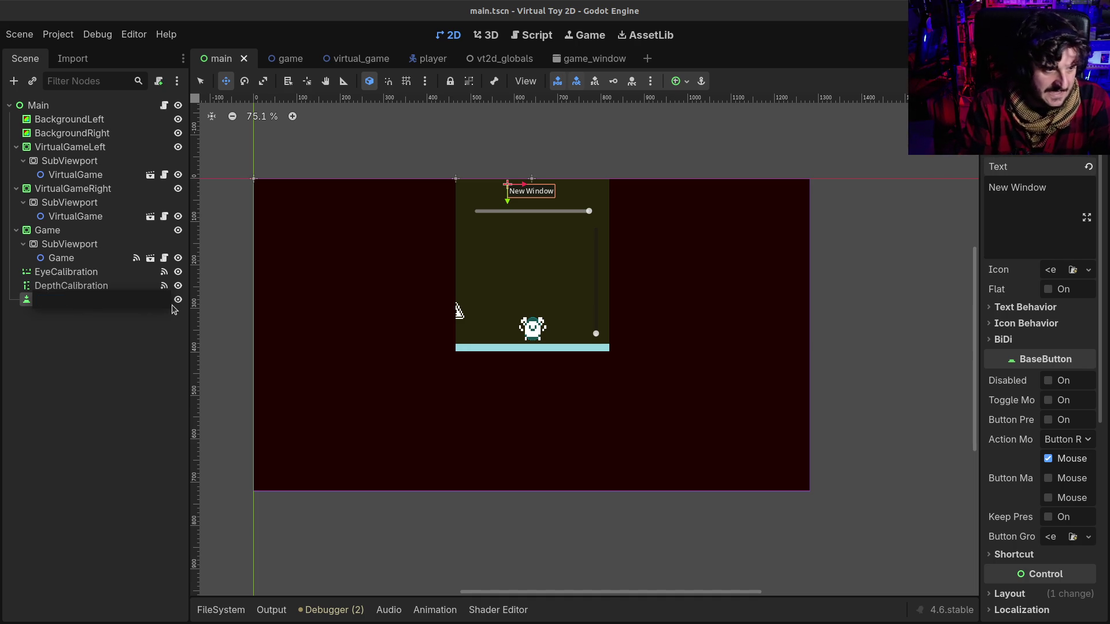
key(BackSpace)
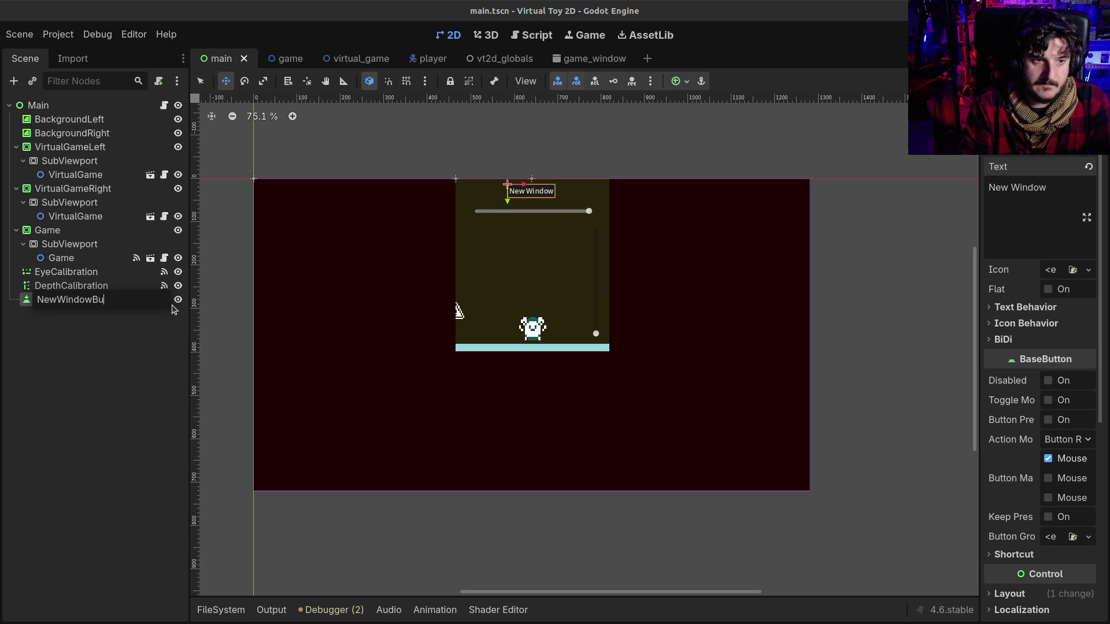
key(Return)
key(ctrl+s)
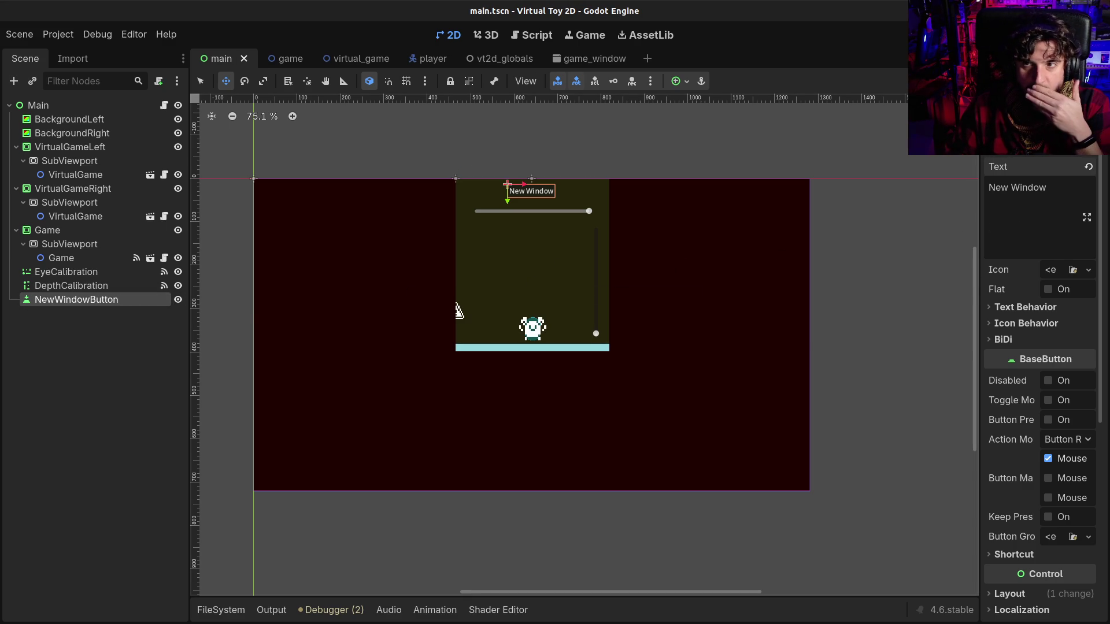
- Connect the button's pressed signal to a new _on_new_window_button_pressed handler in main.gd
click(999, 58)
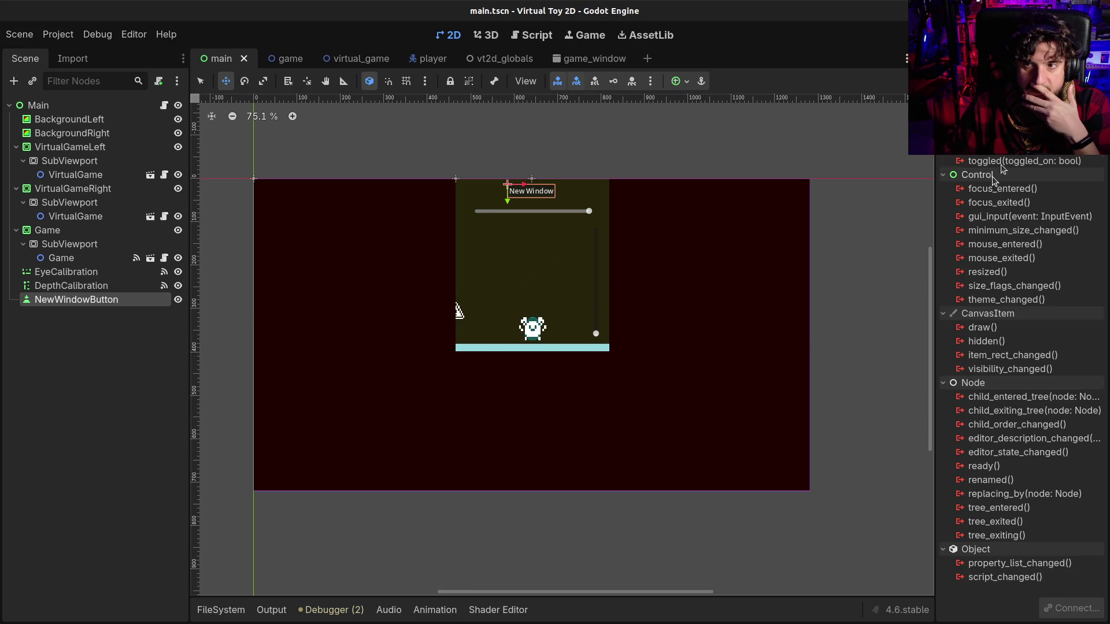
double_click(983, 146)
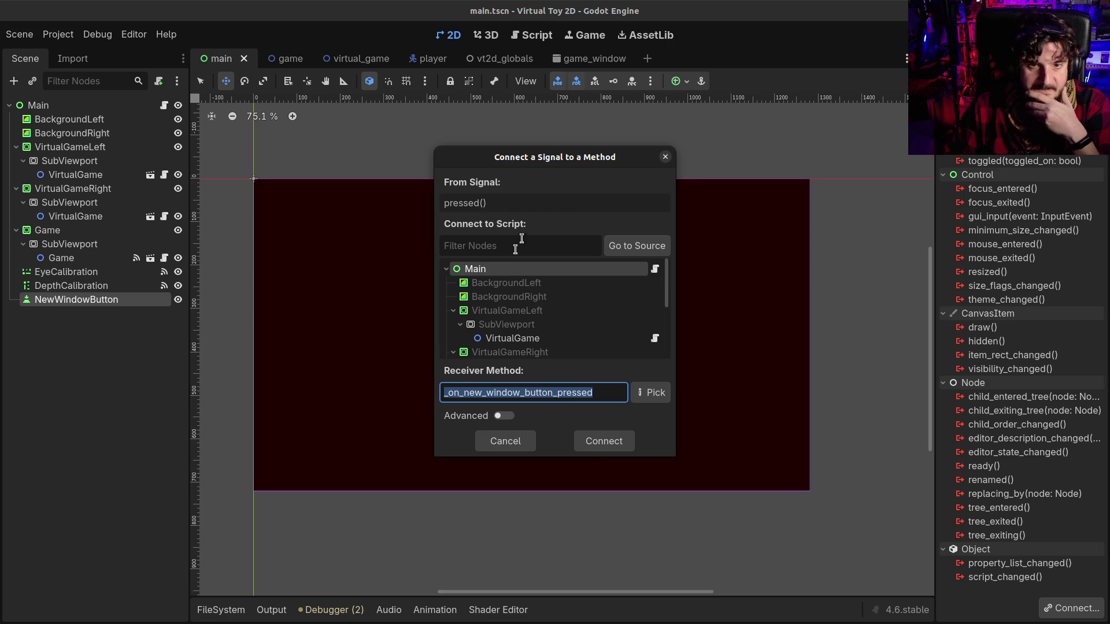
click(604, 441)
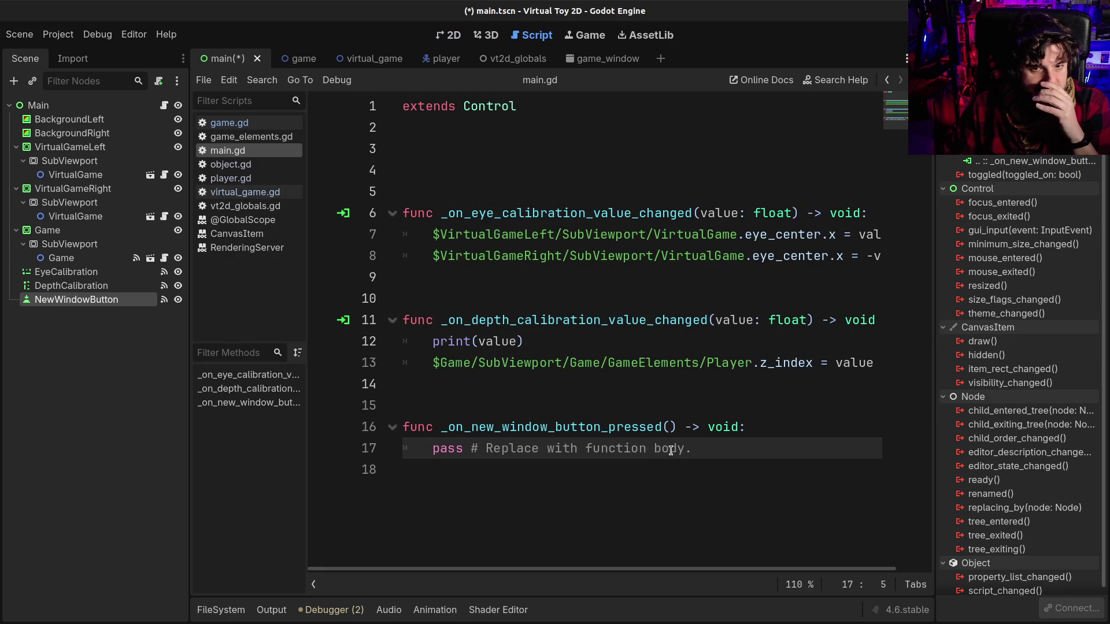
- Remove the handler's placeholder pass line and begin a 'var' declaration on the top empty line
click(591, 362)
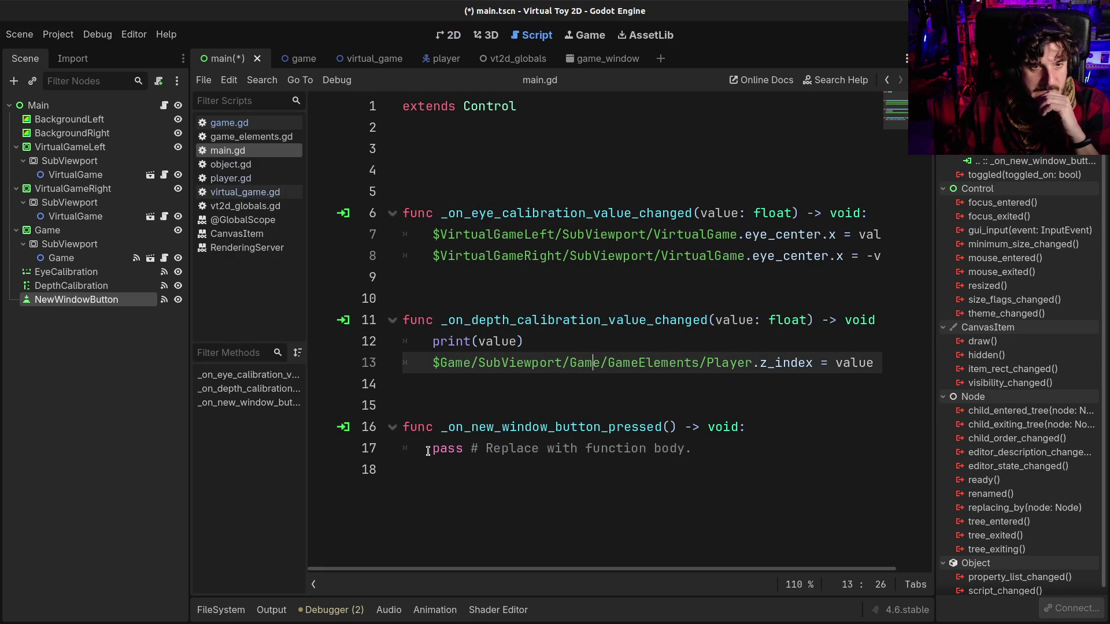
drag(430, 450, 727, 451)
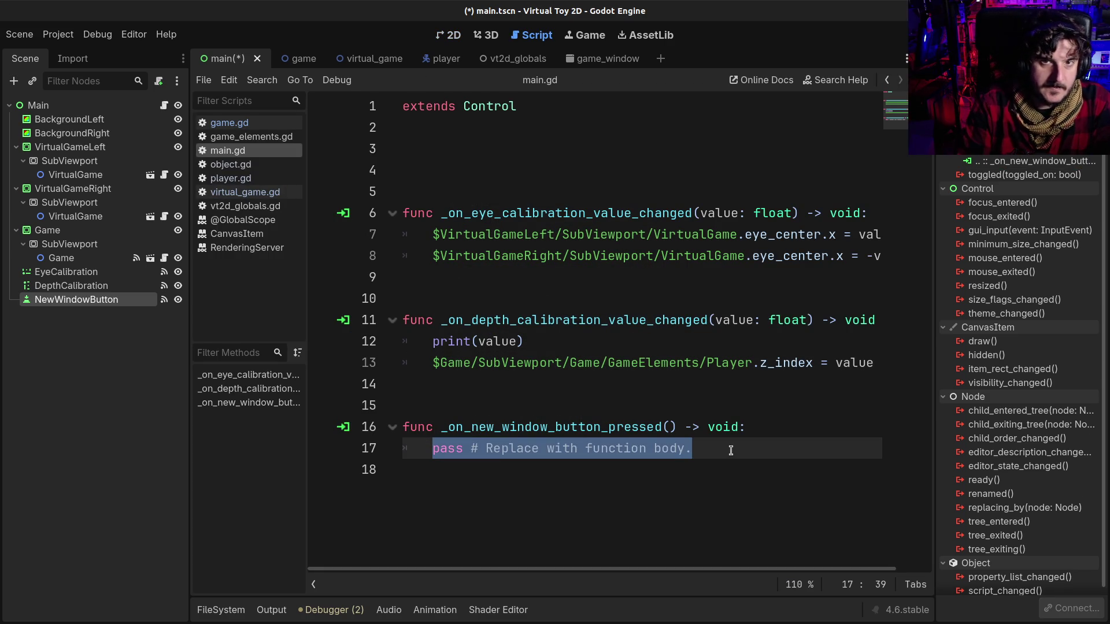
key(BackSpace)
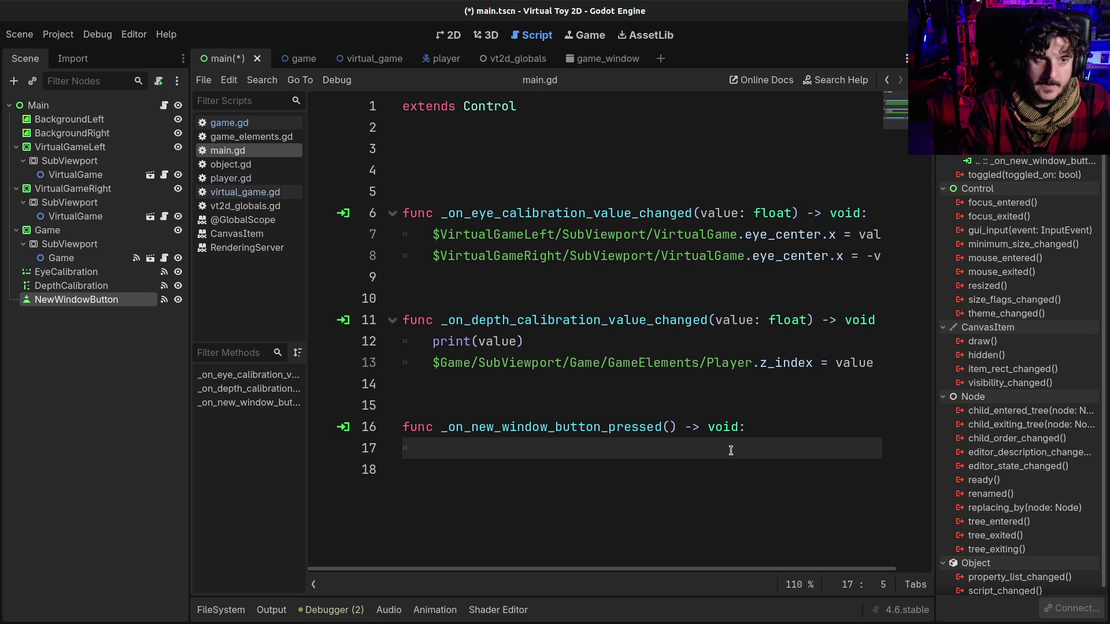
key(Up)
key(Up)
key(Up)
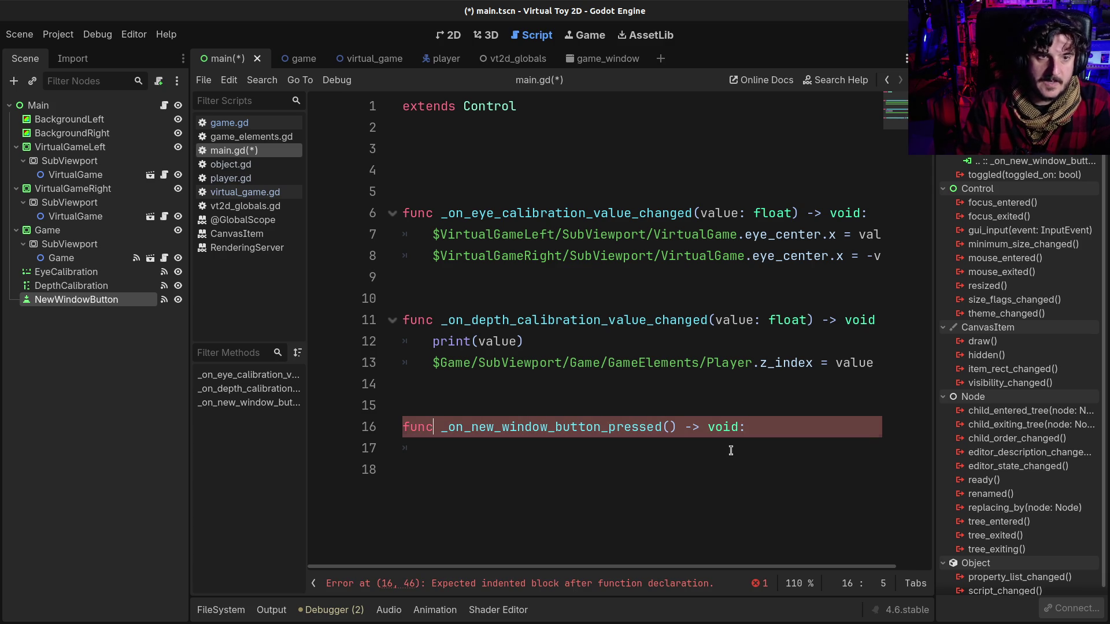
text(var )
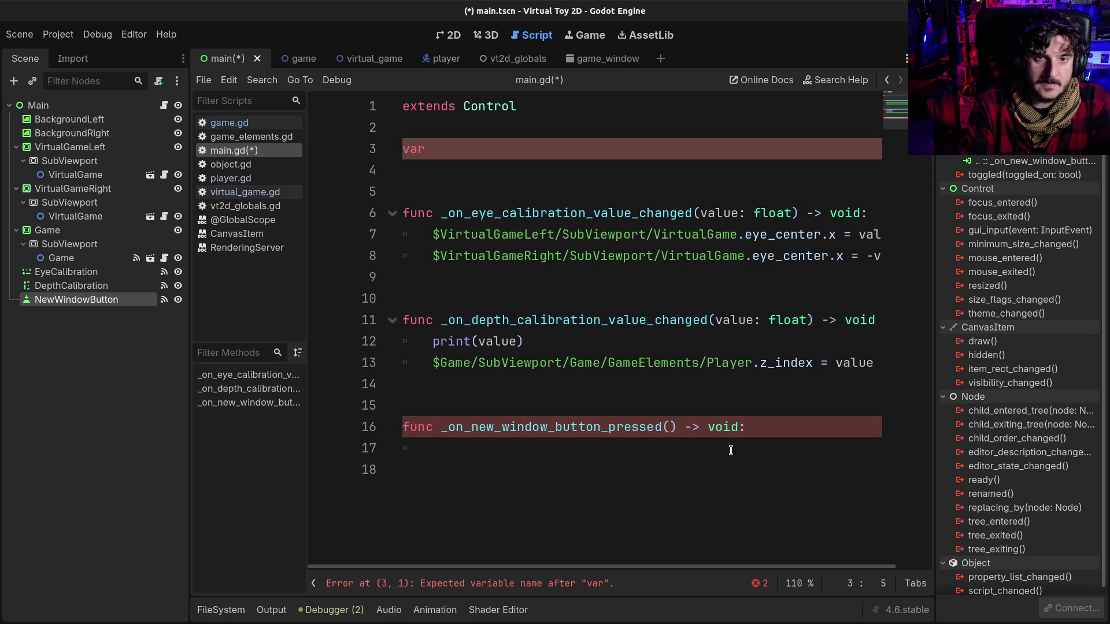
text(new@o)
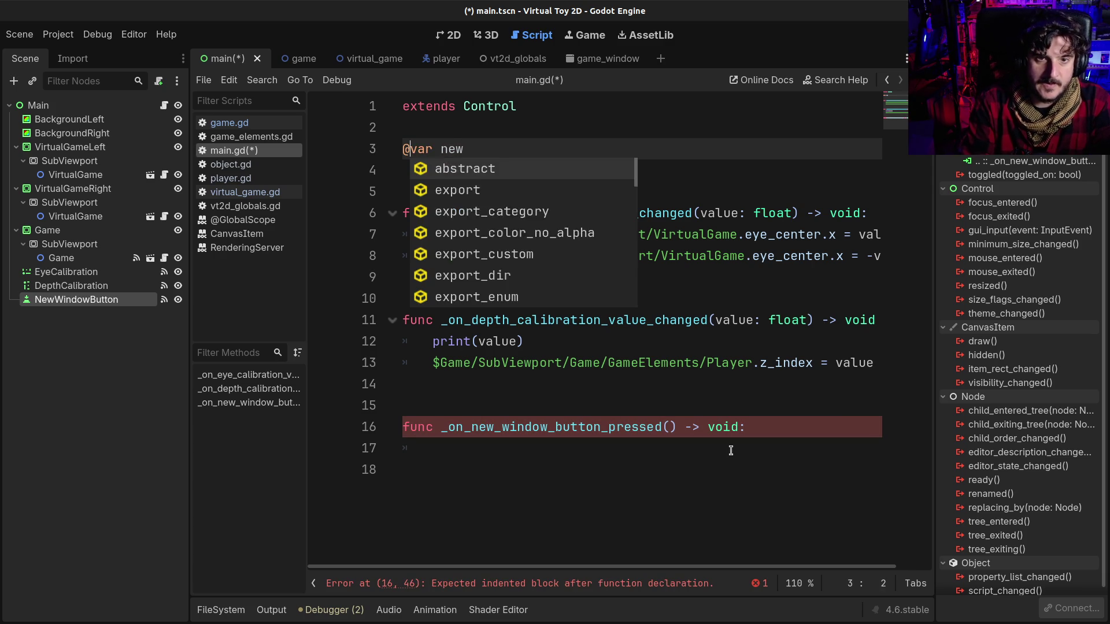
- Write a new_window variable on line 3 that preloads res://scenes/game_window.tscn
key(Tab)
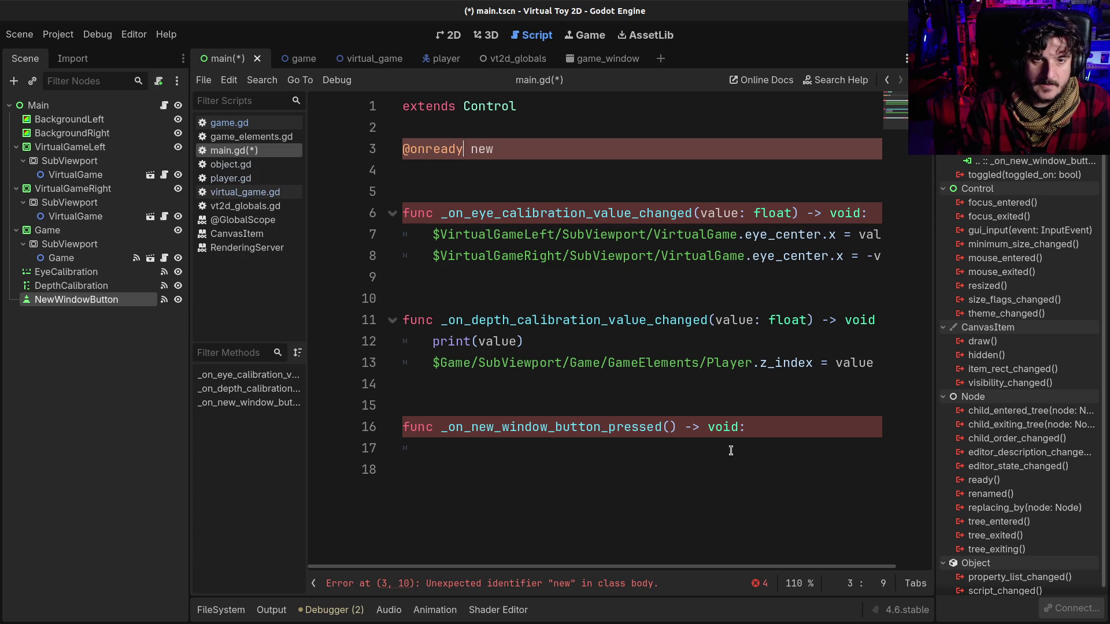
key(shift+Home)
key(Right)
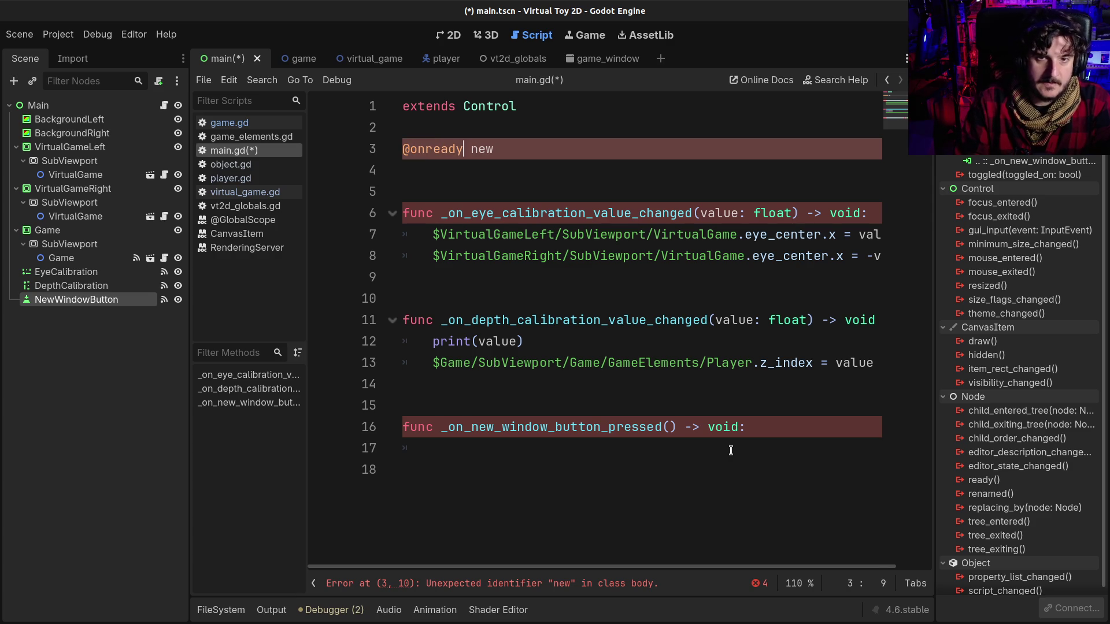
text(var)
key(End)
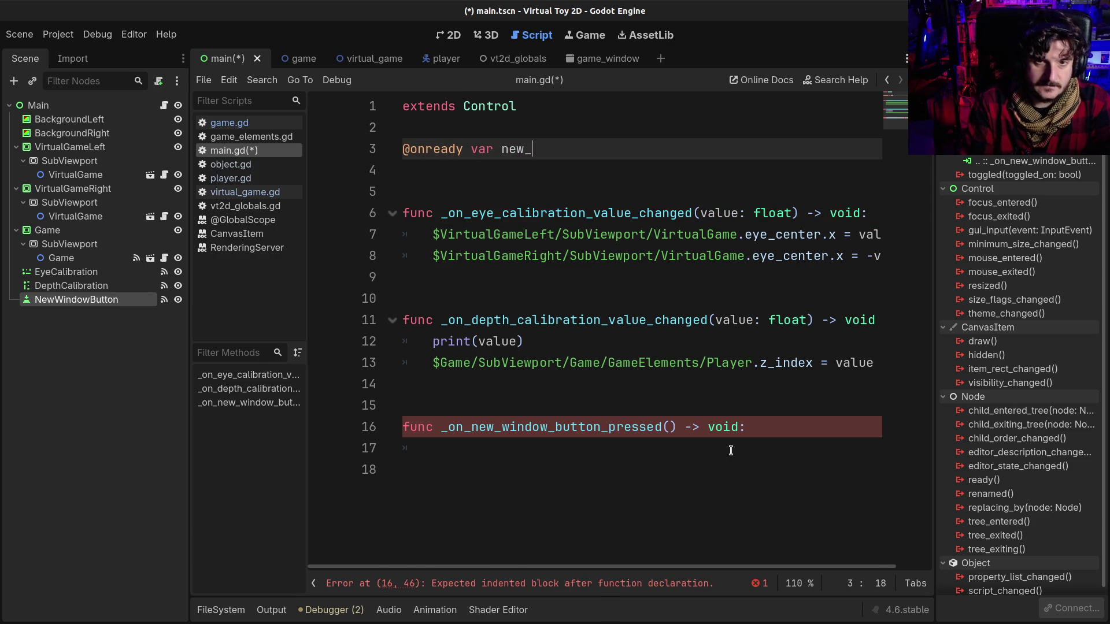
text(win)
key(Home)
key(Delete)
key(Delete)
key(Delete)
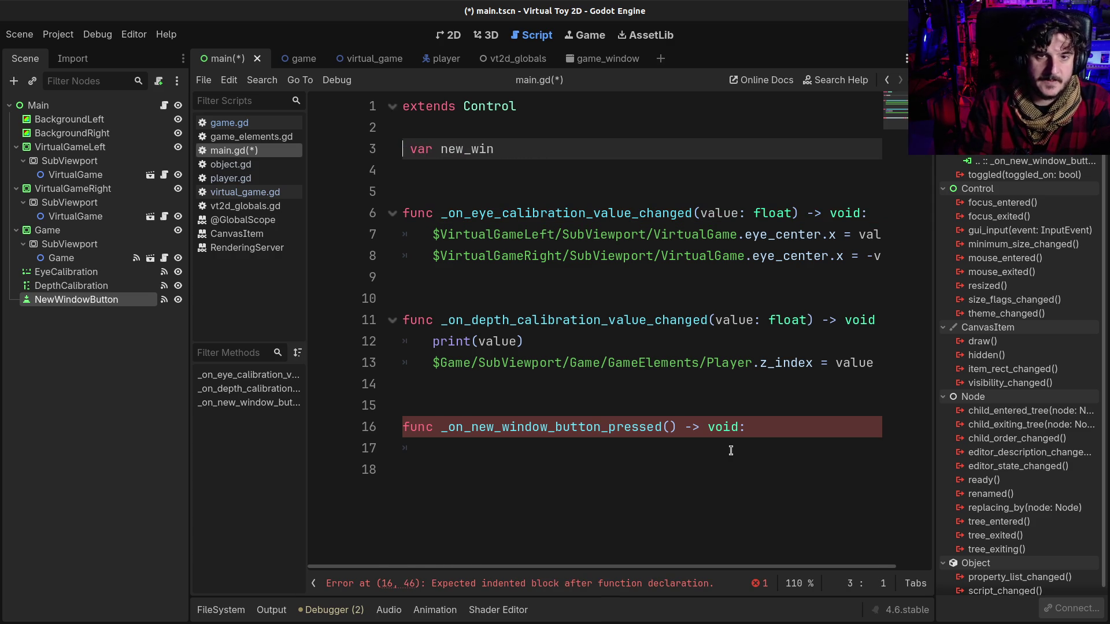
key(Delete)
key(End)
text(dow)
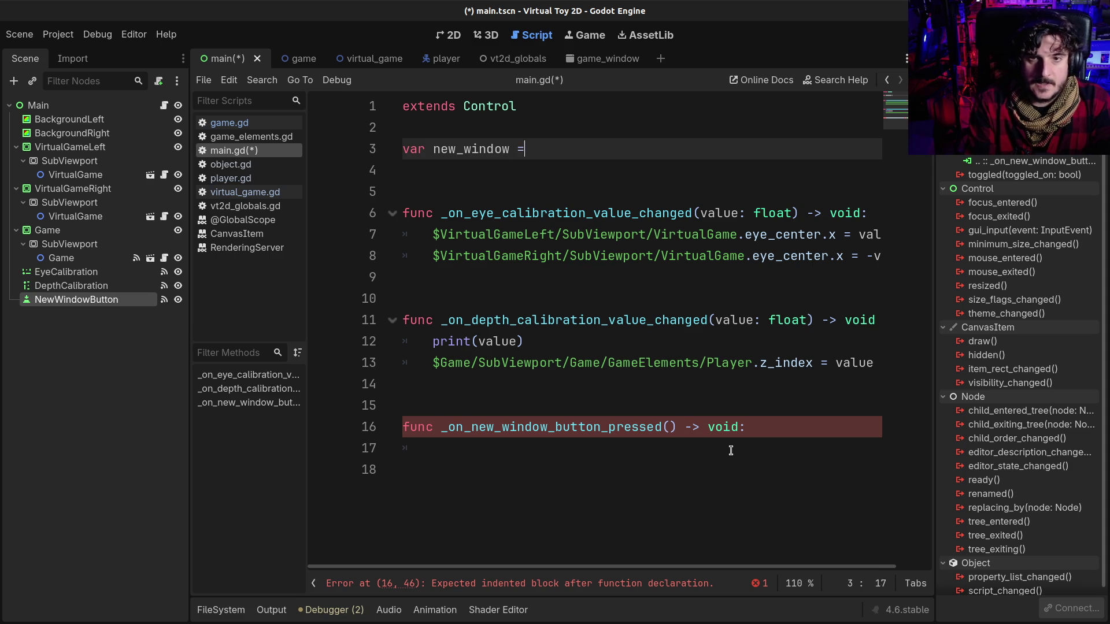
text( = preload(win)
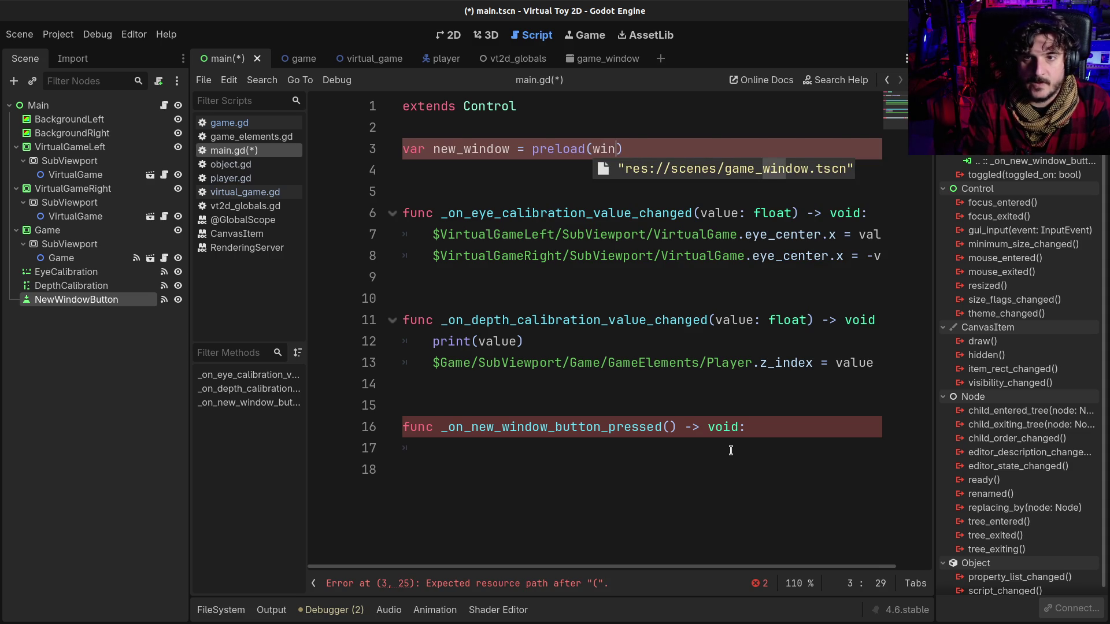
key(Return)
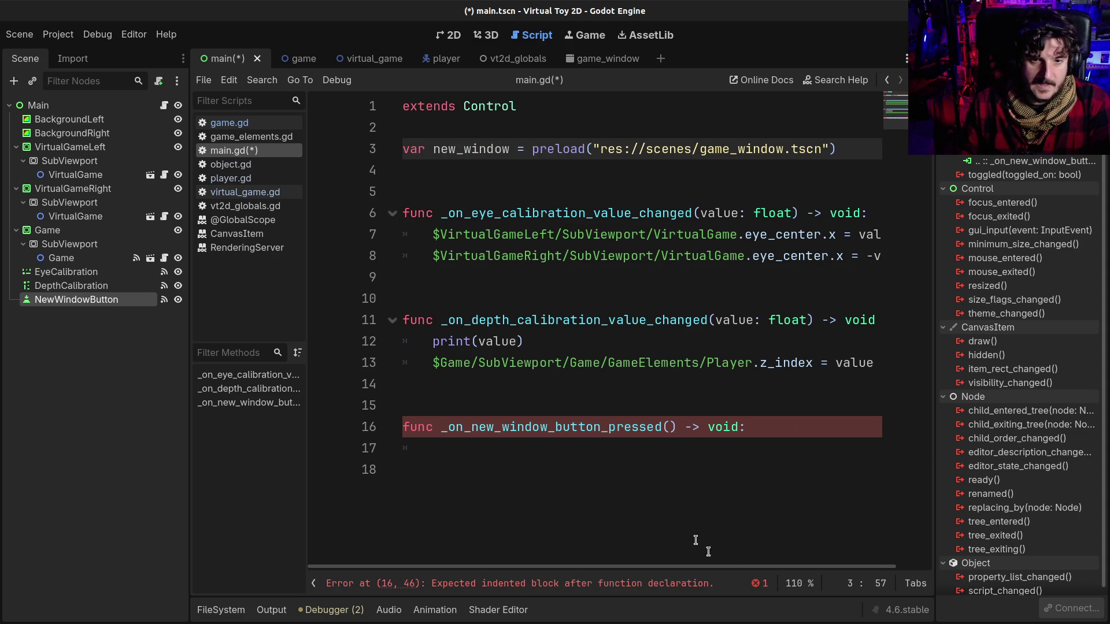
click(595, 451)
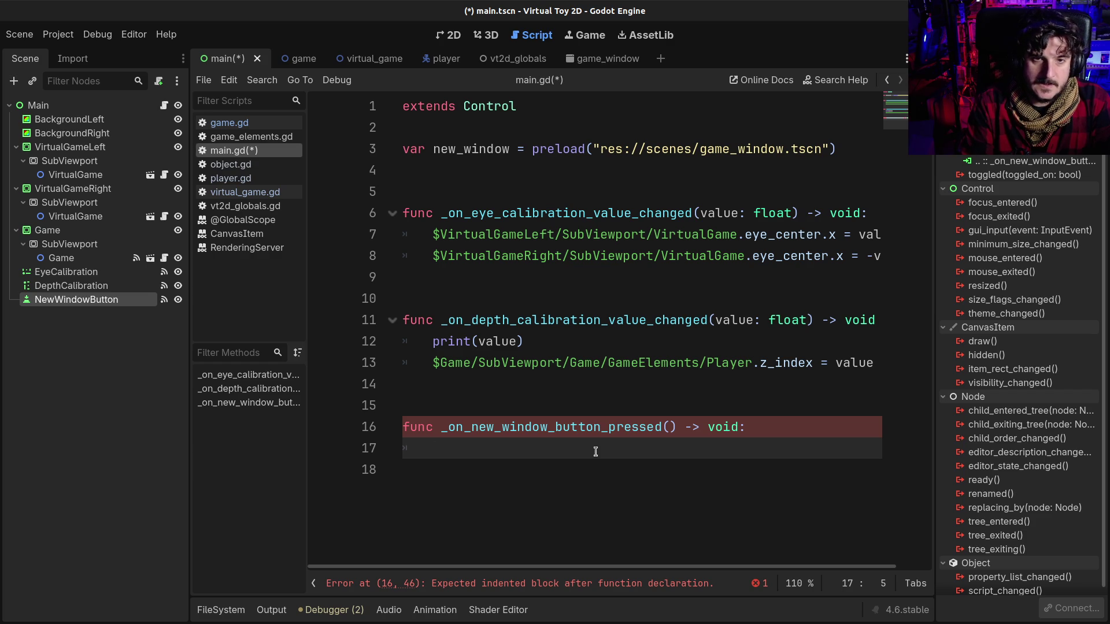
- Rename the variable to game_window_preload
drag(433, 149, 456, 146)
text(game)
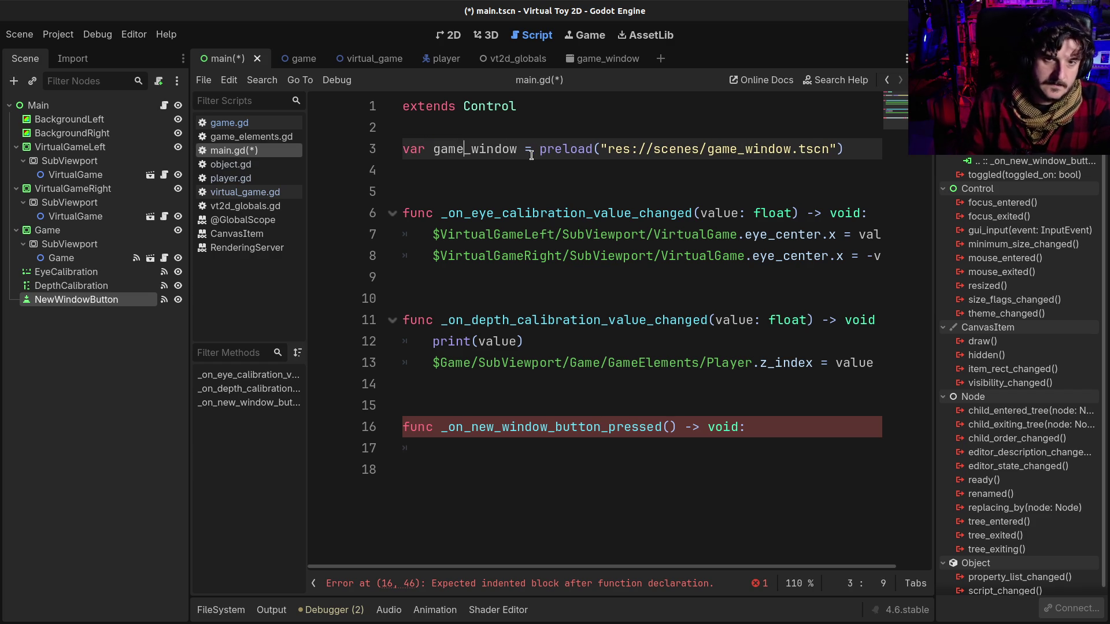
click(516, 149)
text(_)
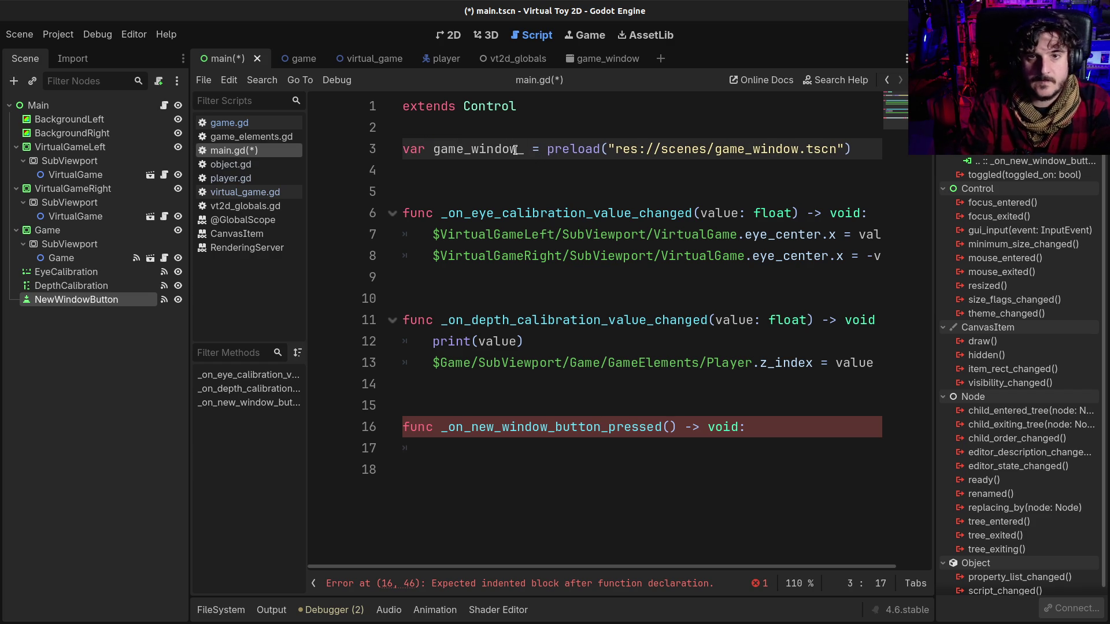
text(preload)
- In the button handler, write var game_window = game_window_preload.instantiate()
click(472, 451)
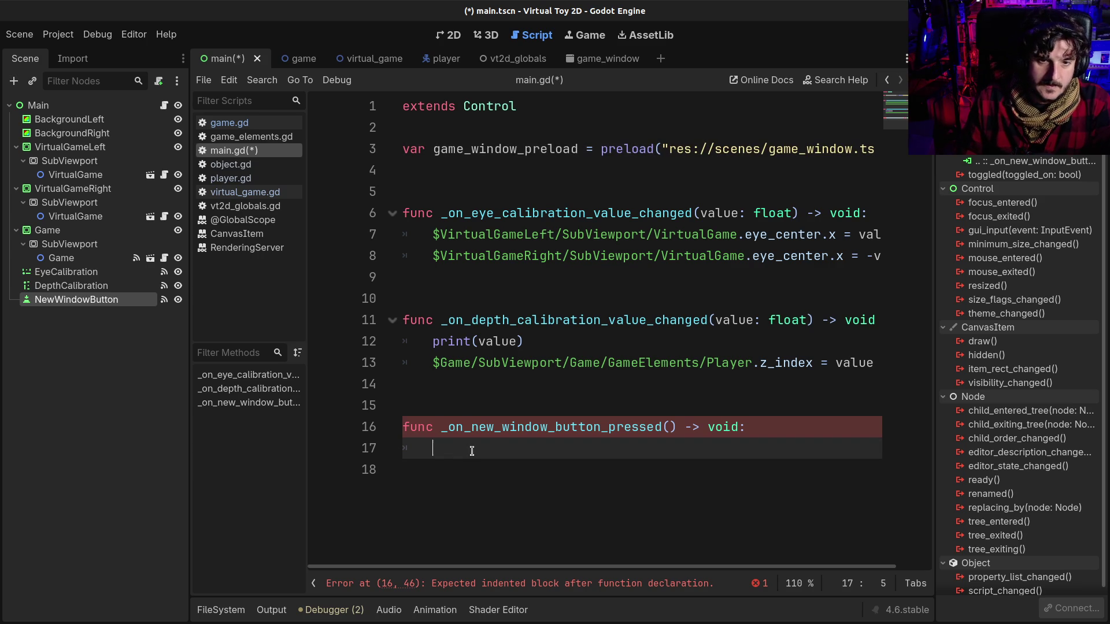
text(new)
key(BackSpace)
key(BackSpace)
key(BackSpace)
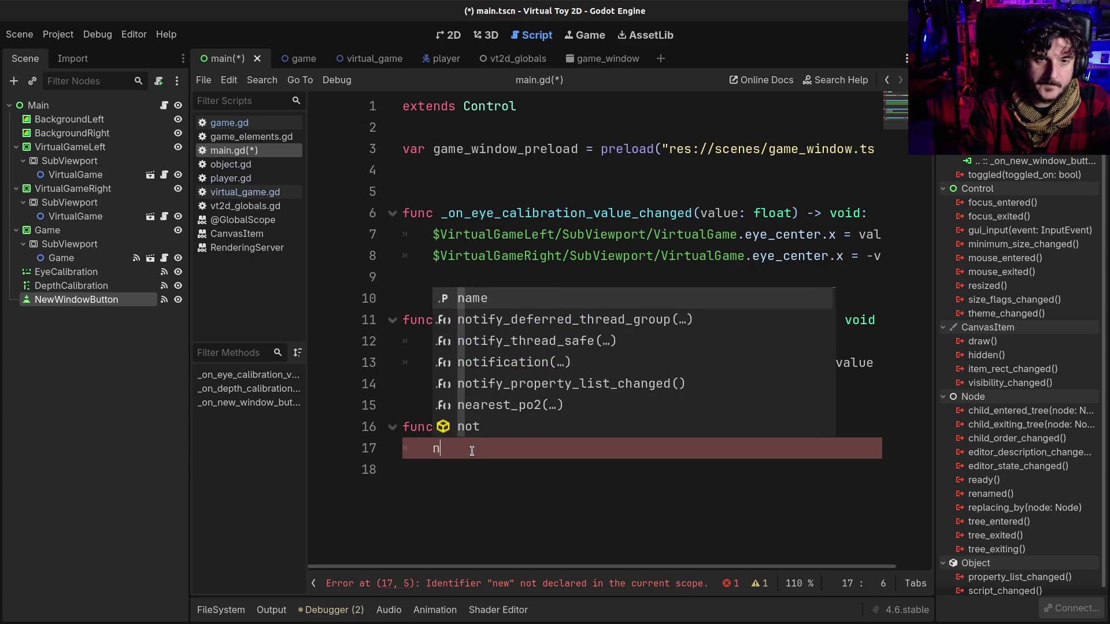
text(var)
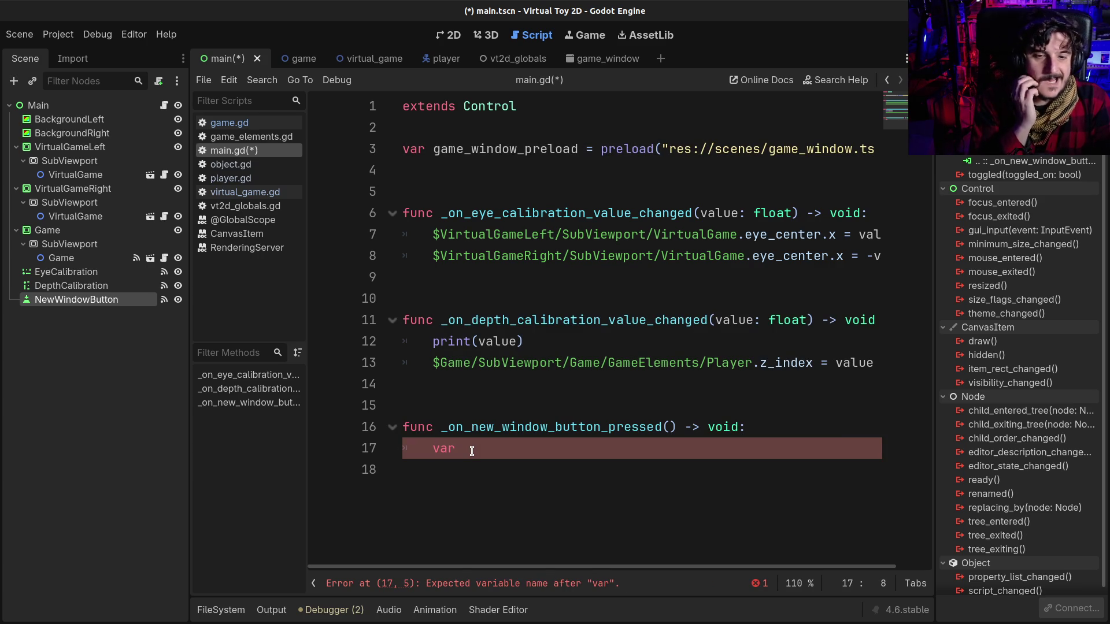
text(game_window = )
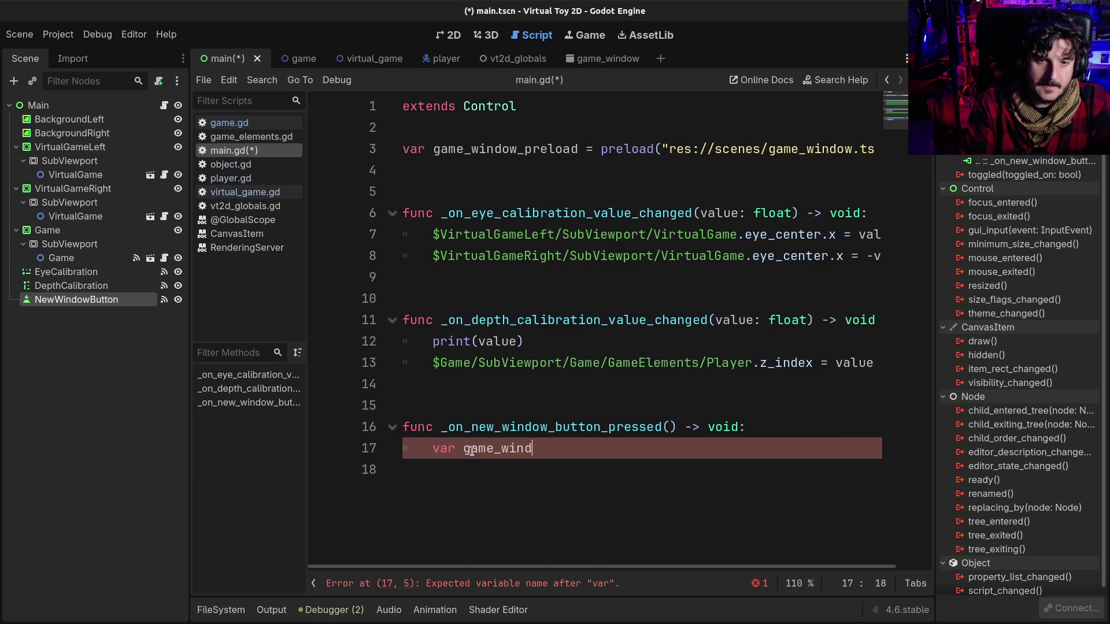
text(n)
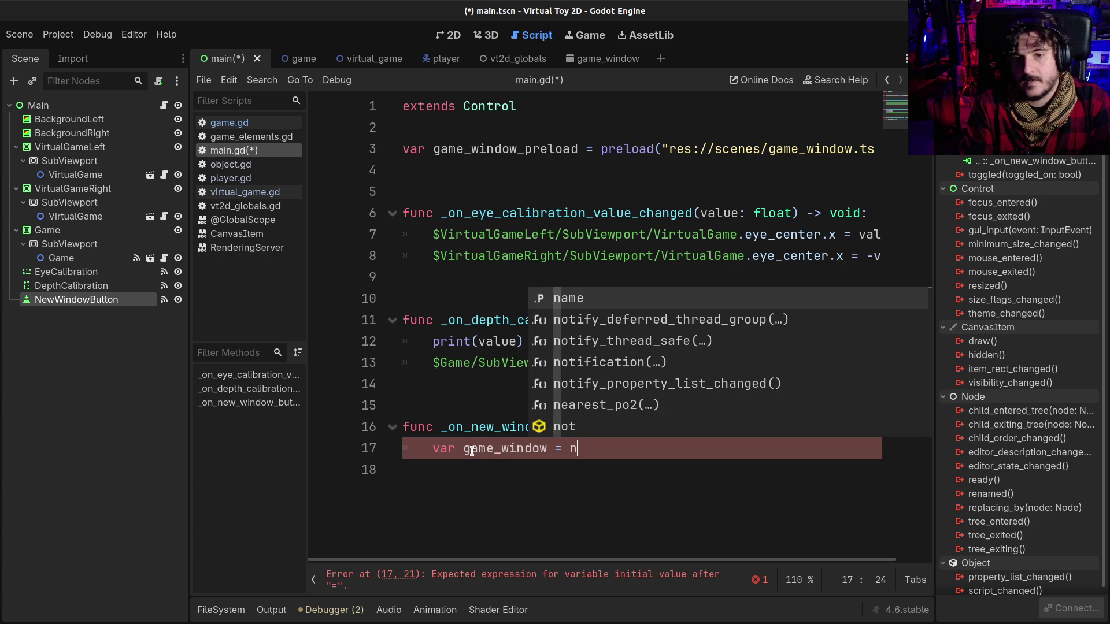
key(BackSpace)
text(game_window_preload.)
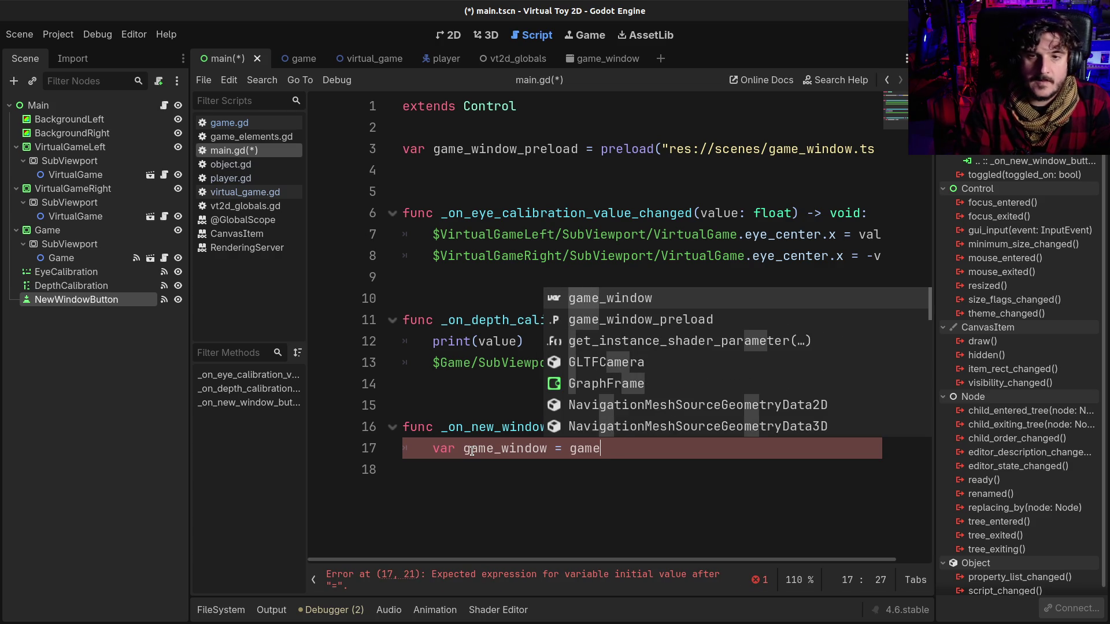
text(ins)
key(Return)
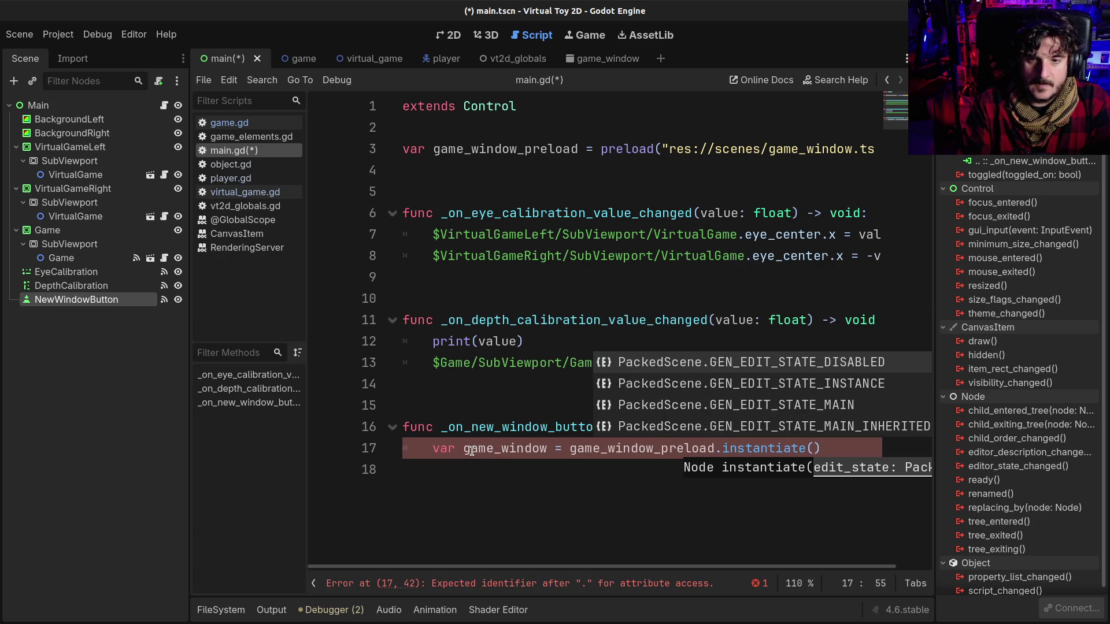
- Add a line below it and begin a 'game_window.' call
key(Right)
key(Return)
key(Return)
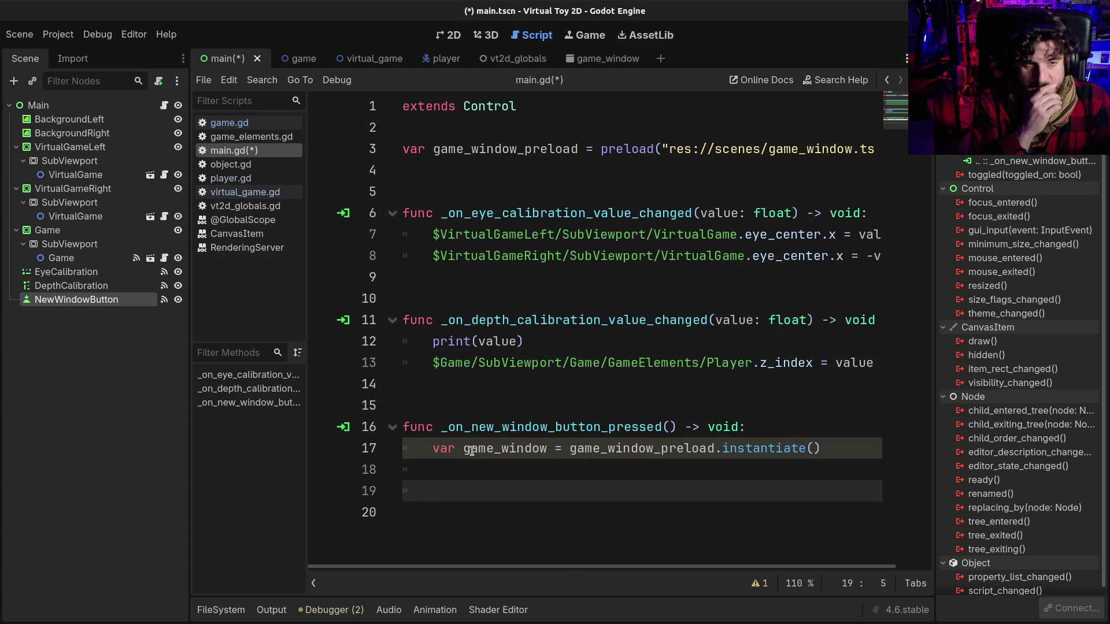
text(gam)
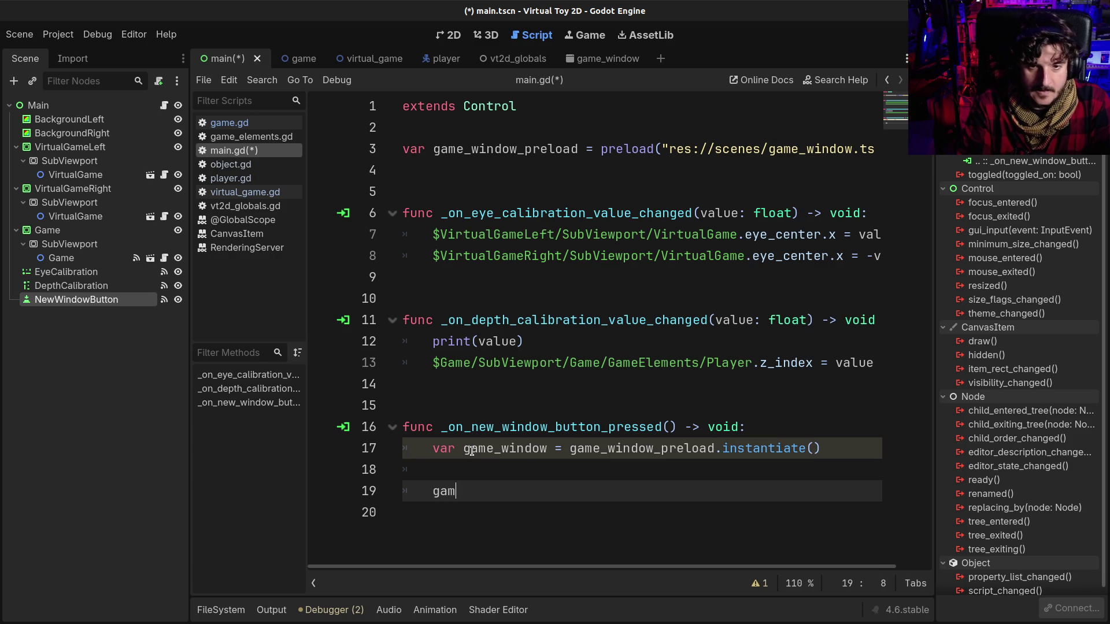
key(Return)
text(.)
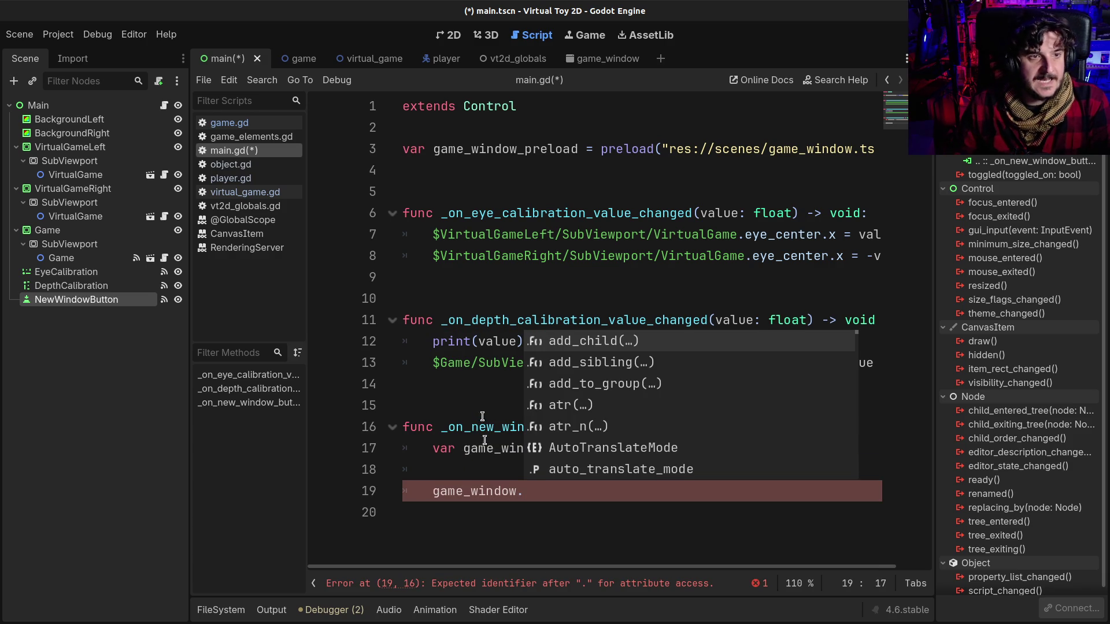
- Switch to the game_window scene and review the GameWindow node's properties and signals
click(594, 58)
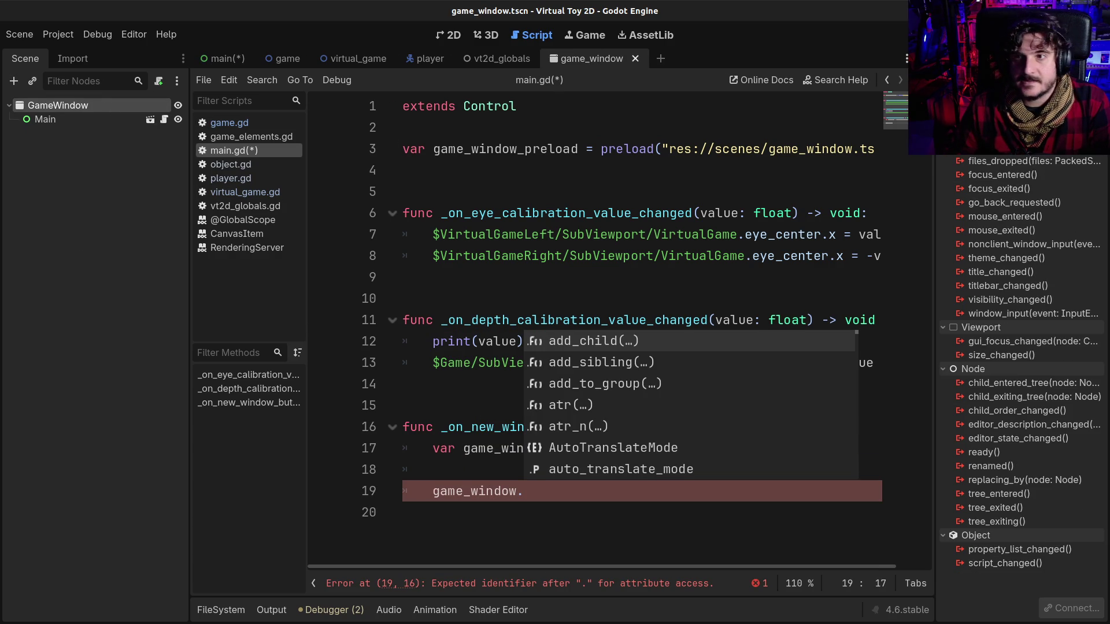
click(959, 58)
click(1008, 58)
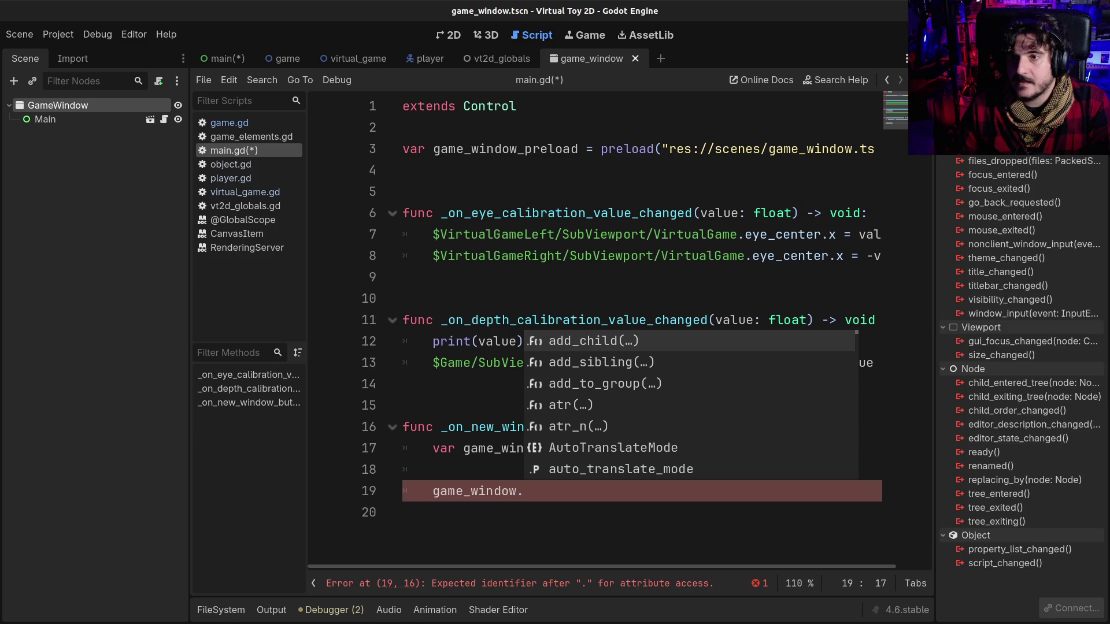
click(959, 59)
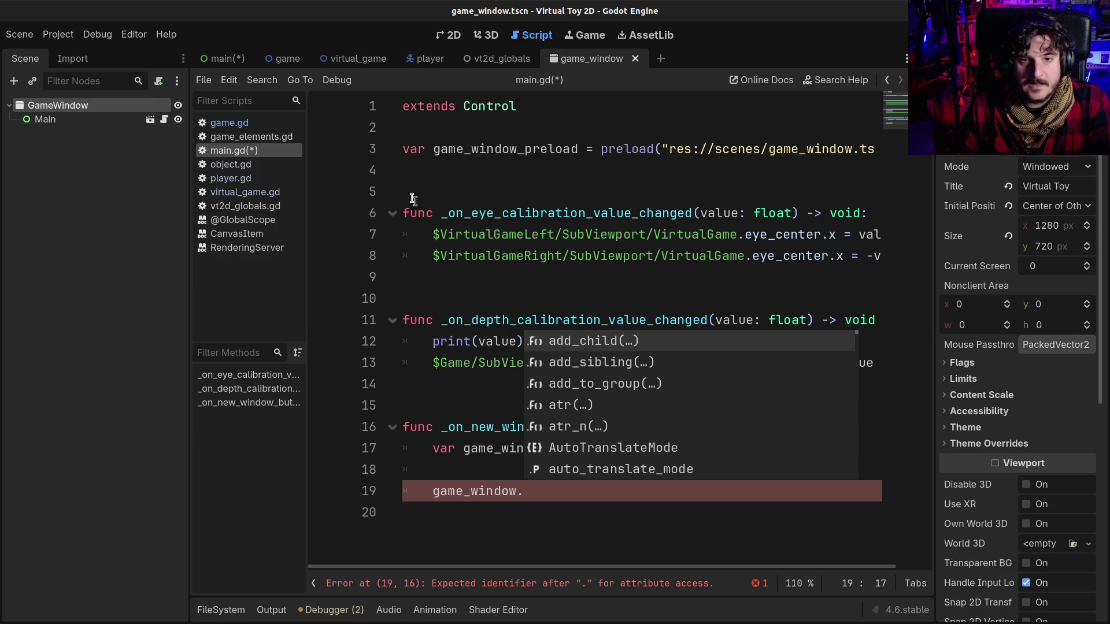
click(432, 213)
- Read the Window class documentation, then show game_window.tscn in the 2D view
key(F1)
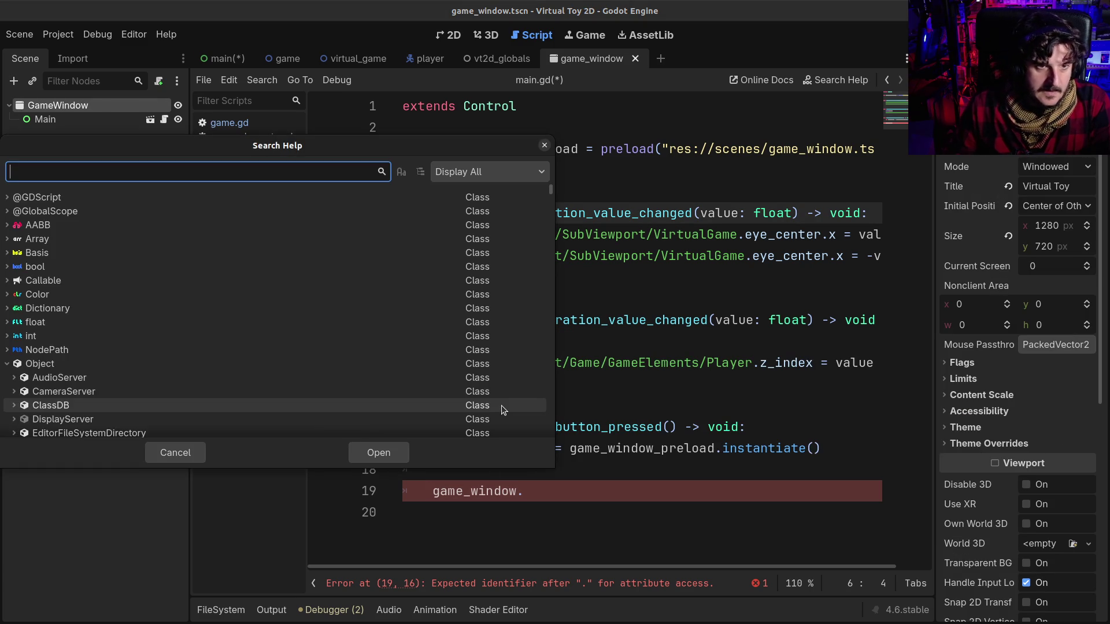
text(win)
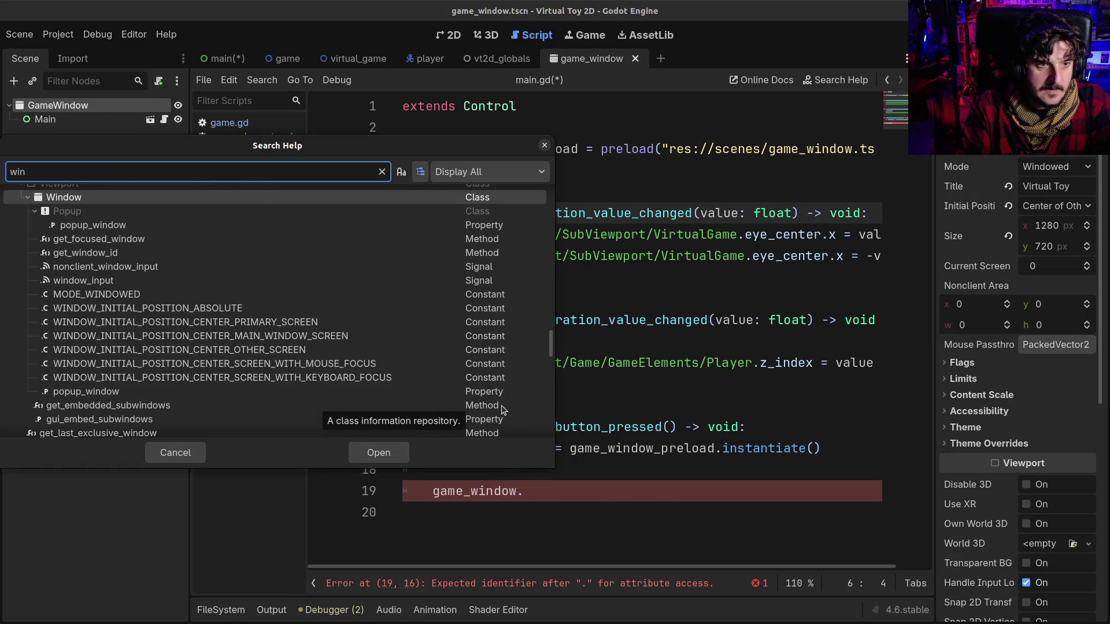
key(Return)
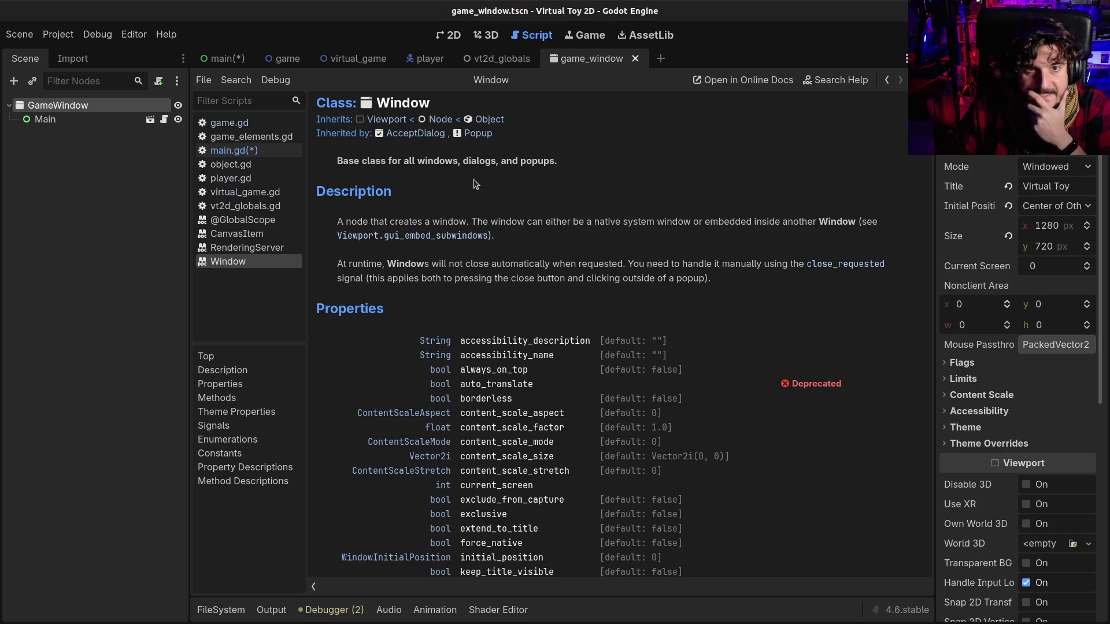
scroll(569, 282, down, 6)
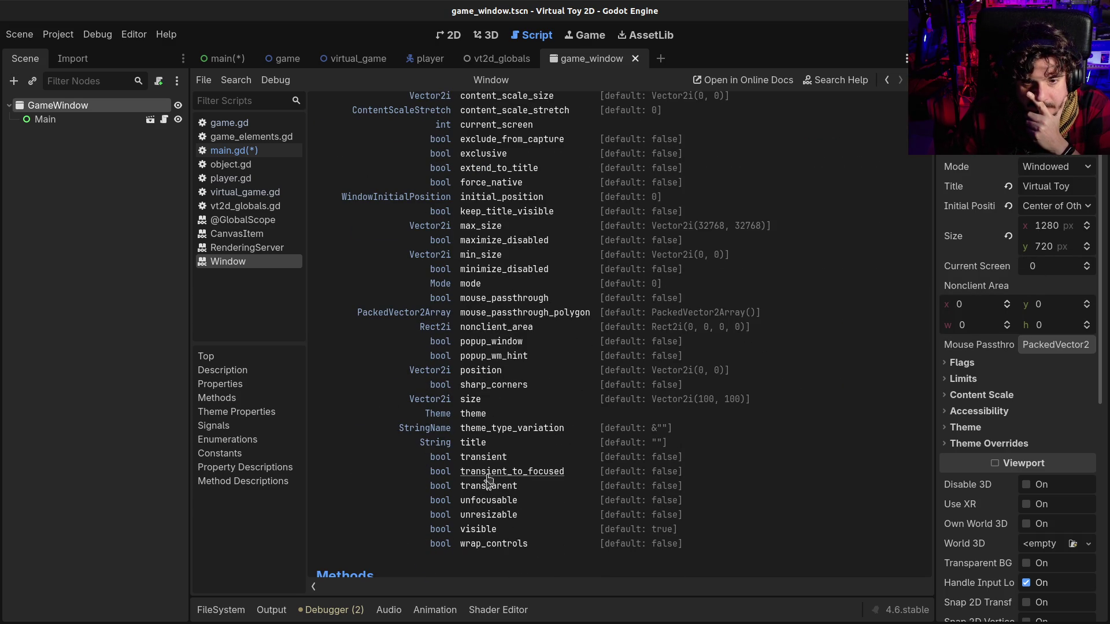
scroll(494, 517, up, 2)
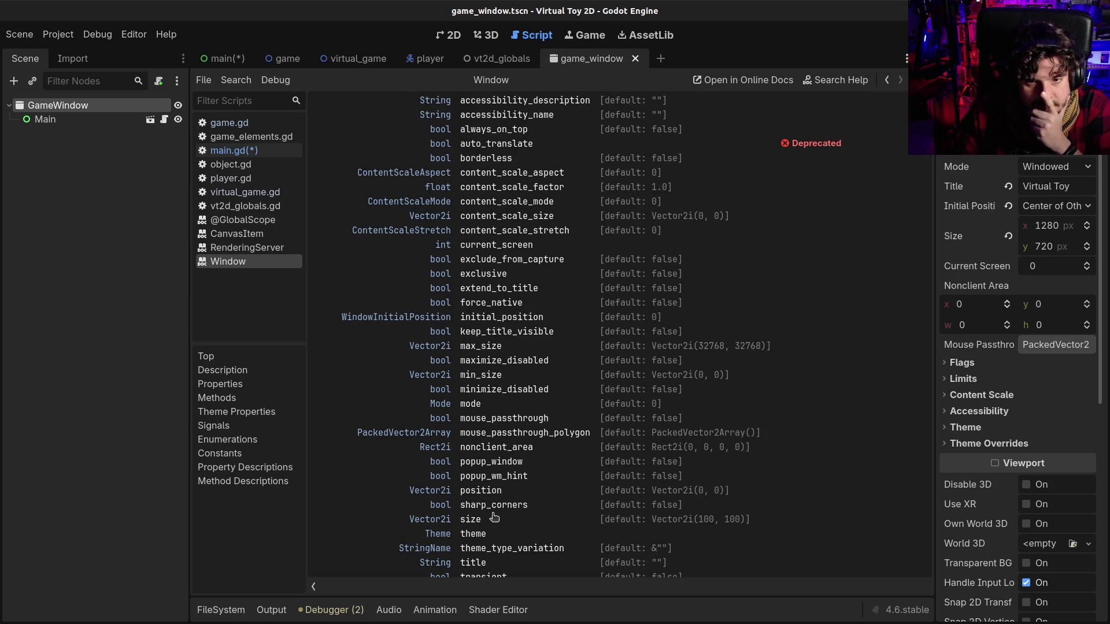
scroll(492, 504, up, 2)
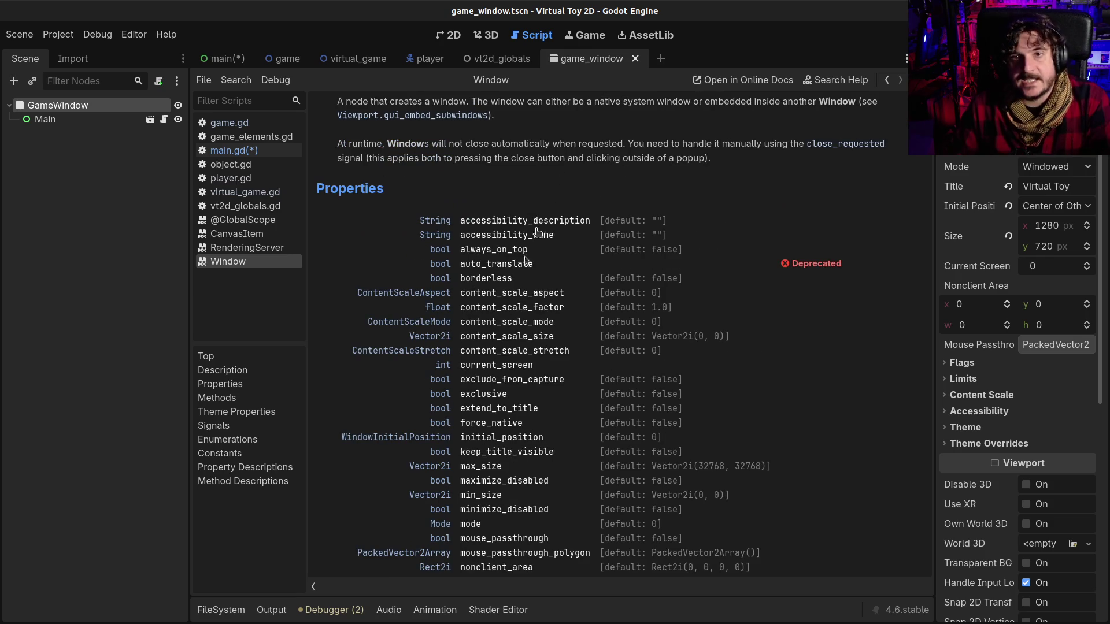
click(470, 37)
click(446, 37)
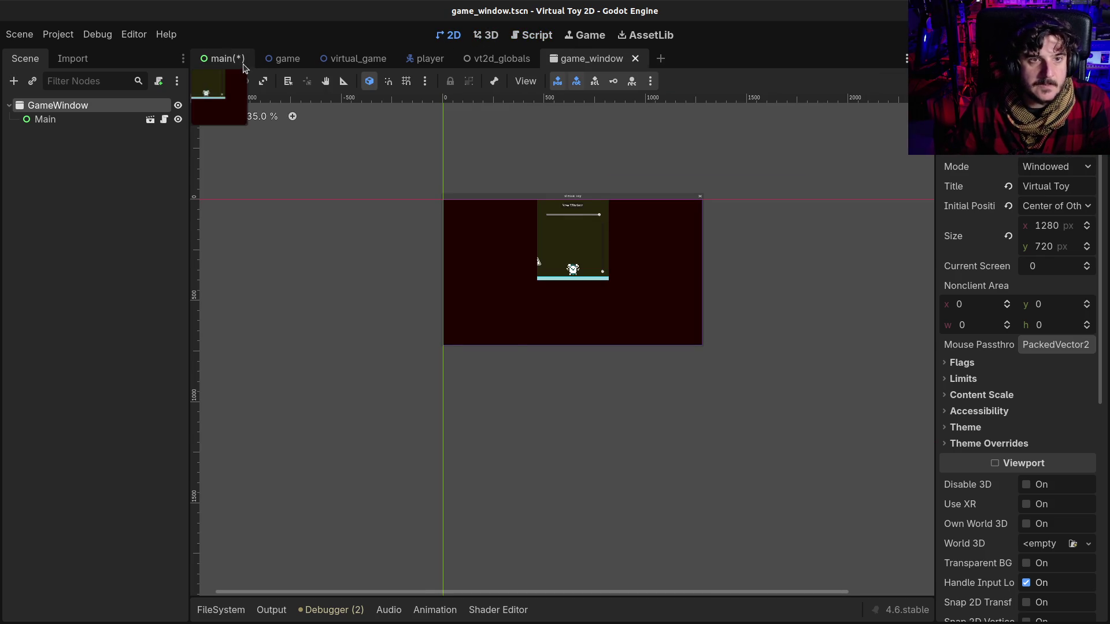
- Replace the broken 'game_window.' on line 19 with add_child(game_window) and save main.gd
click(243, 67)
key(ctrl+F3)
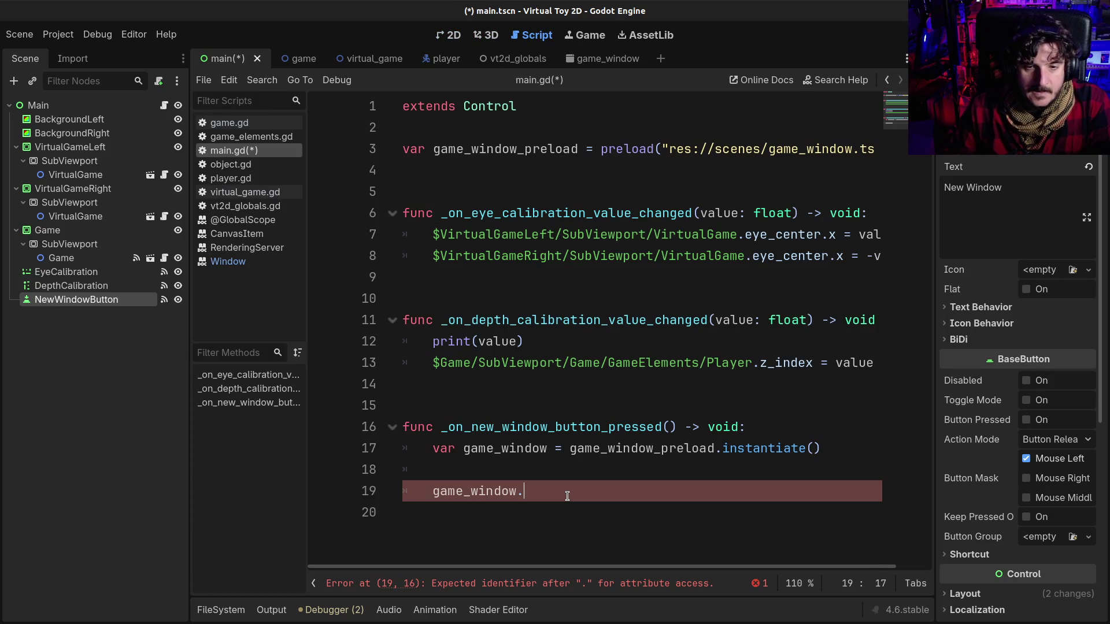
key(shift+Home)
key(BackSpace)
text(add)
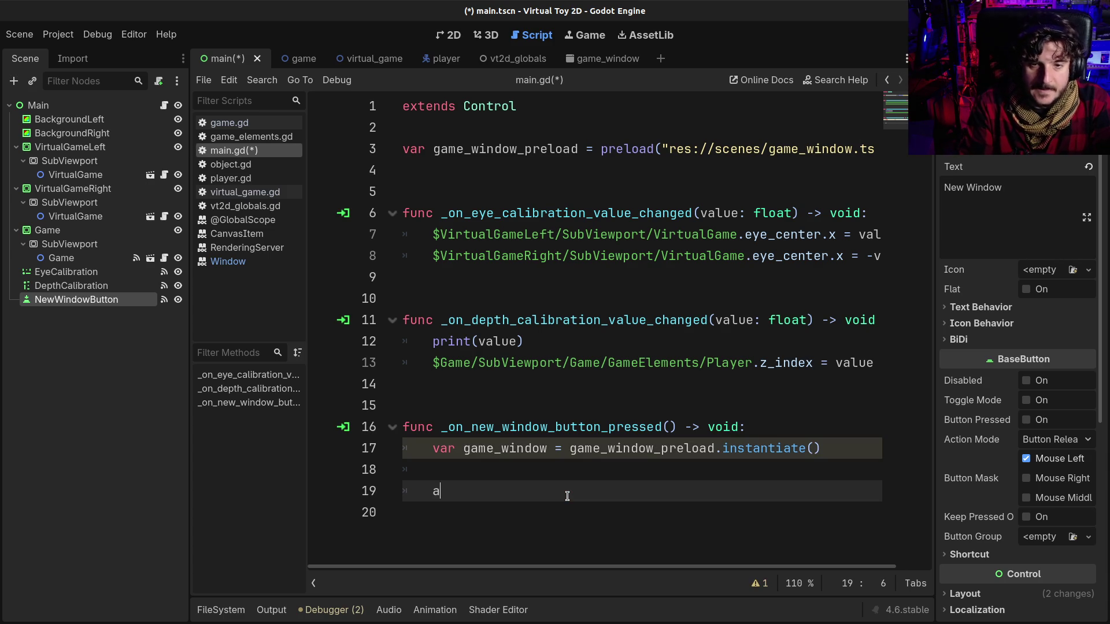
text(_c)
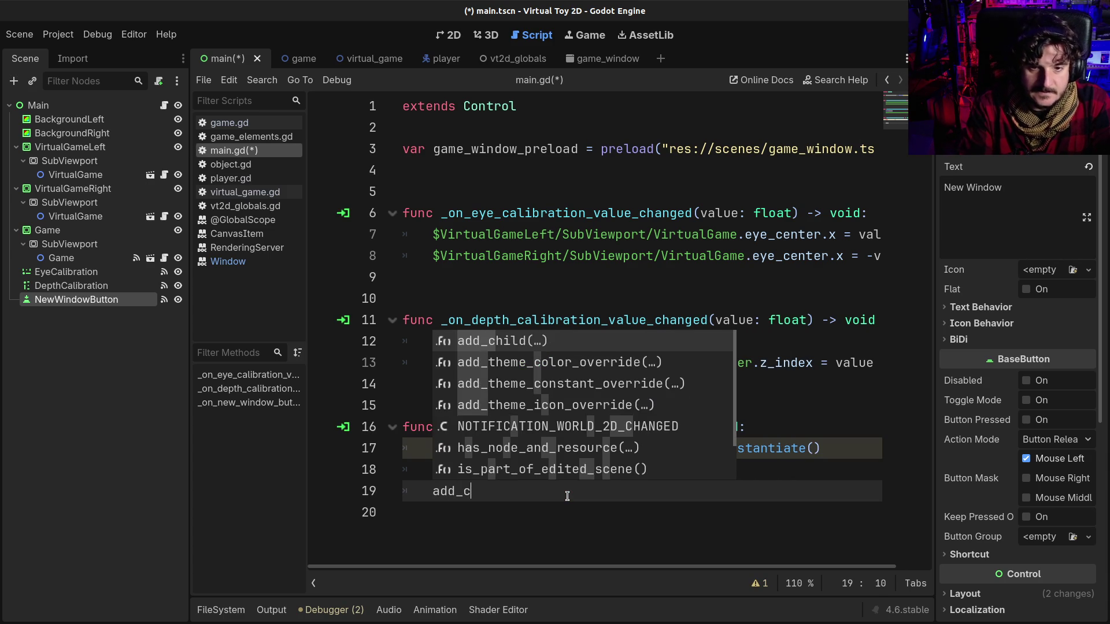
key(Return)
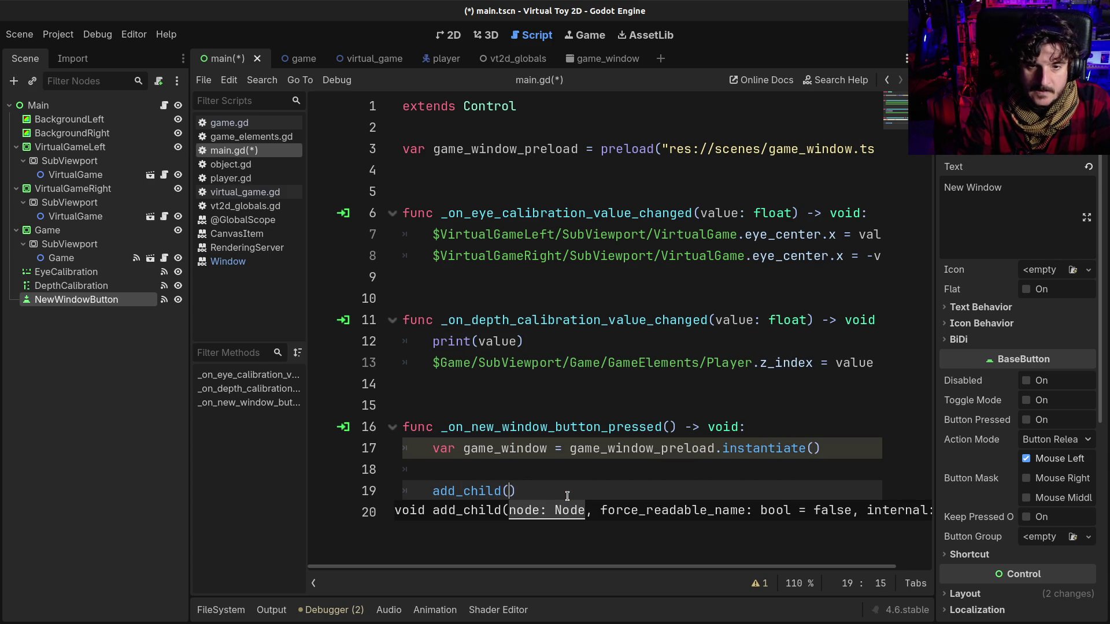
text(gam)
key(Return)
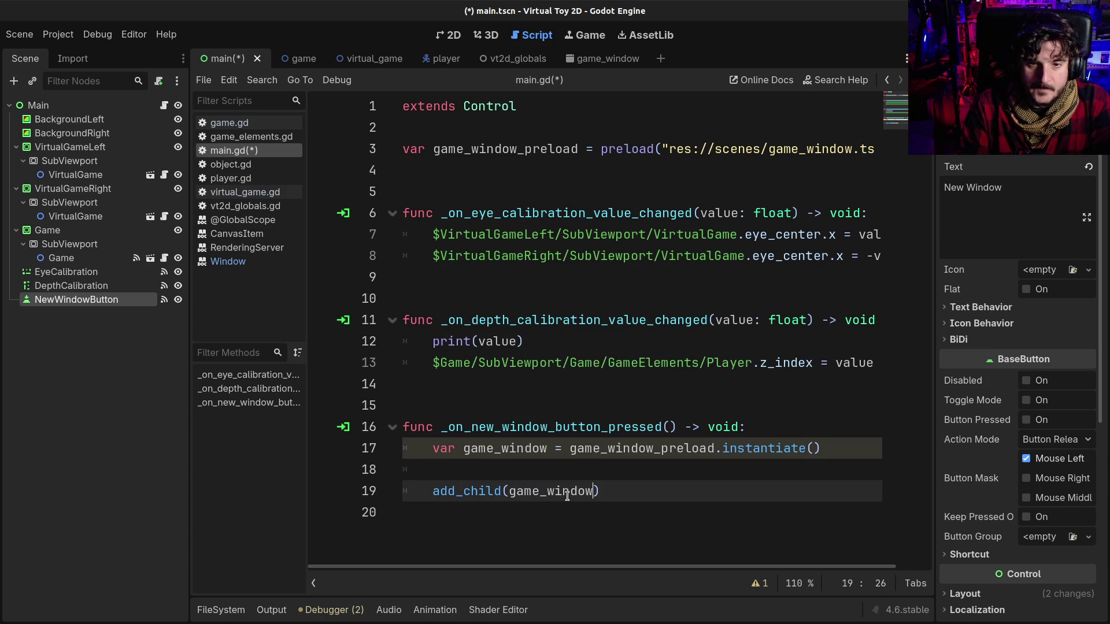
key(Return)
key(Return)
key(ctrl+s)
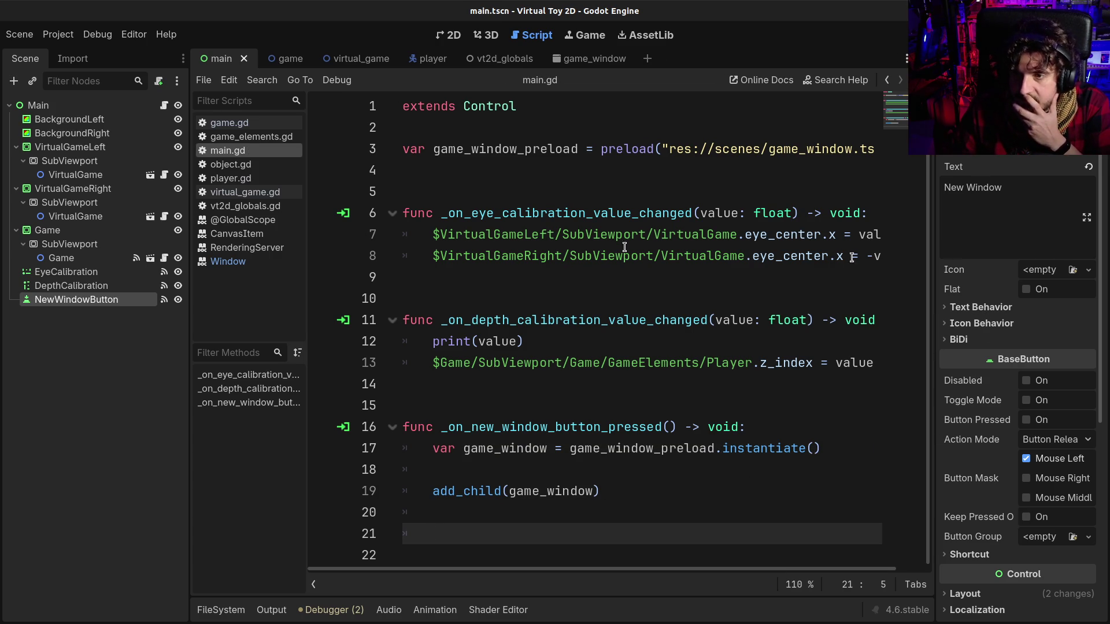
- Switch to the game_window scene, then open and close Editor Settings
click(594, 59)
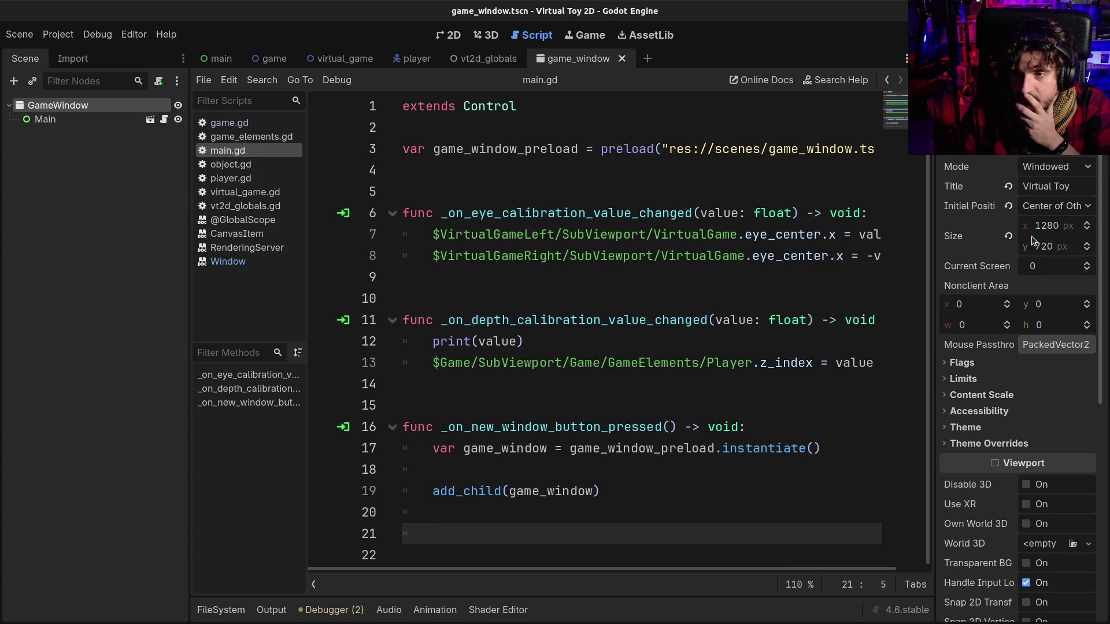
click(99, 36)
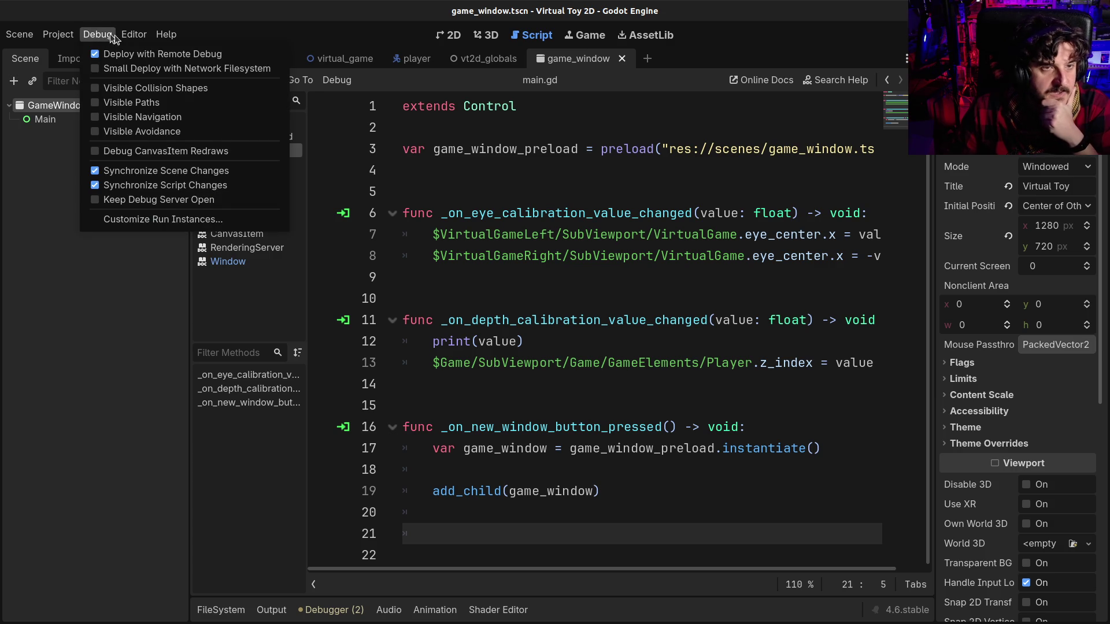
mouse_move(124, 40)
click(165, 54)
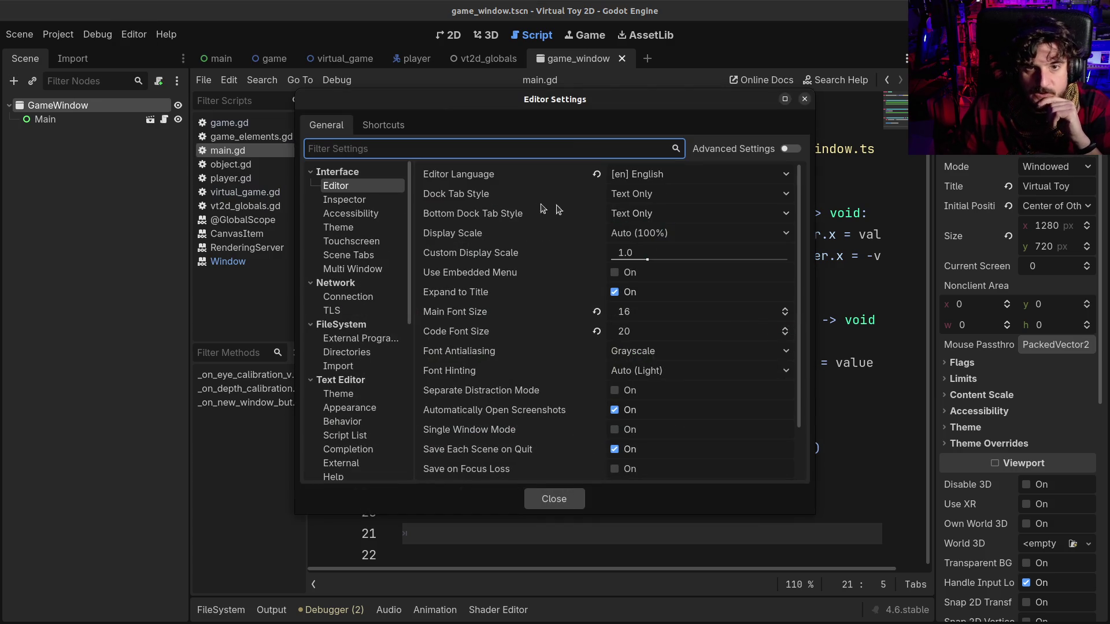
click(805, 99)
- Turn off Display > Window > Embed Subwindows in Project Settings and run the project
click(57, 34)
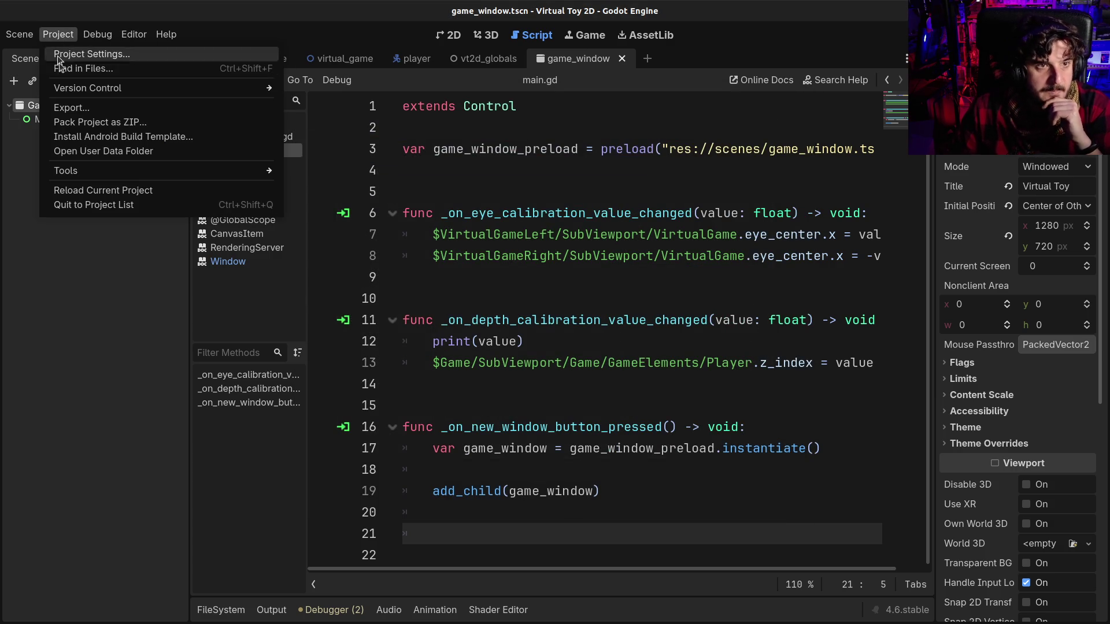
click(87, 52)
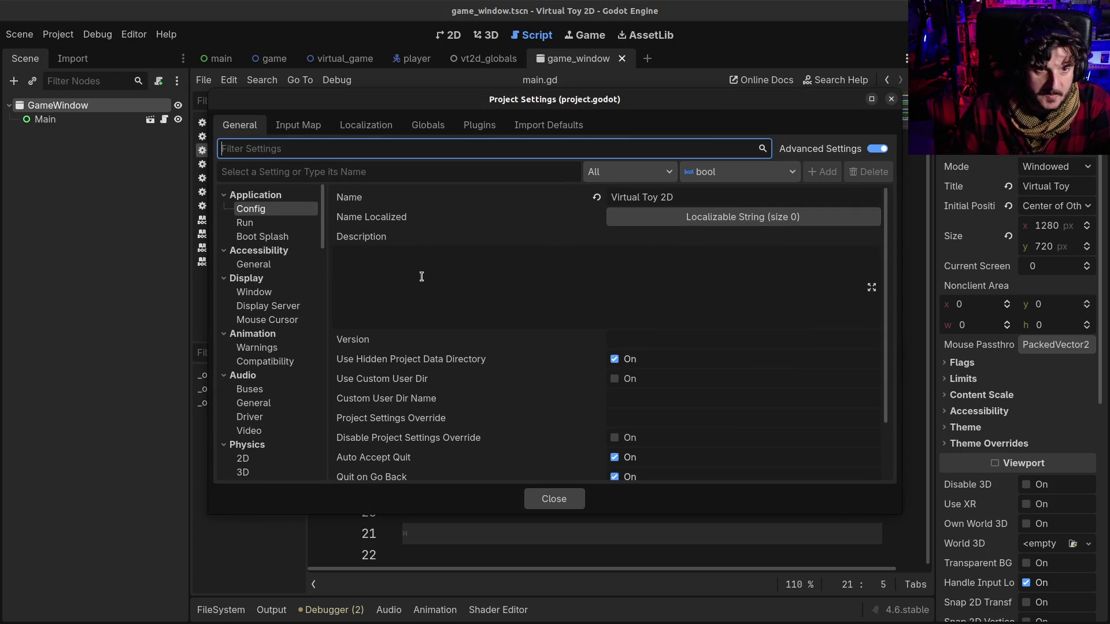
click(262, 306)
click(260, 294)
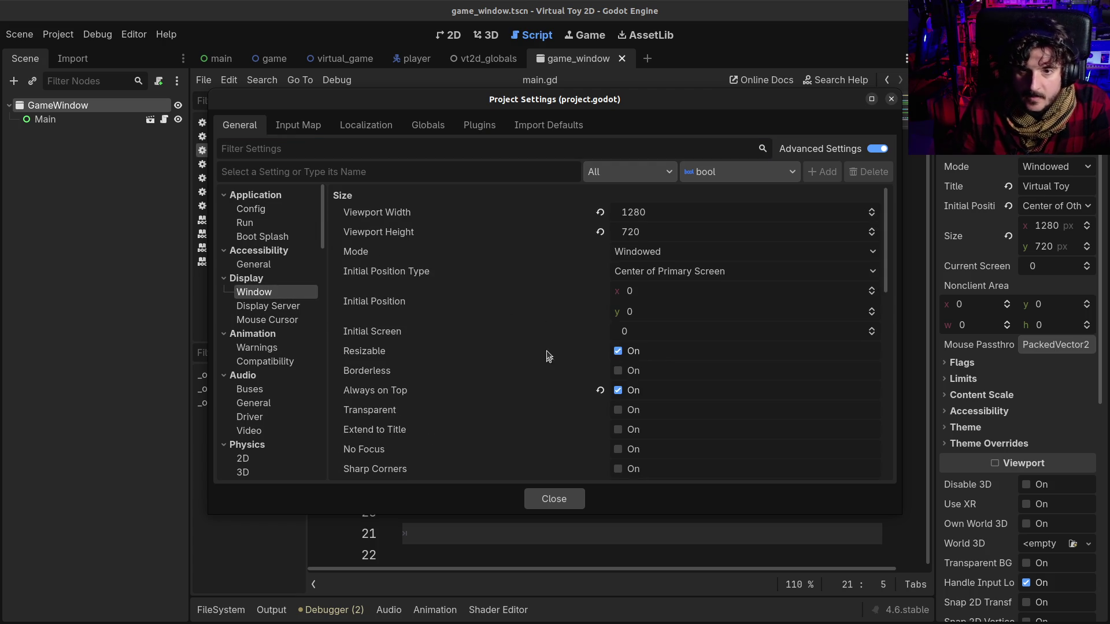
scroll(549, 347, down, 5)
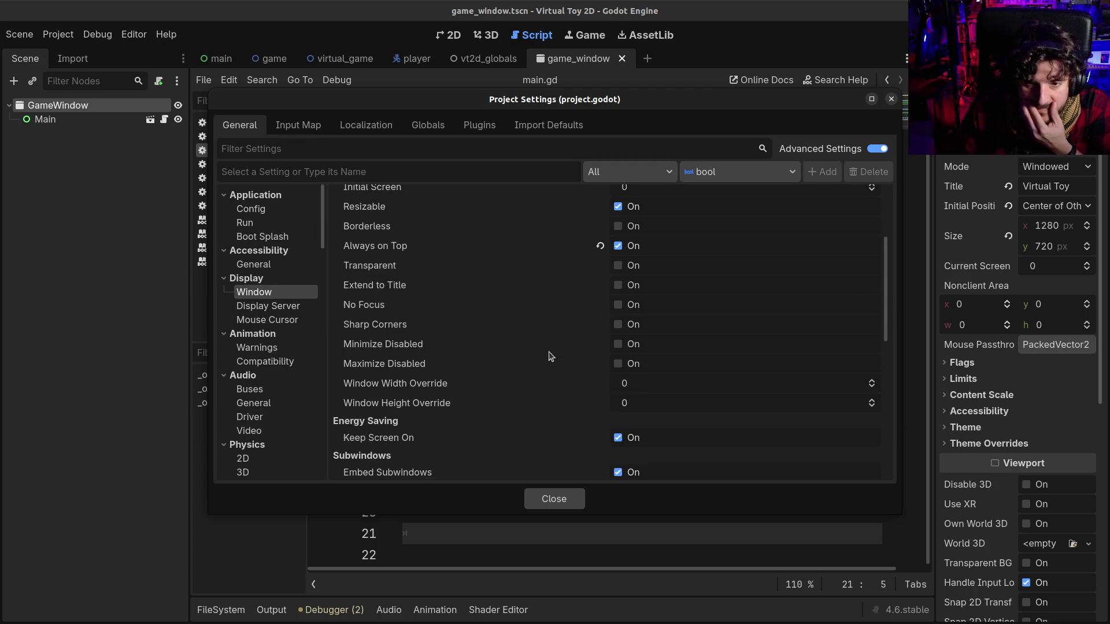
scroll(549, 376, down, 2)
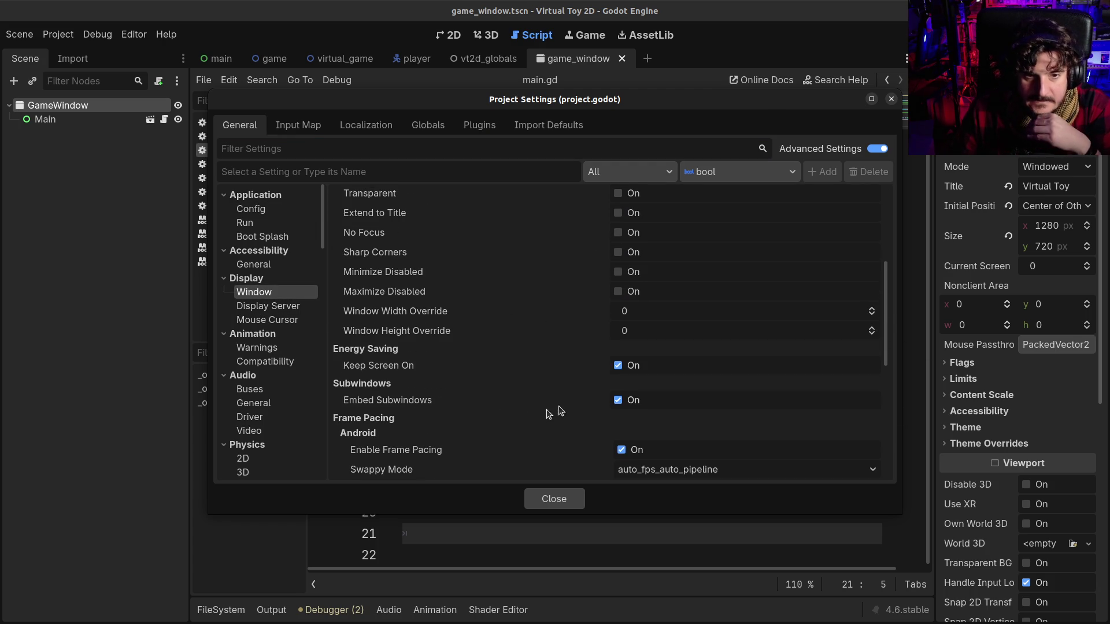
click(629, 402)
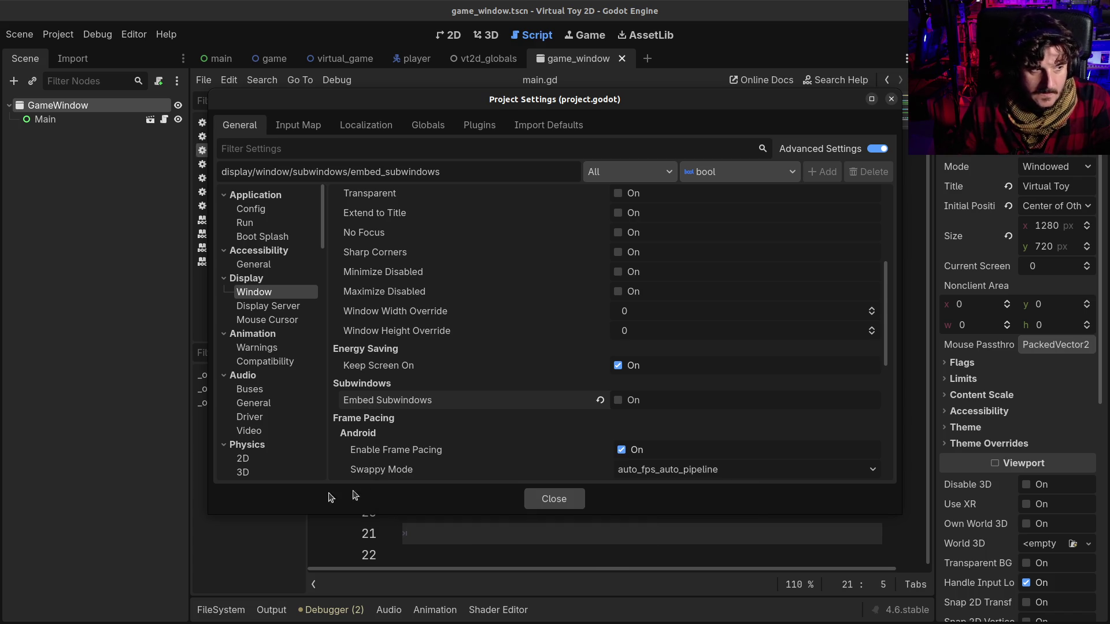
click(548, 500)
key(F5)
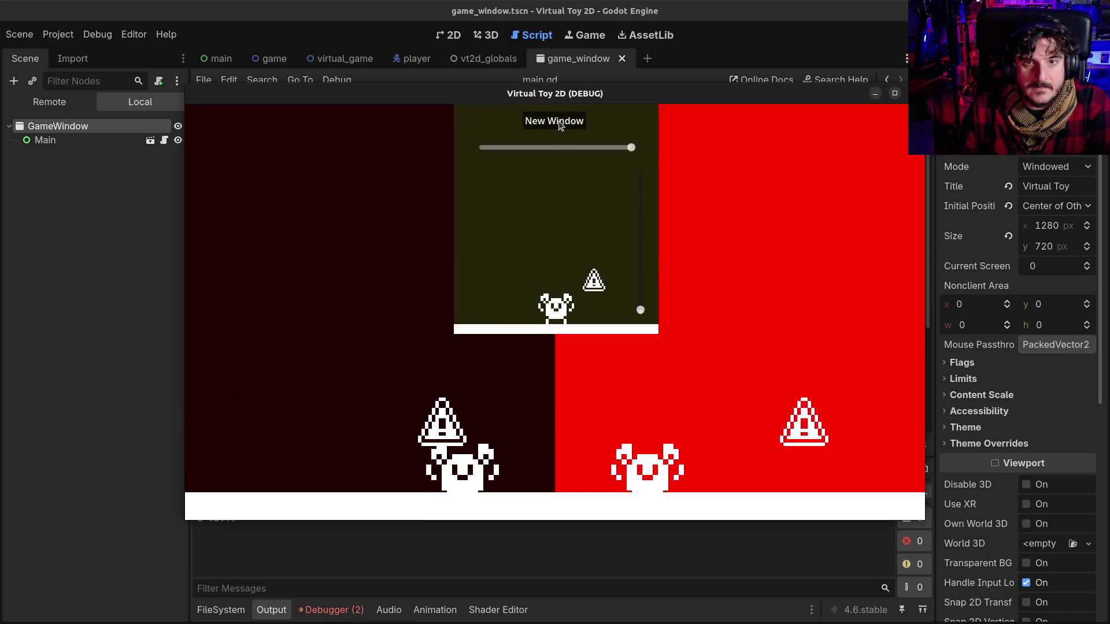
- Press New Window in two test runs, moving the spawned Virtual Toy window aside, then stop the game
click(560, 123)
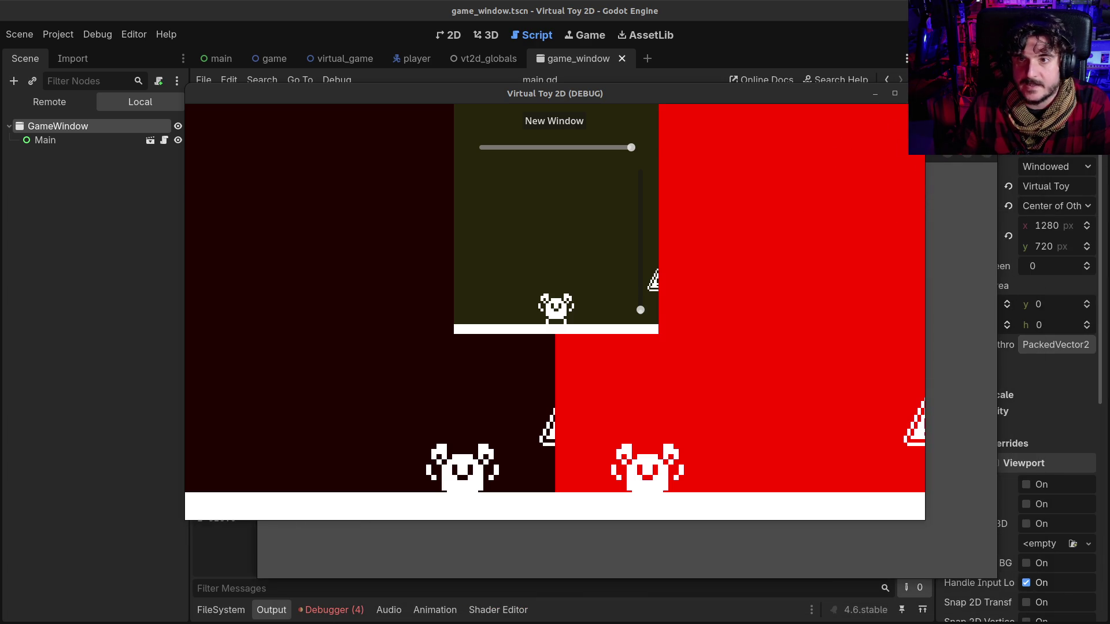
key(F8)
click(1086, 263)
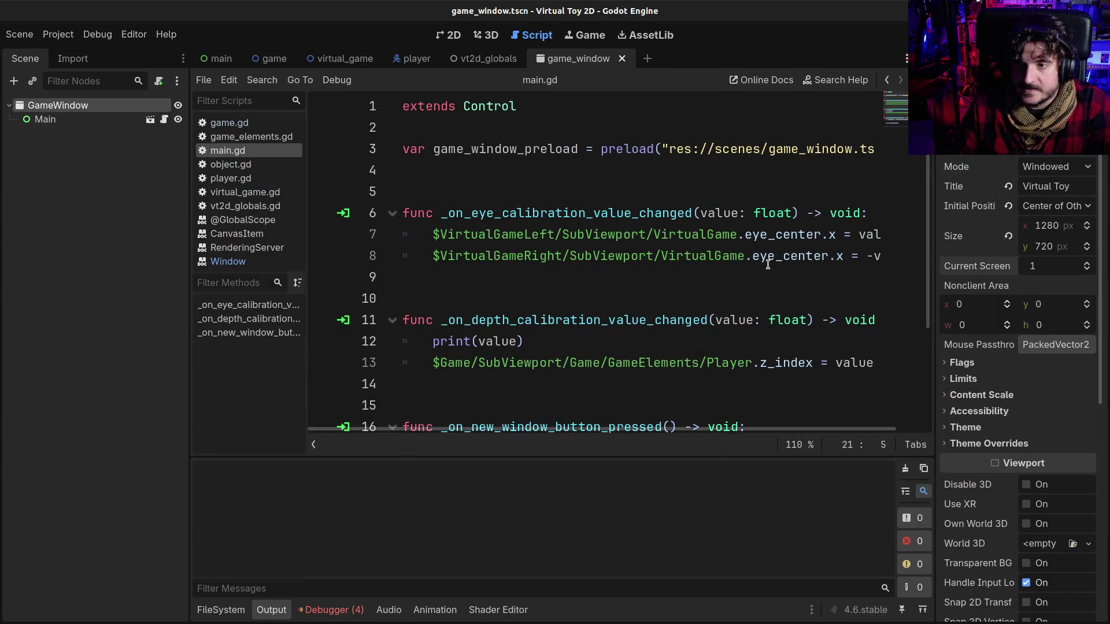
key(F5)
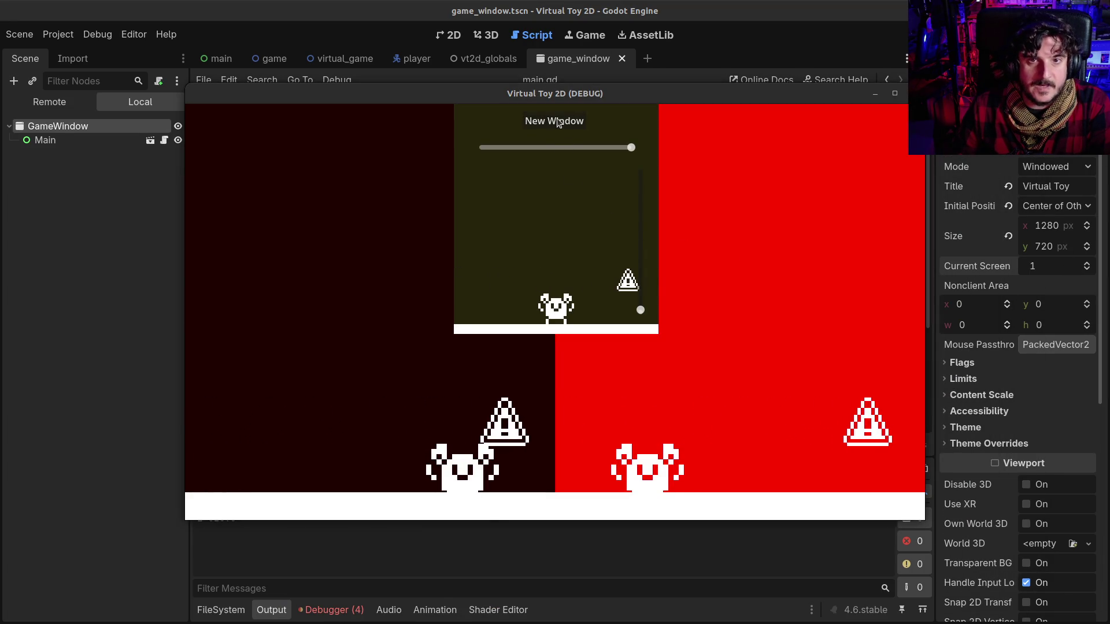
click(558, 122)
drag(576, 99, 459, 101)
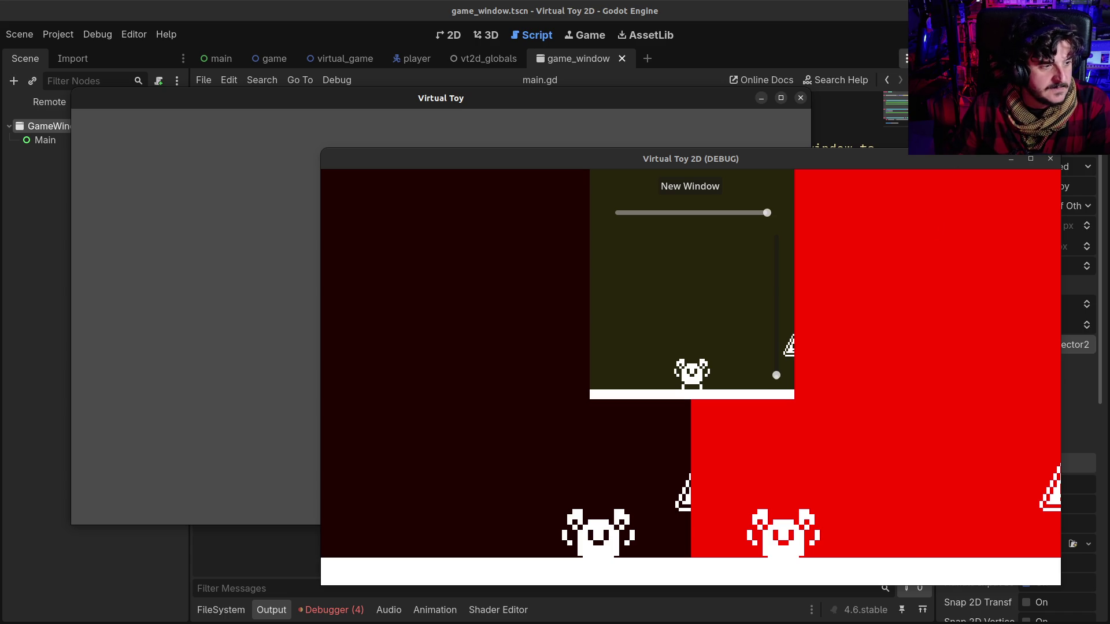
key(F8)
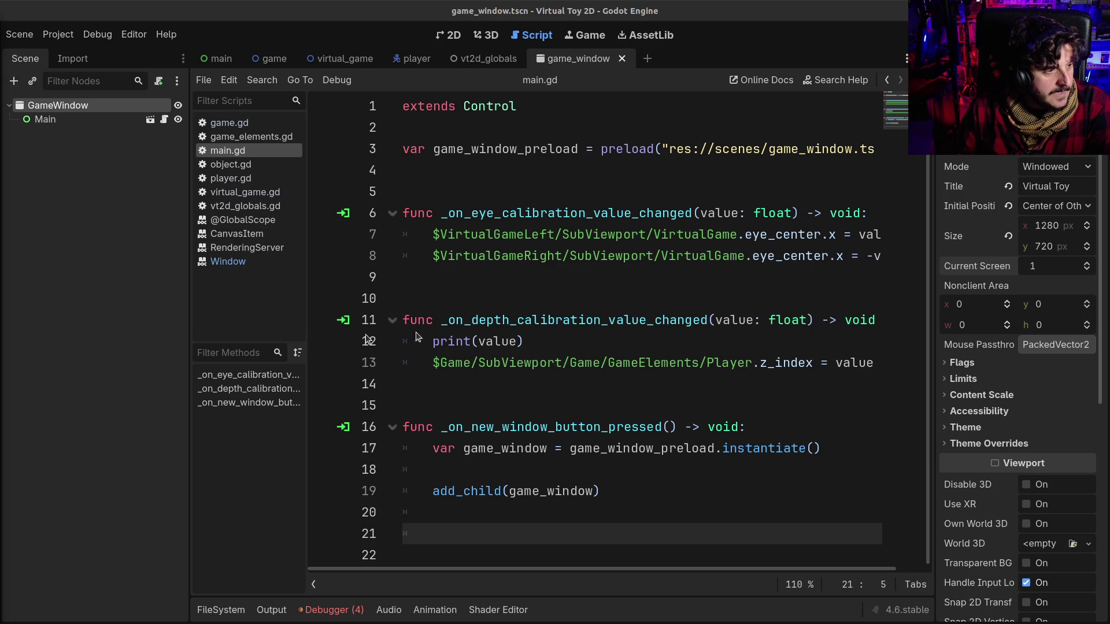
- Review main.gd, select the Main node in game_window, and run the project again with F5
click(534, 332)
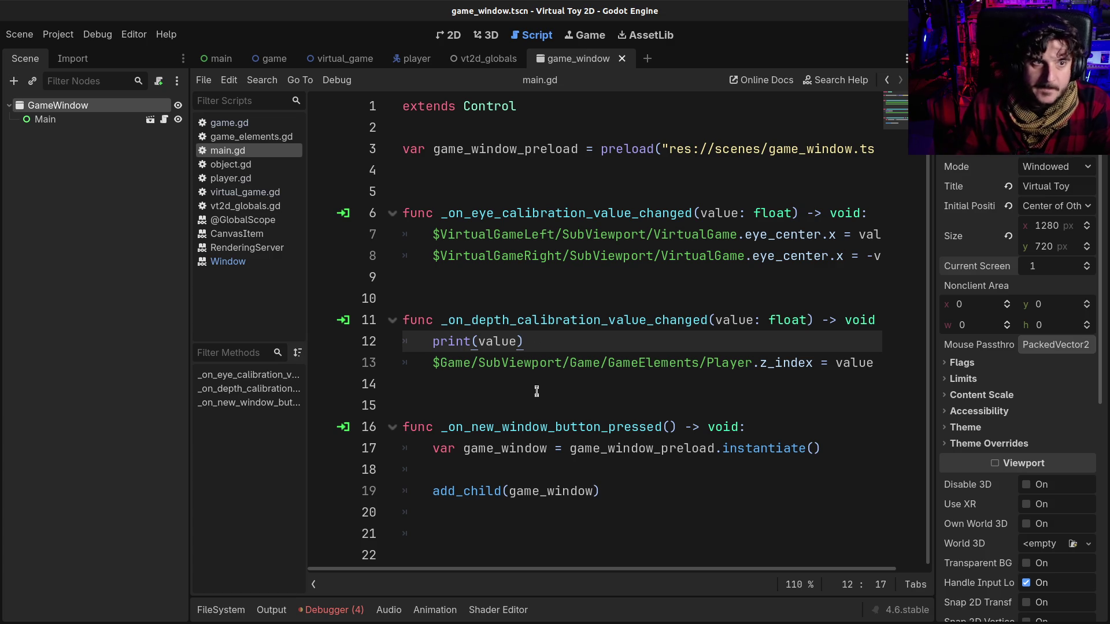
click(500, 234)
click(45, 119)
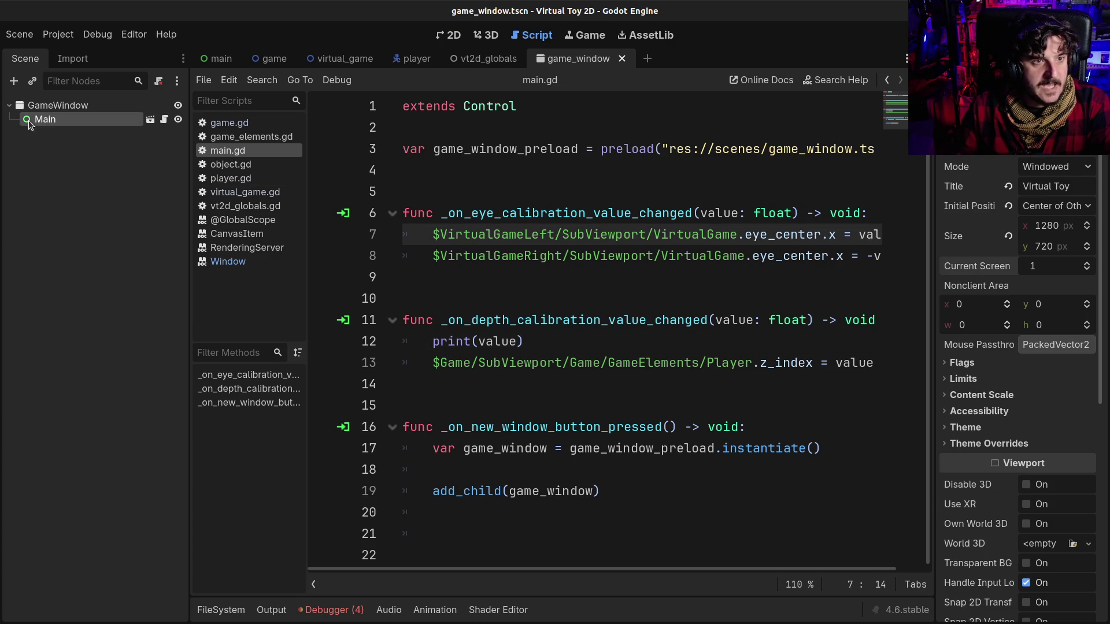
mouse_move(555, 367)
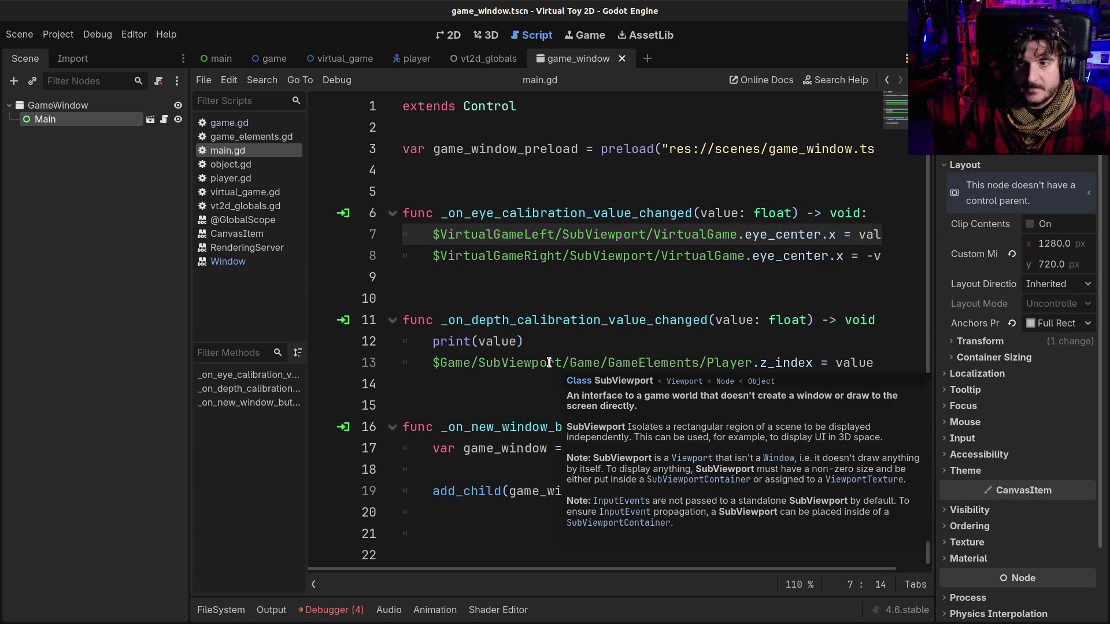
key(F5)
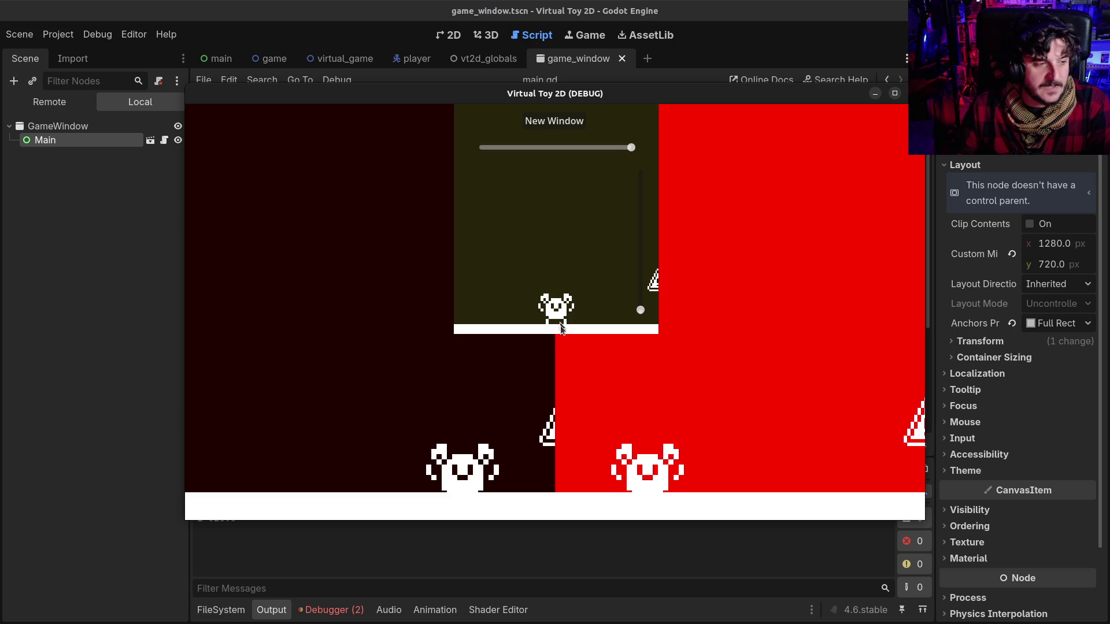
- Spawn a separate Virtual Toy window via New Window, move it aside, then close the game windows
click(551, 132)
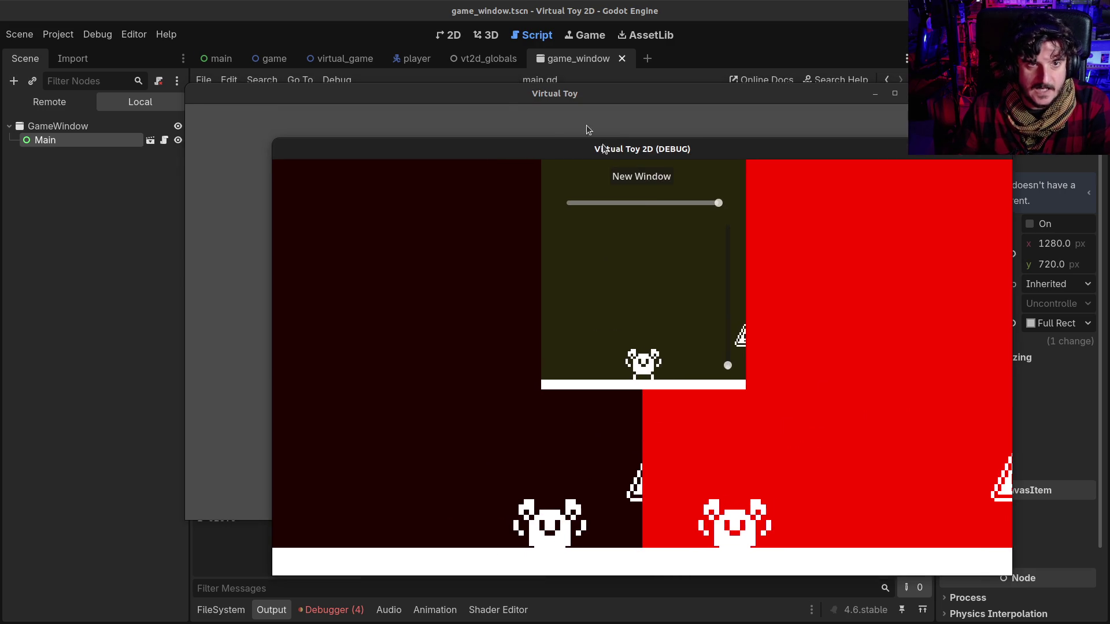
mouse_move(567, 103)
mouse_down()
mouse_move(451, 84)
mouse_move(444, 92)
mouse_up()
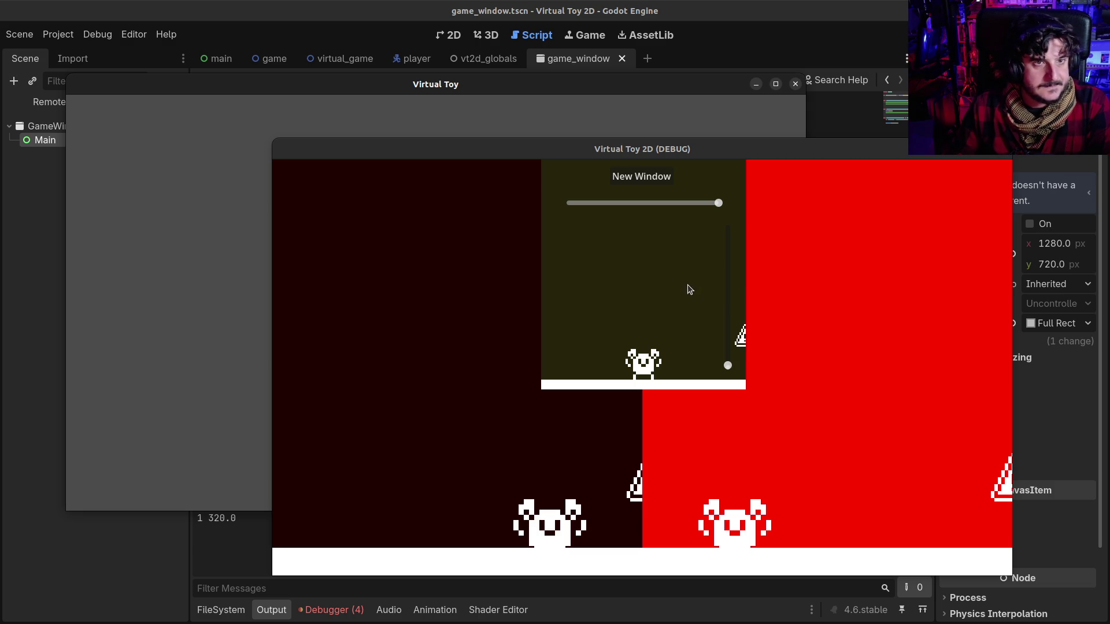
click(1003, 153)
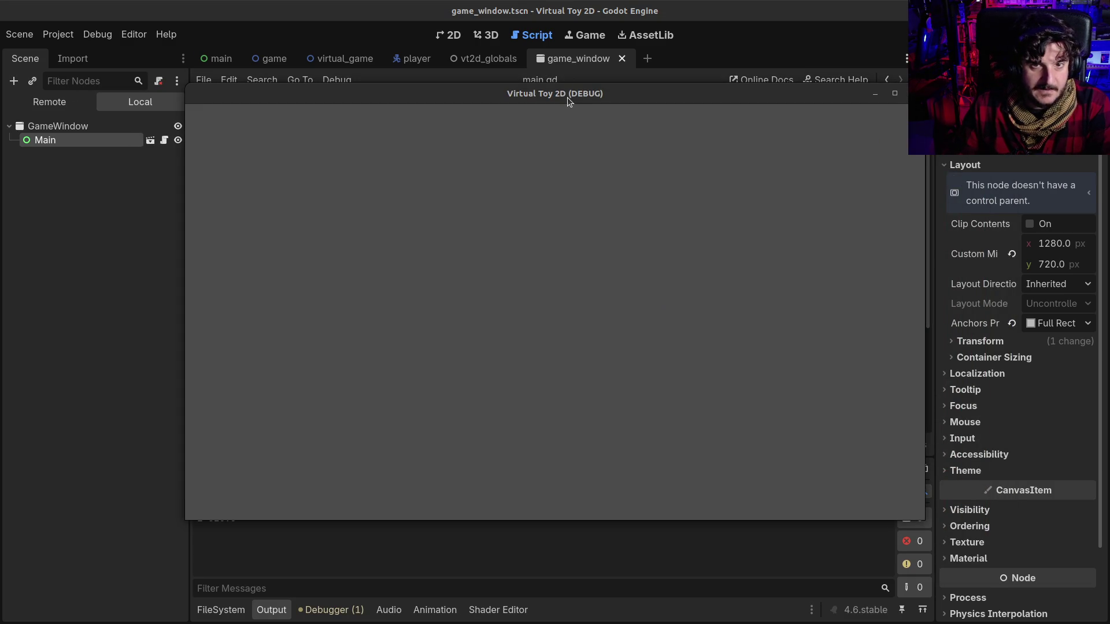
- Stop the game, return to the 2D view, zoom in, and launch the game again with F5
key(F8)
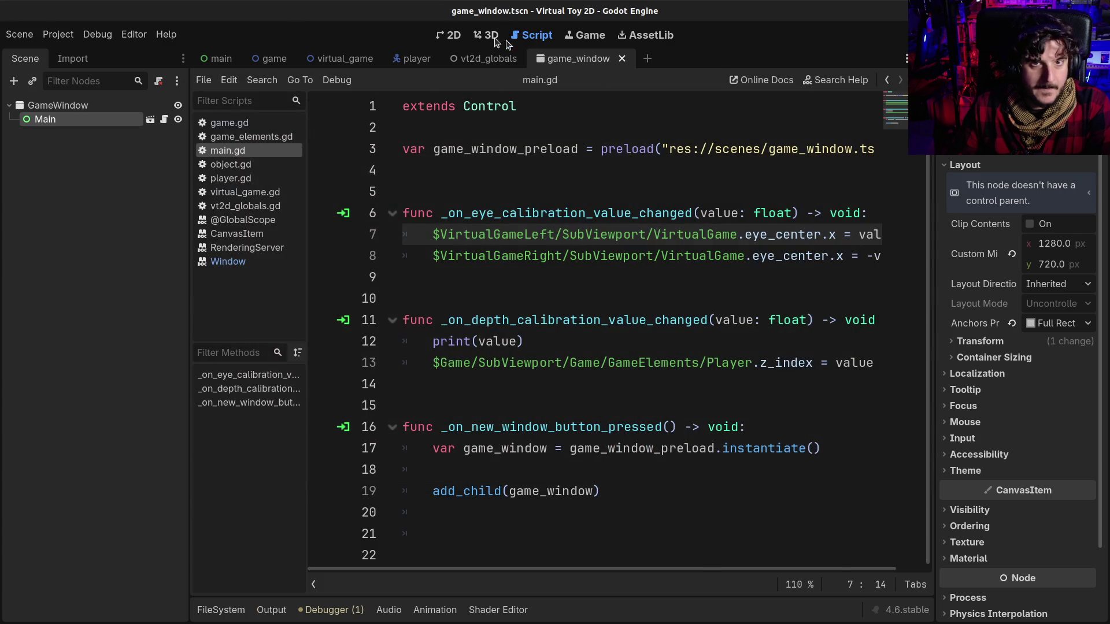
click(454, 35)
scroll(613, 212, up, 4)
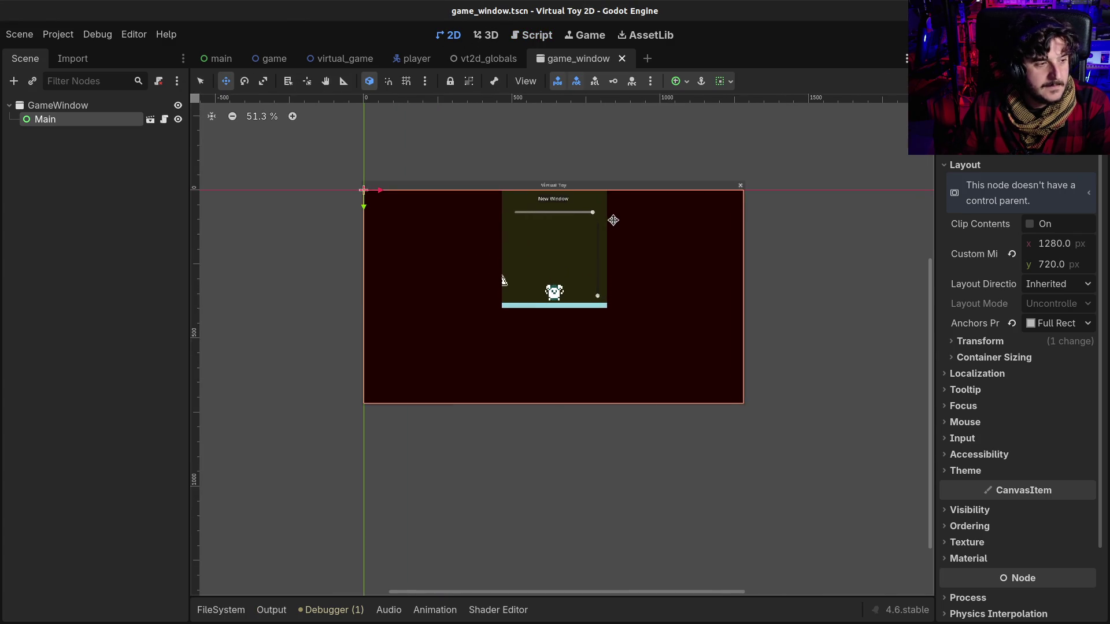
scroll(606, 222, up, 2)
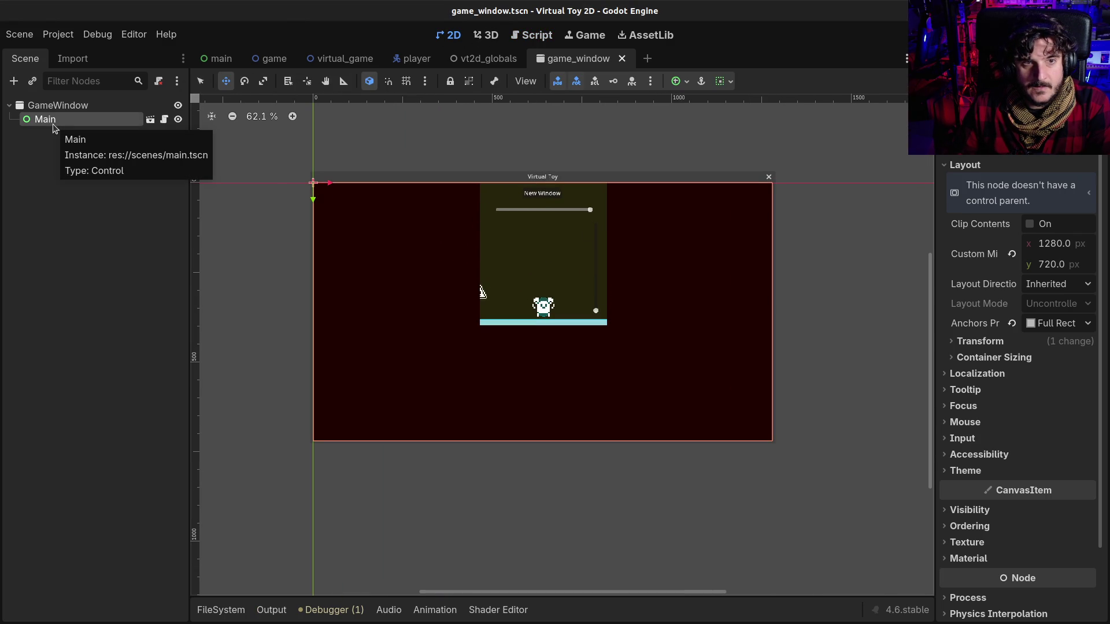
key(F5)
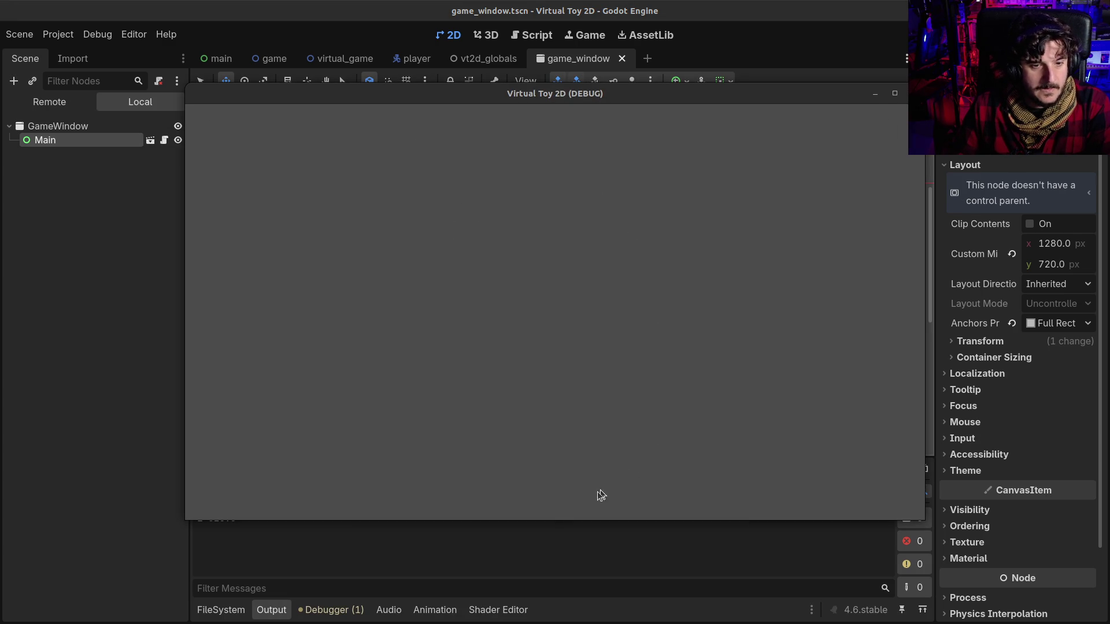
- Read the unused delta parameter warning in Debugger > Errors, then close the game window
click(334, 610)
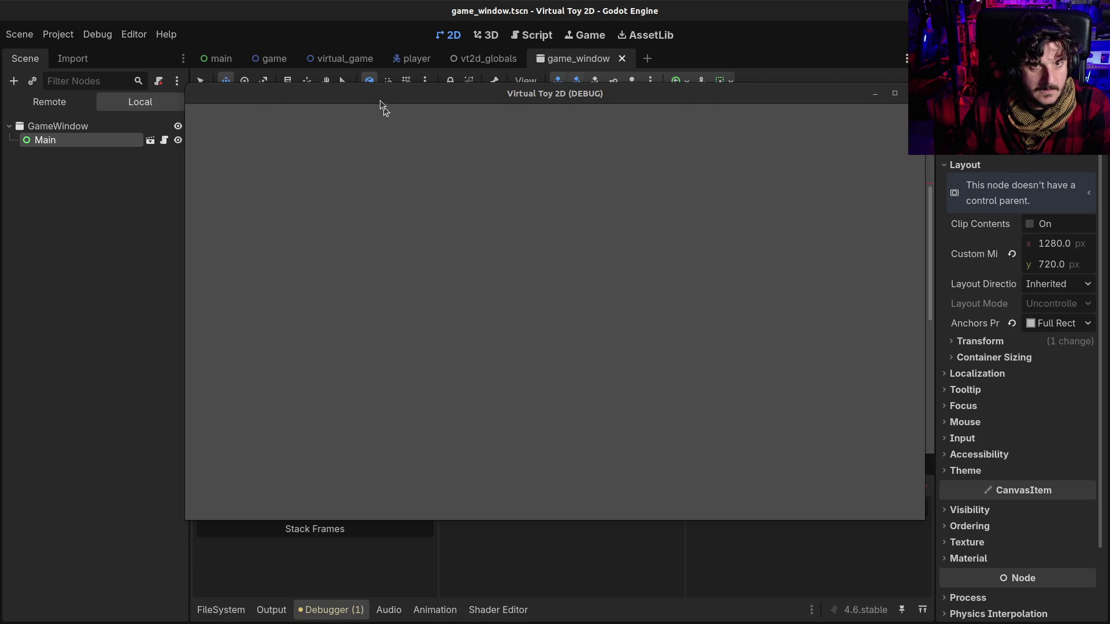
drag(380, 100, 713, 99)
click(312, 467)
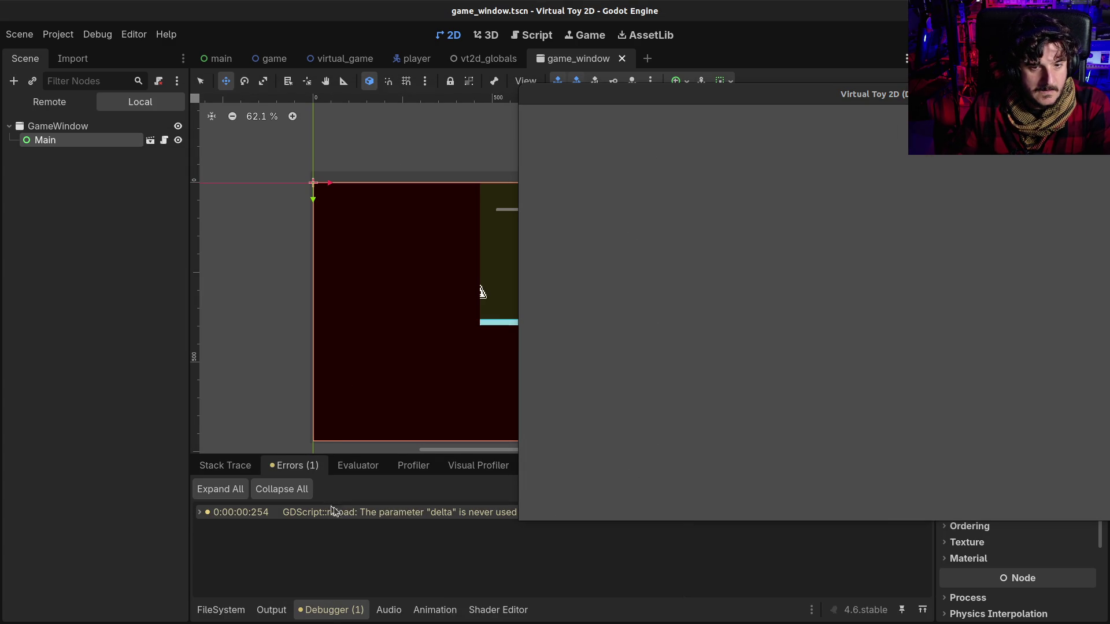
mouse_move(344, 515)
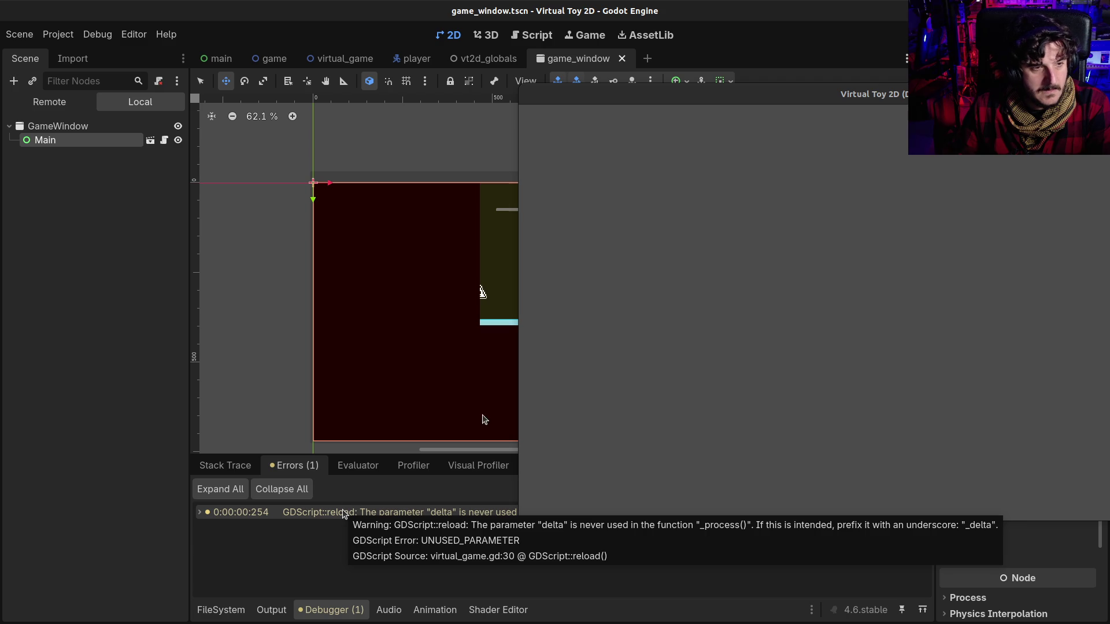
mouse_move(716, 96)
mouse_down()
mouse_move(322, 120)
mouse_move(359, 160)
mouse_up()
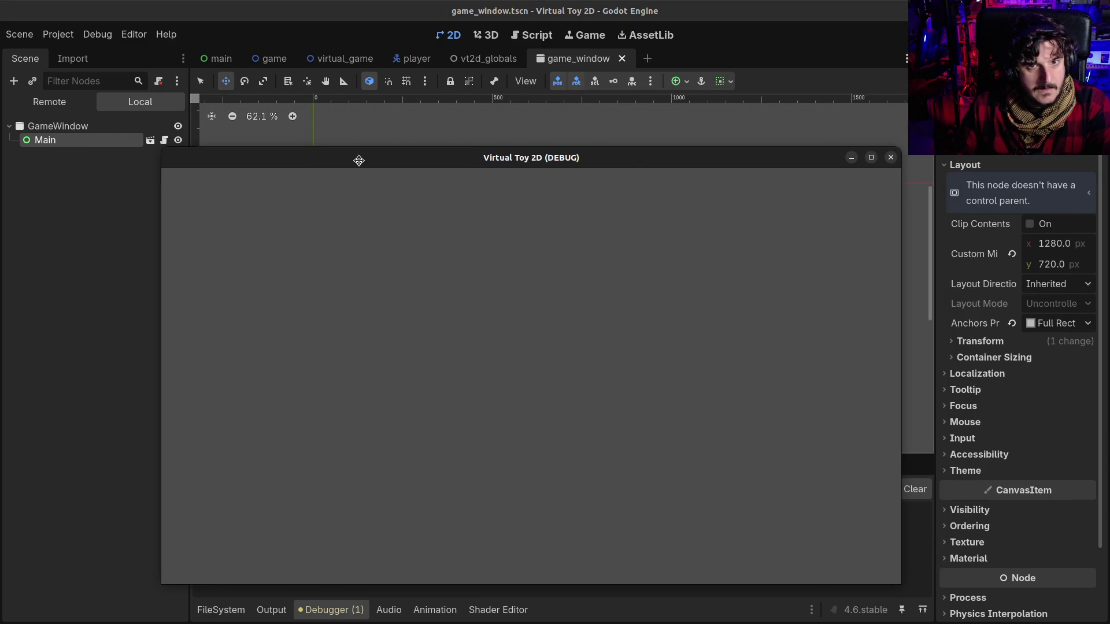
click(890, 158)
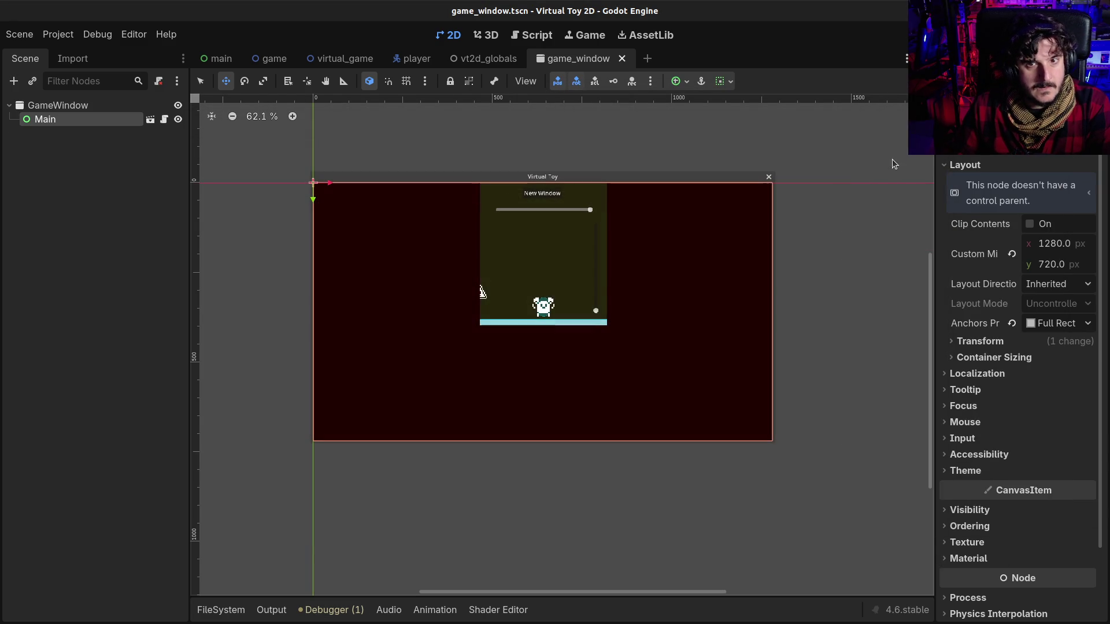
- Inspect a node in the main scene, then go back to the game_window scene
click(226, 67)
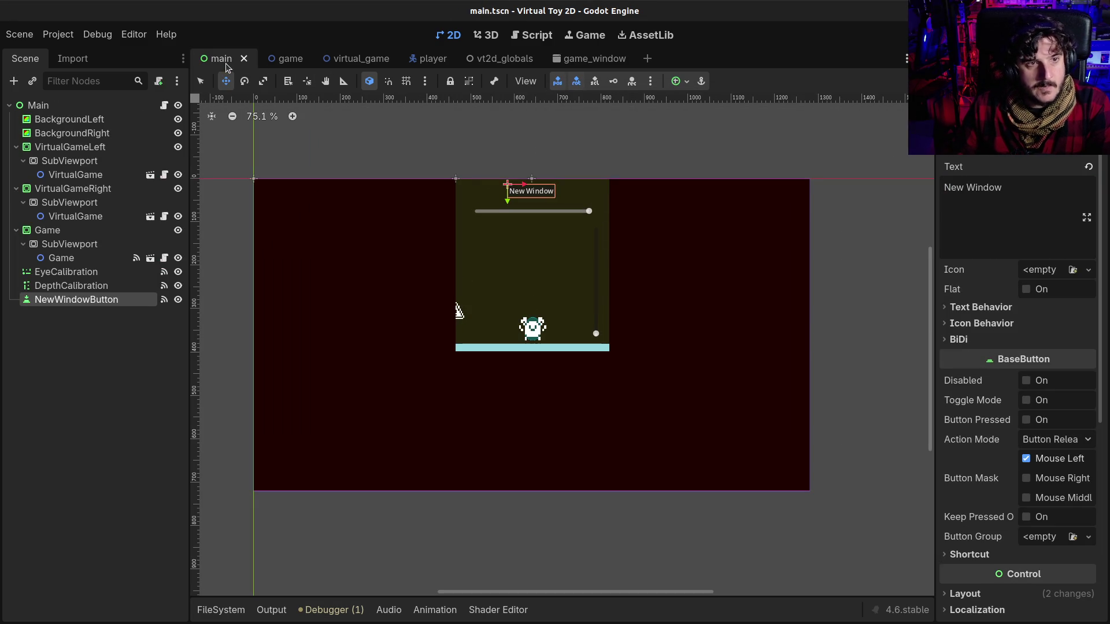
click(156, 105)
click(590, 58)
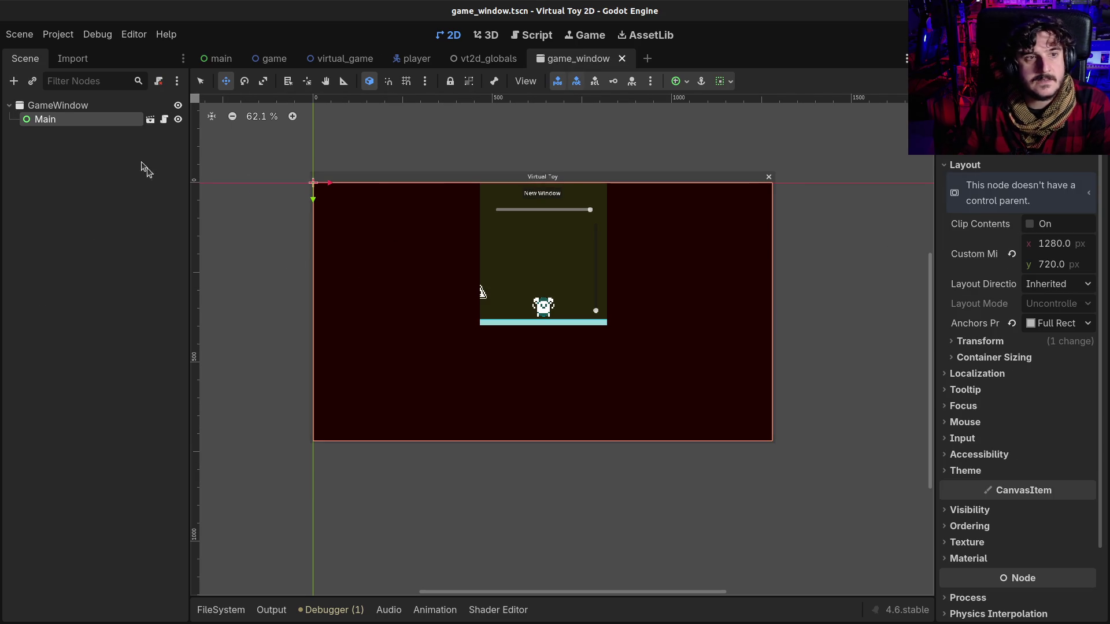
- Apply the Full Rect anchor preset to Main and test-run the layout with F5
click(685, 82)
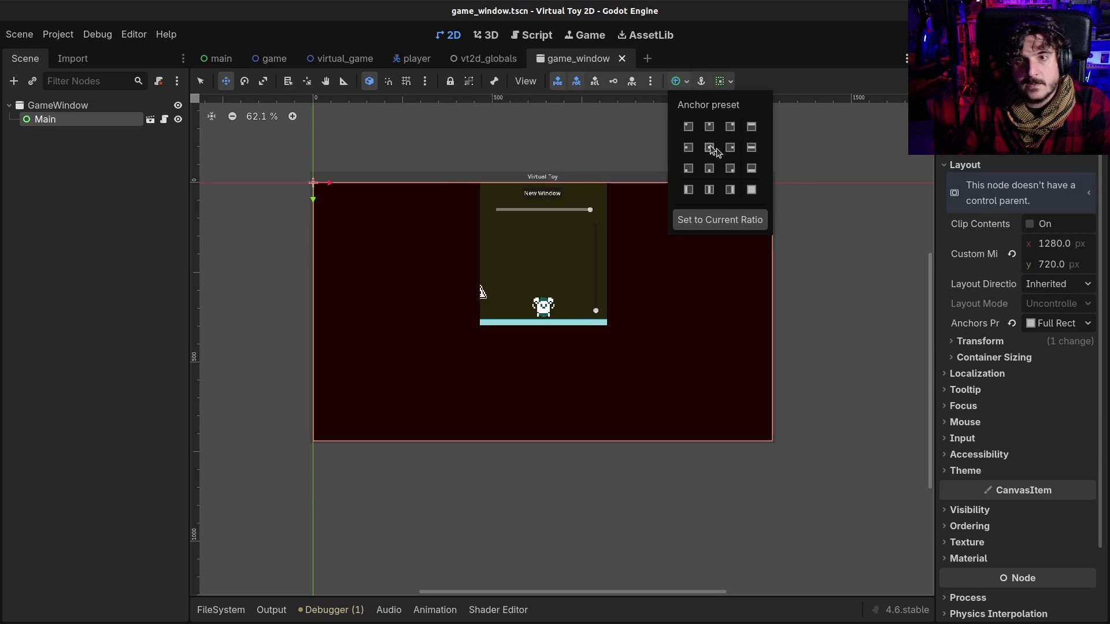
click(752, 190)
click(227, 235)
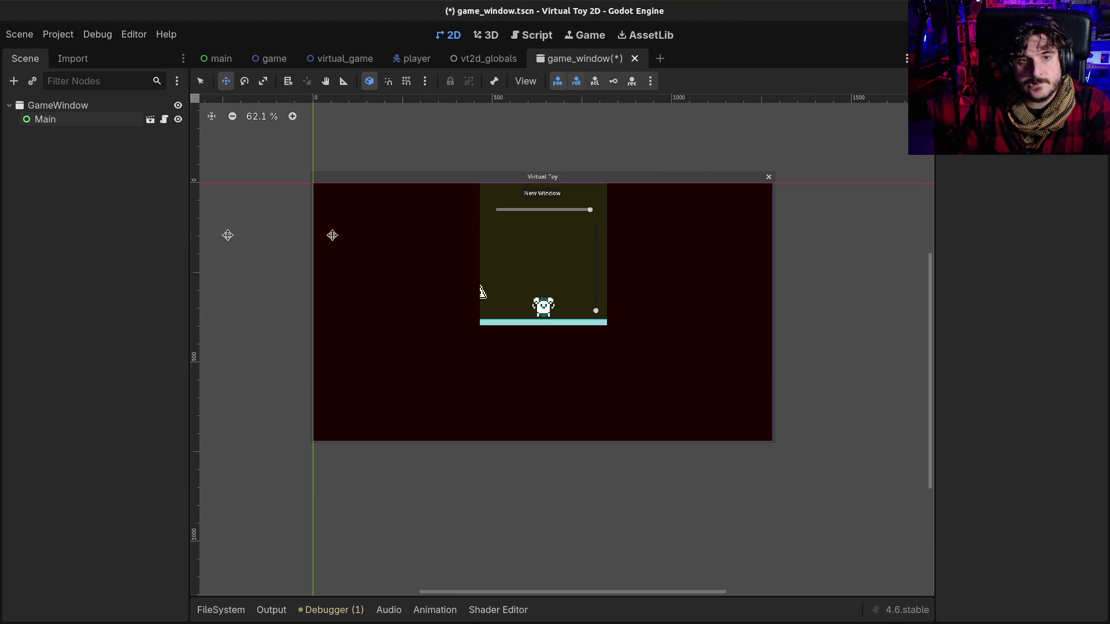
key(F5)
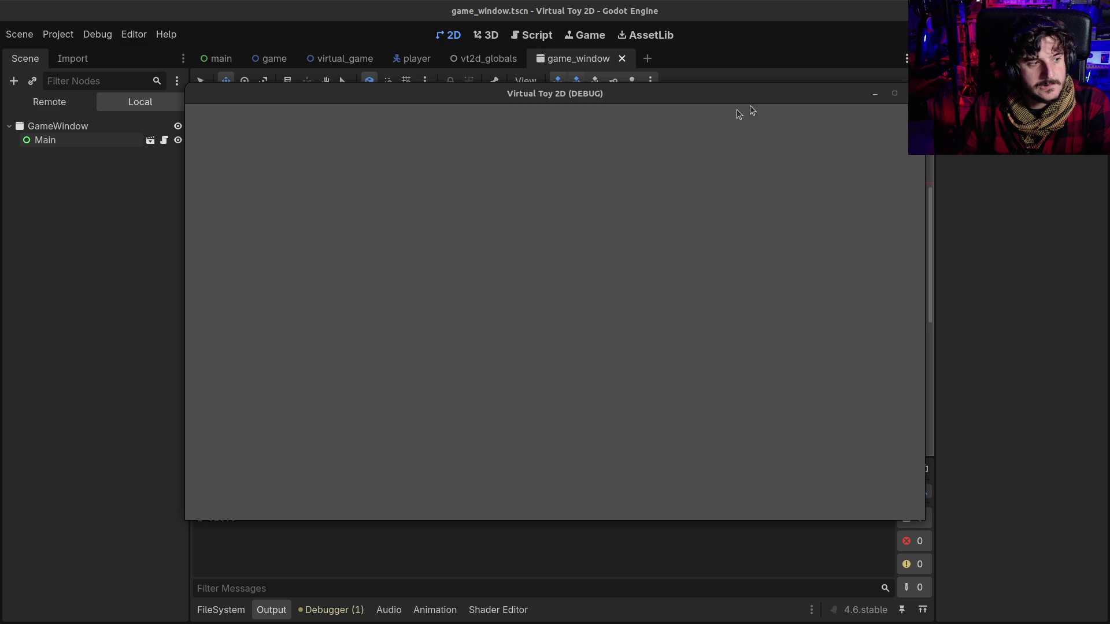
key(F8)
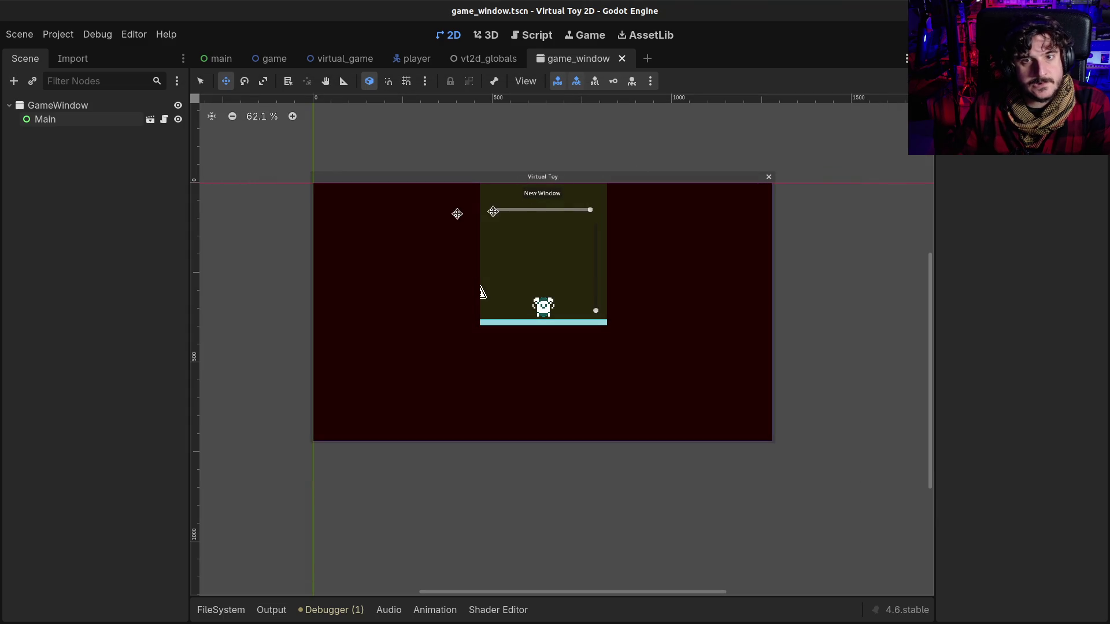
- Tick Horizontal and Vertical Expand under the Main instance's Container Sizing
click(77, 122)
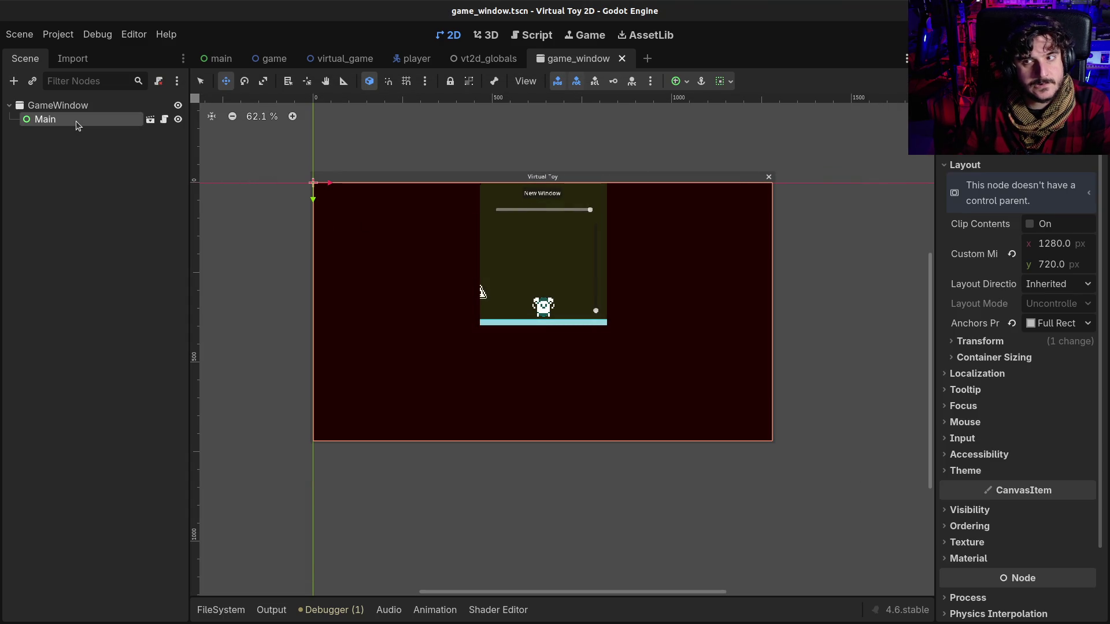
click(200, 81)
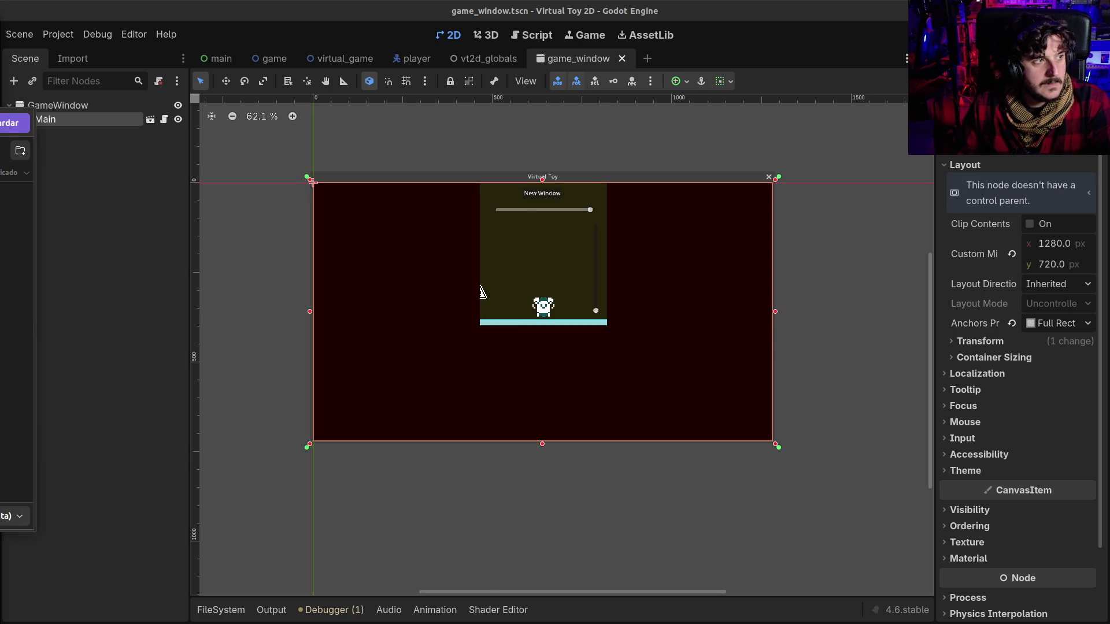
click(238, 300)
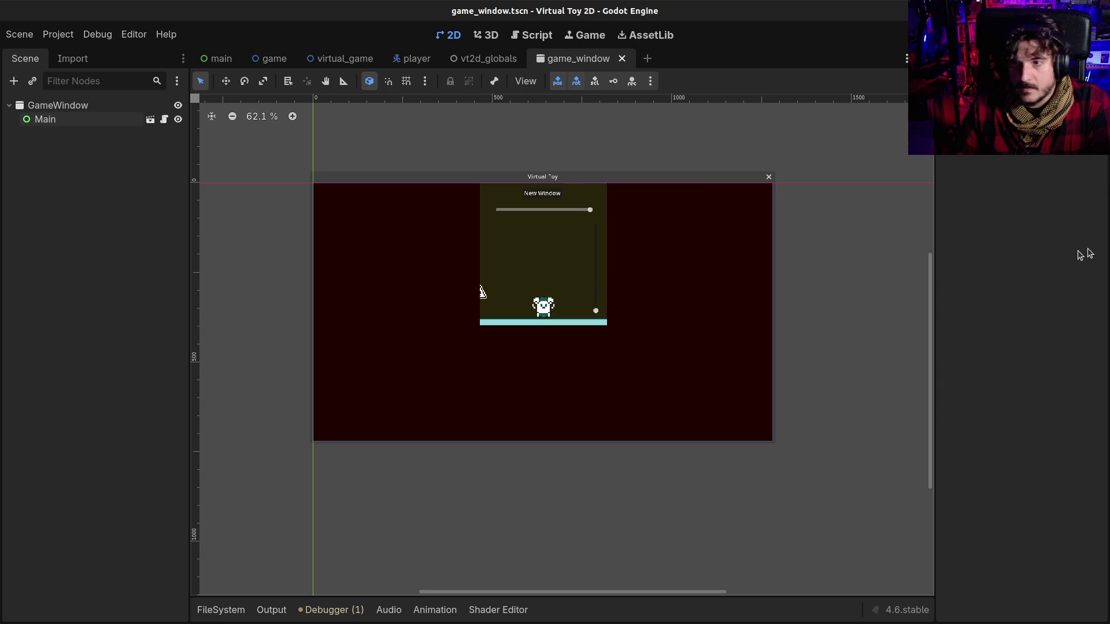
click(69, 106)
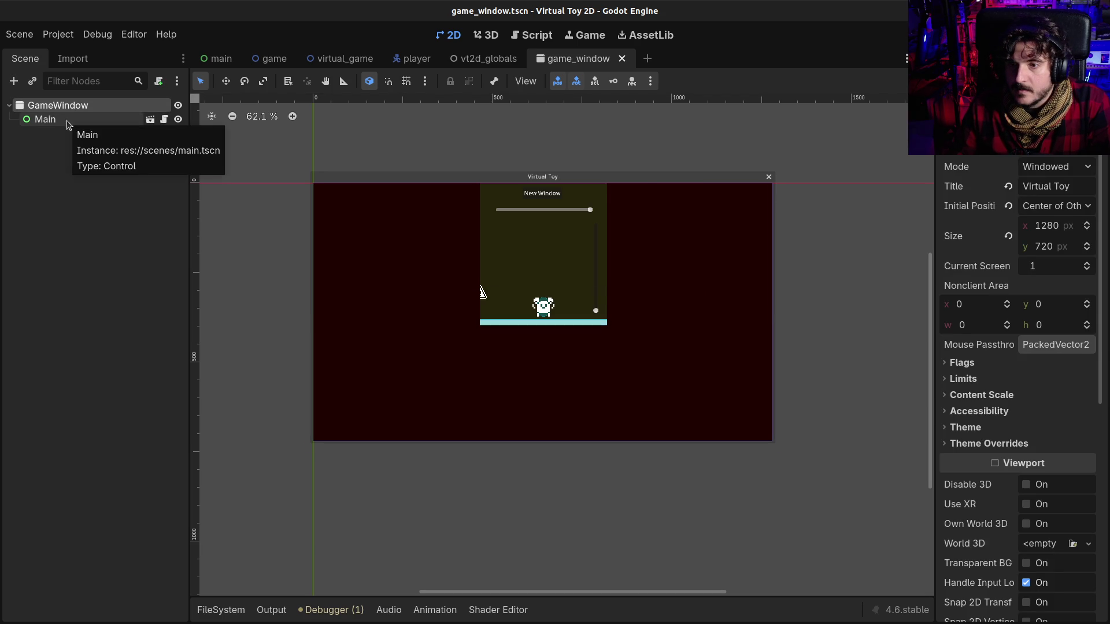
click(67, 121)
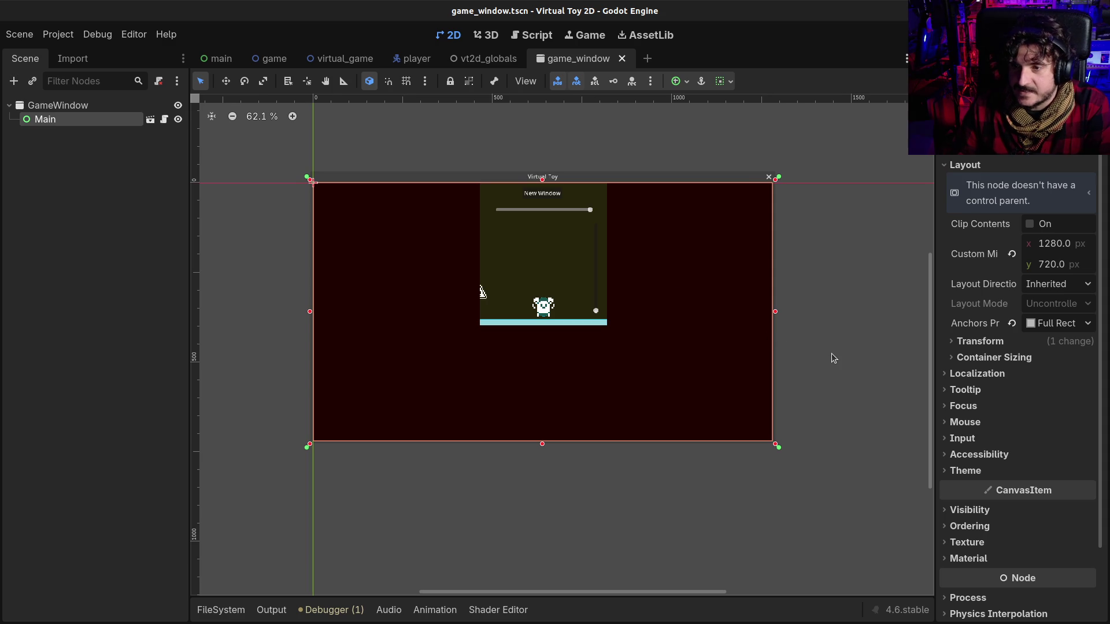
scroll(831, 353, up, 1)
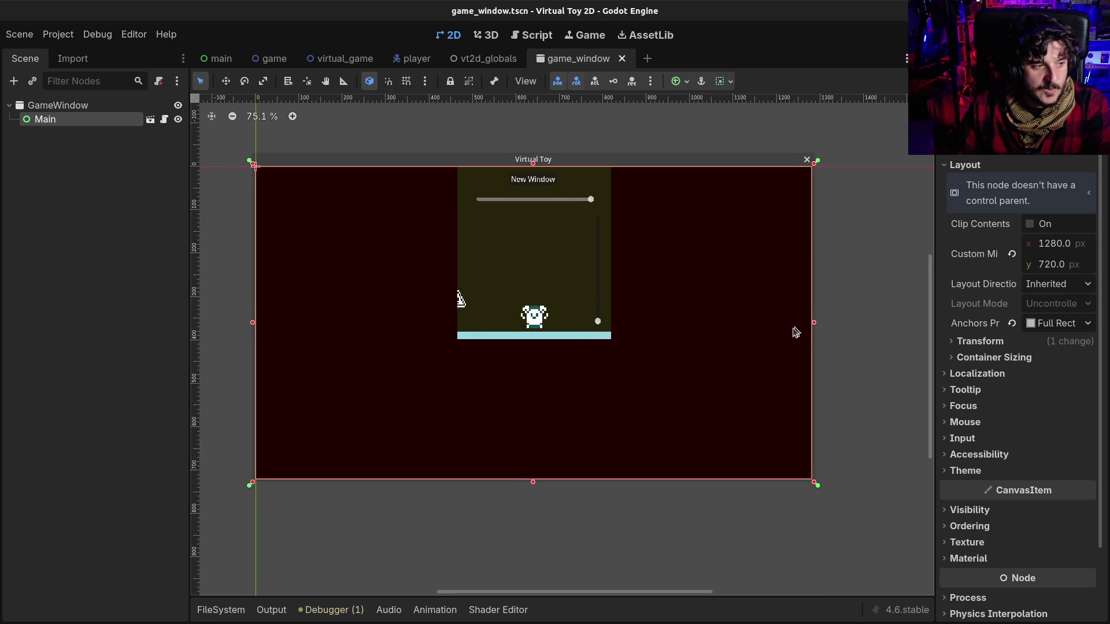
click(950, 357)
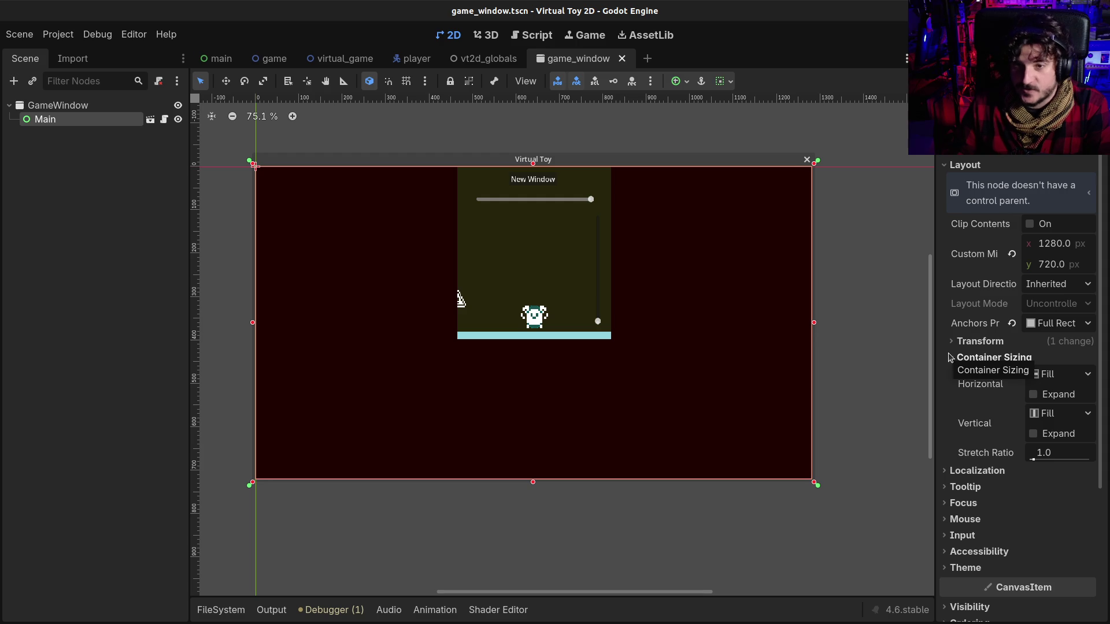
click(1035, 395)
click(1035, 433)
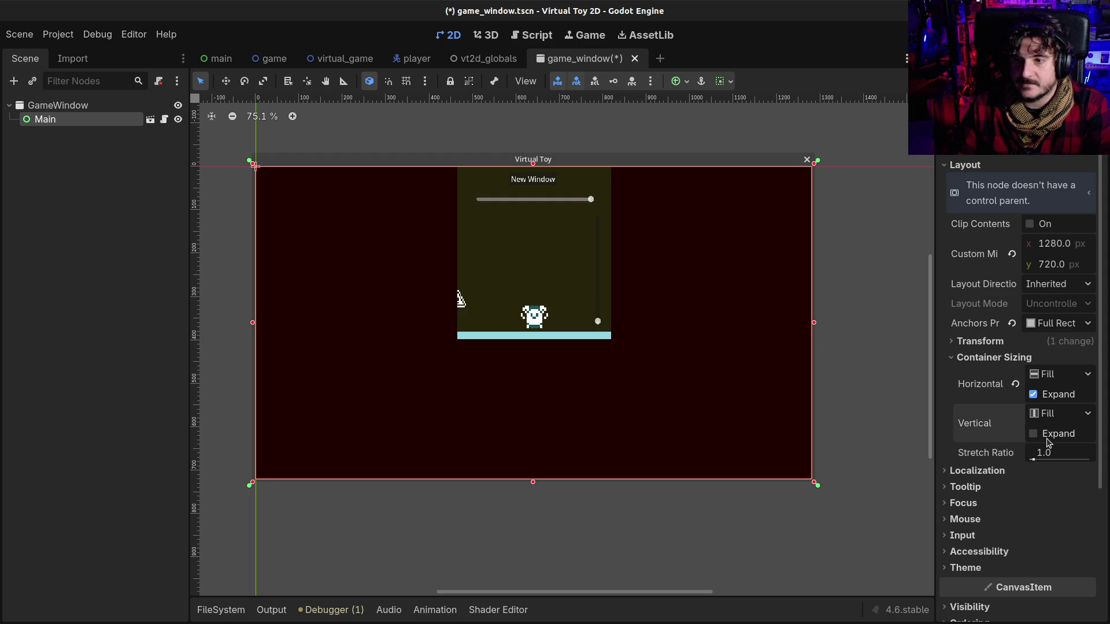
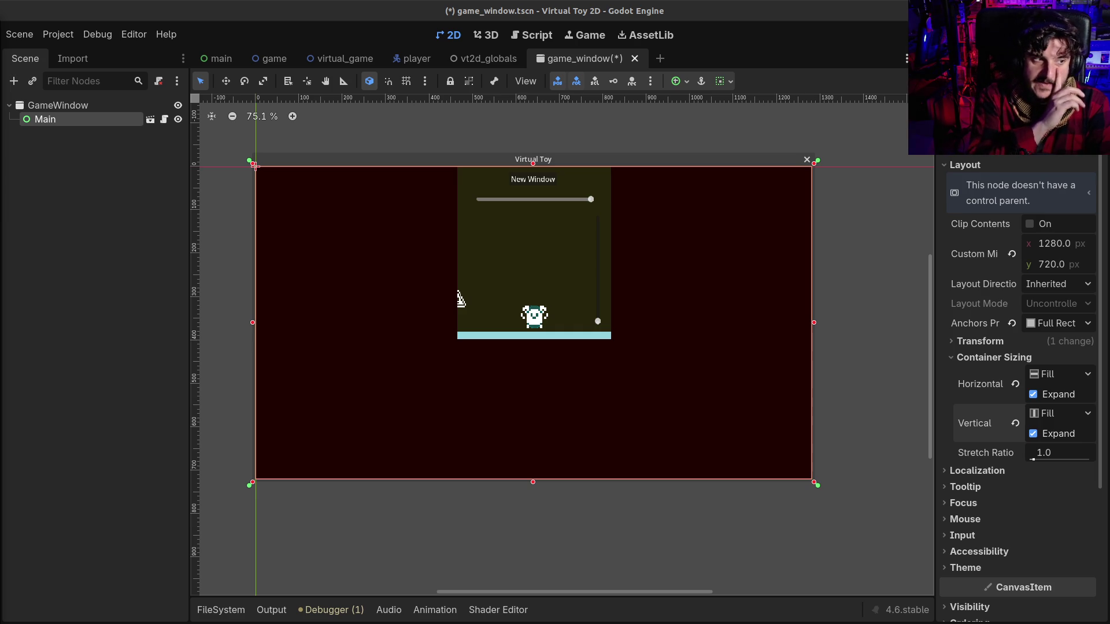
- Deselect Main, save game_window.tscn, run the game to an empty debug window, then stop it
click(103, 375)
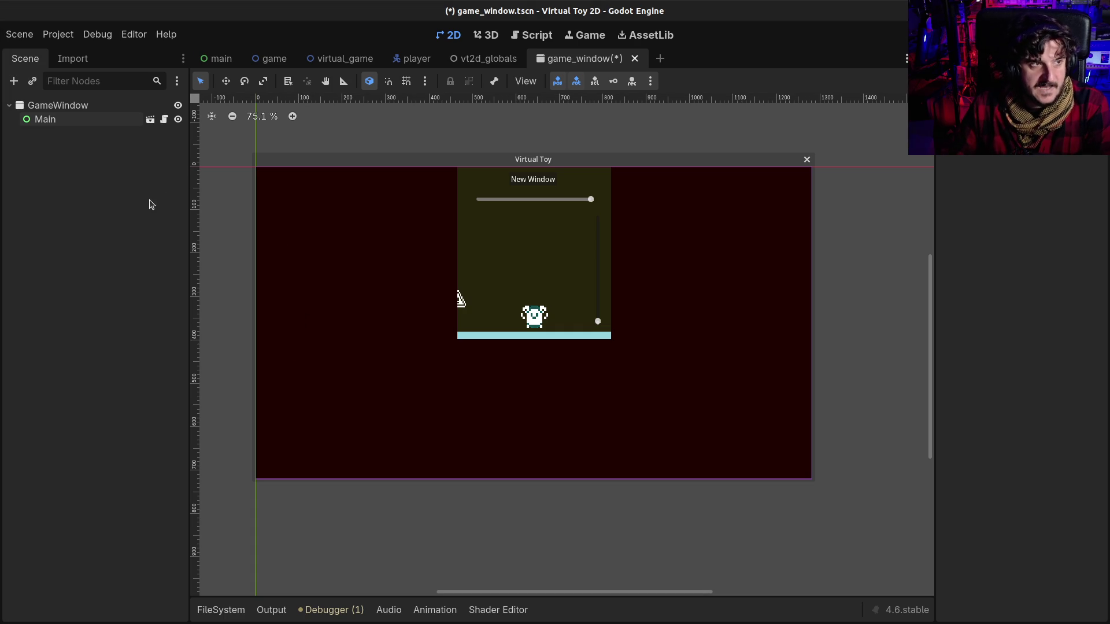
key(F5)
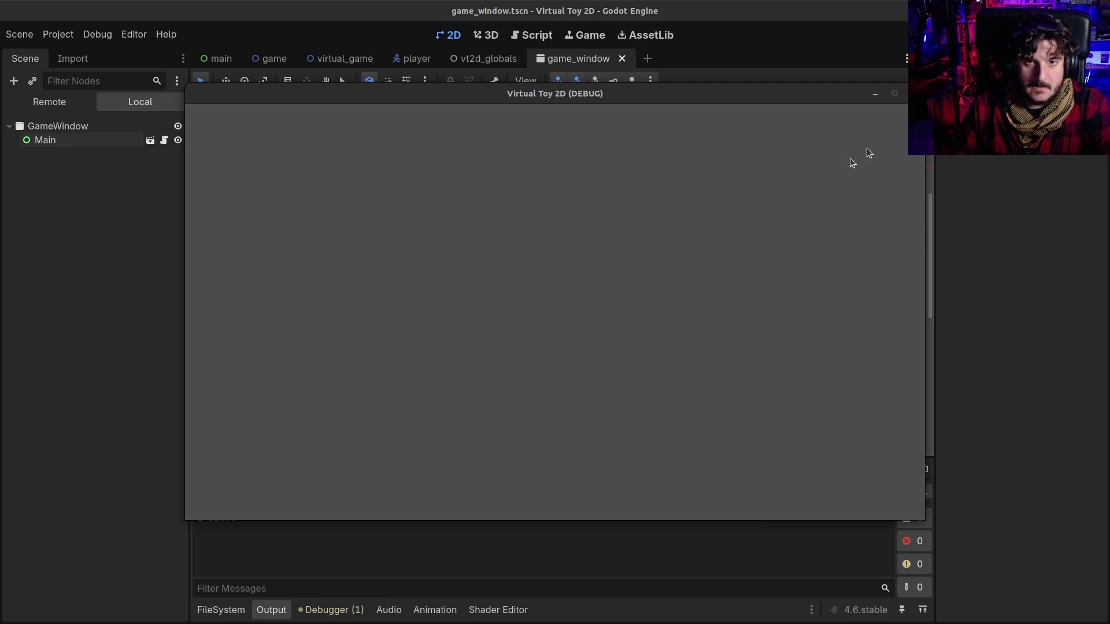
key(F8)
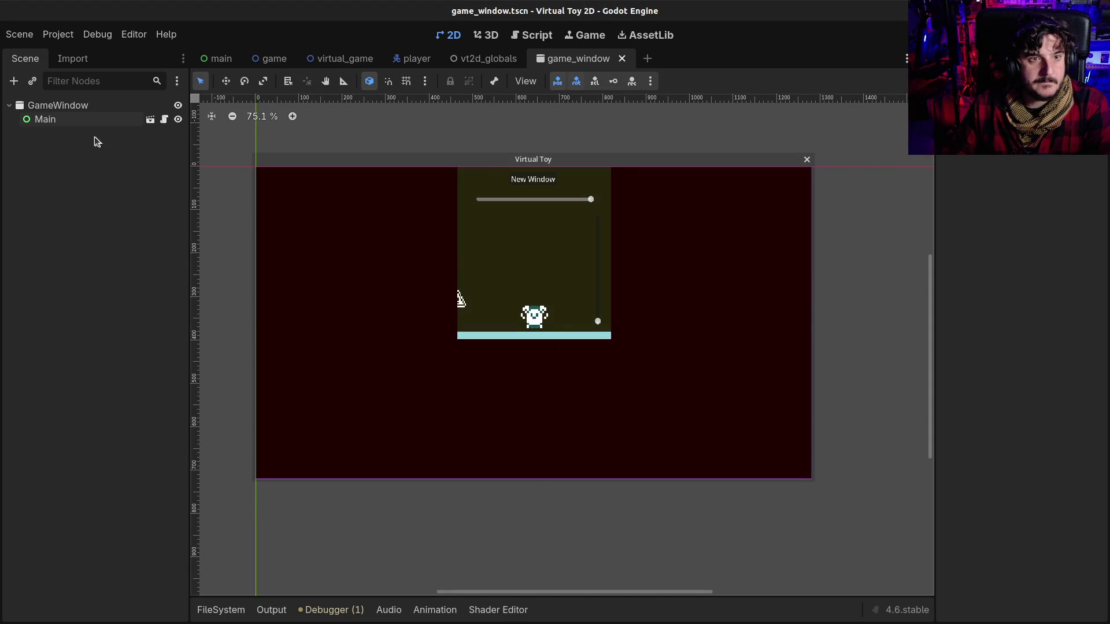
- Inspect GameWindow's Flags and Viewport properties, then run the game again and close the debug window
click(64, 105)
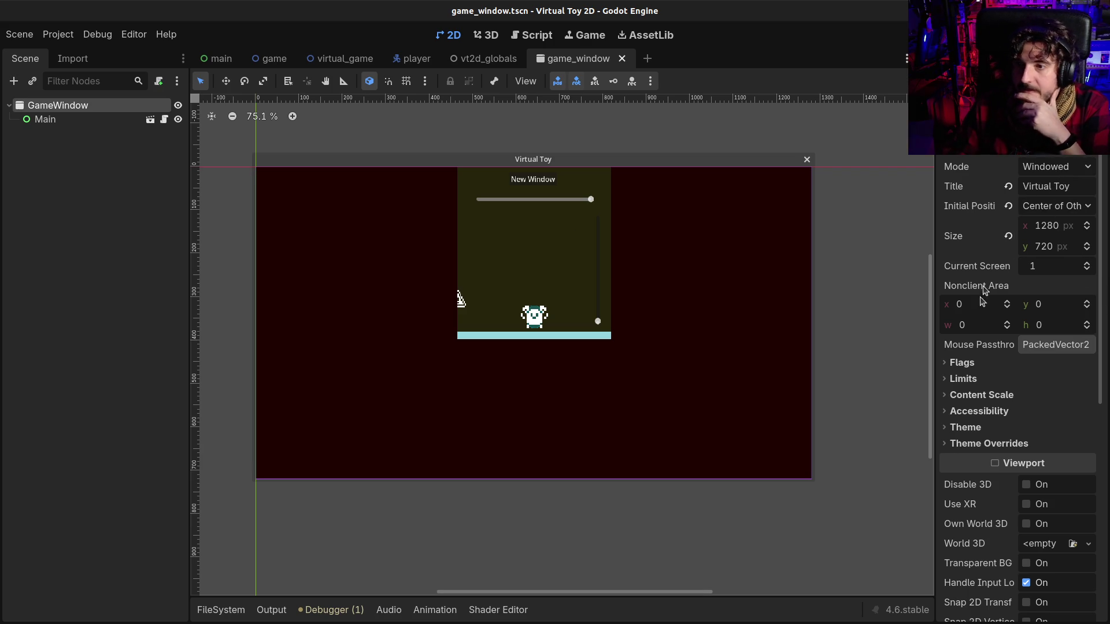
scroll(983, 312, down, 4)
click(988, 243)
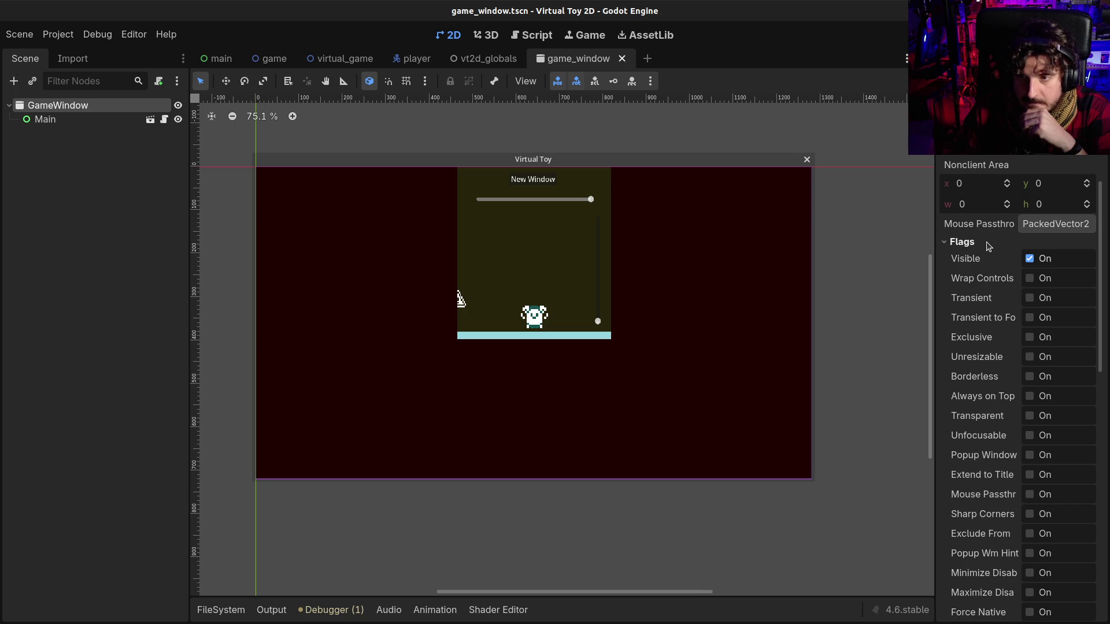
click(988, 243)
scroll(1000, 327, down, 3)
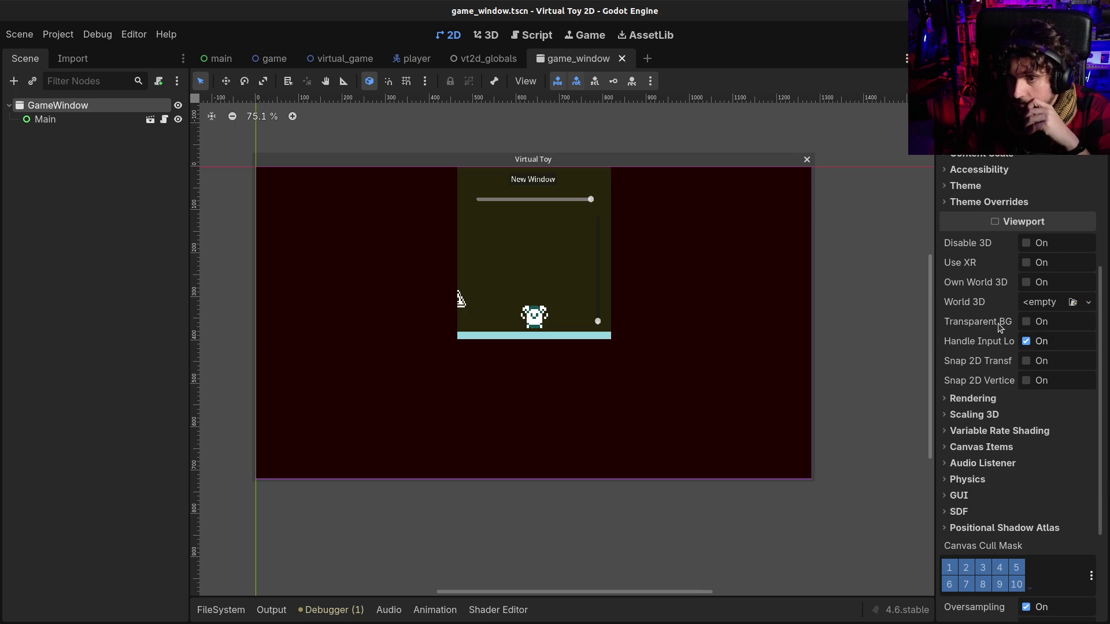
scroll(1000, 327, down, 1)
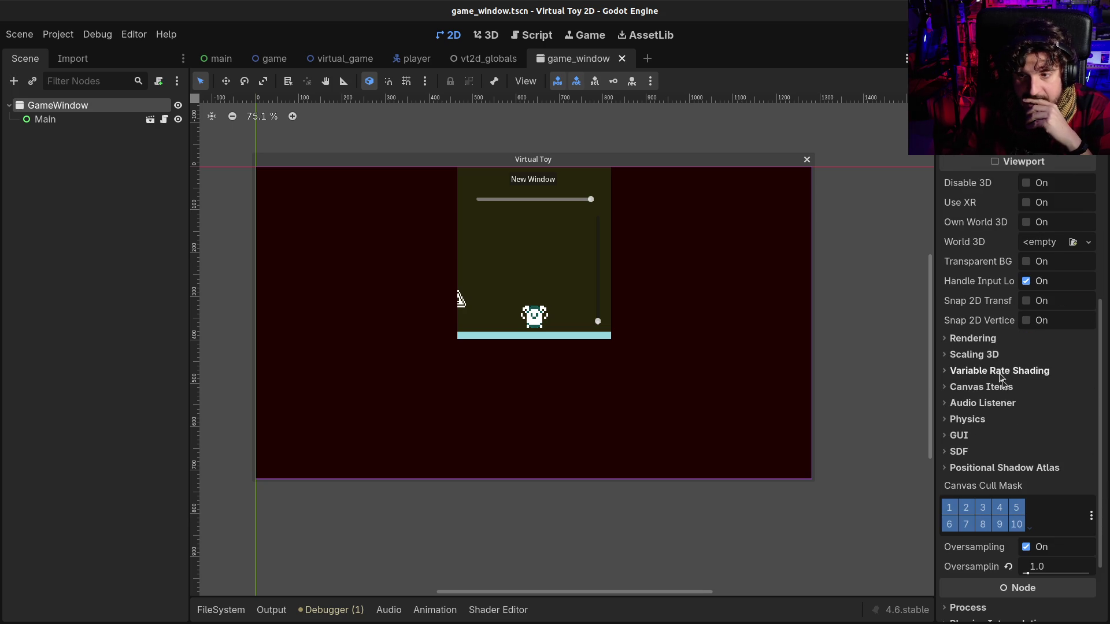
scroll(1009, 401, up, 5)
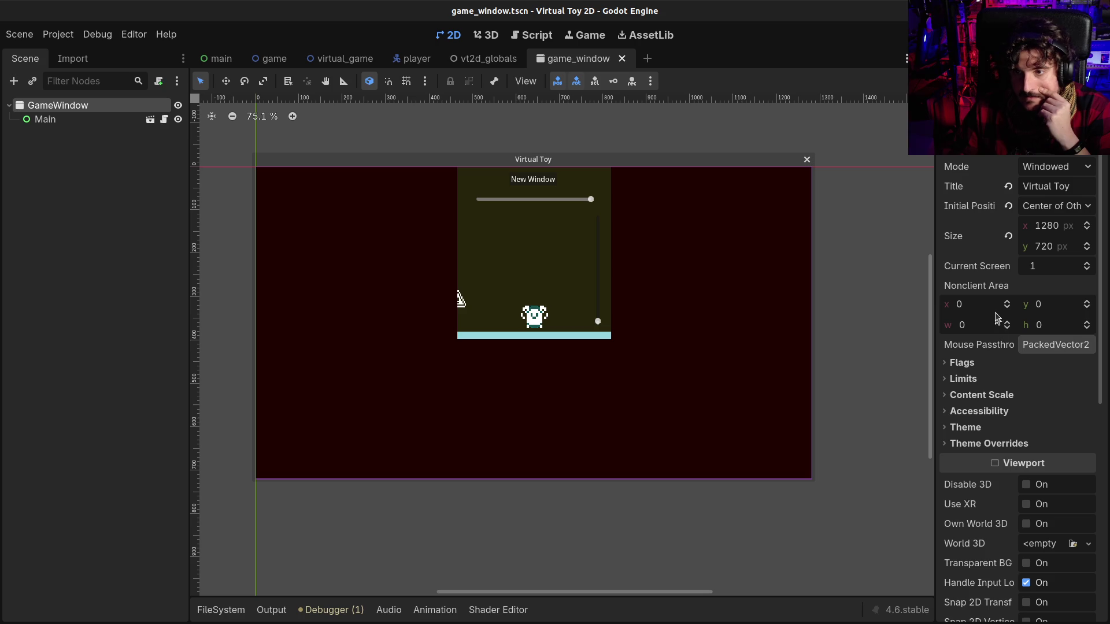
mouse_move(997, 298)
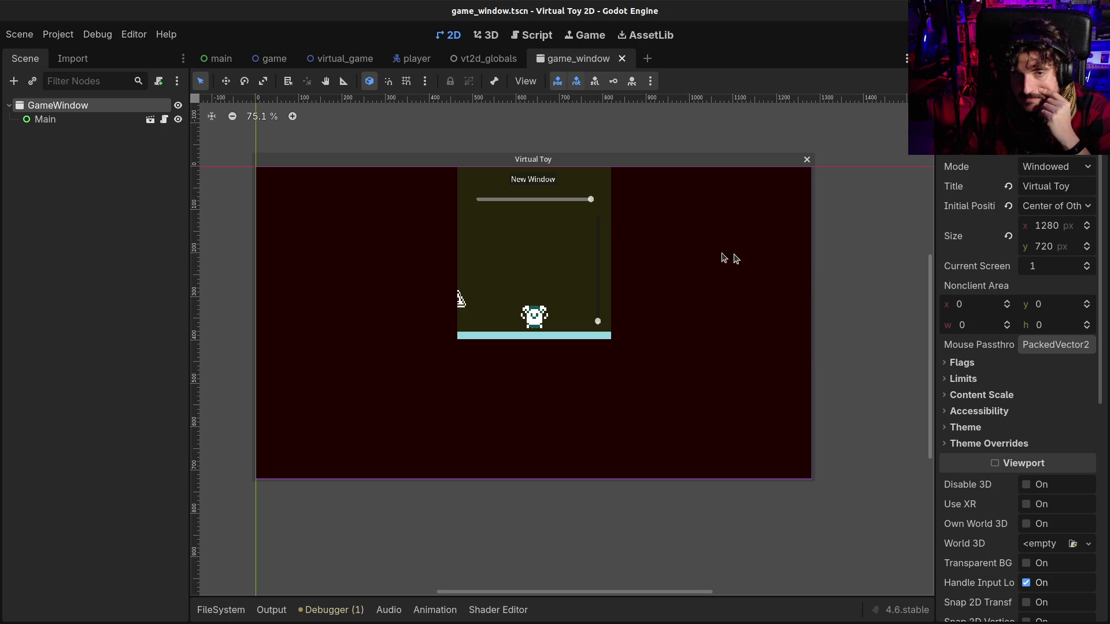
key(F5)
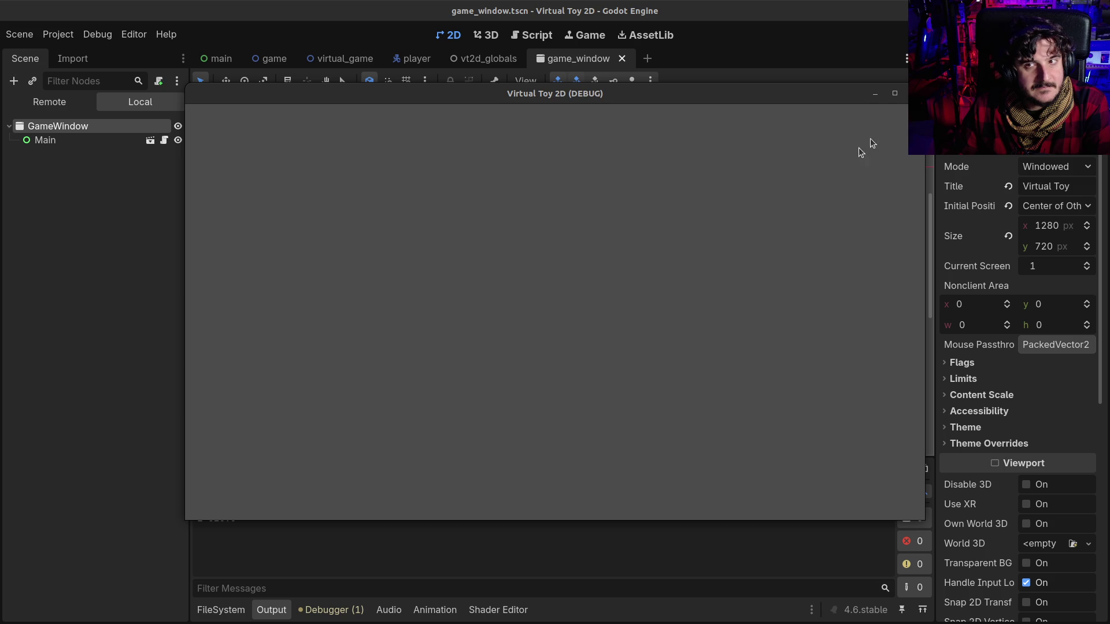
click(914, 93)
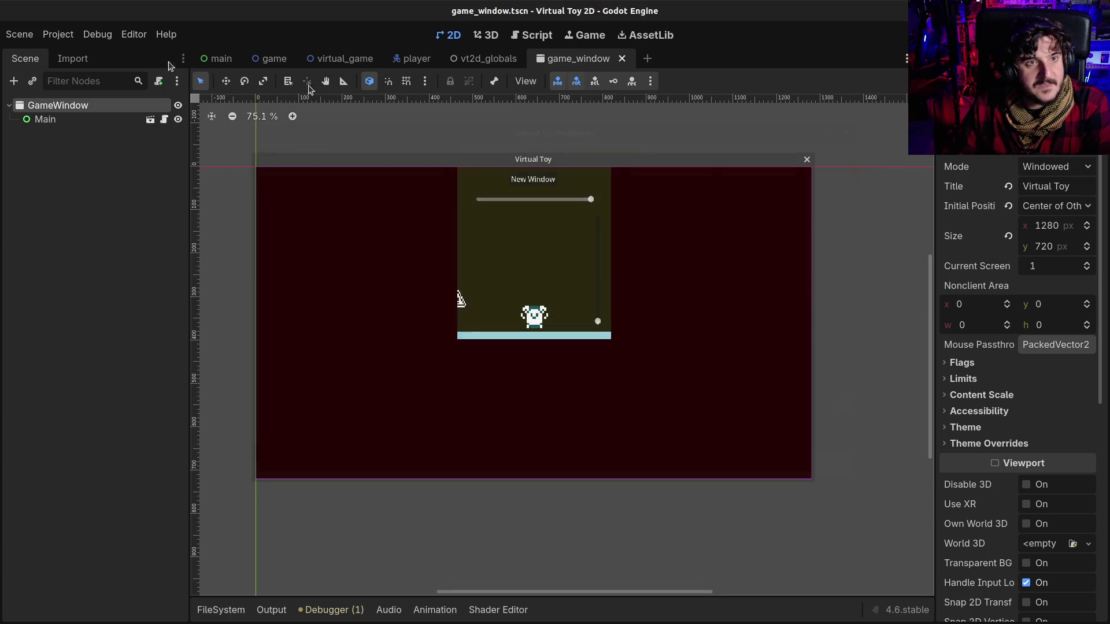
- Check the Display › Window page in Project Settings, then close it
click(58, 34)
click(74, 51)
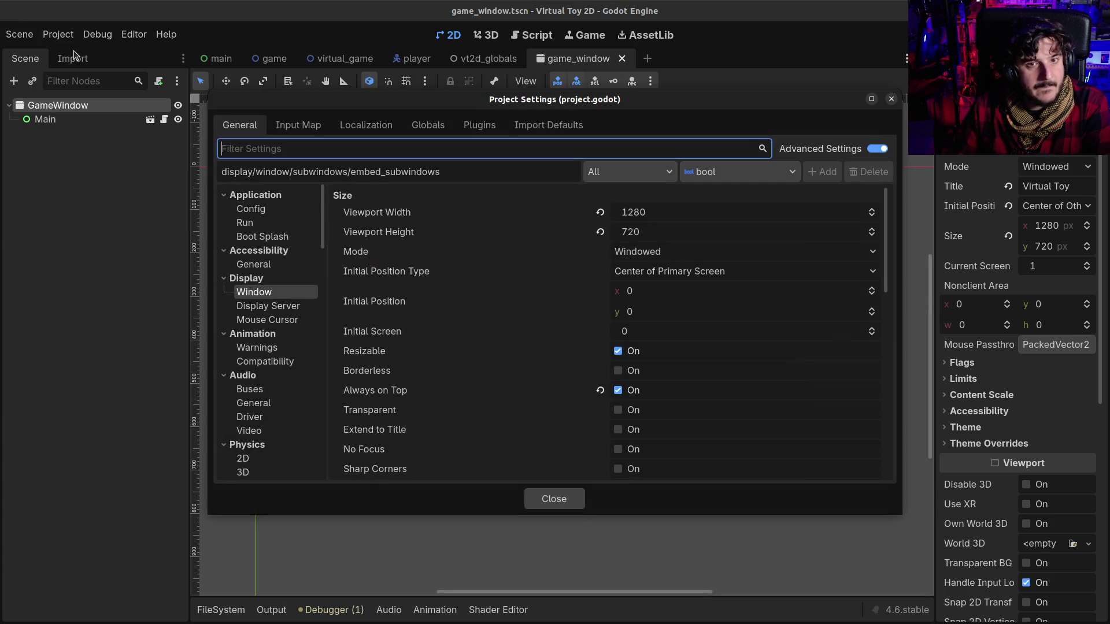
click(890, 99)
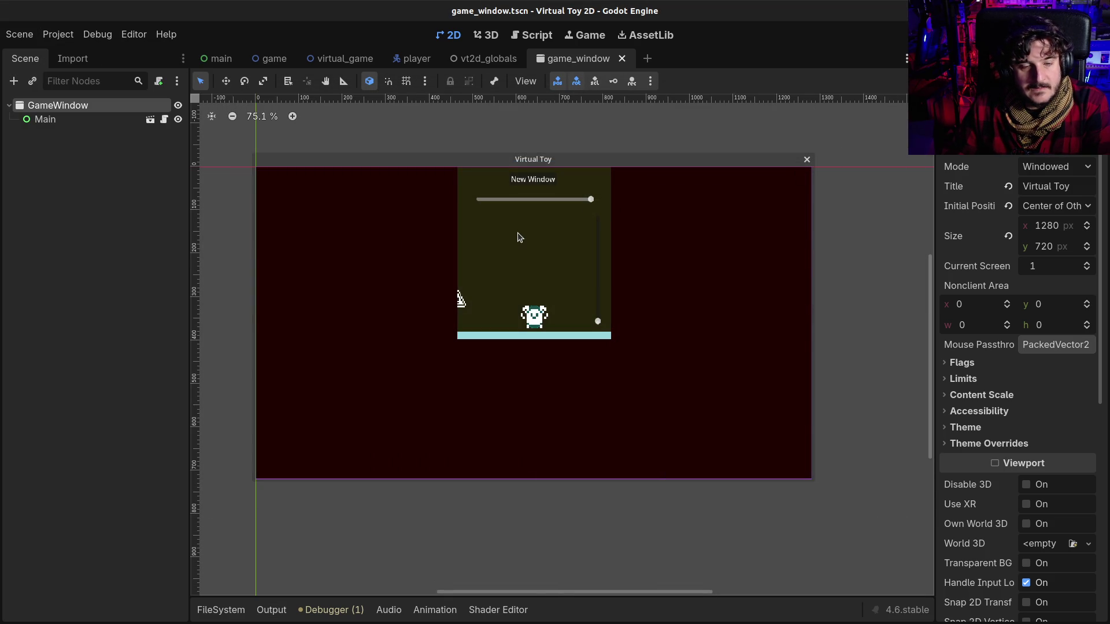
- Tidy the blank lines below the preload line in main.gd, save, and run the game
click(164, 120)
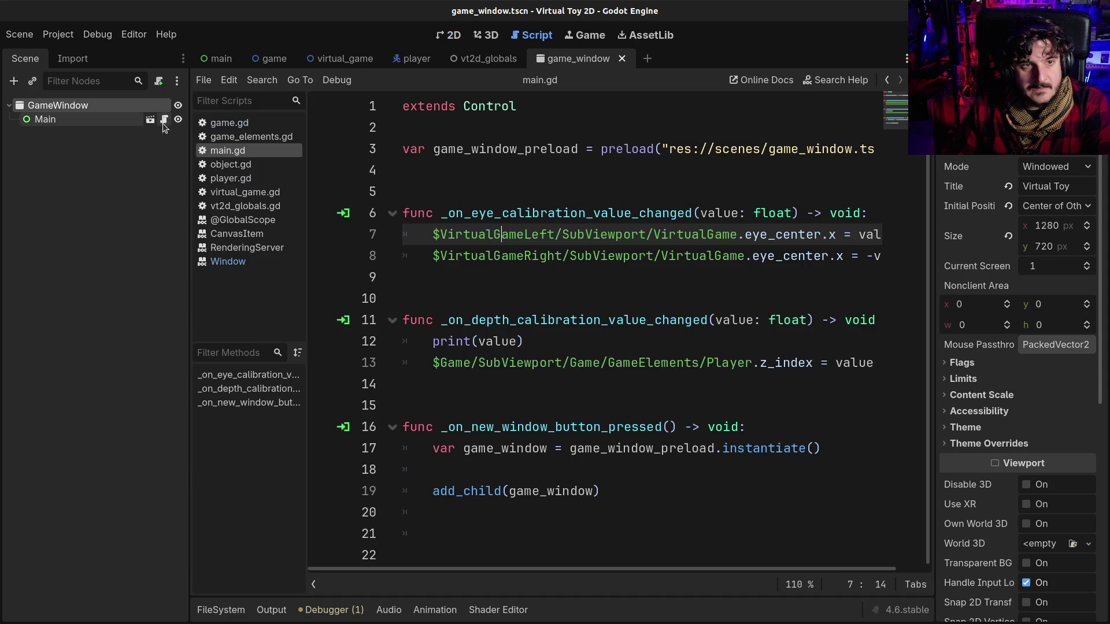
click(501, 192)
key(Return)
key(Return)
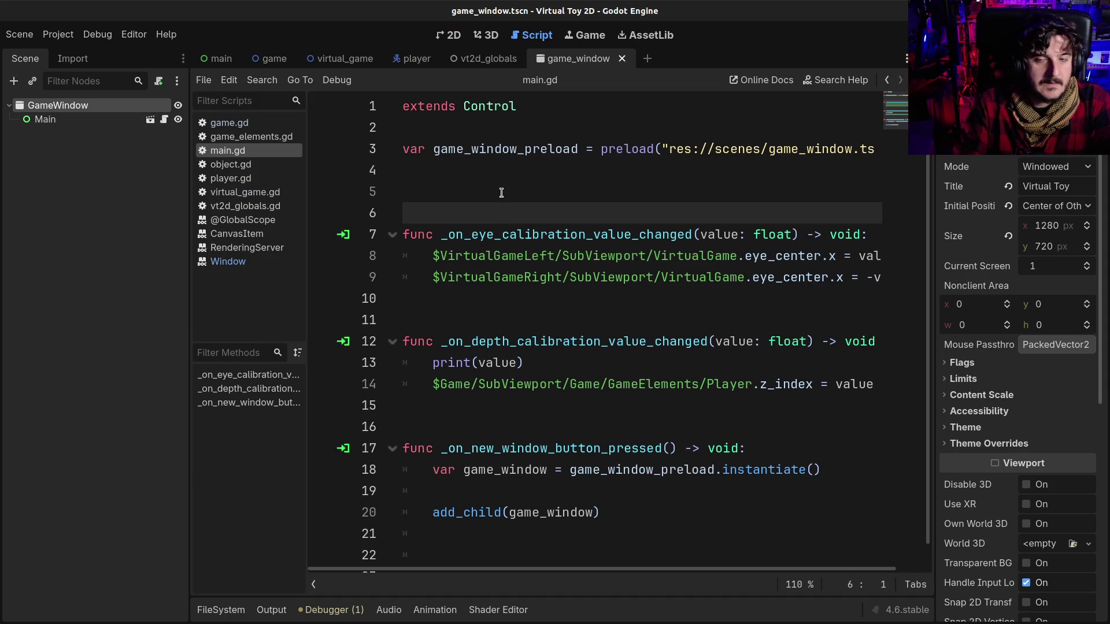
click(502, 193)
key(BackSpace)
key(BackSpace)
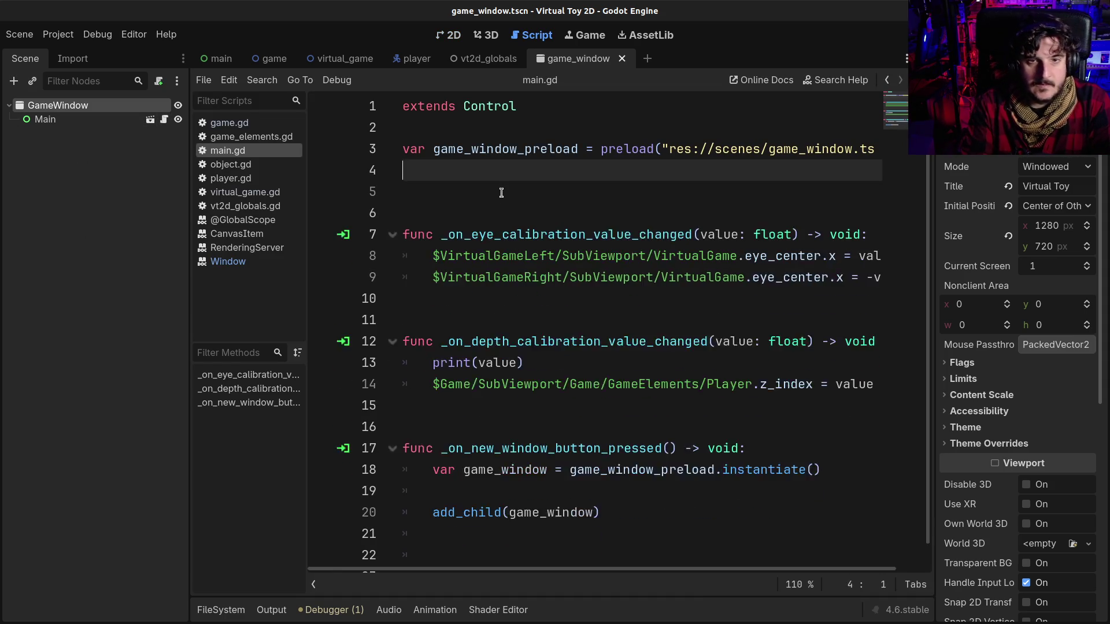
key(ctrl+s)
key(F6)
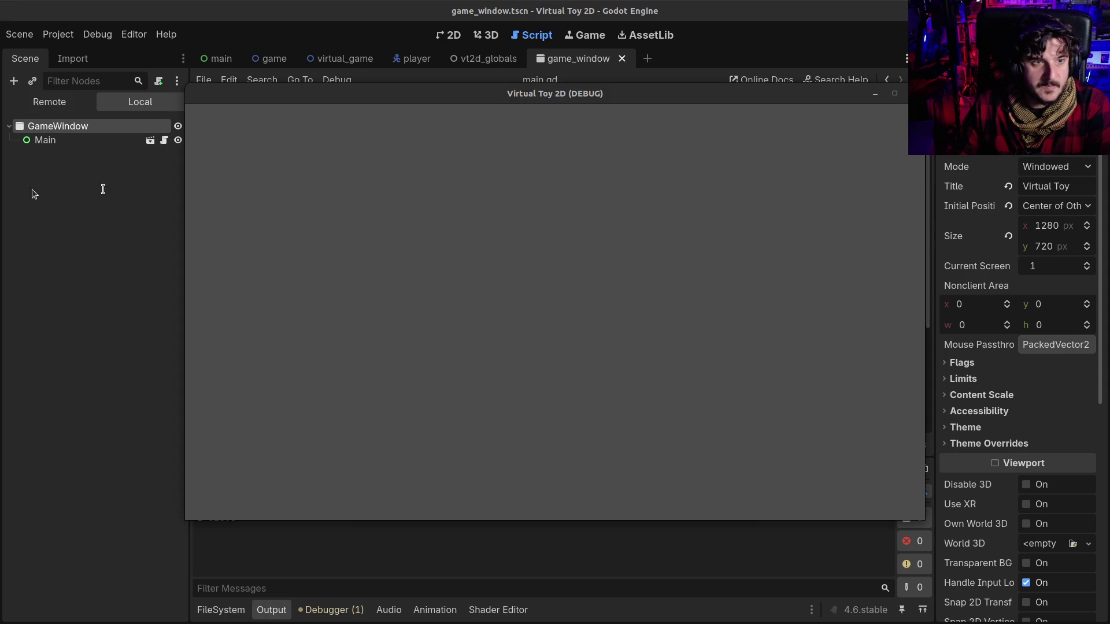
- Browse the running game's remote tree: GameWindow, Main, both backgrounds and both virtual game views, then stop it
click(49, 107)
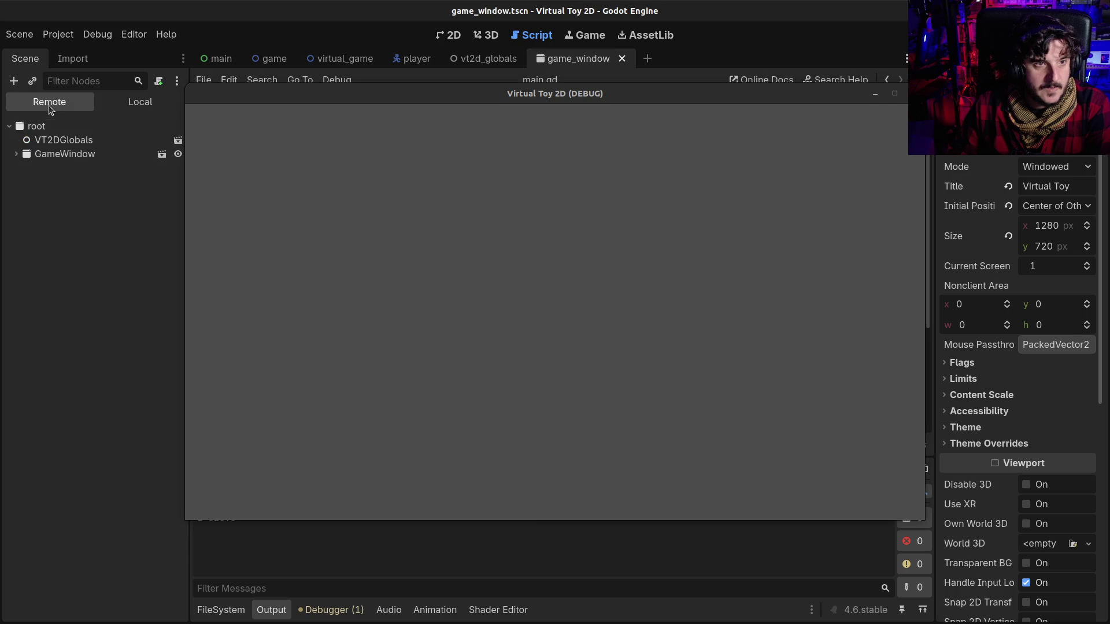
click(16, 154)
click(34, 169)
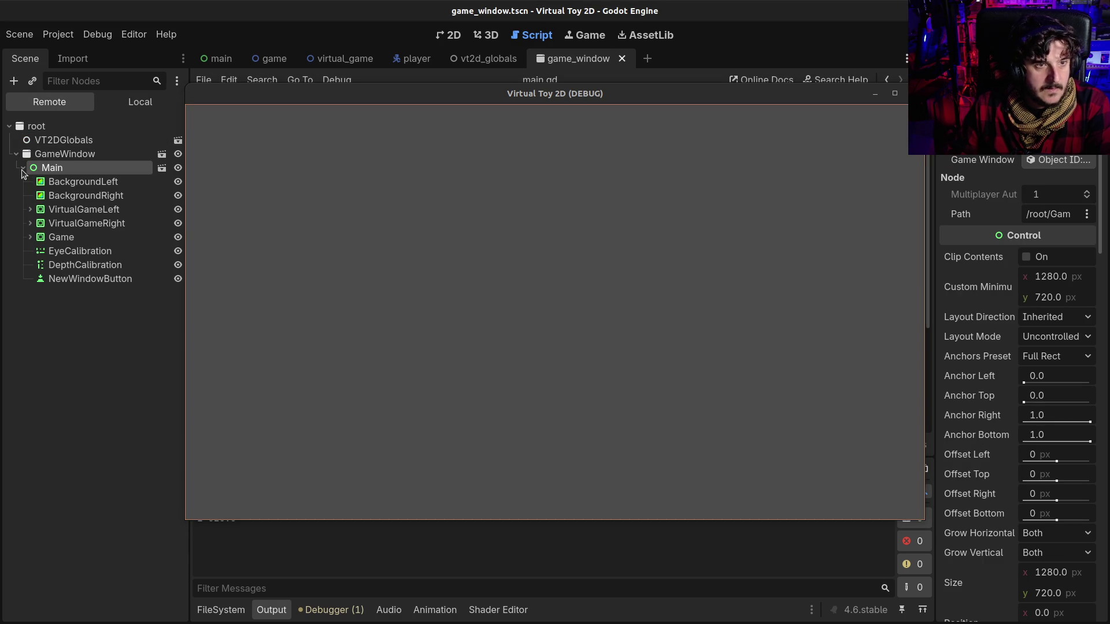
mouse_move(490, 93)
mouse_down()
mouse_move(578, 111)
mouse_move(484, 104)
mouse_move(508, 109)
mouse_move(518, 94)
mouse_up()
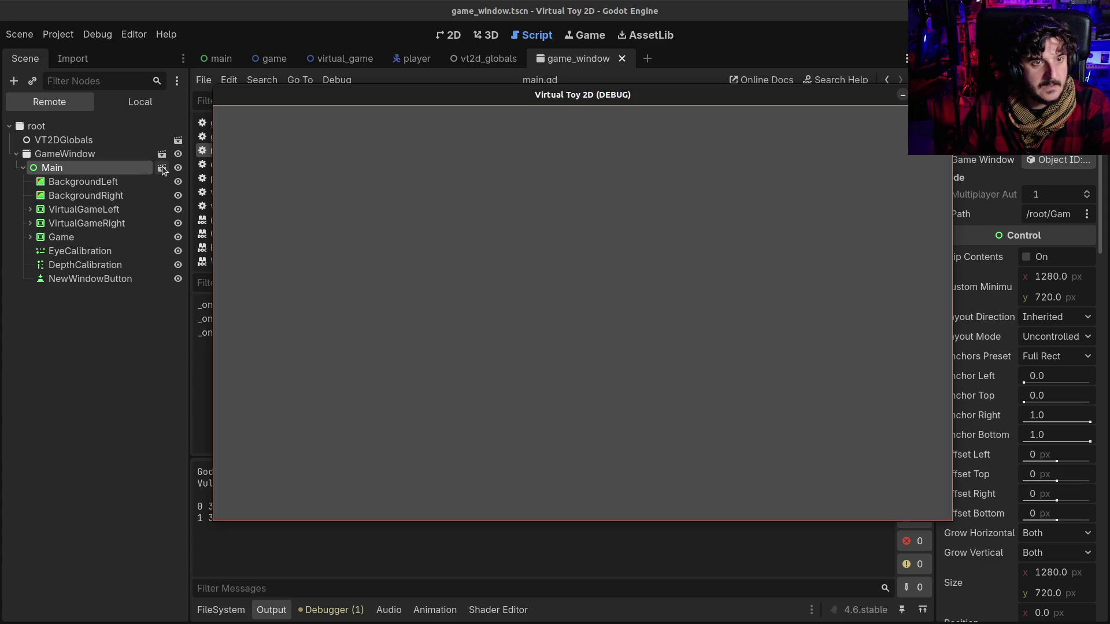
click(162, 168)
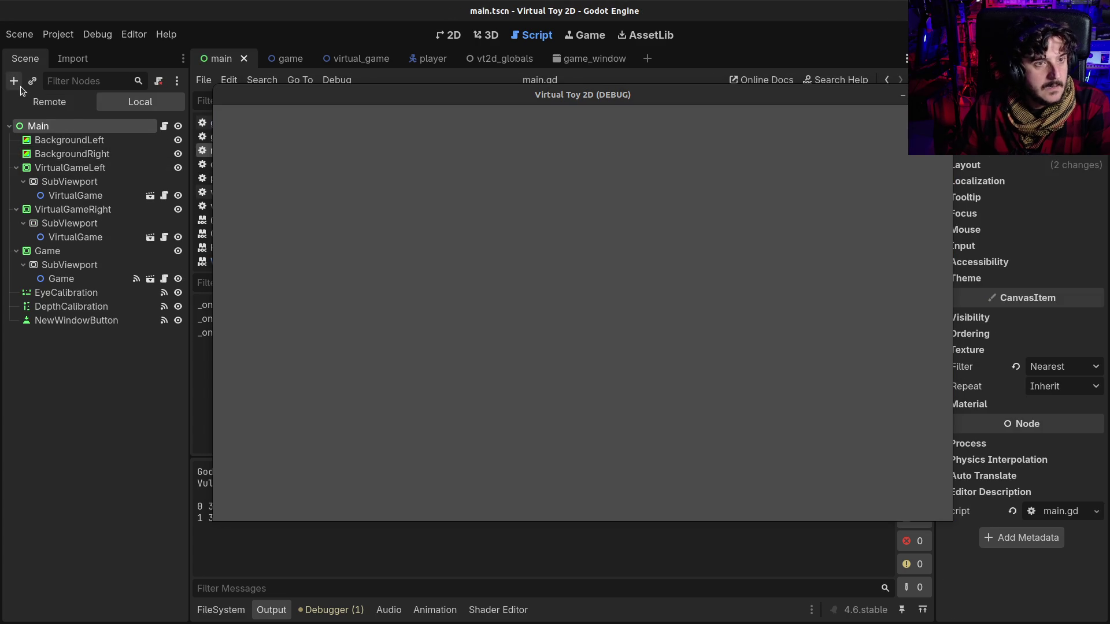
click(34, 104)
click(66, 181)
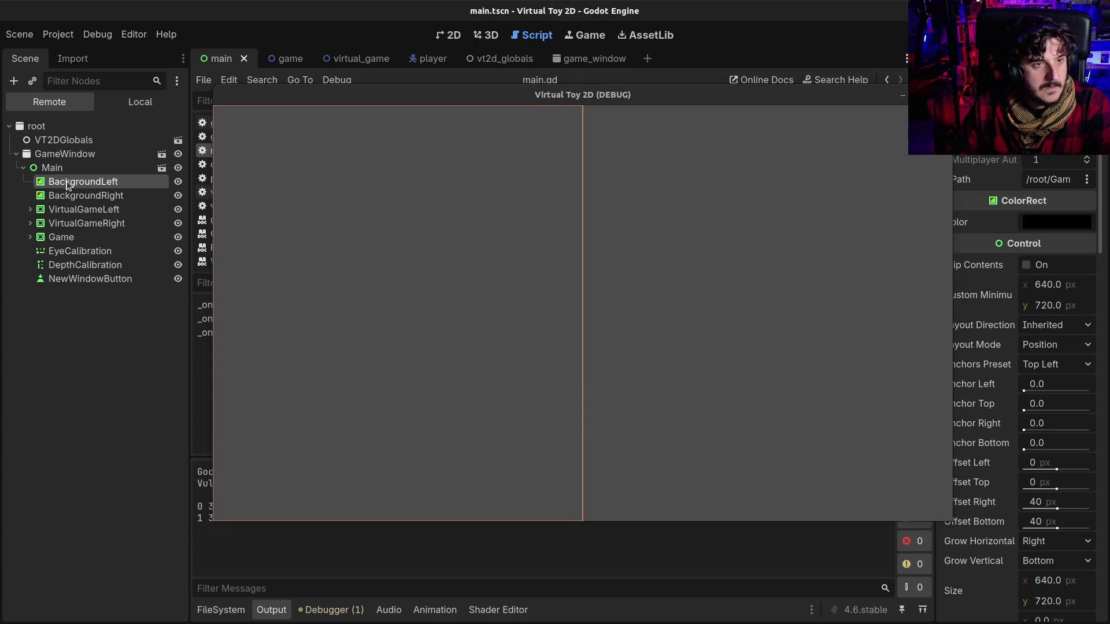
click(77, 197)
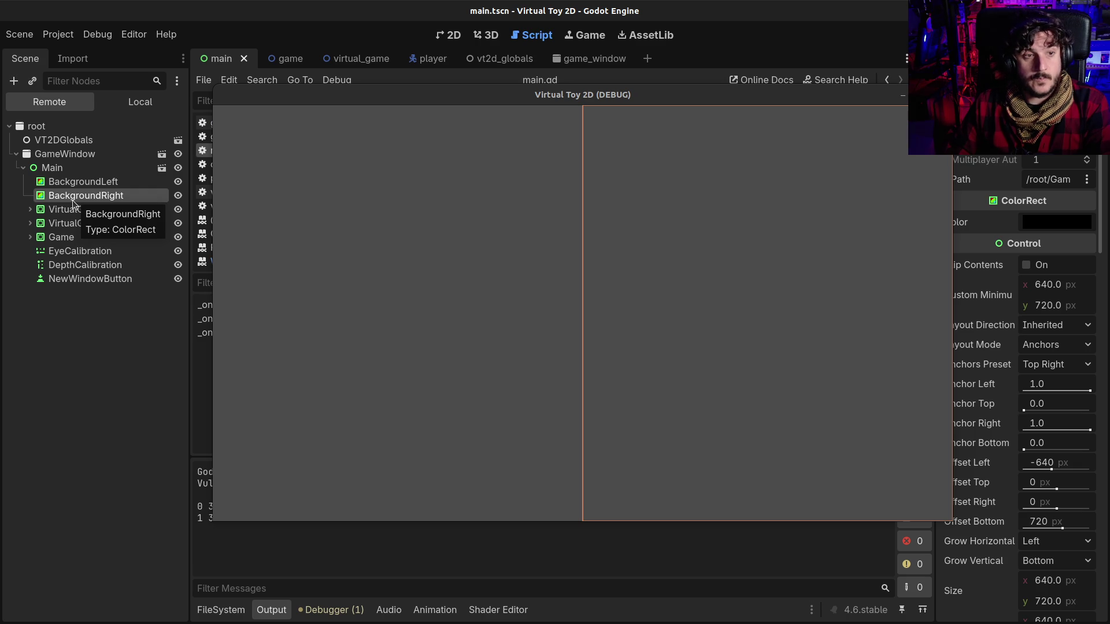
click(68, 209)
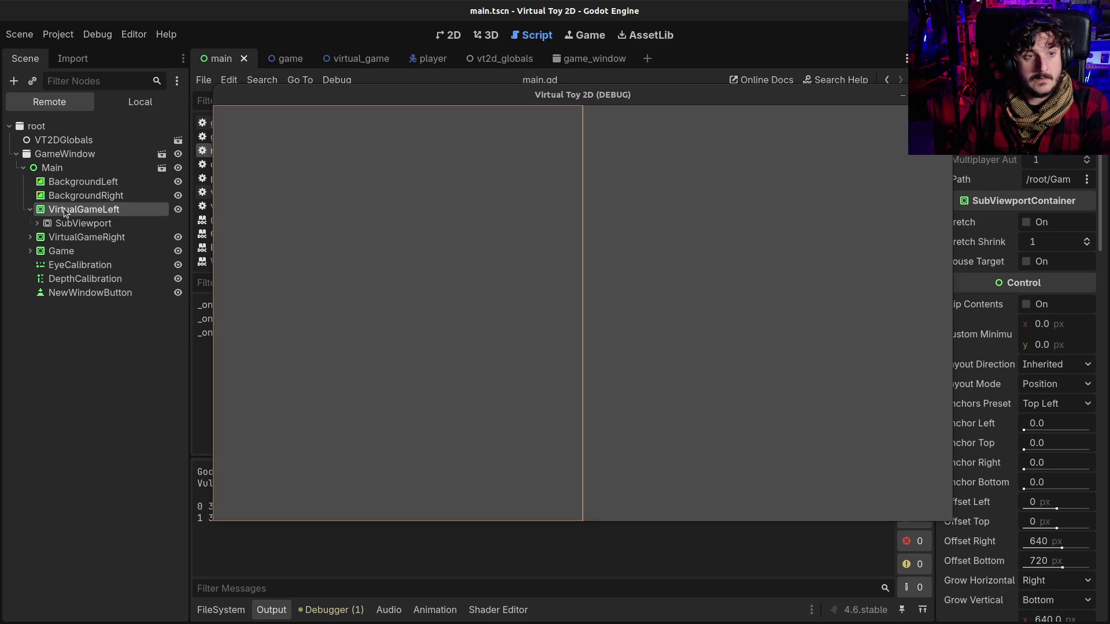
click(65, 239)
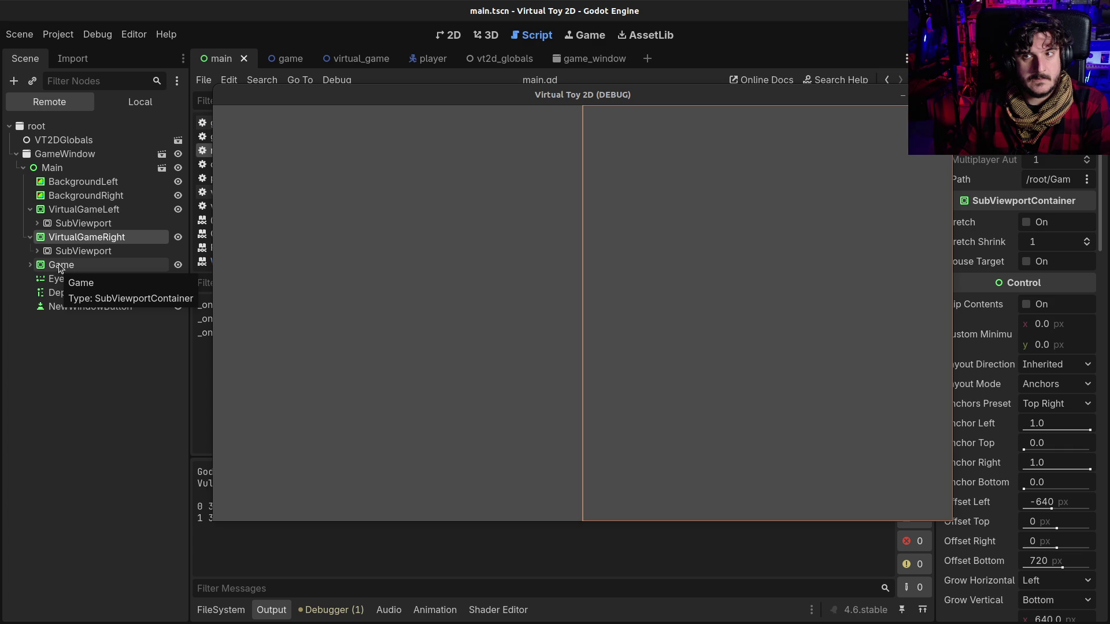
key(F8)
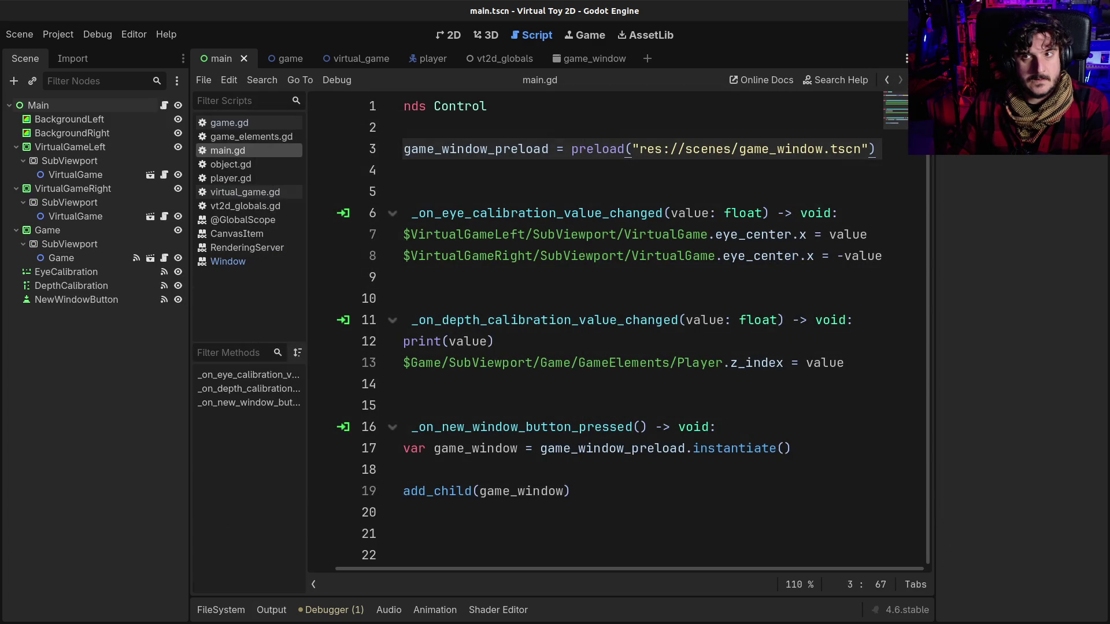
- Rerun from game_window and inspect the live NewWindowButton and DepthCalibration nodes
click(541, 280)
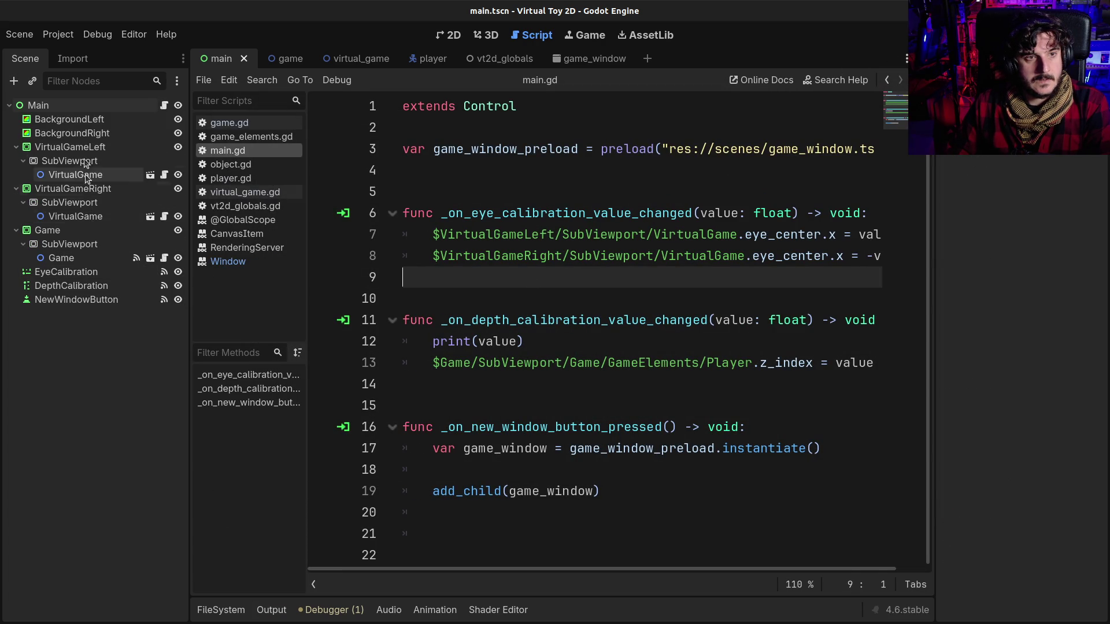
click(559, 56)
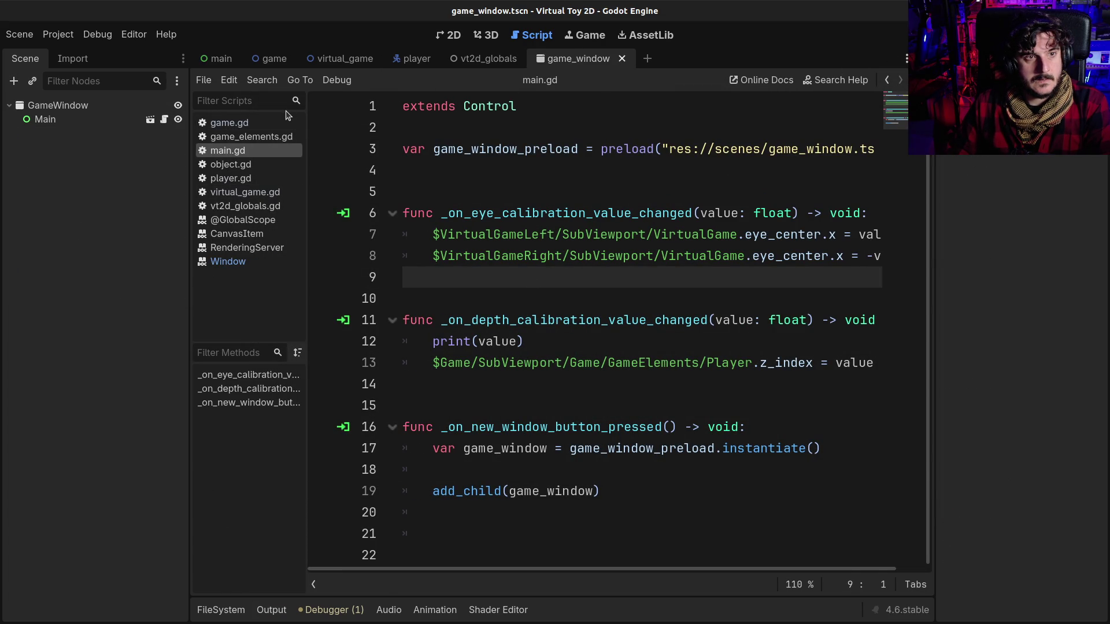
key(F6)
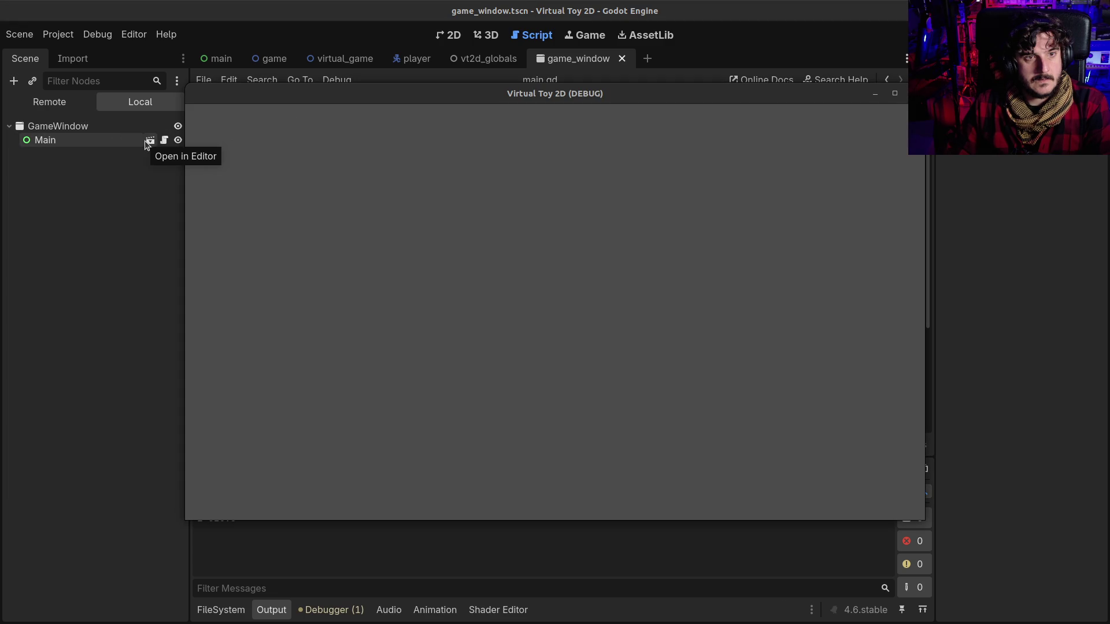
click(62, 105)
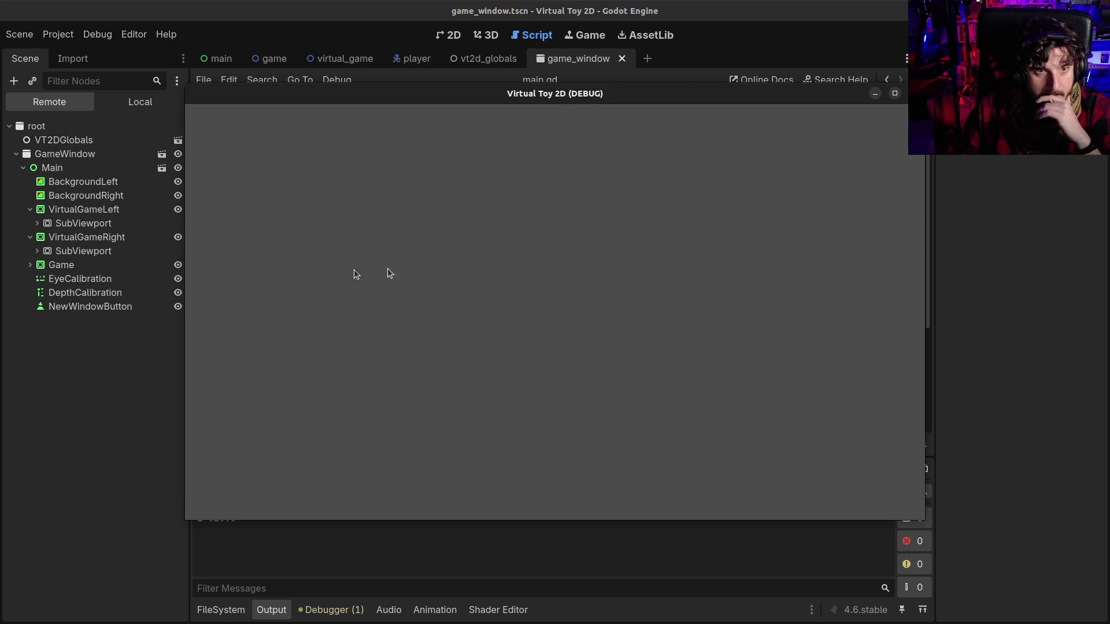
click(95, 305)
click(87, 292)
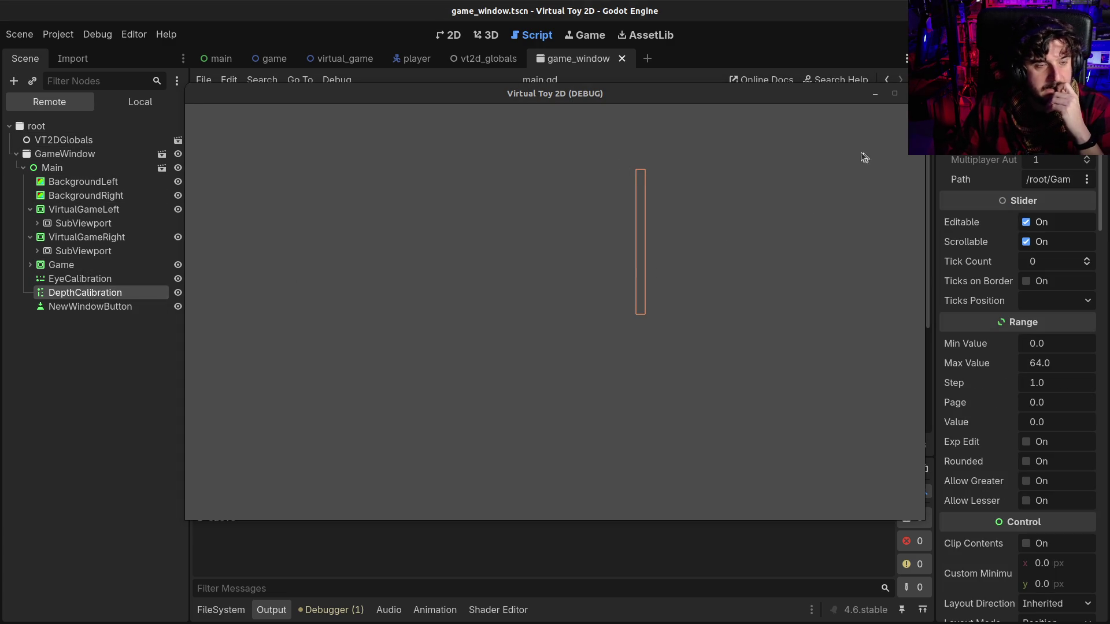
- Close the running game and switch to the main scene
click(915, 93)
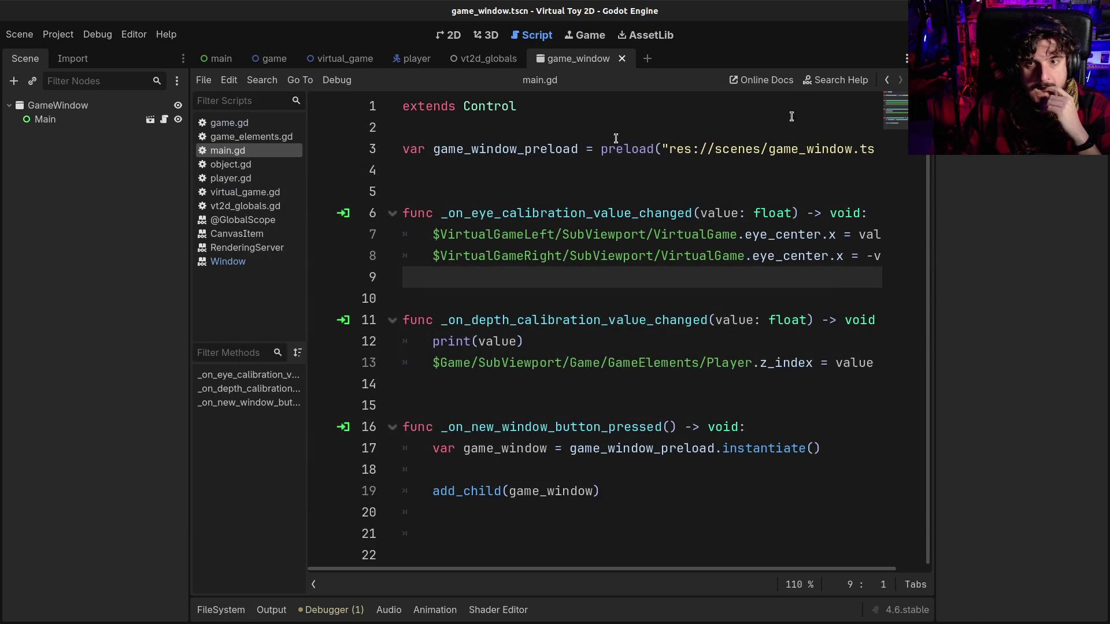
click(48, 120)
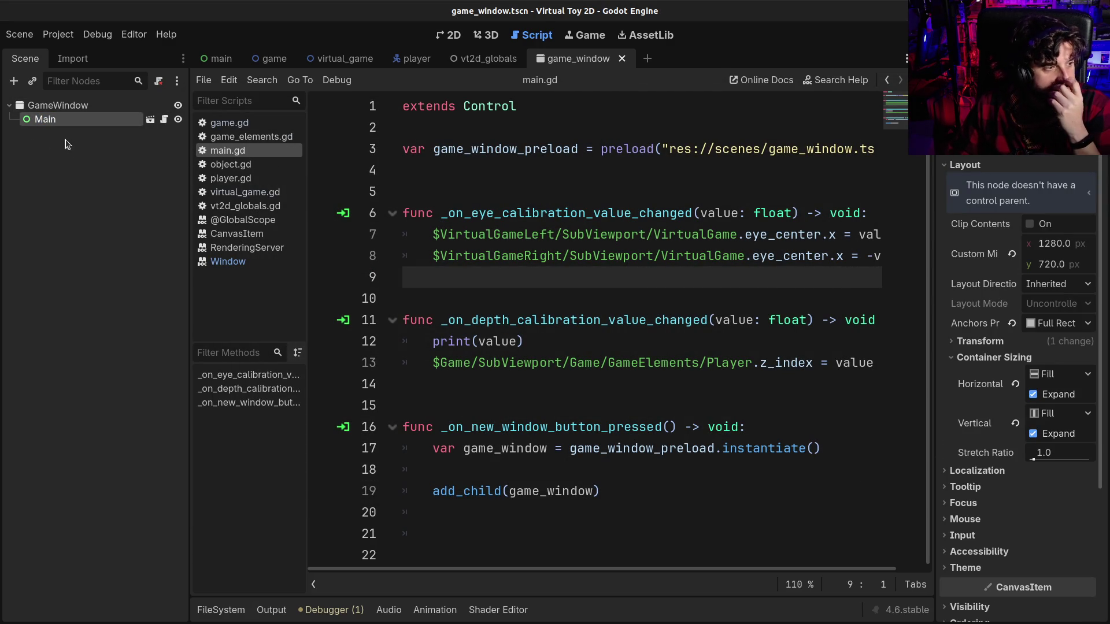
click(150, 120)
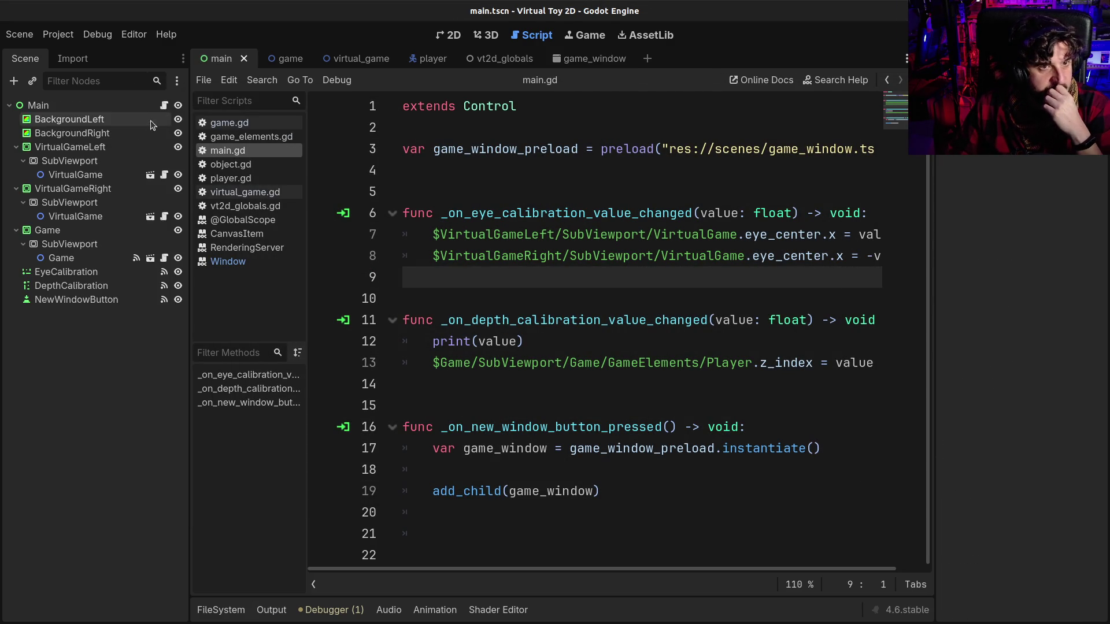
- Collapse the VirtualGameLeft, VirtualGameRight and Game nodes, select BackgroundRight, and show the 2D canvas
click(16, 147)
click(16, 160)
click(17, 175)
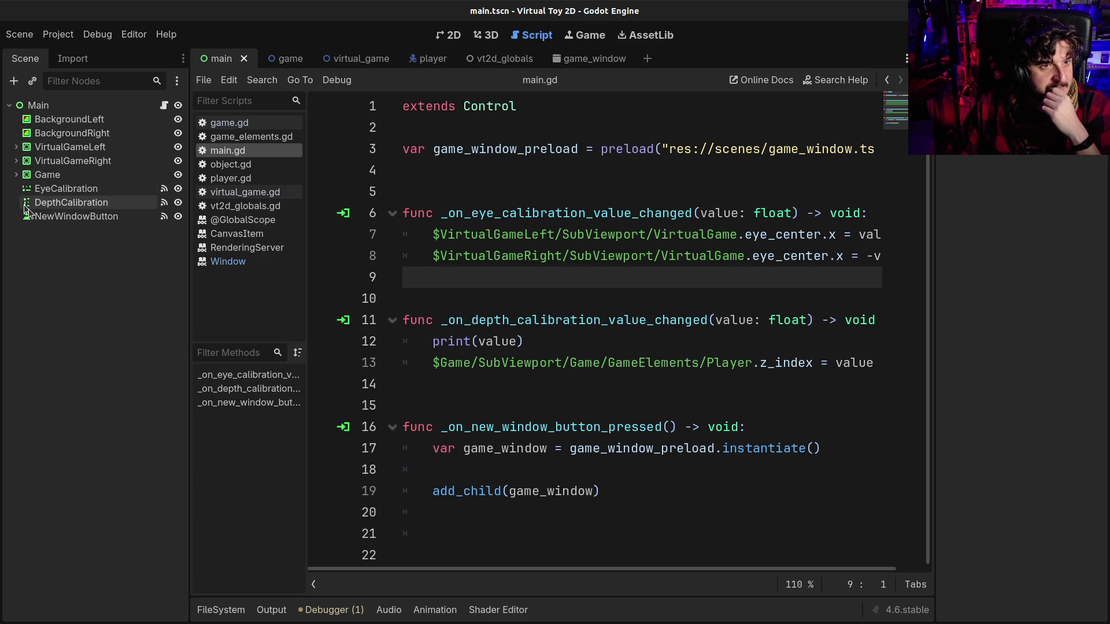
click(16, 161)
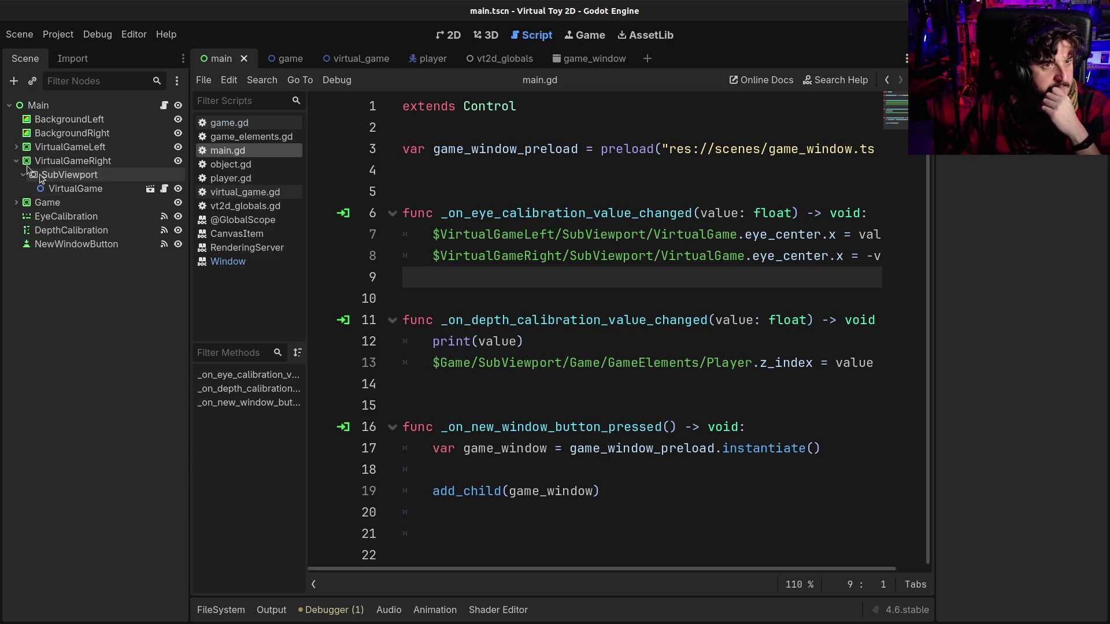
click(16, 161)
click(15, 148)
click(15, 148)
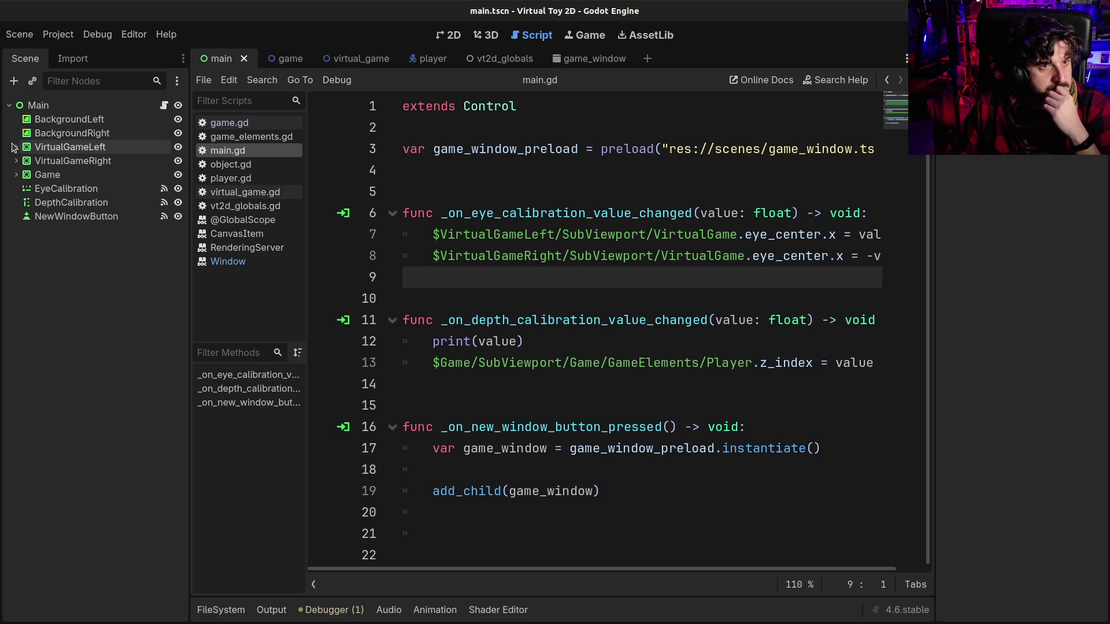
click(52, 134)
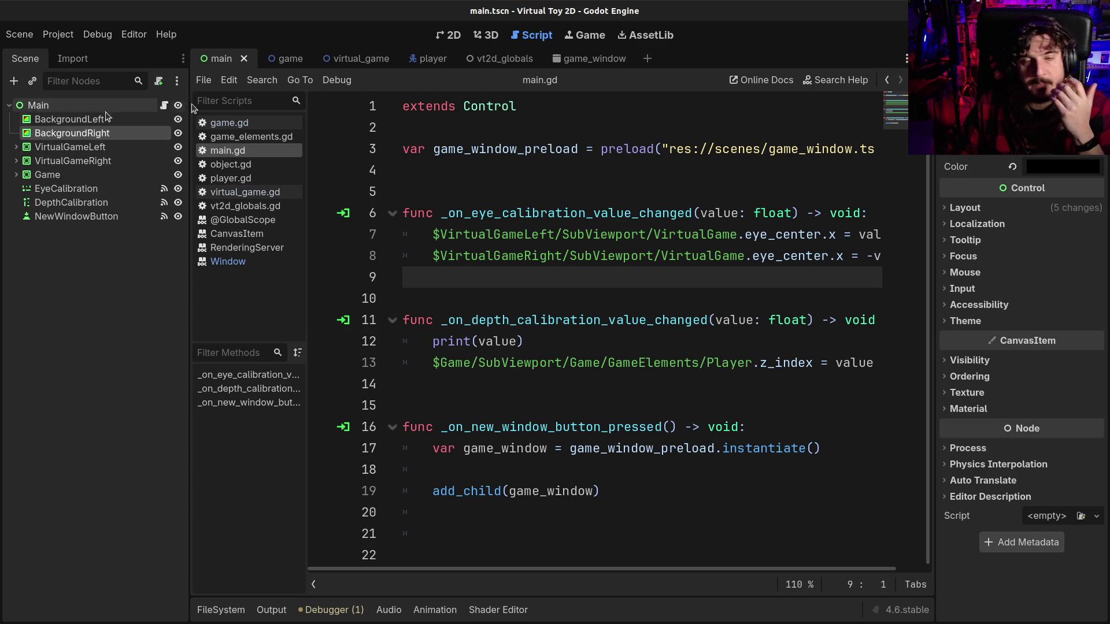
key(ctrl+F1)
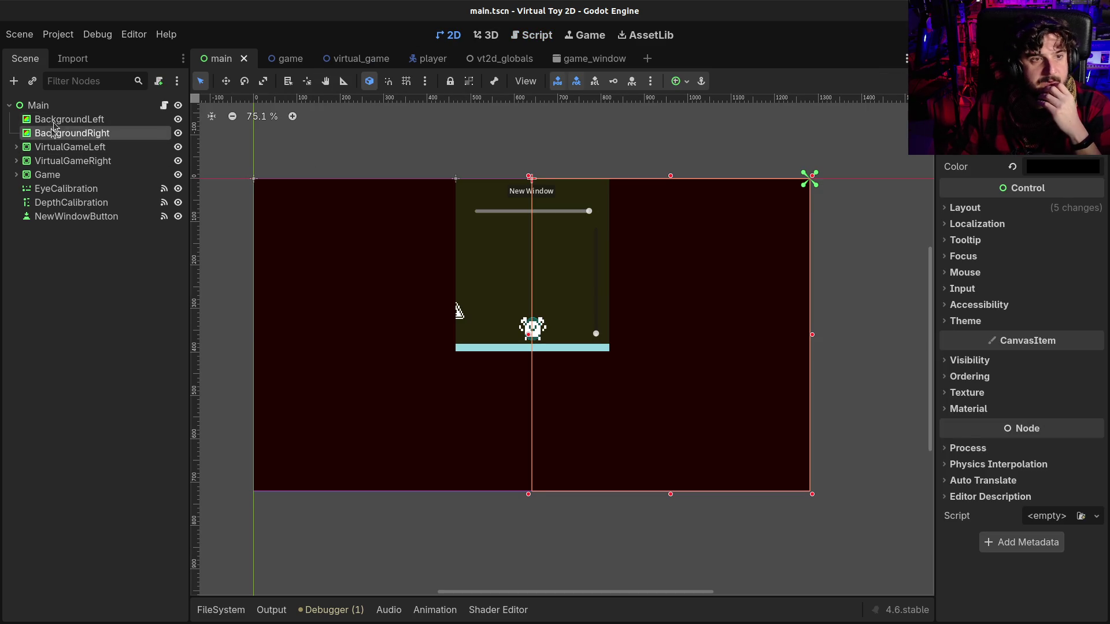
- Run the main scene to compare the left and right stereo views, then stop it
click(58, 120)
click(93, 135)
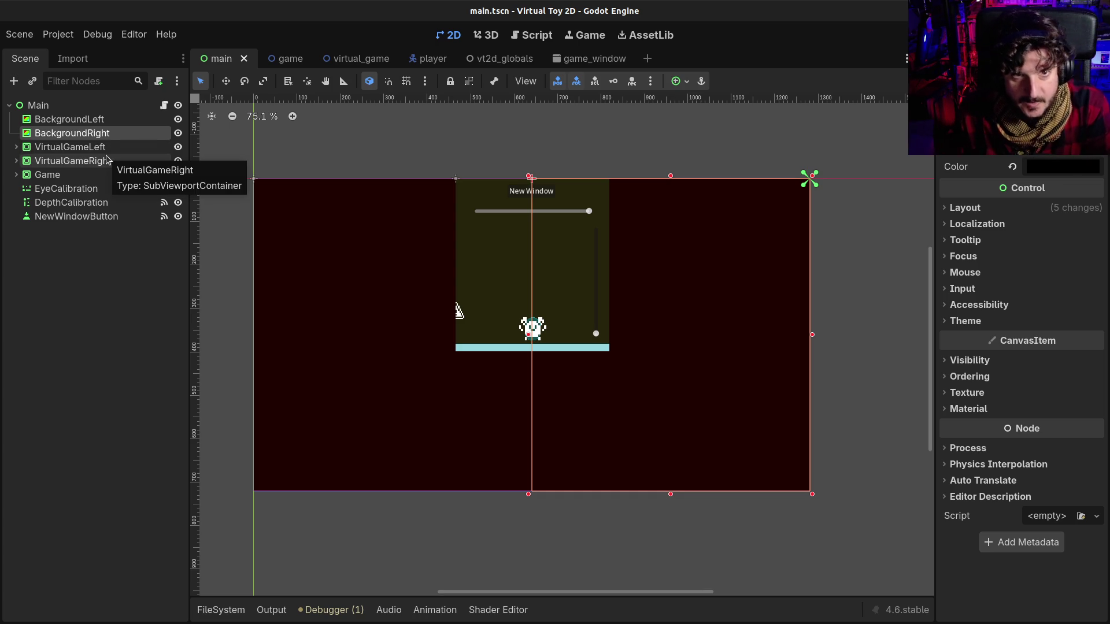
key(F5)
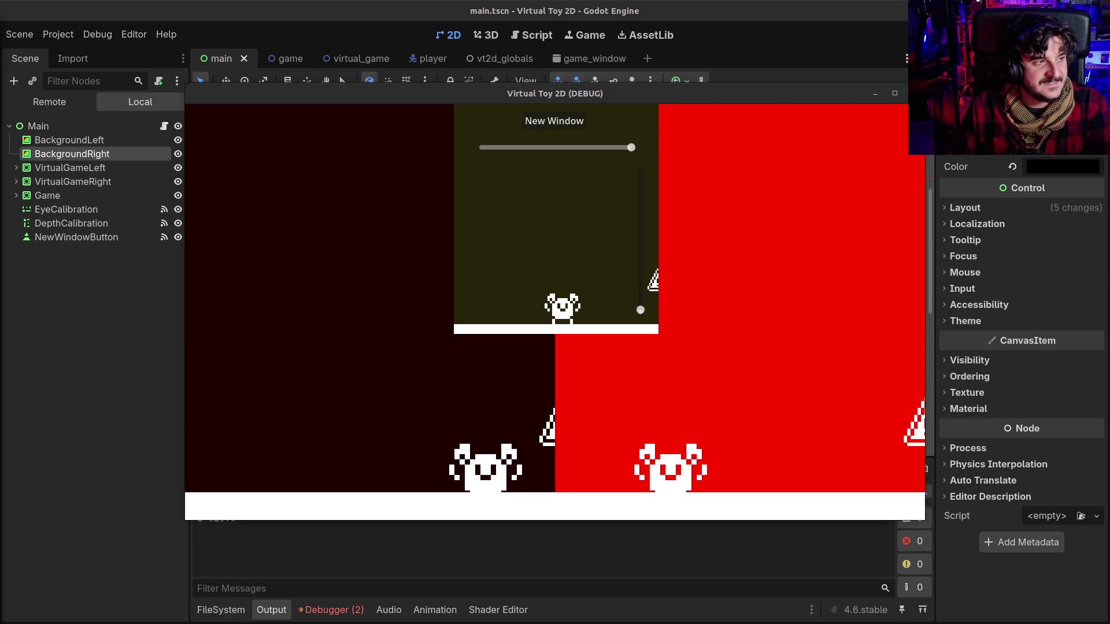
click(448, 253)
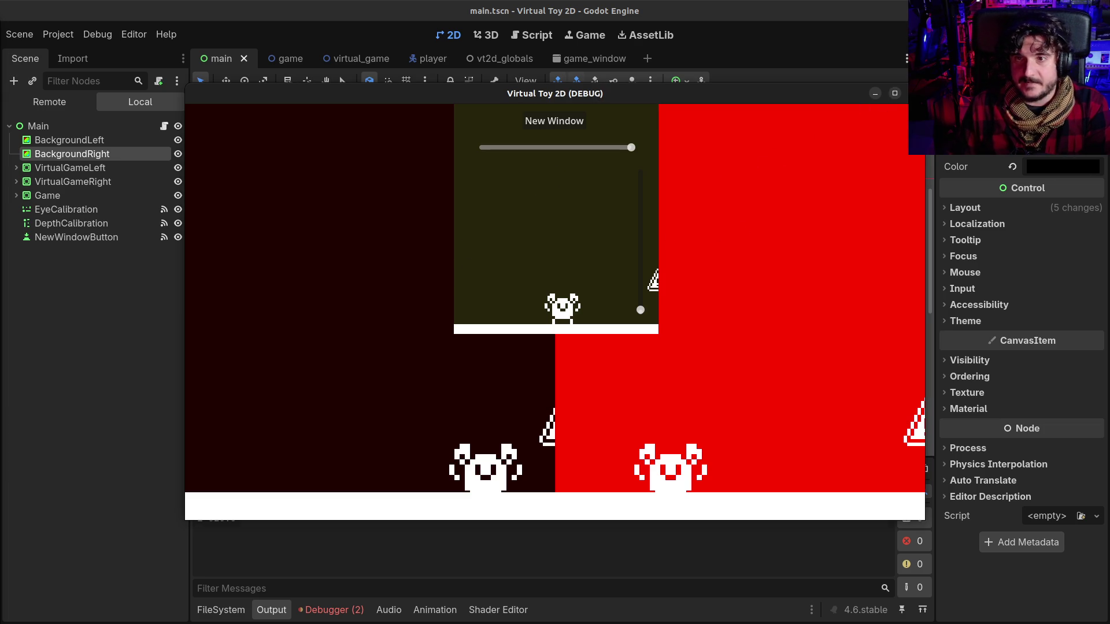
key(F8)
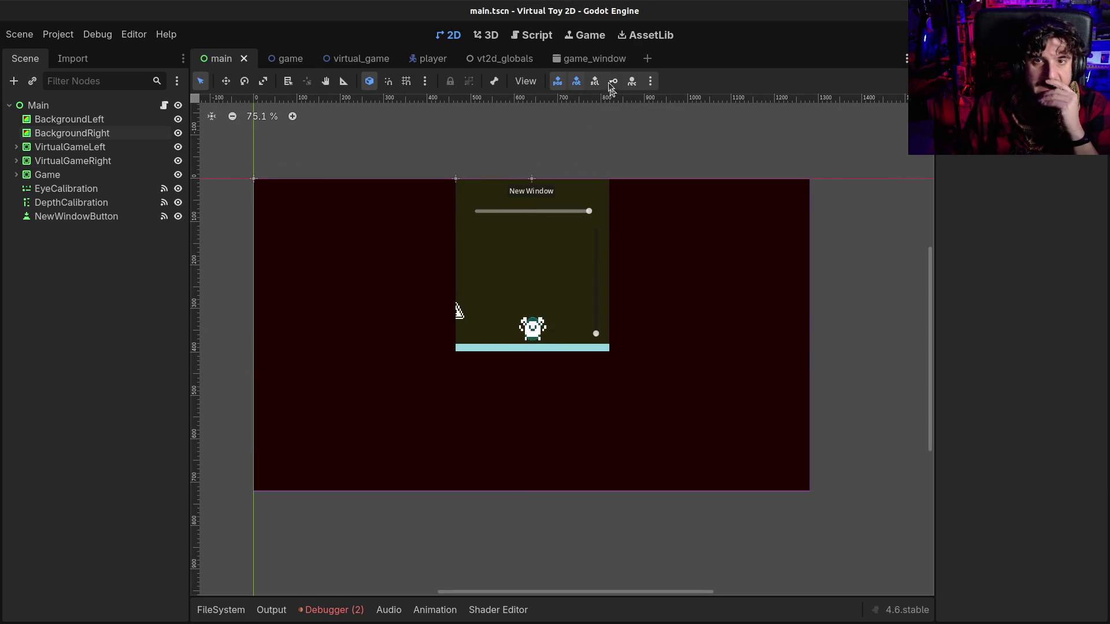
- Switch to game_window.tscn and run the project from it again, relaunching once
click(598, 60)
key(F5)
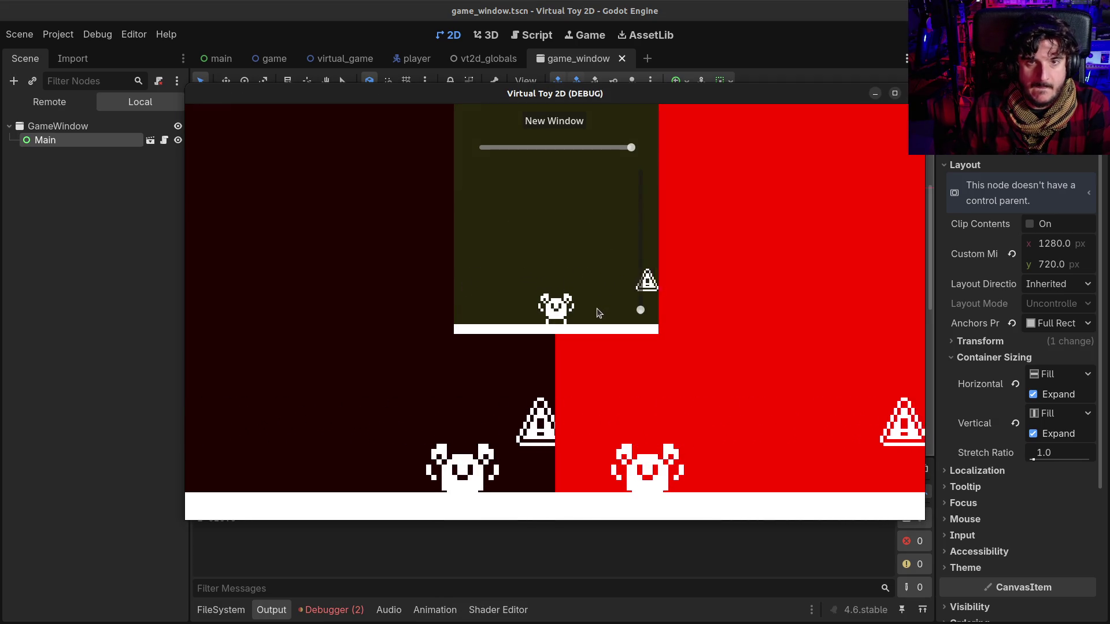
click(894, 95)
key(F5)
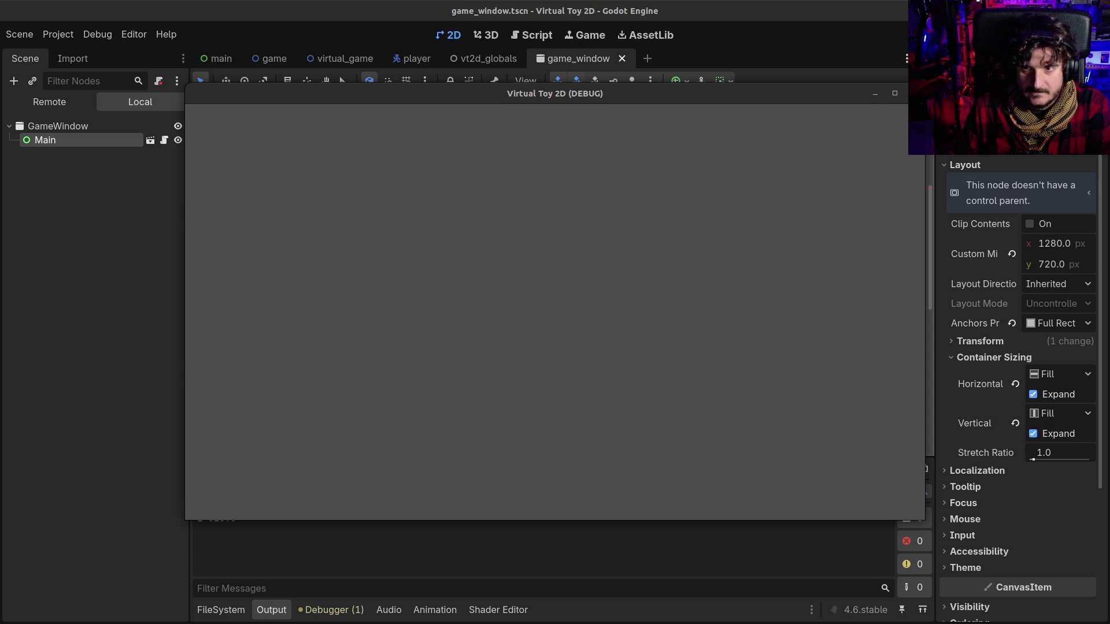
click(894, 93)
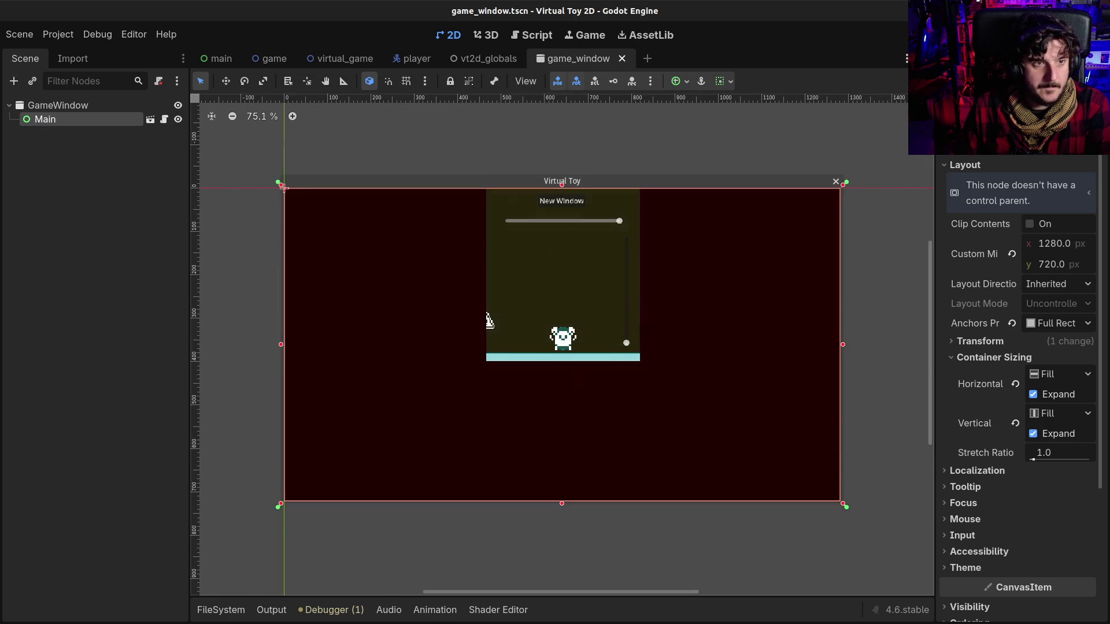
key(F5)
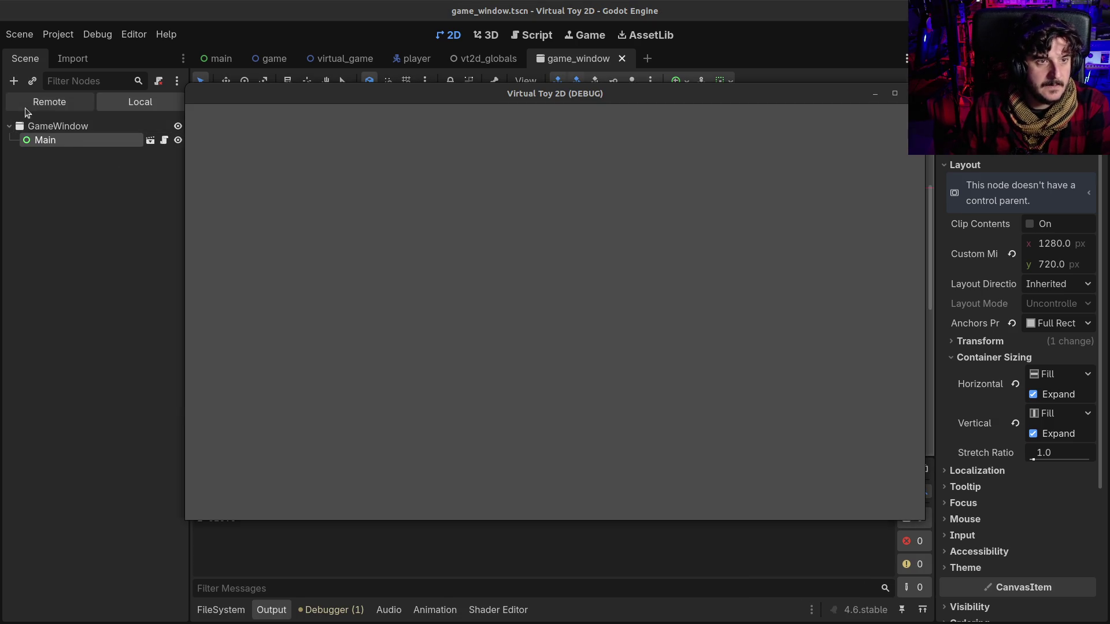
click(32, 158)
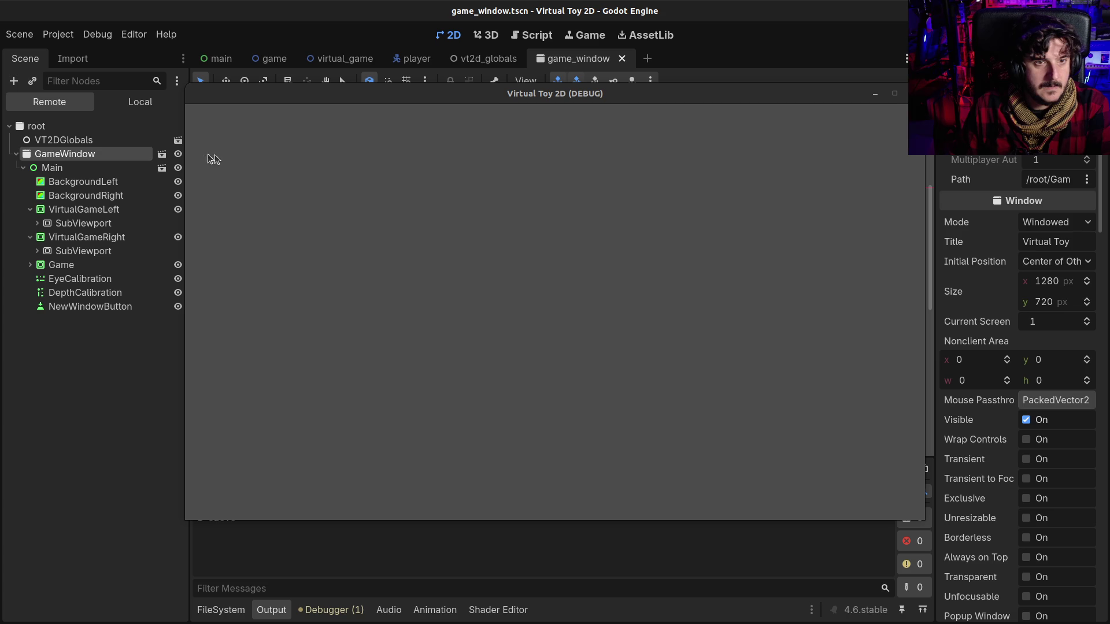
click(178, 153)
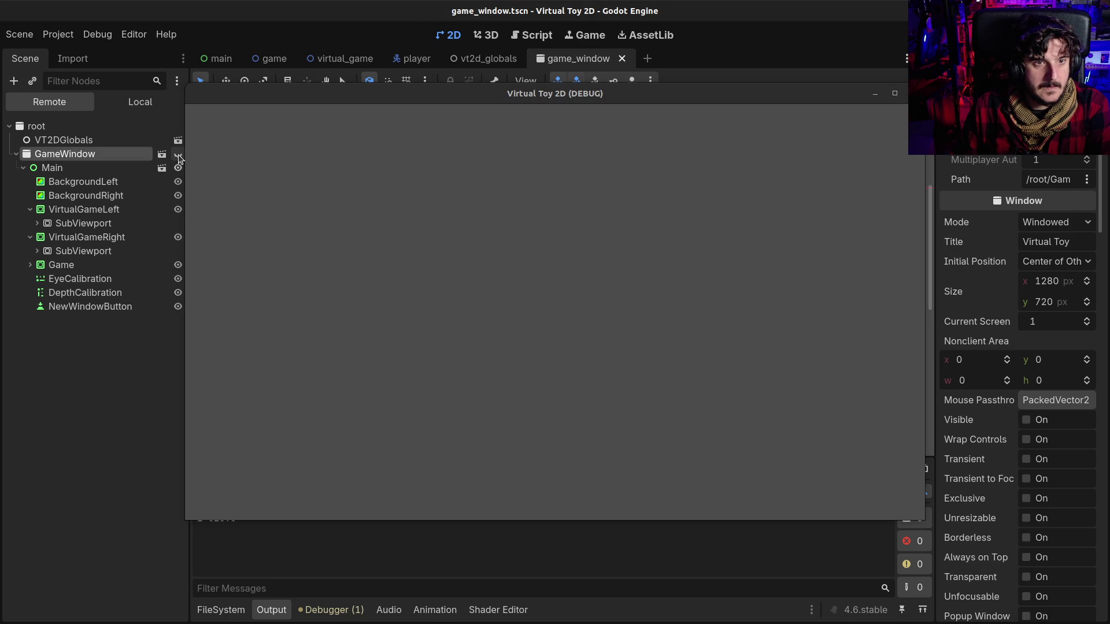
click(178, 154)
click(178, 168)
click(178, 169)
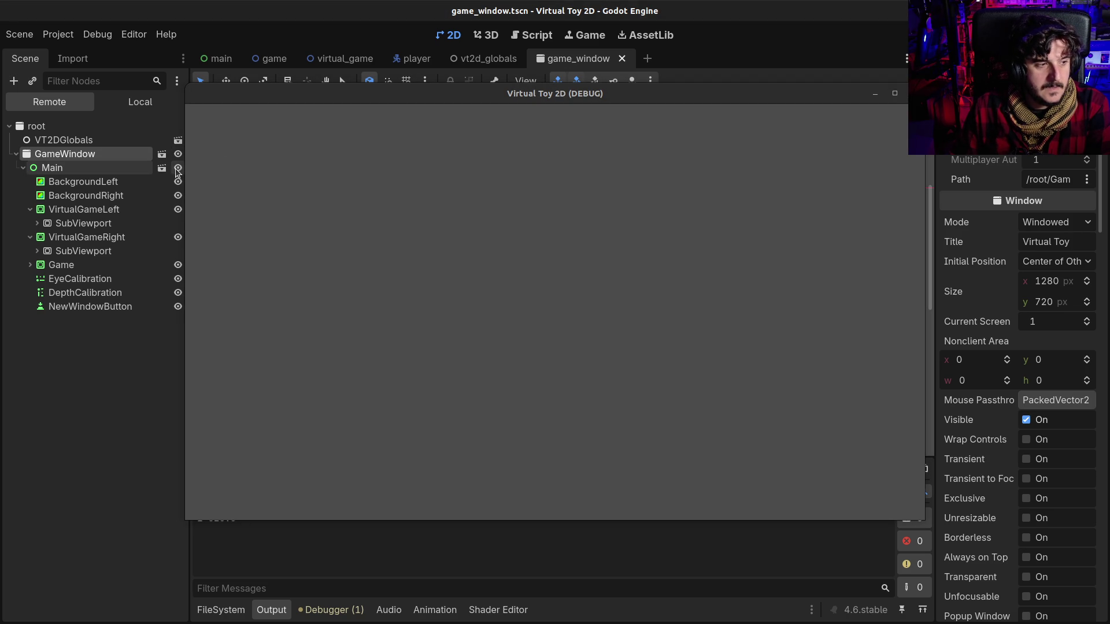
click(80, 196)
click(80, 184)
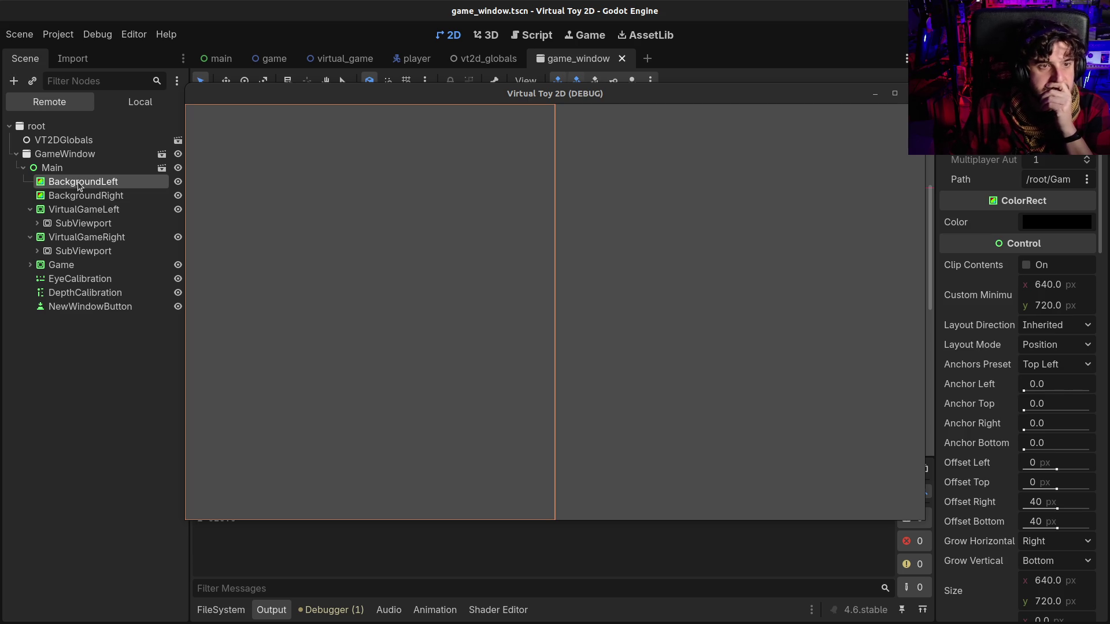
click(85, 197)
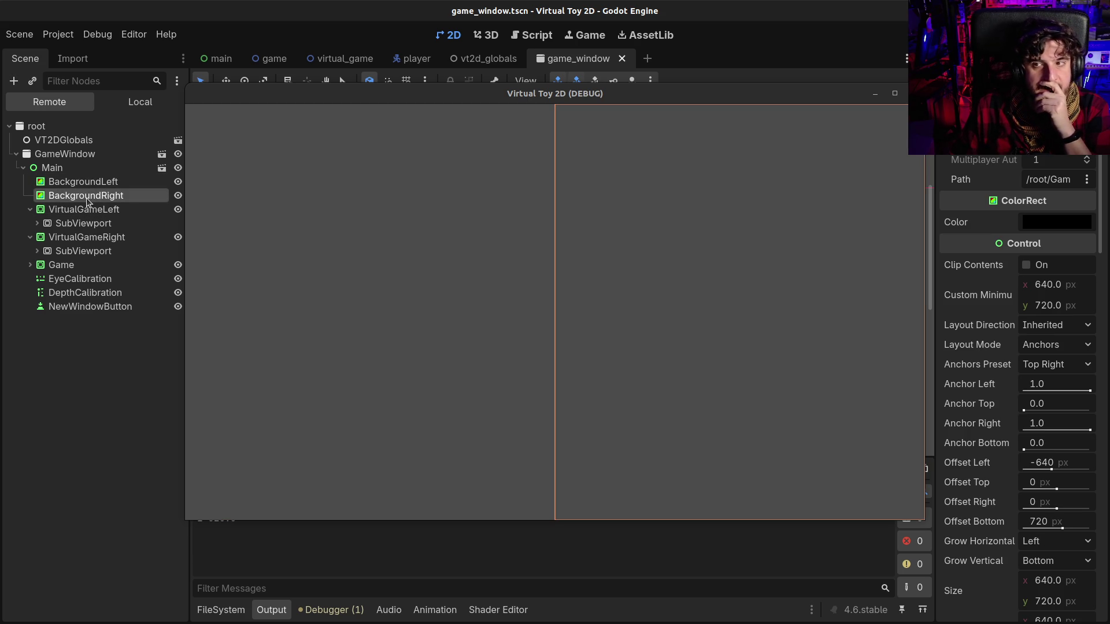
click(88, 212)
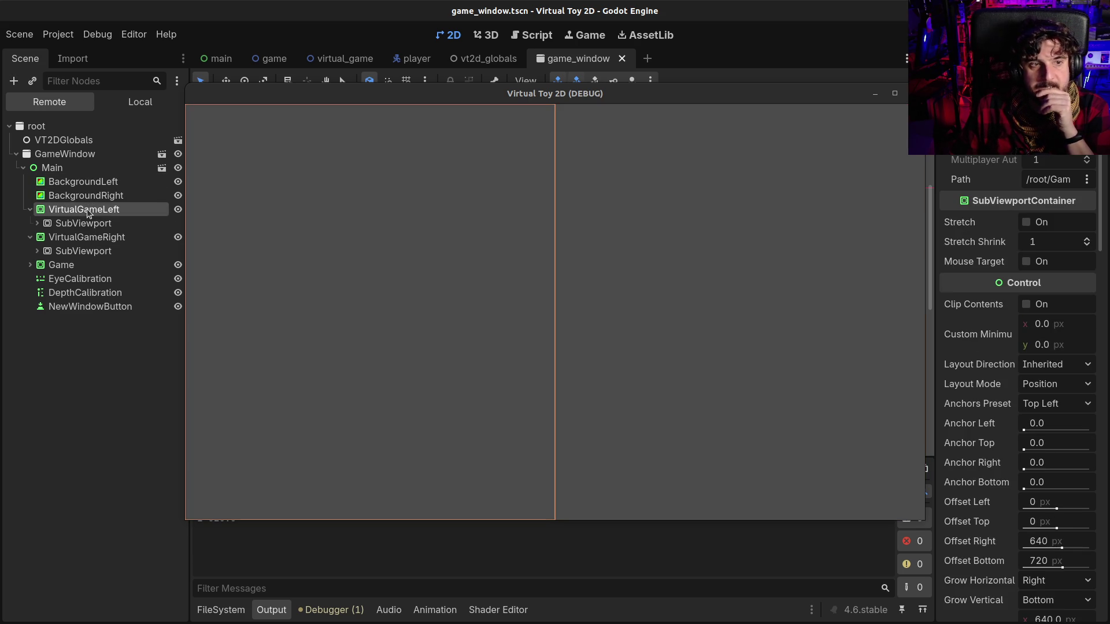
click(87, 223)
click(88, 237)
click(81, 170)
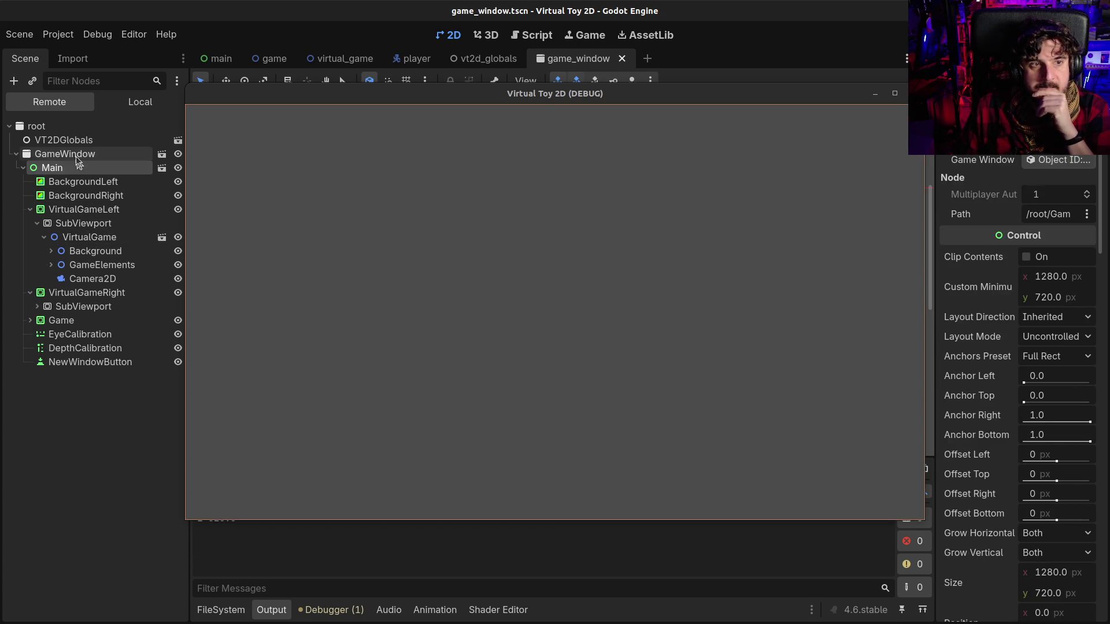
click(77, 155)
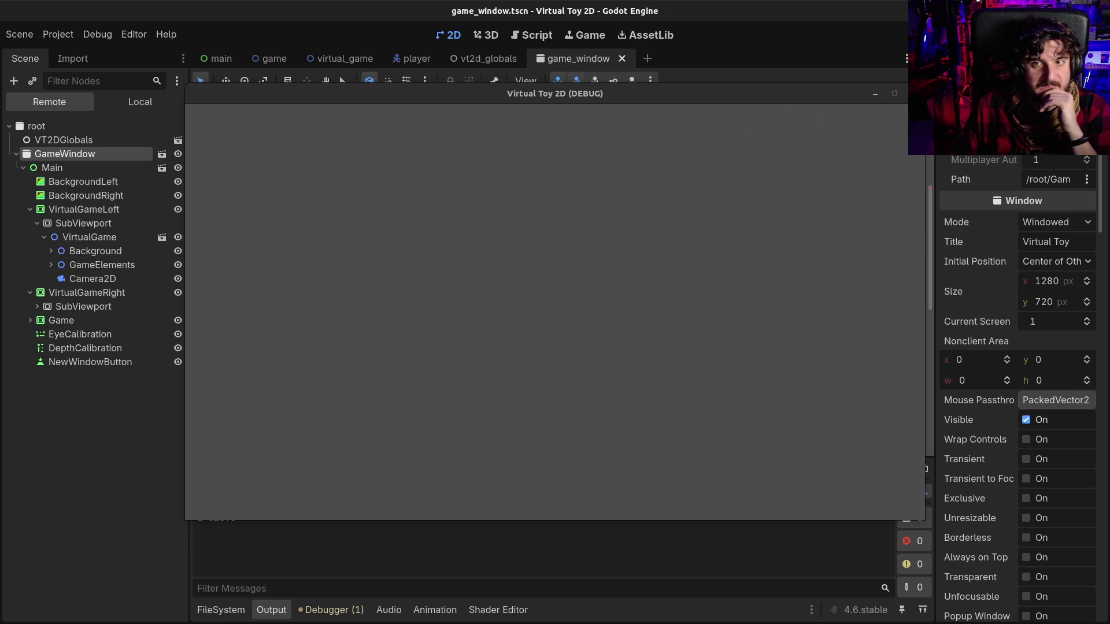
key(F8)
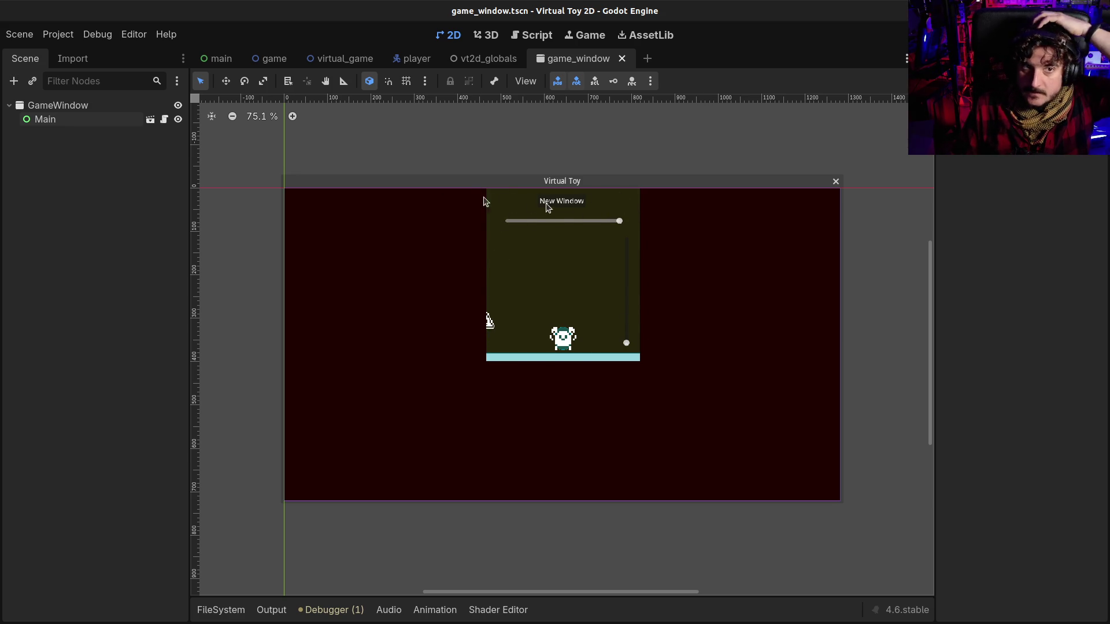
- Switch to main.tscn and save it
click(212, 59)
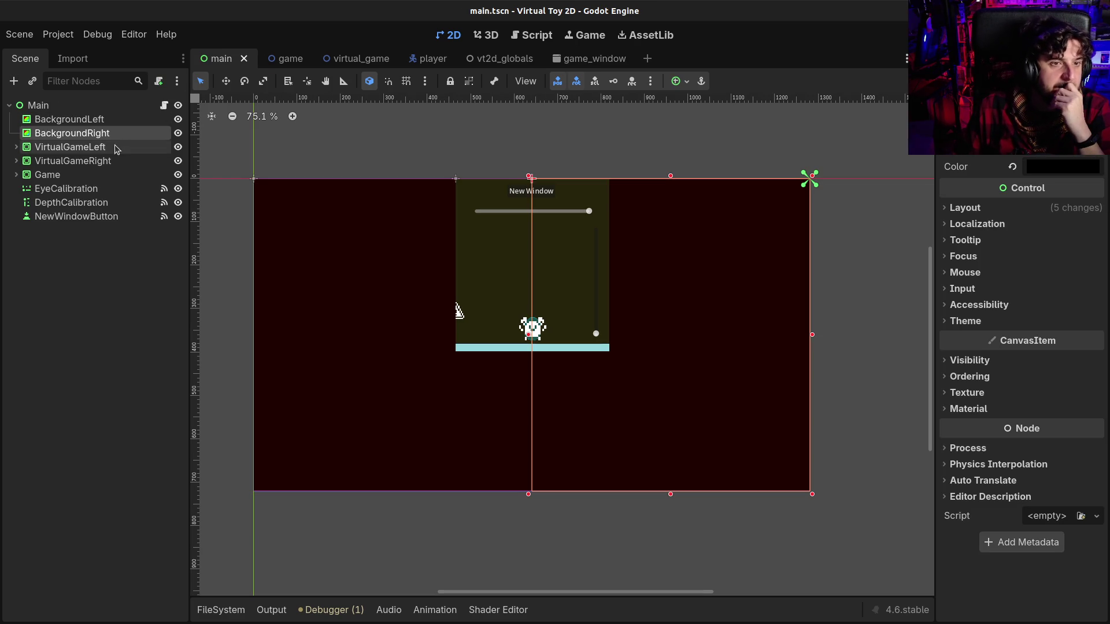
click(89, 149)
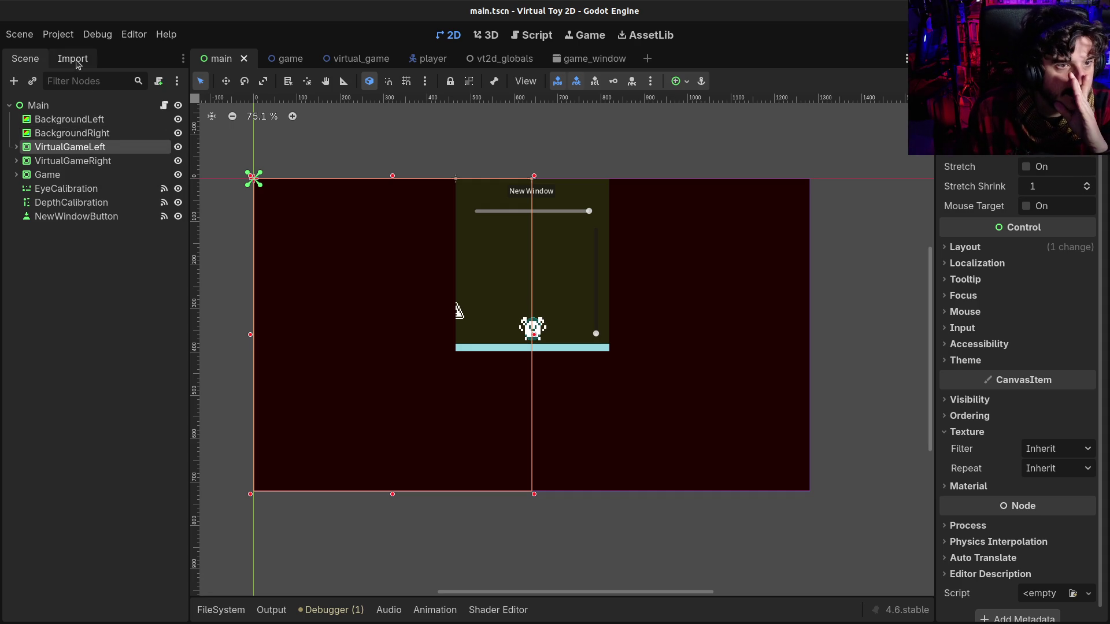
click(128, 465)
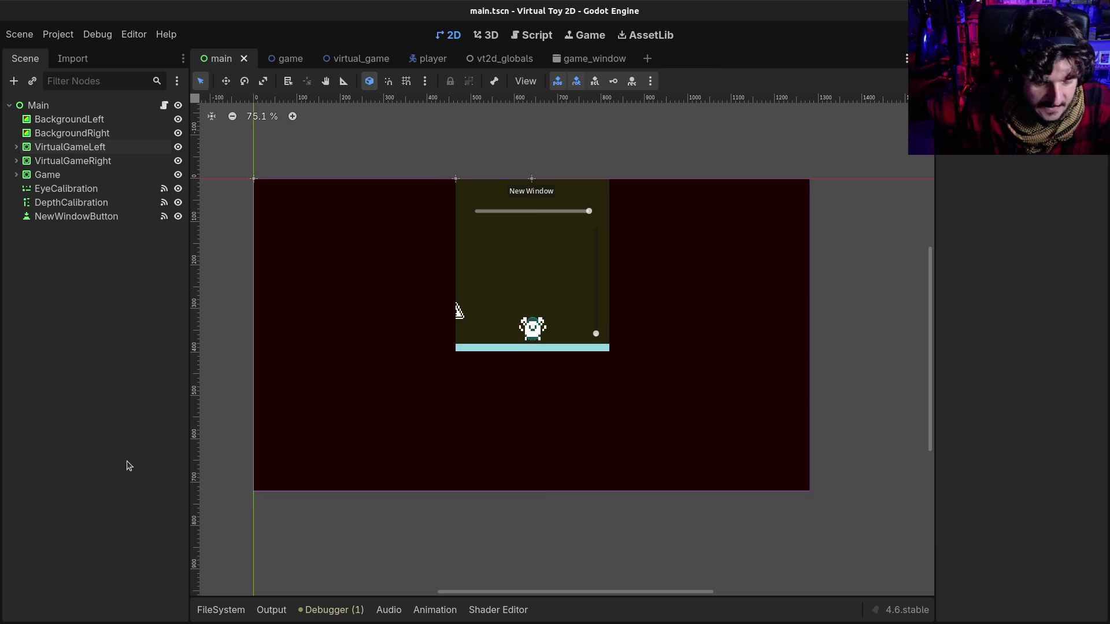
key(ctrl+s)
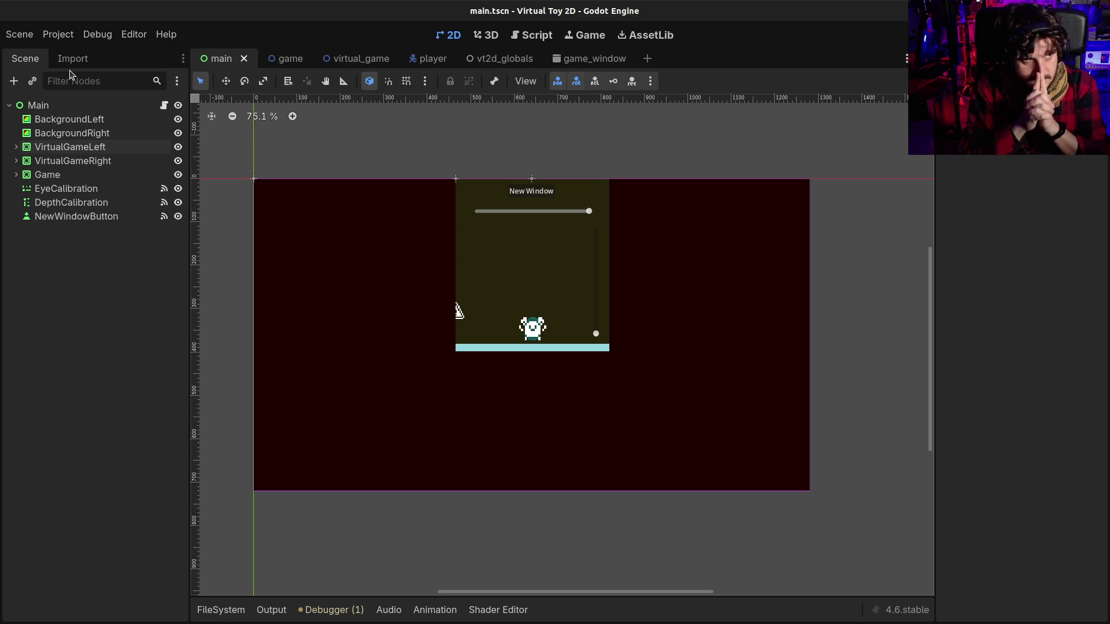
- Drag the Game node above BackgroundLeft so it becomes Main's first child
click(60, 175)
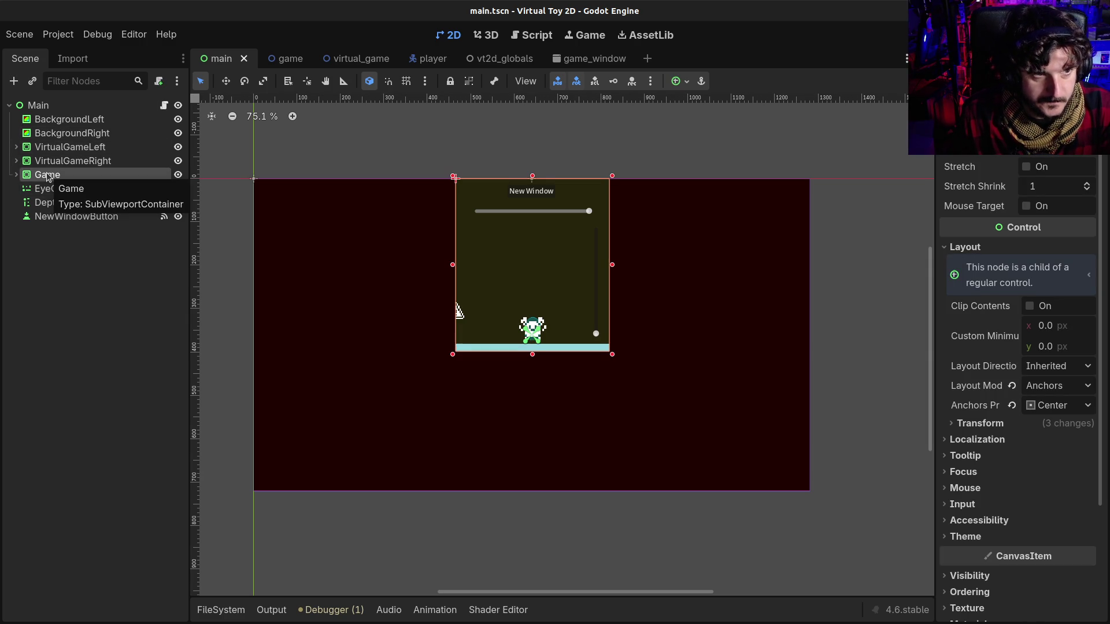
drag(47, 172, 60, 110)
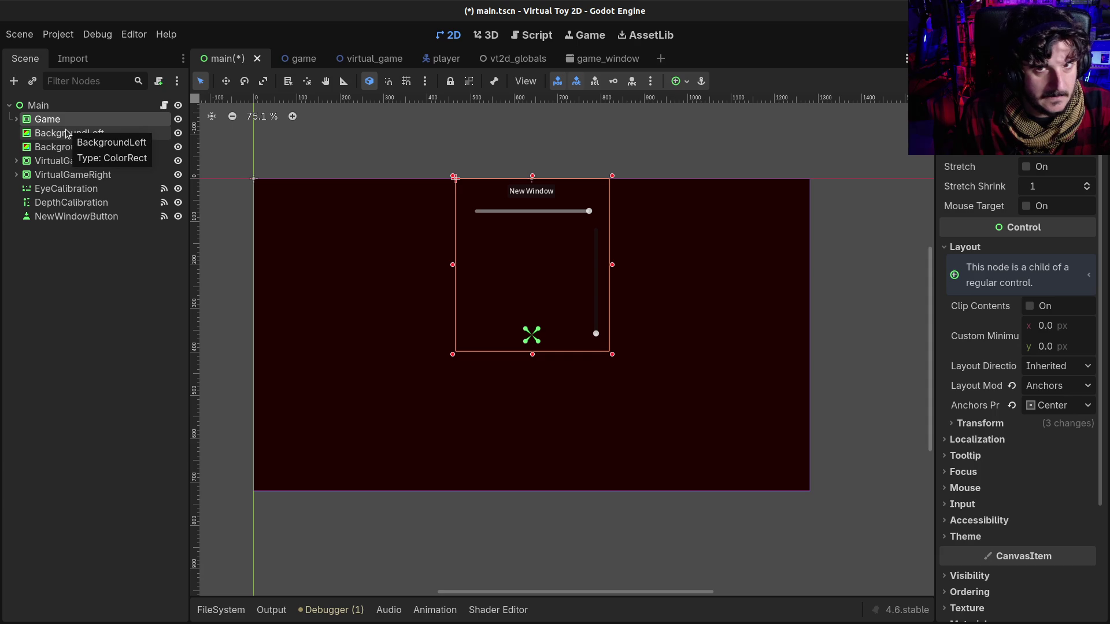
click(38, 105)
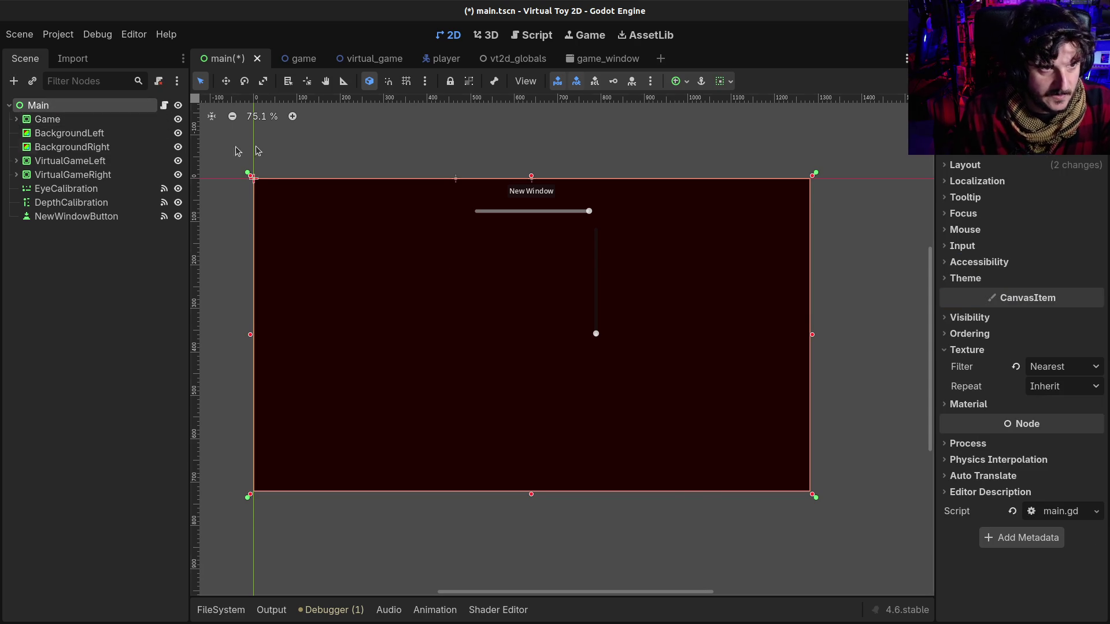
- Add a Window node as a child of Main using the node search
key(ctrl+a)
text(windo)
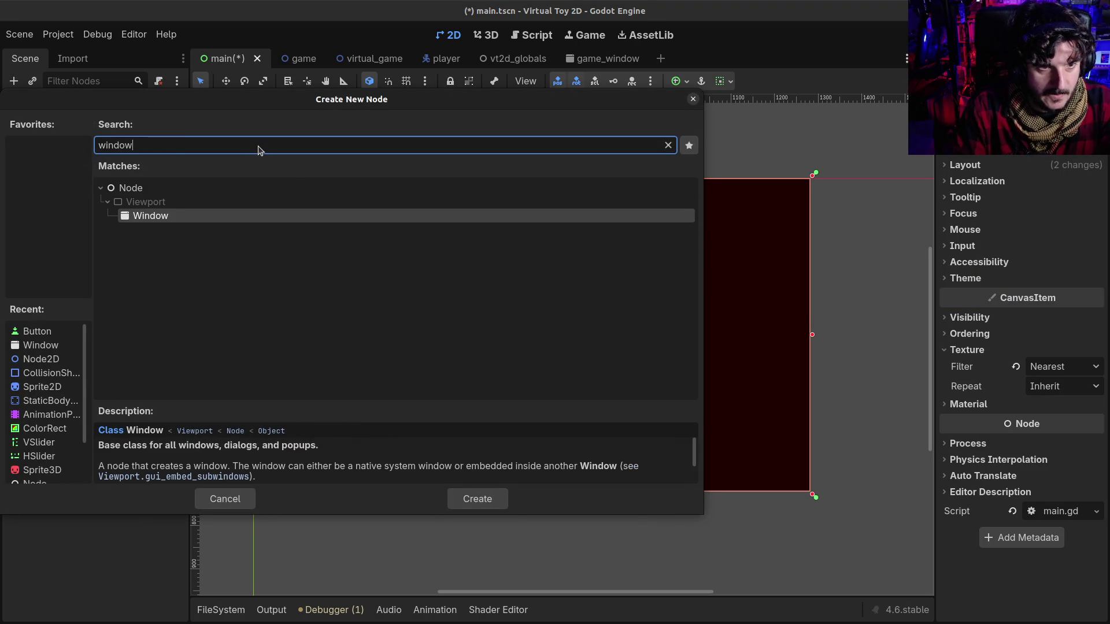
key(Return)
middle_click(613, 58)
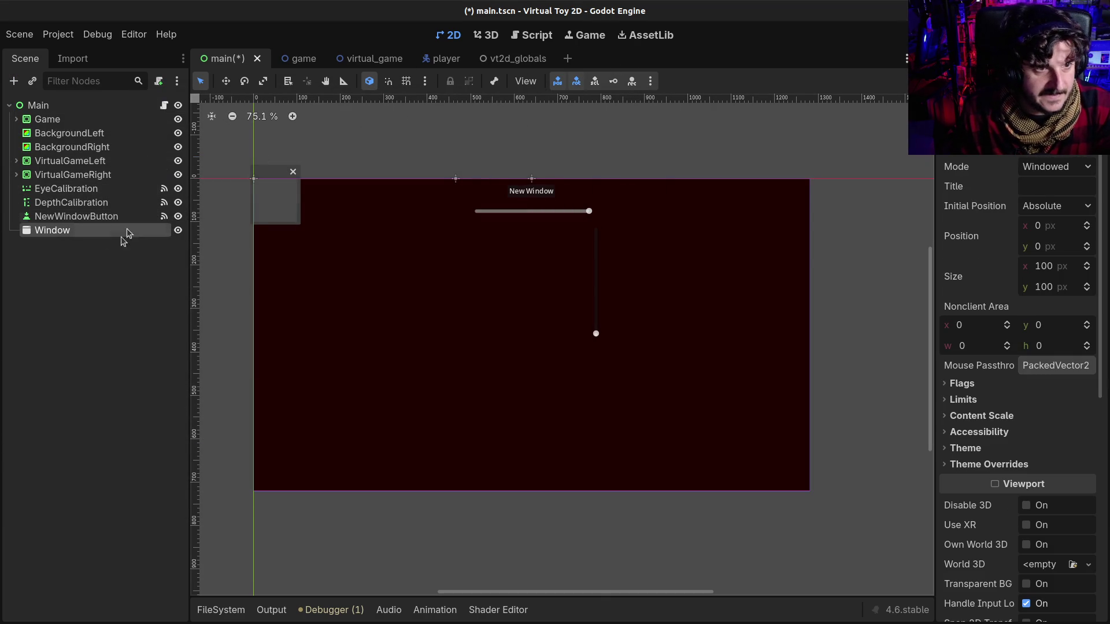
- Move VirtualGameLeft and VirtualGameRight inside the new Window node
click(63, 174)
shift+click(61, 162)
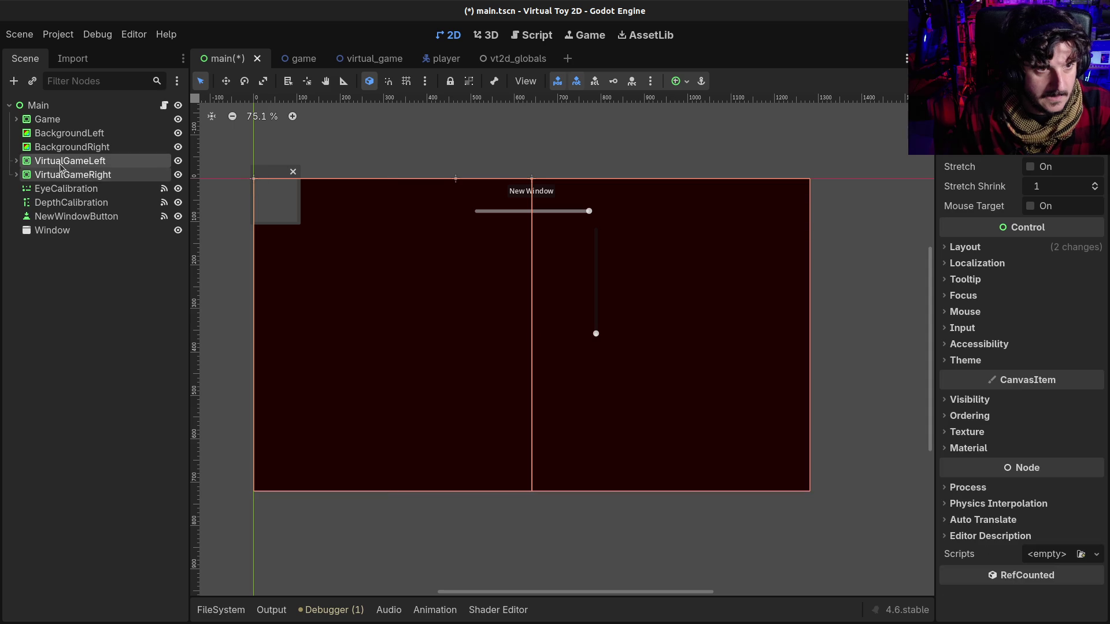
drag(62, 167, 84, 233)
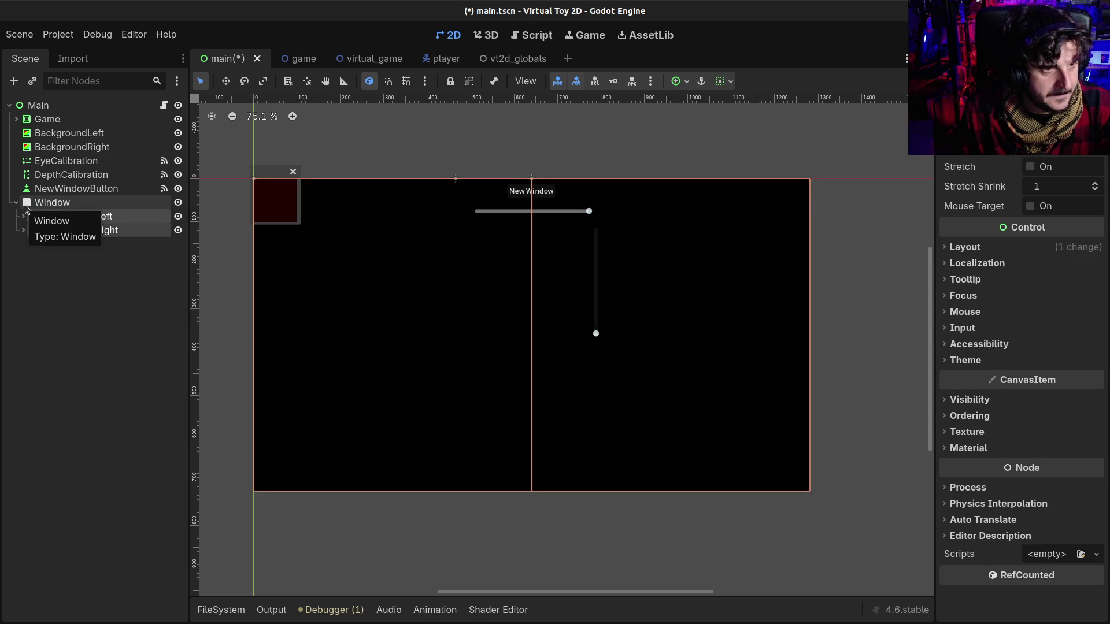
click(69, 216)
click(64, 230)
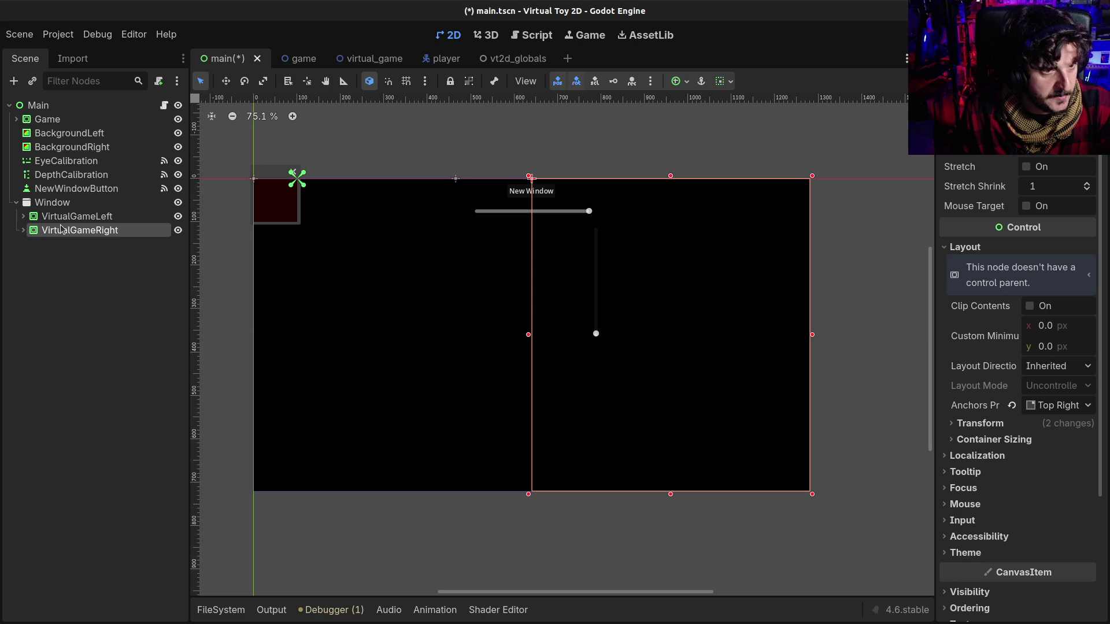
click(58, 203)
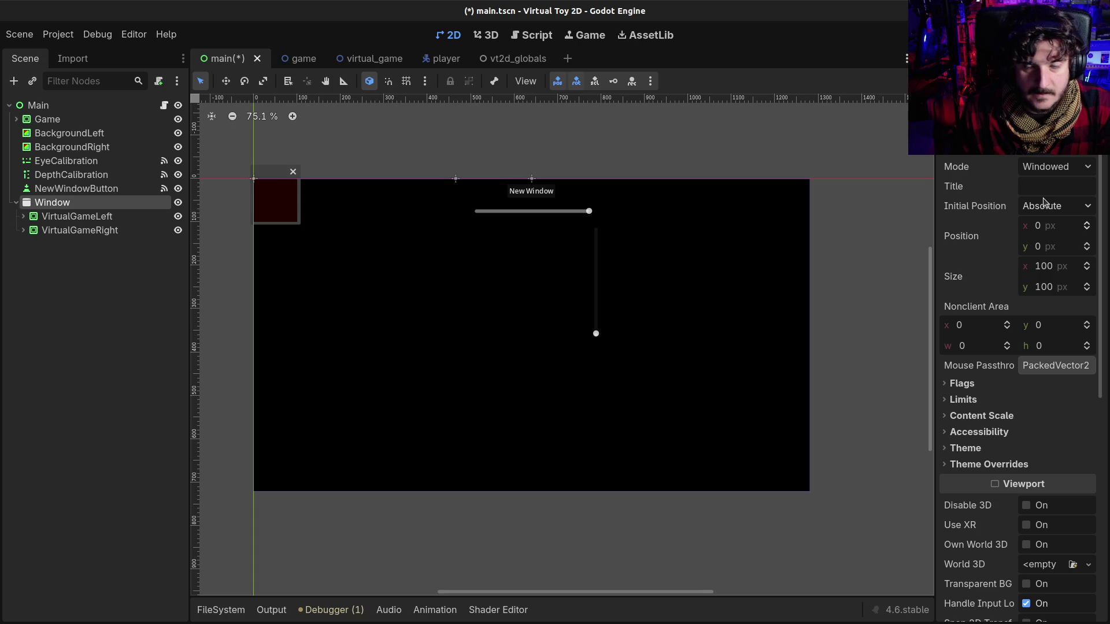
- Title the Window 'Virtual Toy', centred on the other screen, with Current Screen 1
click(1042, 190)
text(Virtu)
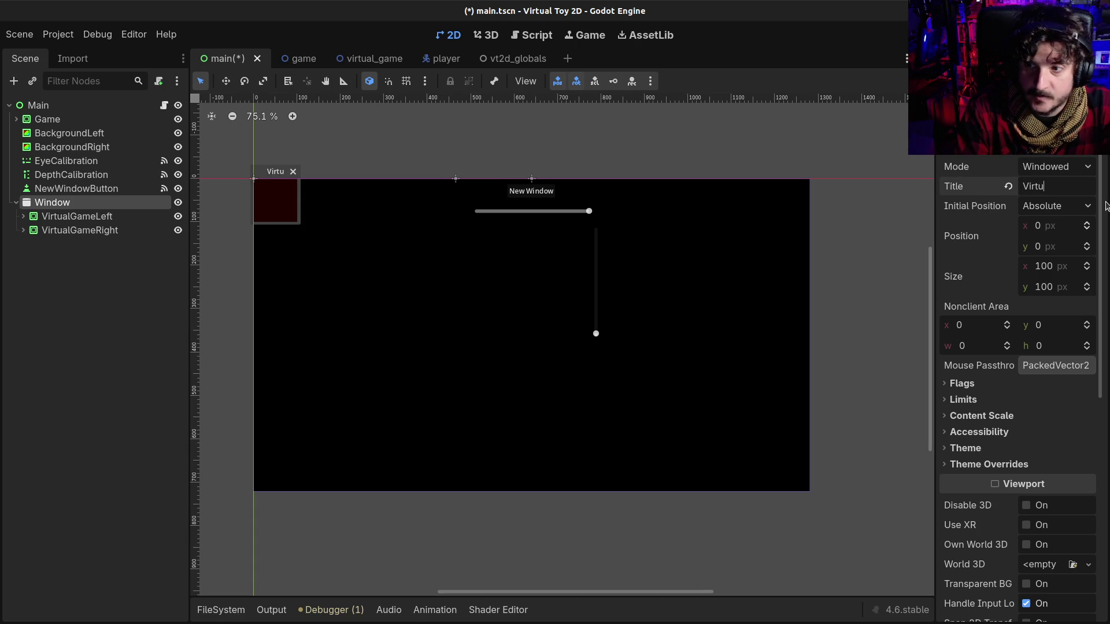
text(al Toy)
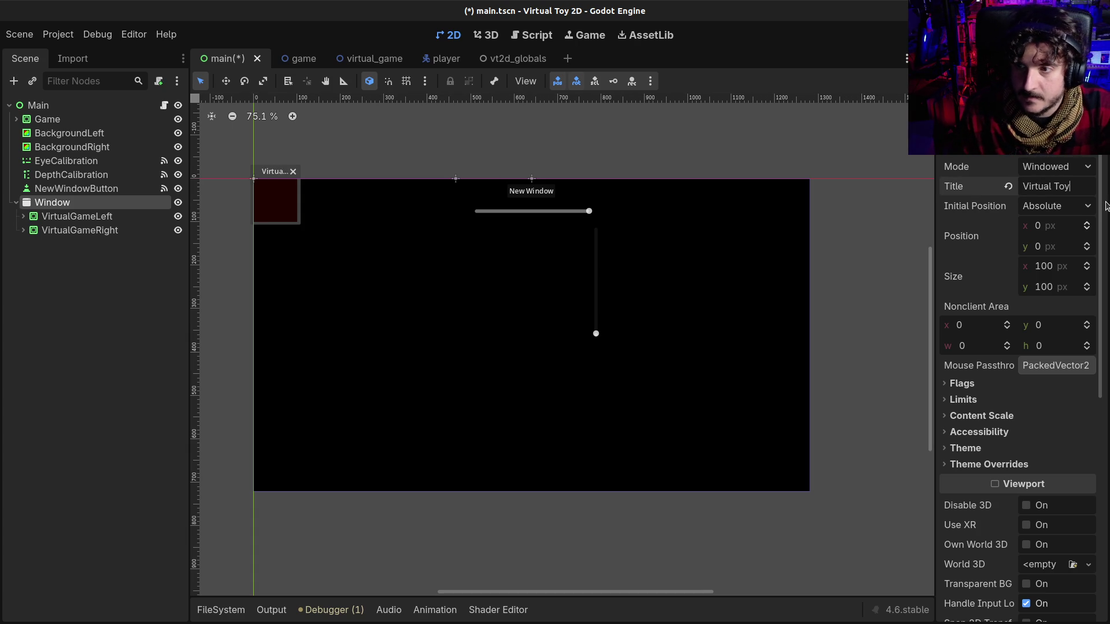
click(1056, 208)
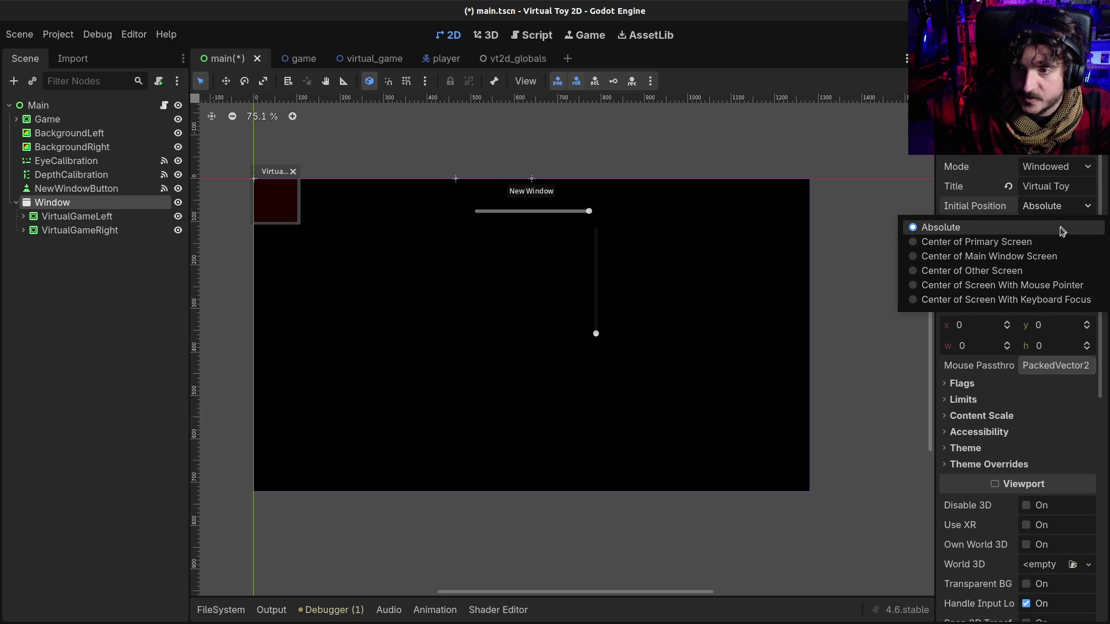
click(1051, 271)
click(1087, 263)
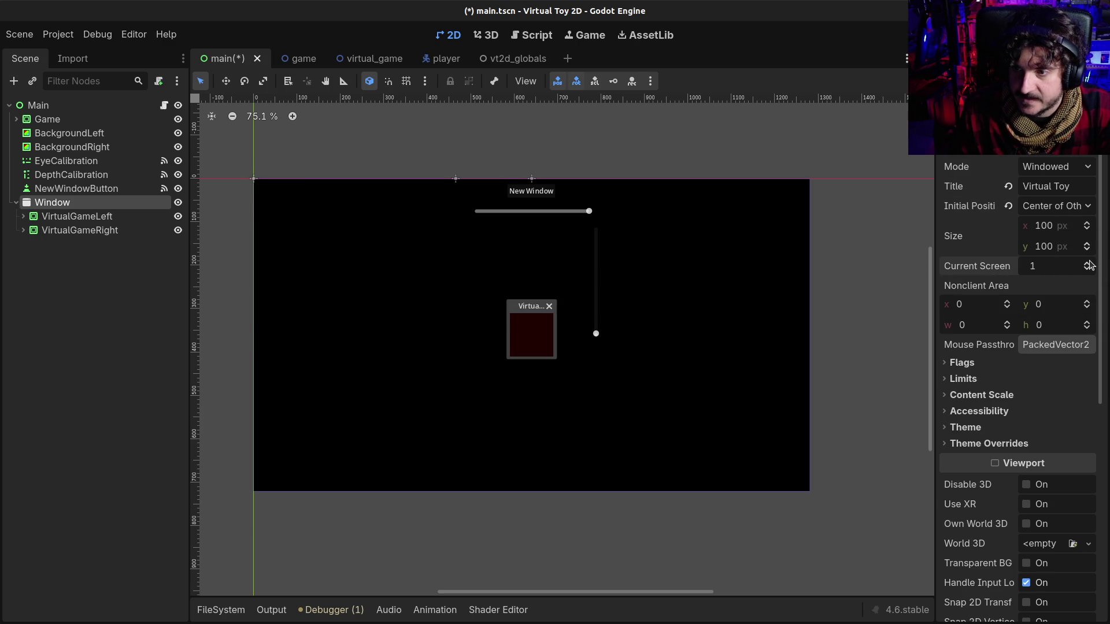
- Set the Window size to 1280×720
click(1062, 225)
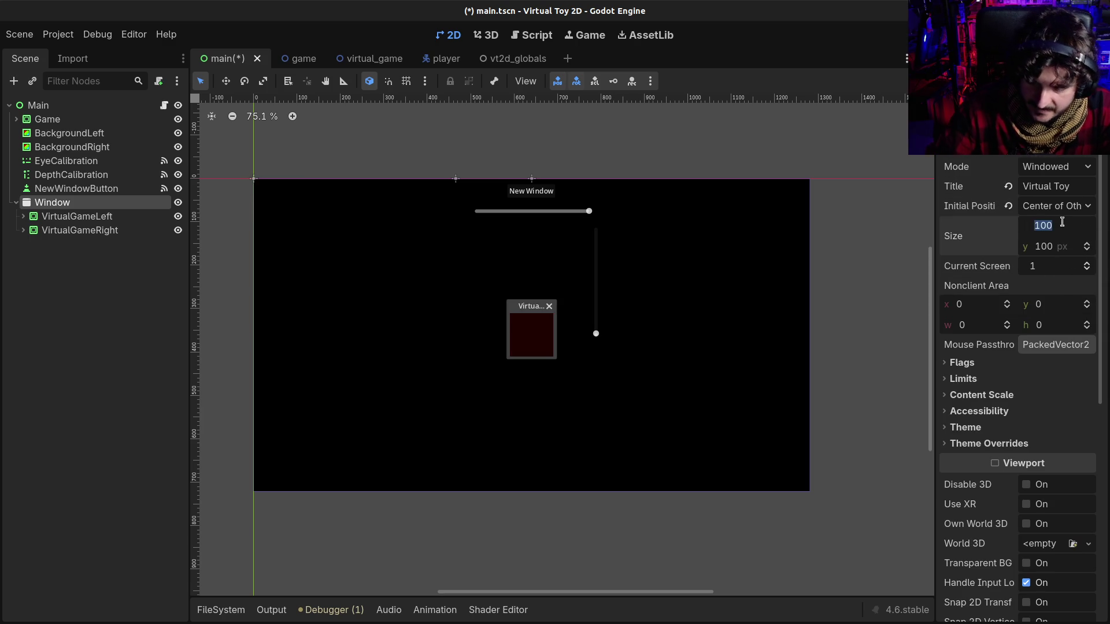
key(BackSpace)
text(72)
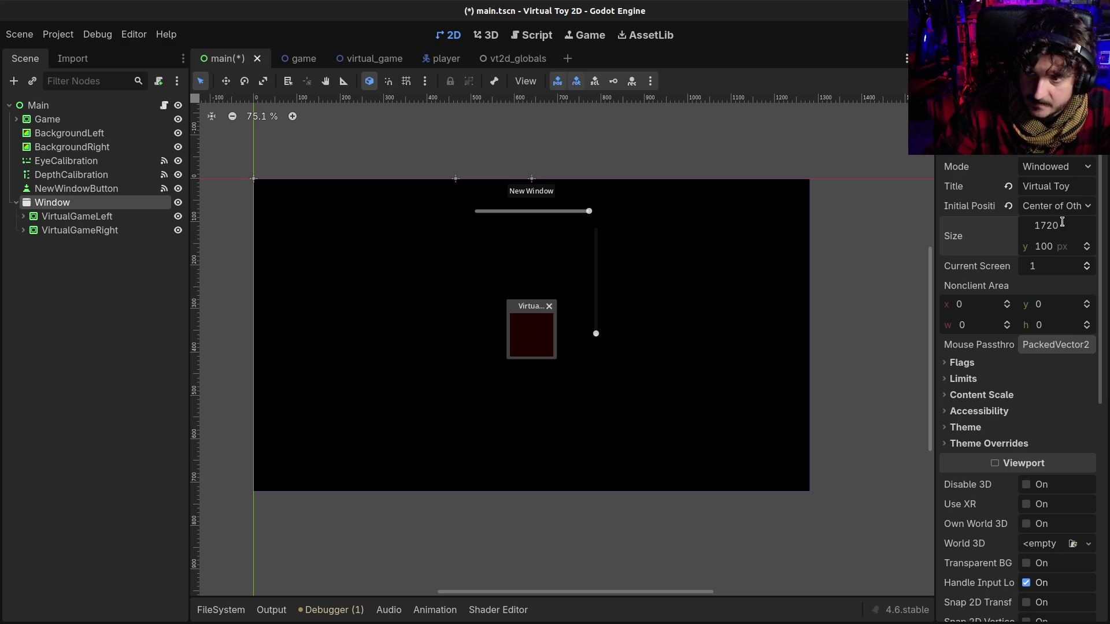
key(Tab)
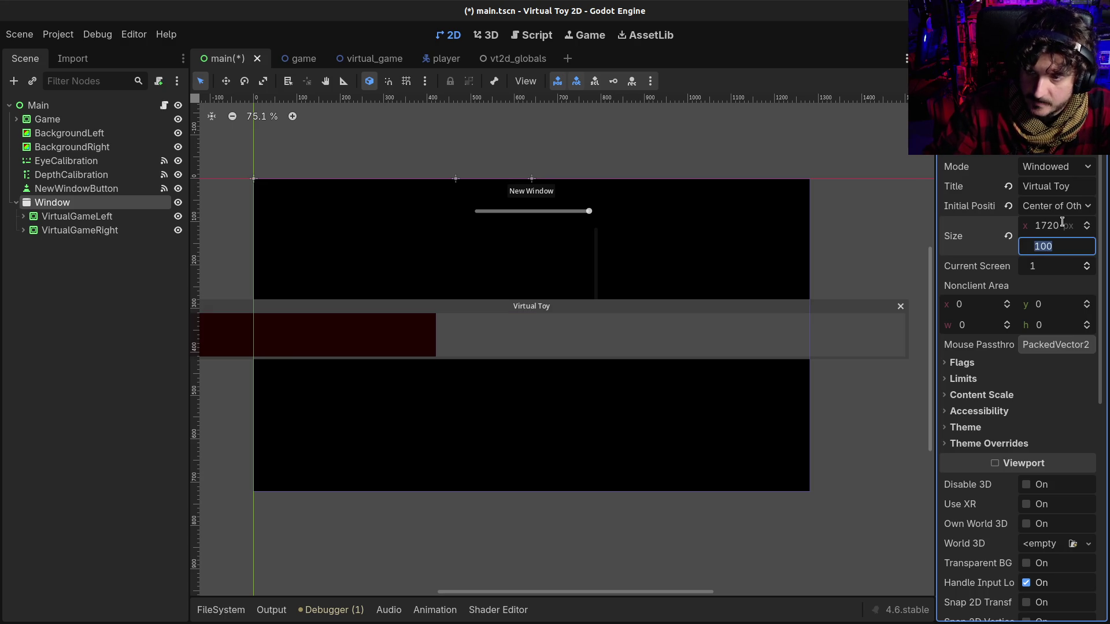
click(1063, 224)
text(0)
key(Tab)
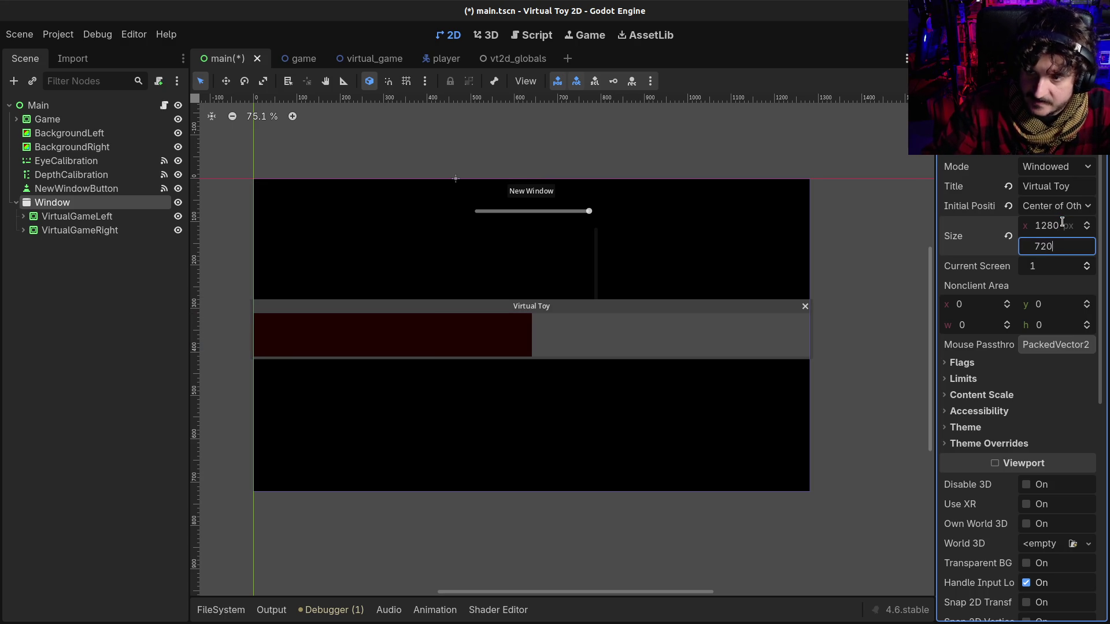
key(Return)
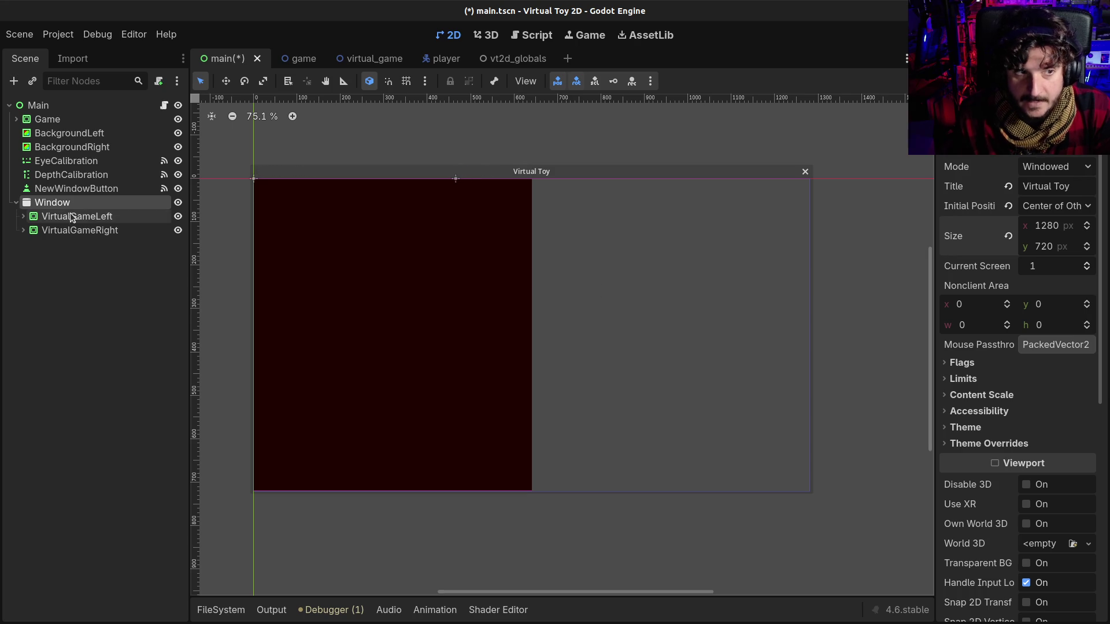
- Anchor VirtualGameRight to the Top Right preset and save main.tscn
click(136, 222)
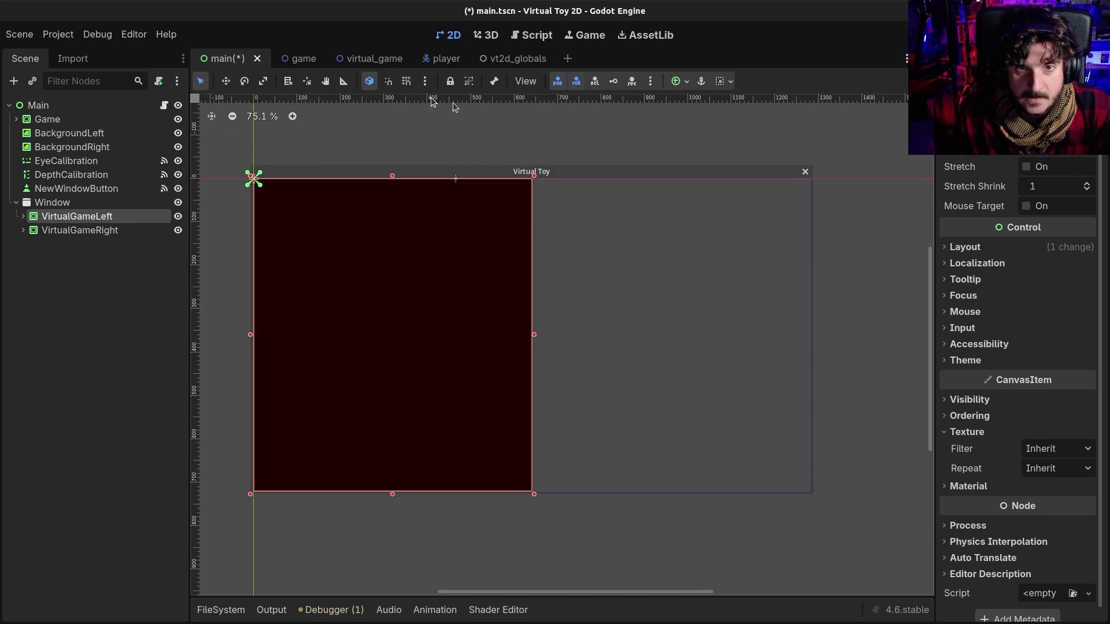
click(687, 82)
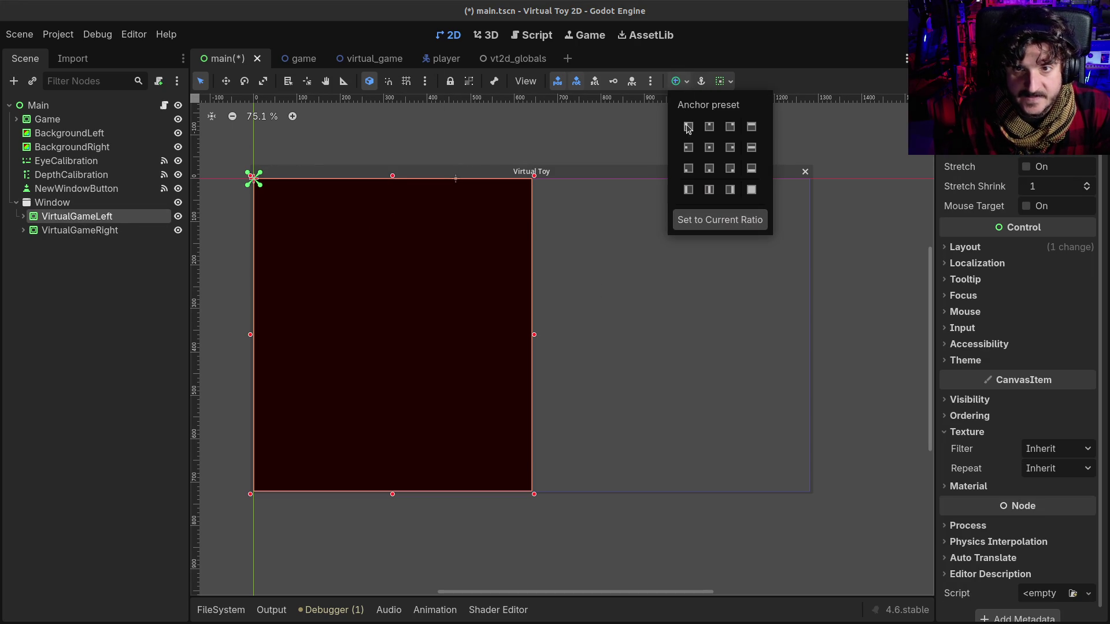
click(81, 231)
click(686, 82)
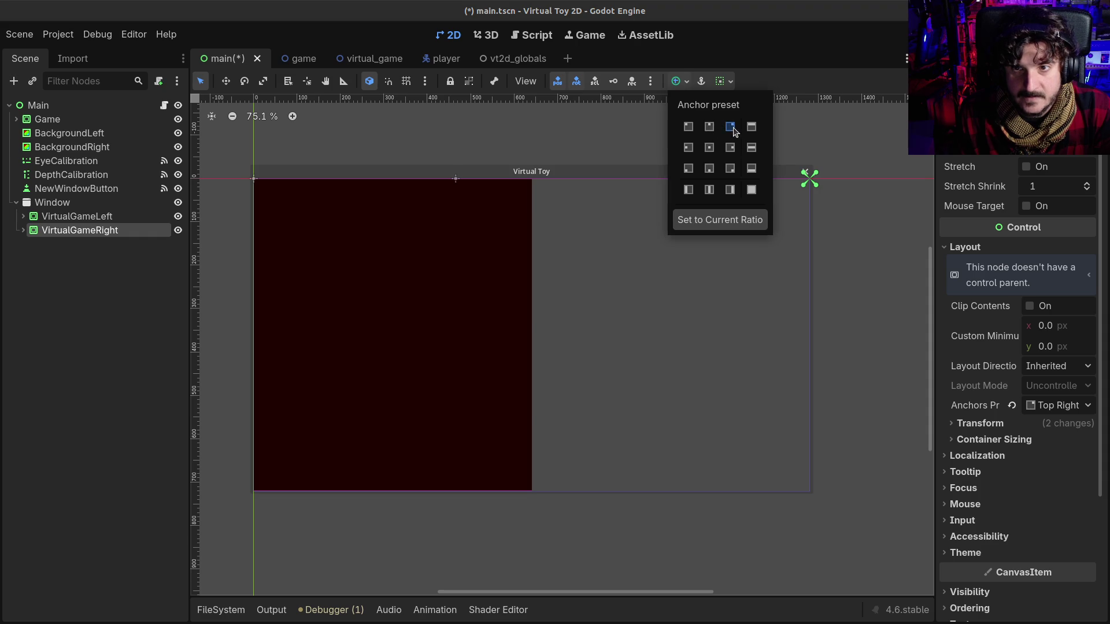
click(729, 126)
click(73, 306)
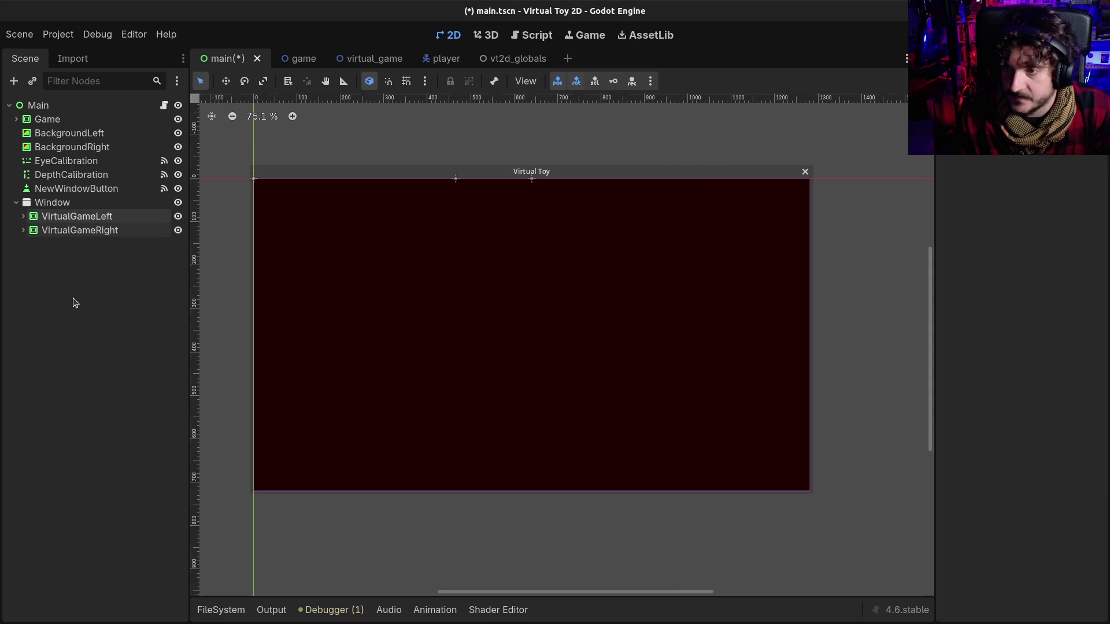
key(ctrl+s)
click(46, 202)
- Delete the NewWindowButton node from the scene
click(55, 188)
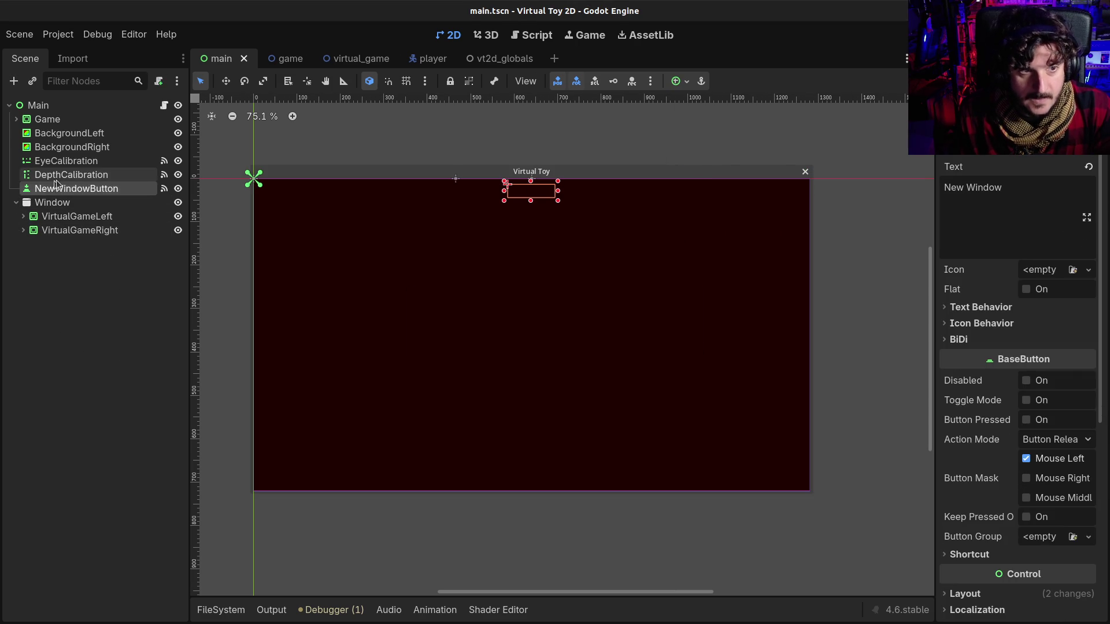
click(62, 175)
click(61, 186)
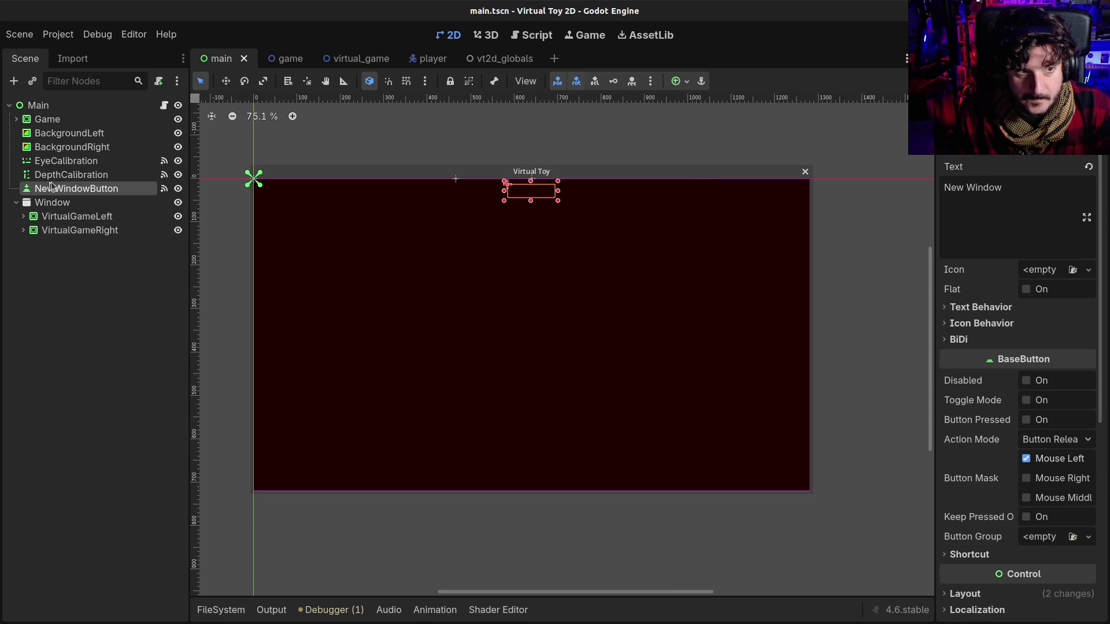
click(60, 175)
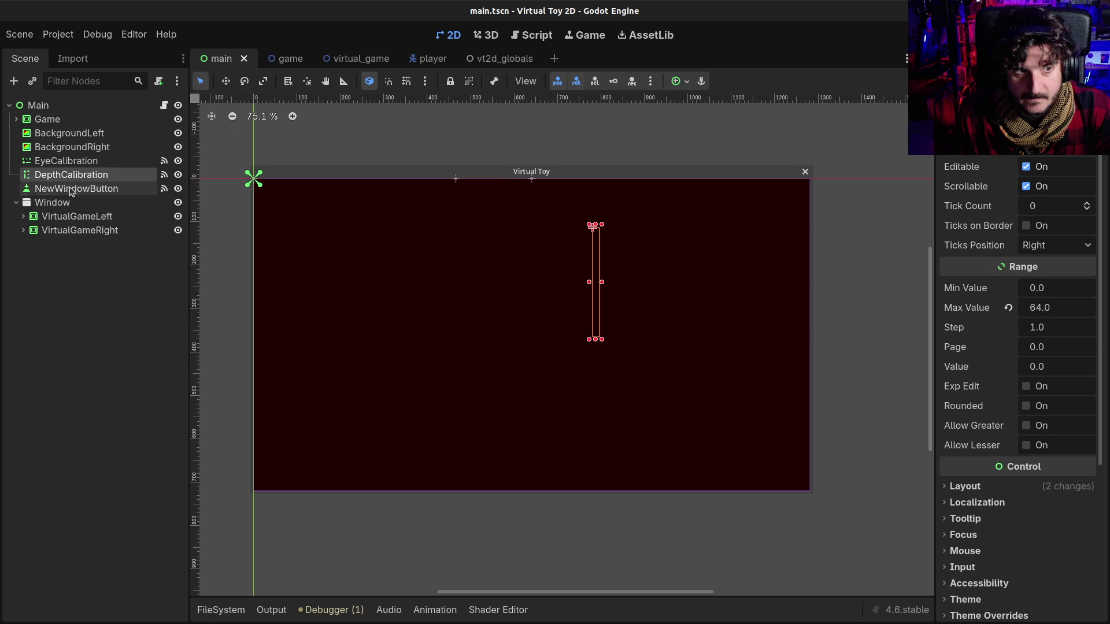
click(71, 189)
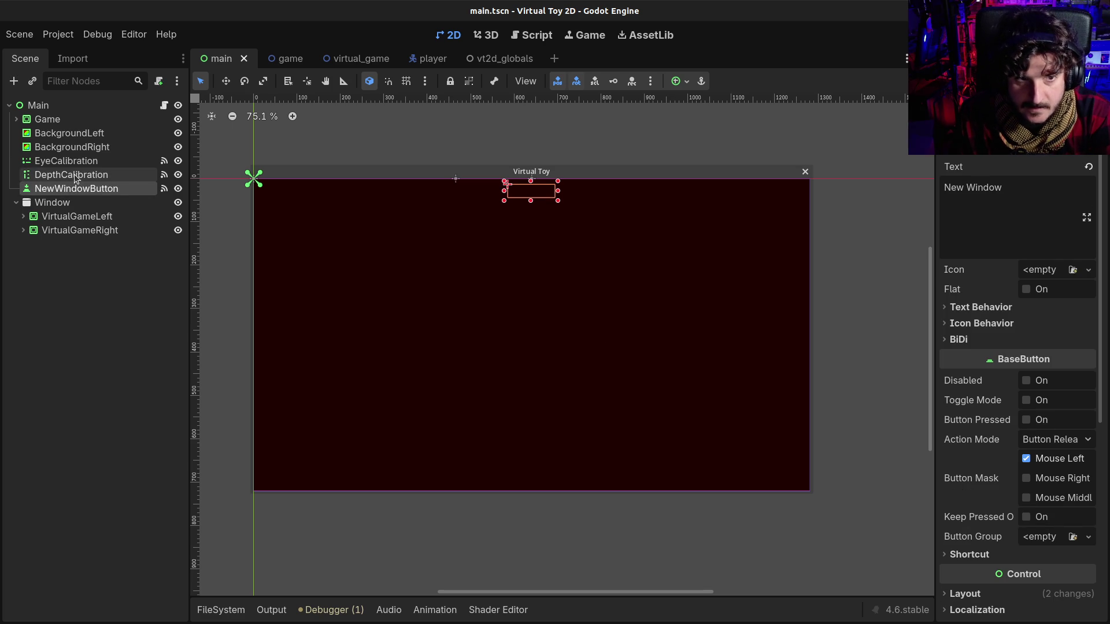
key(Delete)
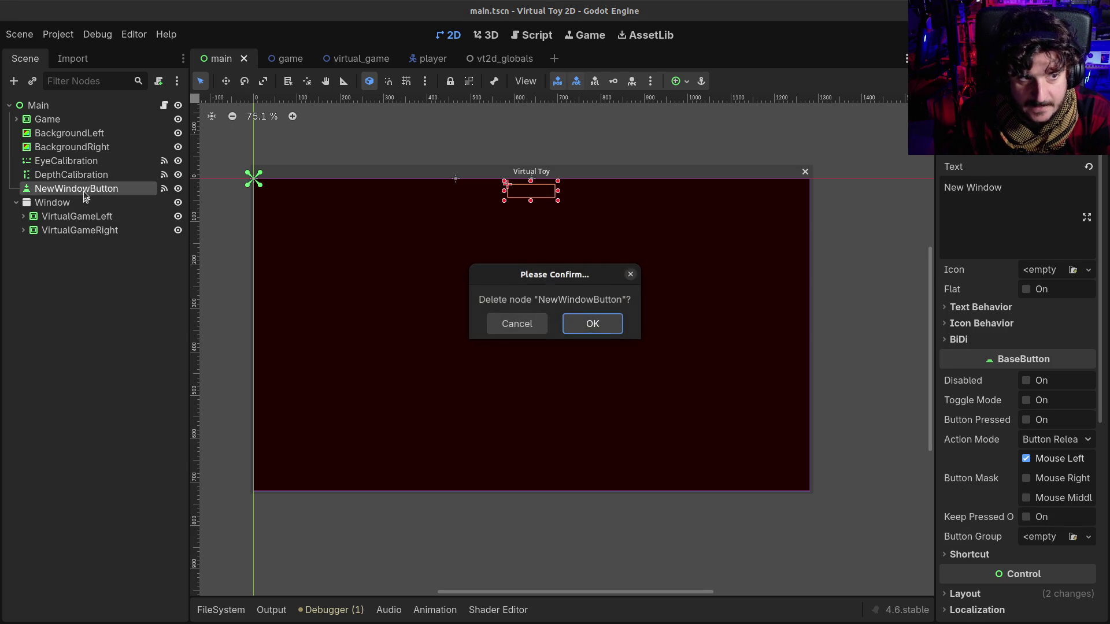
click(591, 323)
- Remove the new-window button handler function from main.gd and save
click(164, 106)
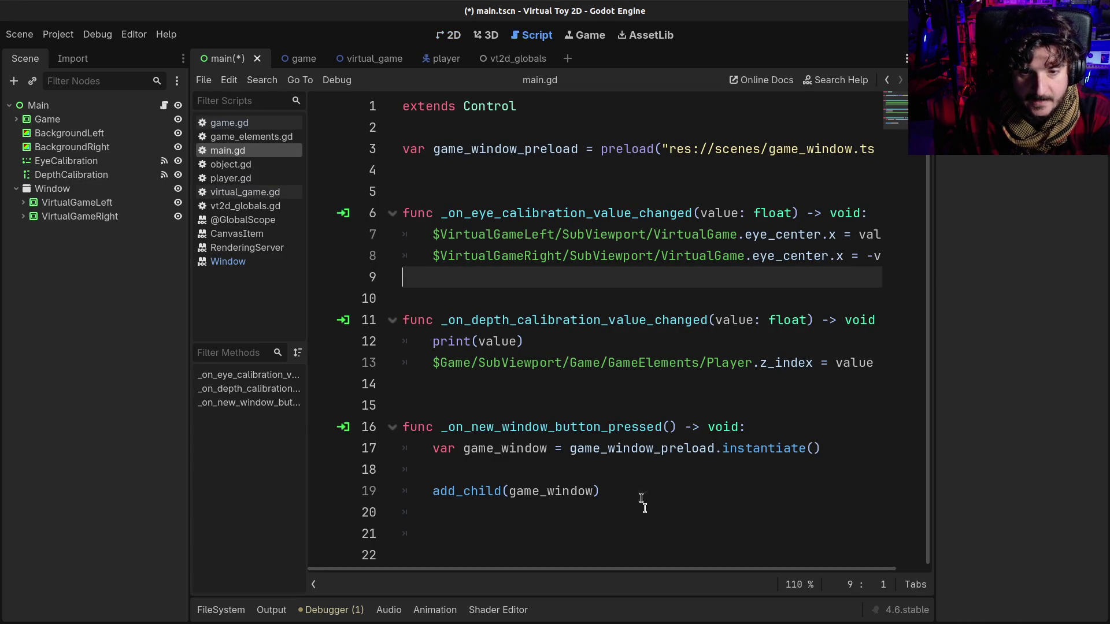
drag(643, 501, 403, 427)
key(BackSpace)
key(BackSpace)
key(BackSpace)
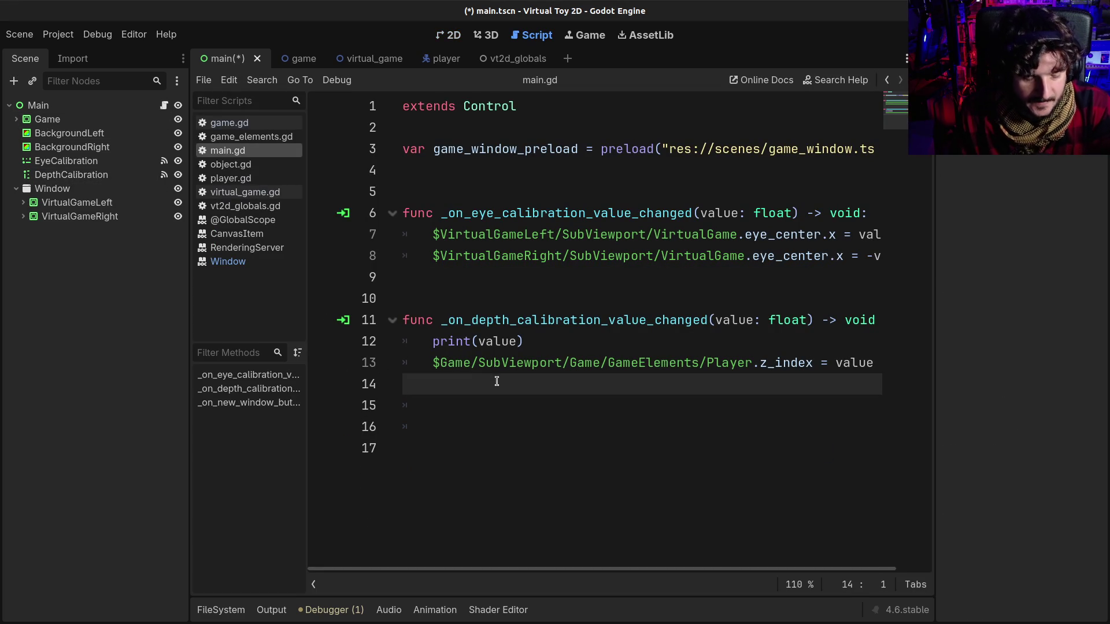
key(ctrl+s)
- Move the Game node back below the two background nodes
click(70, 119)
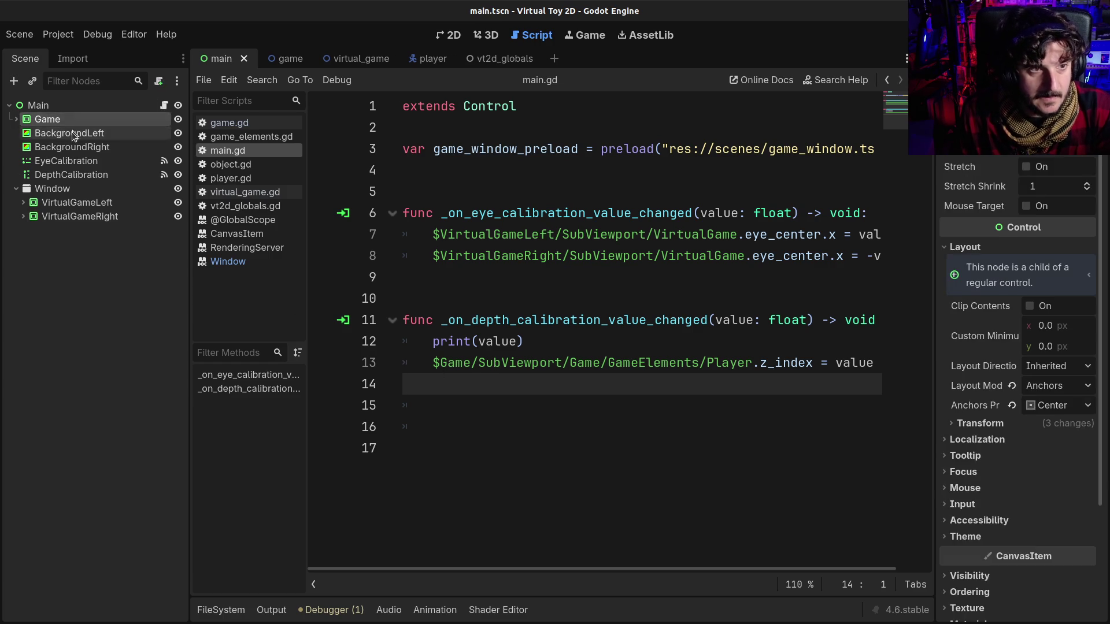
click(73, 135)
drag(64, 120, 67, 155)
click(64, 119)
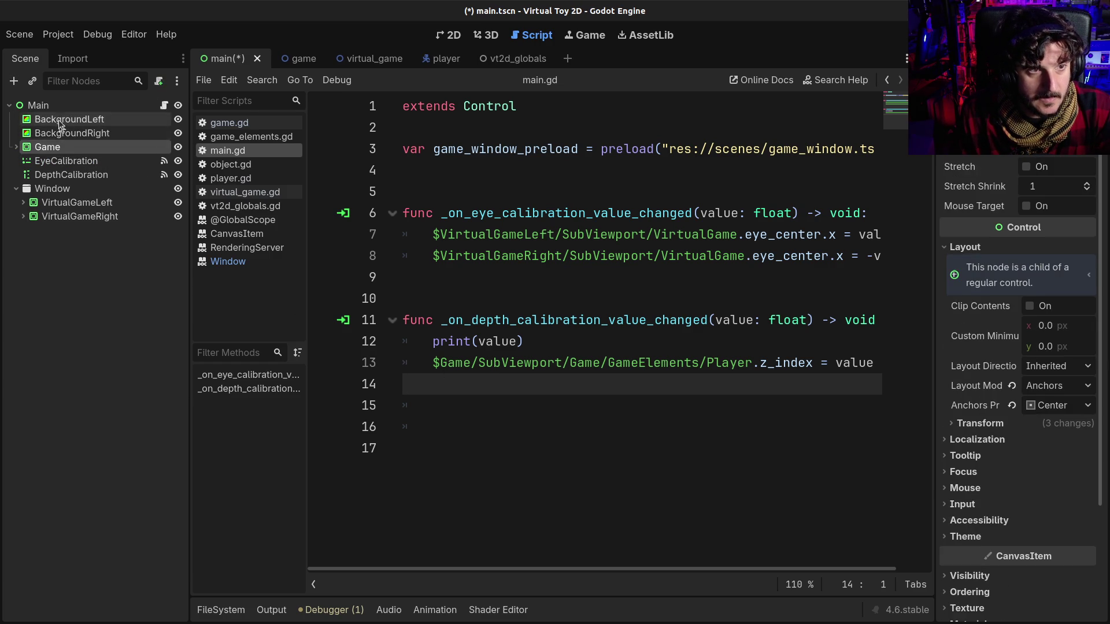
click(62, 133)
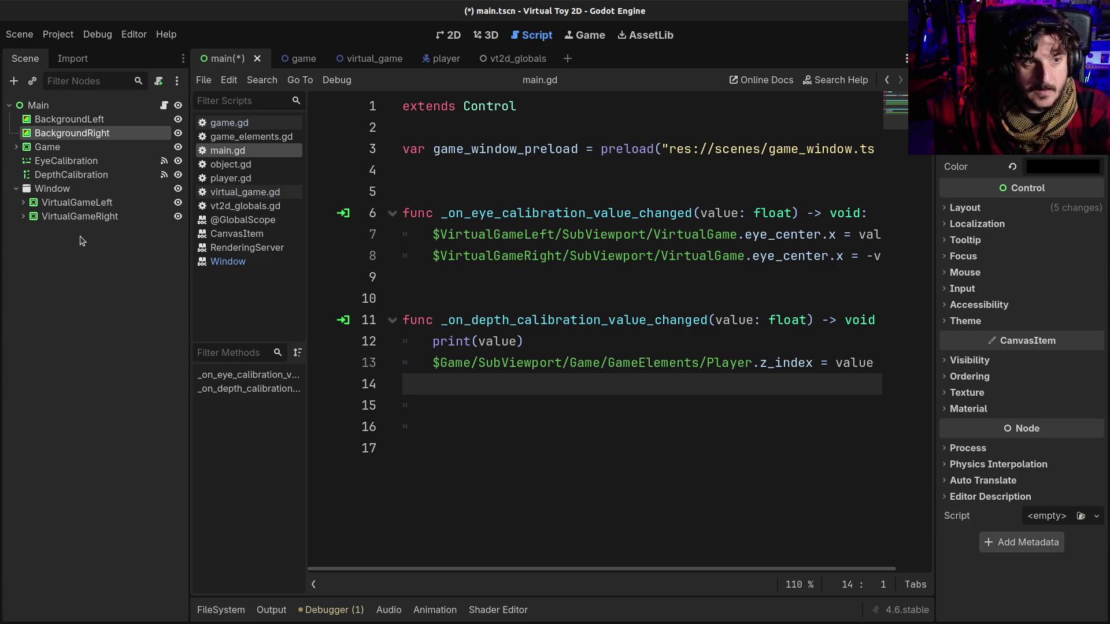
- Delete BackgroundRight and BackgroundLeft, then open Project Settings on Display › Window
key(Delete)
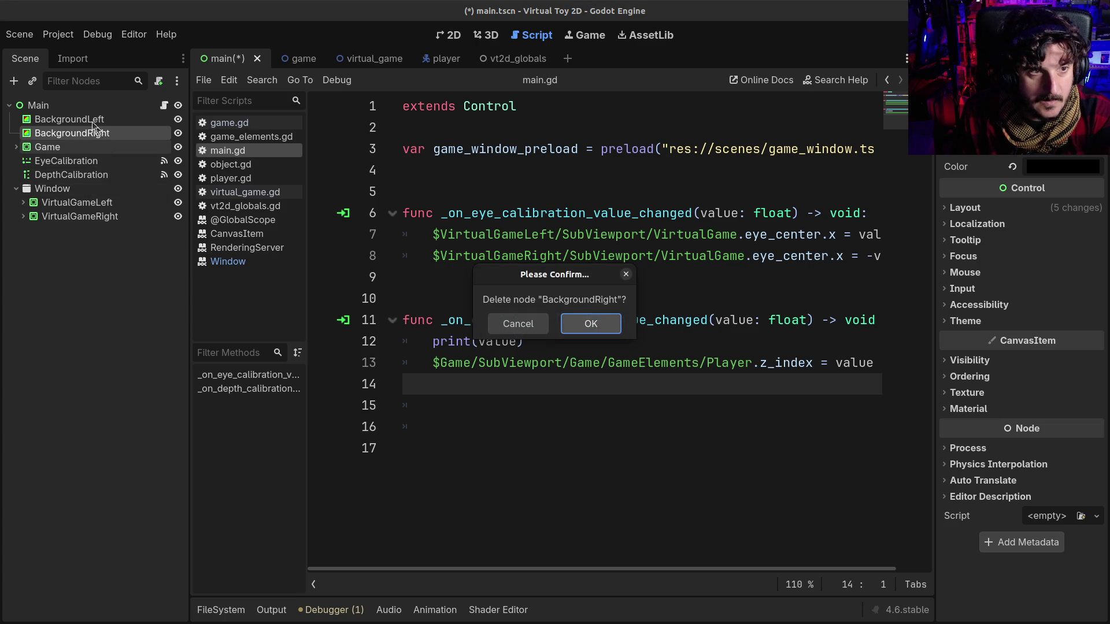
key(Return)
click(81, 119)
key(Delete)
key(Return)
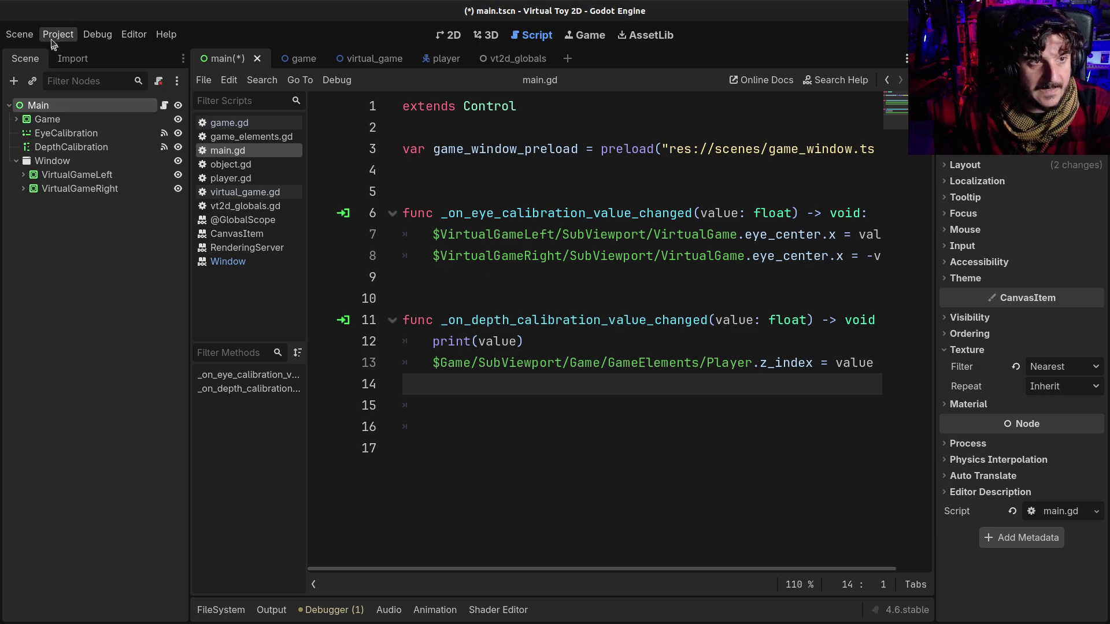
click(52, 36)
click(63, 50)
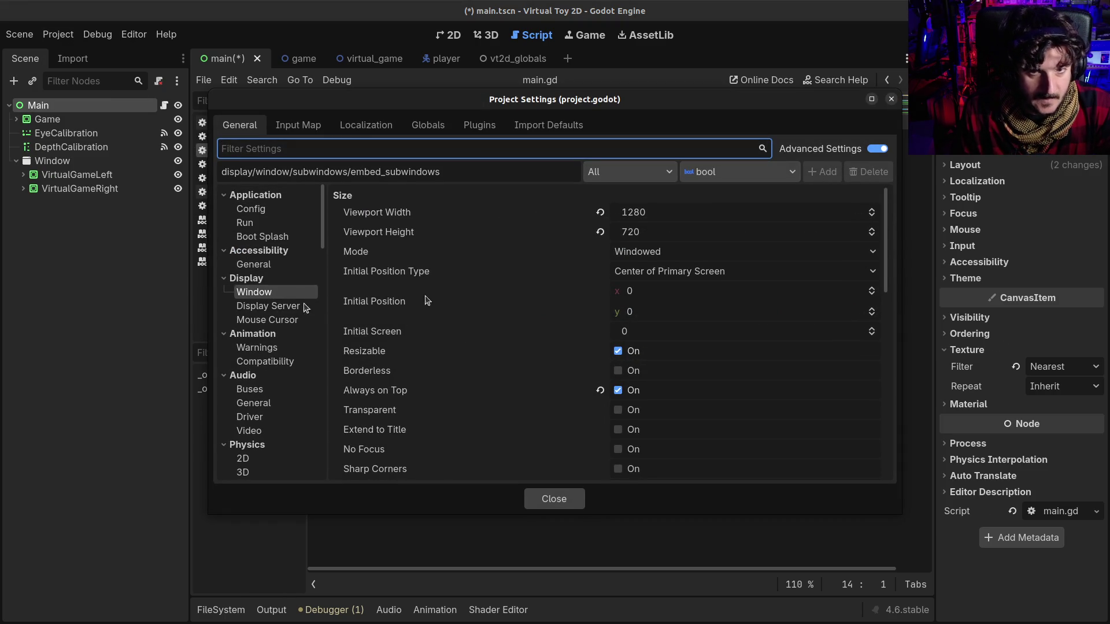
- Set the project viewport width to 640 (1280/2), keeping height 720, and save the scene
click(688, 218)
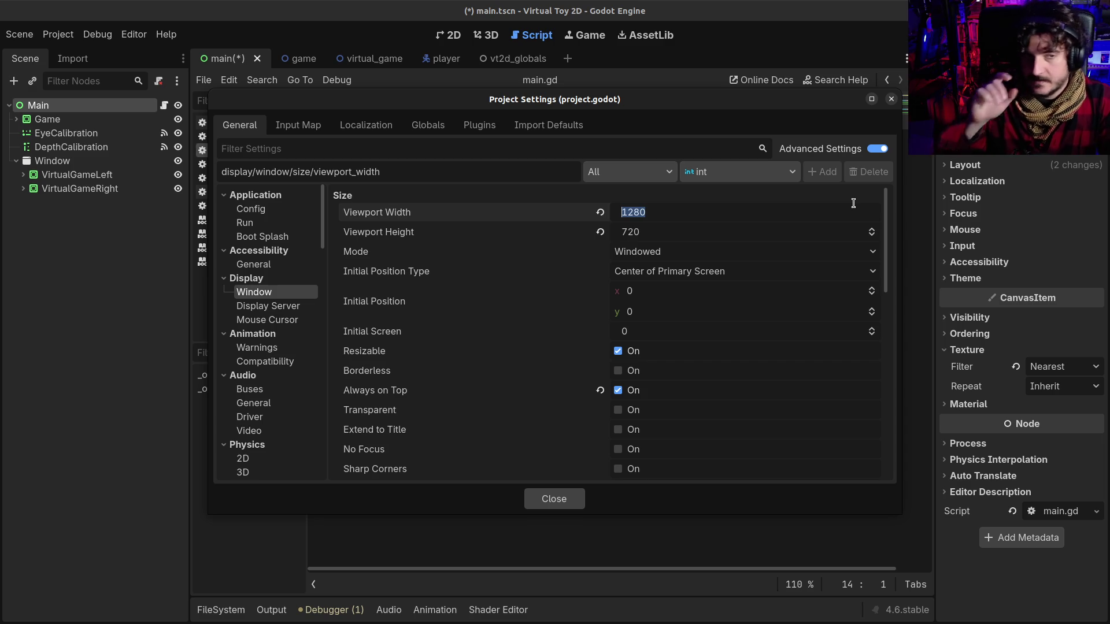
click(178, 162)
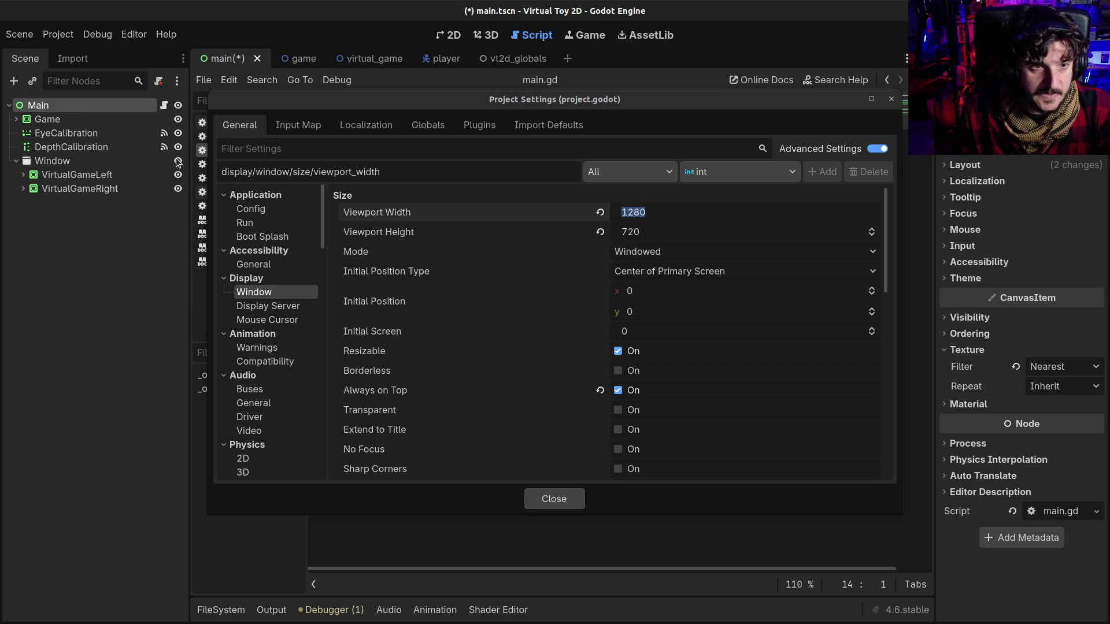
click(565, 498)
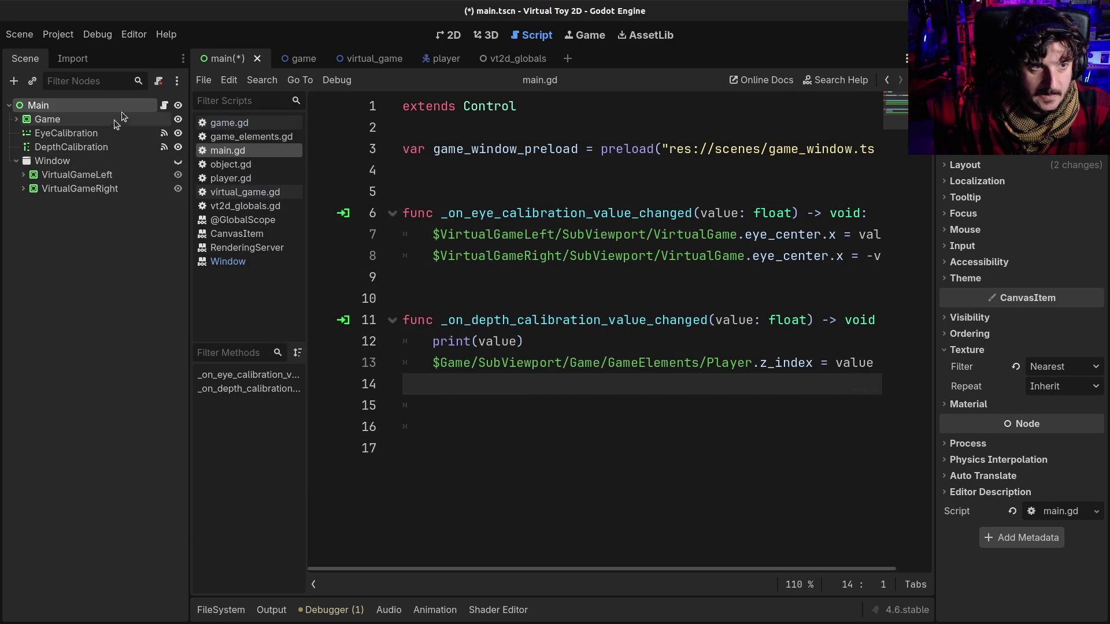
click(61, 32)
click(65, 54)
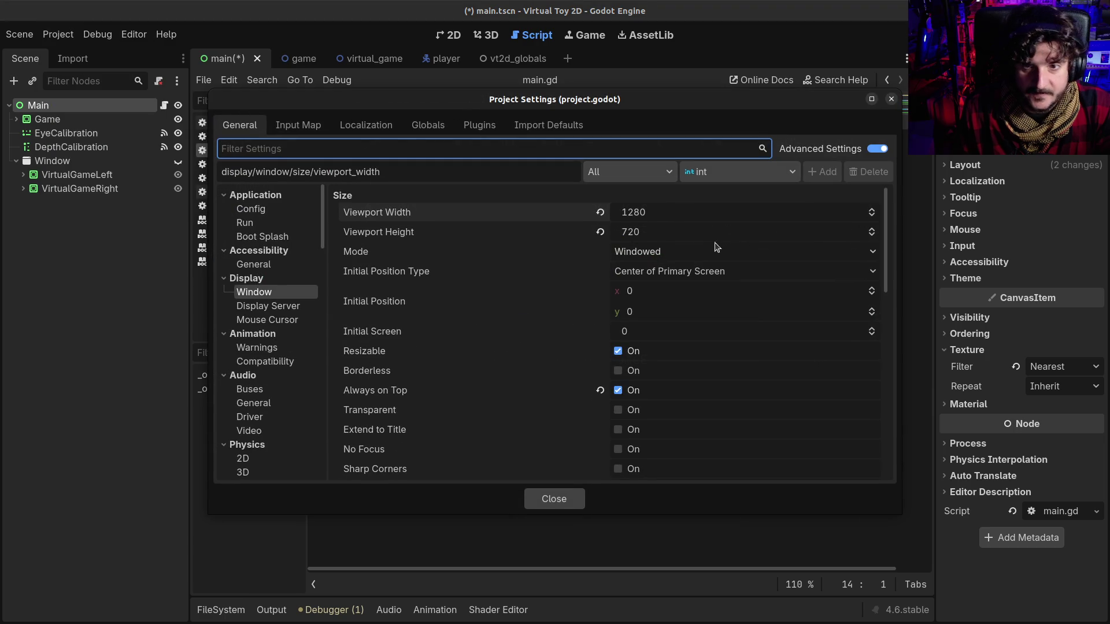
click(685, 213)
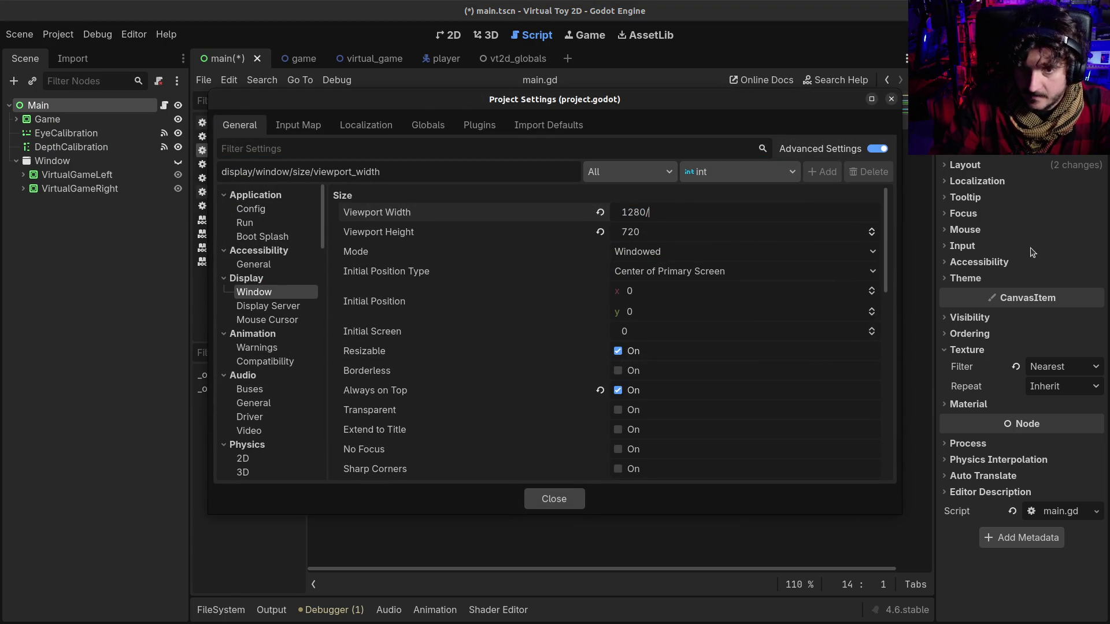
text(2)
key(Tab)
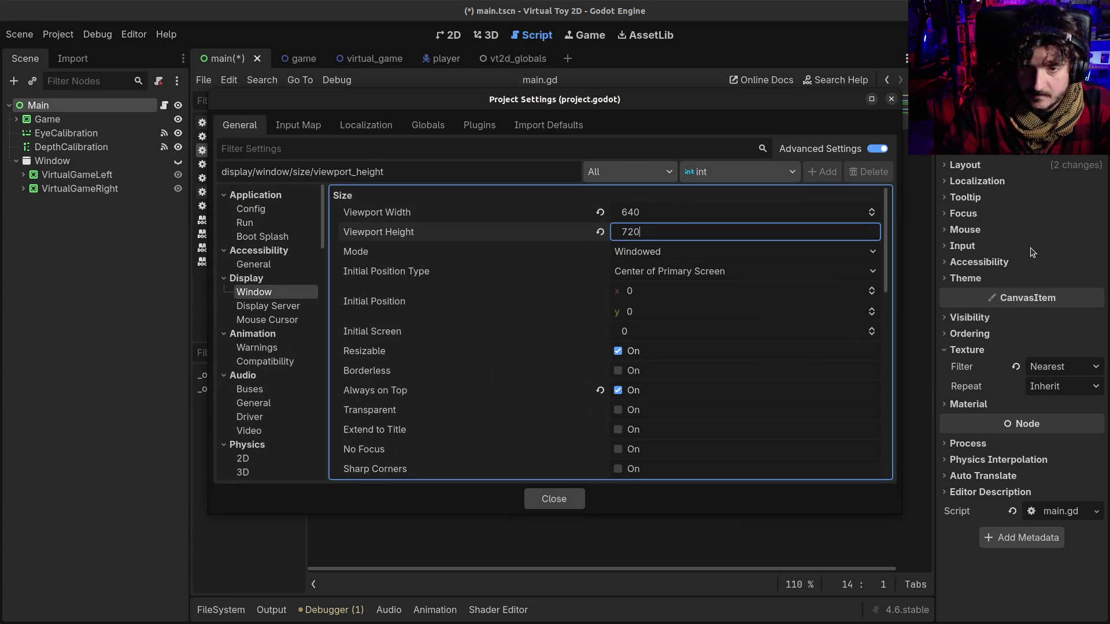
click(573, 495)
key(ctrl+s)
click(446, 36)
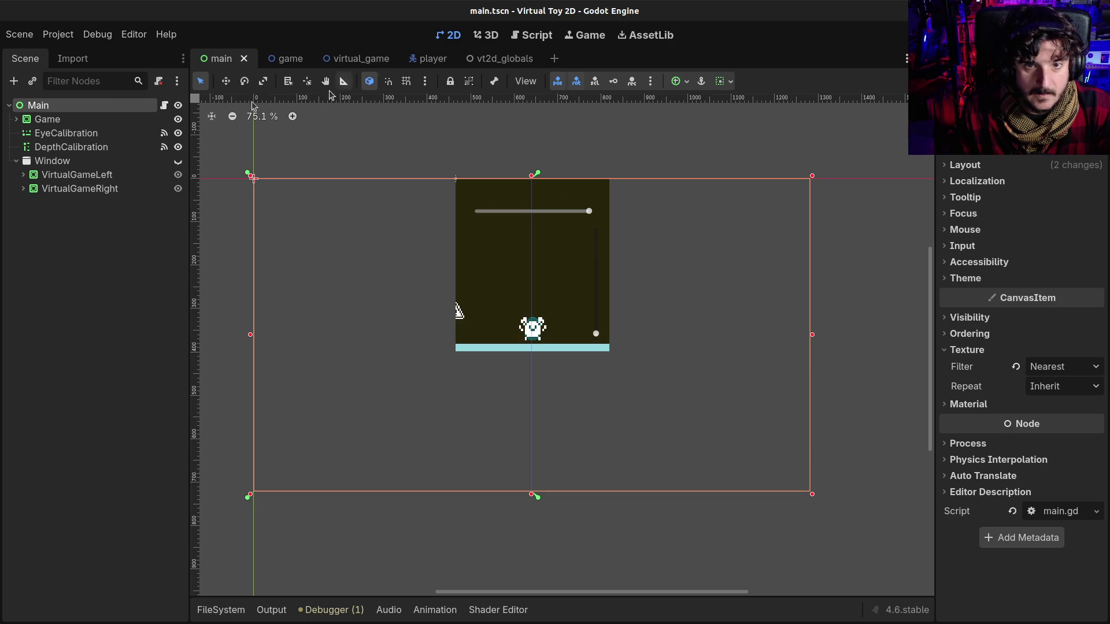
click(49, 120)
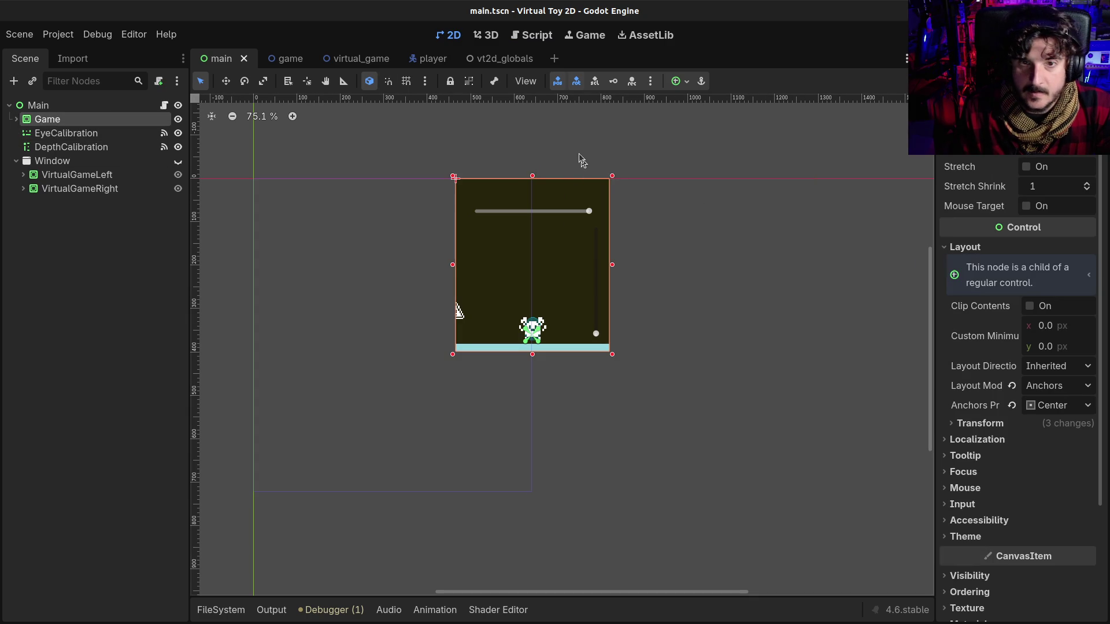
click(60, 144)
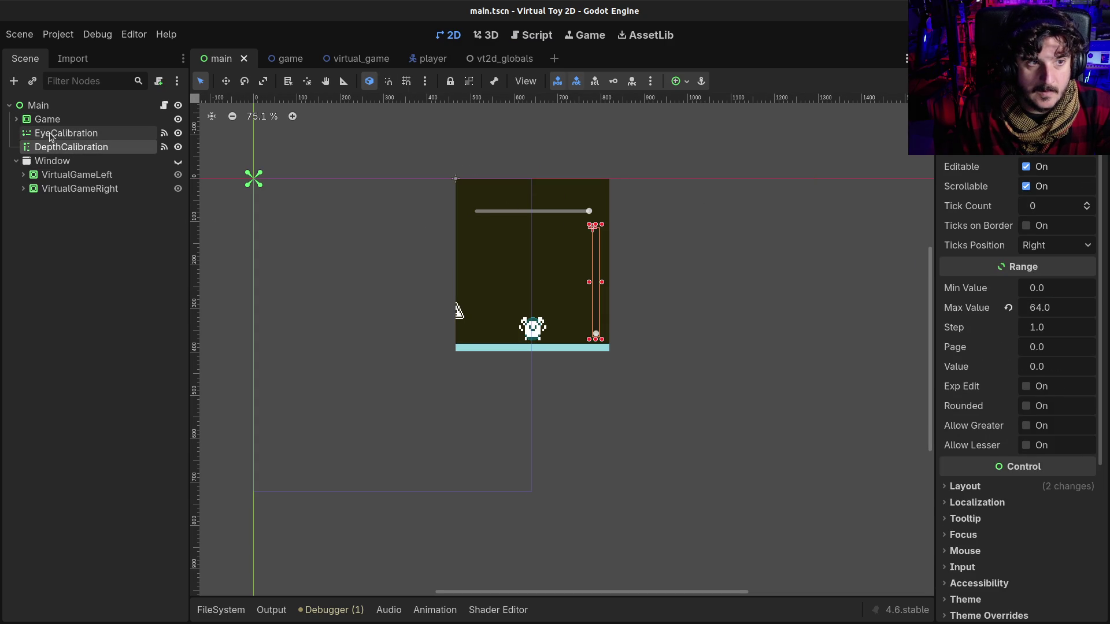
ctrl+click(52, 134)
drag(52, 134, 64, 126)
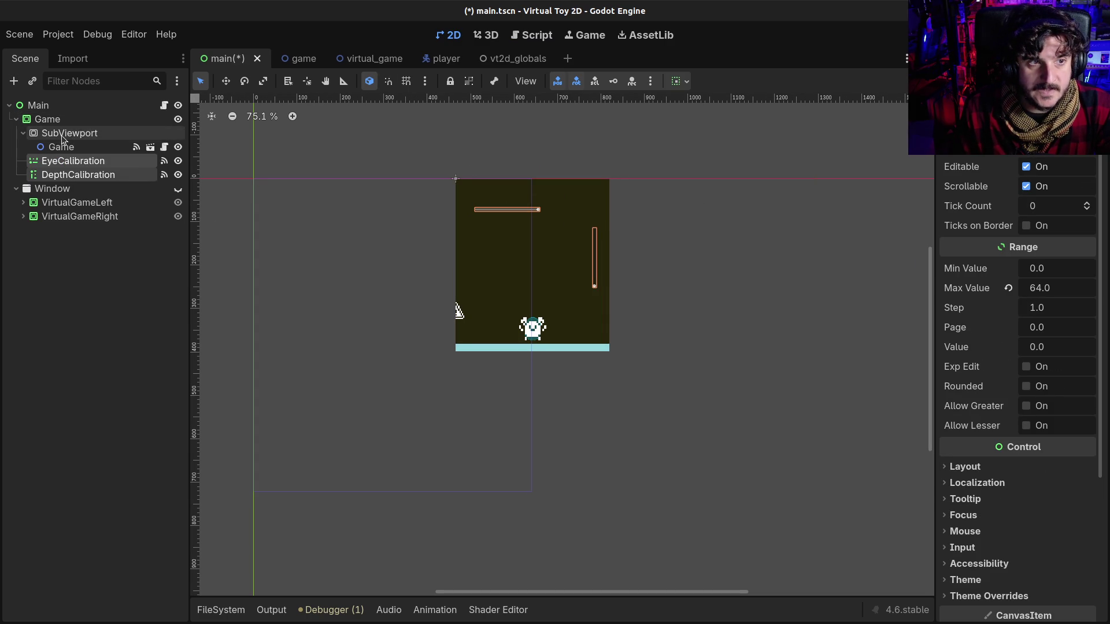
click(55, 121)
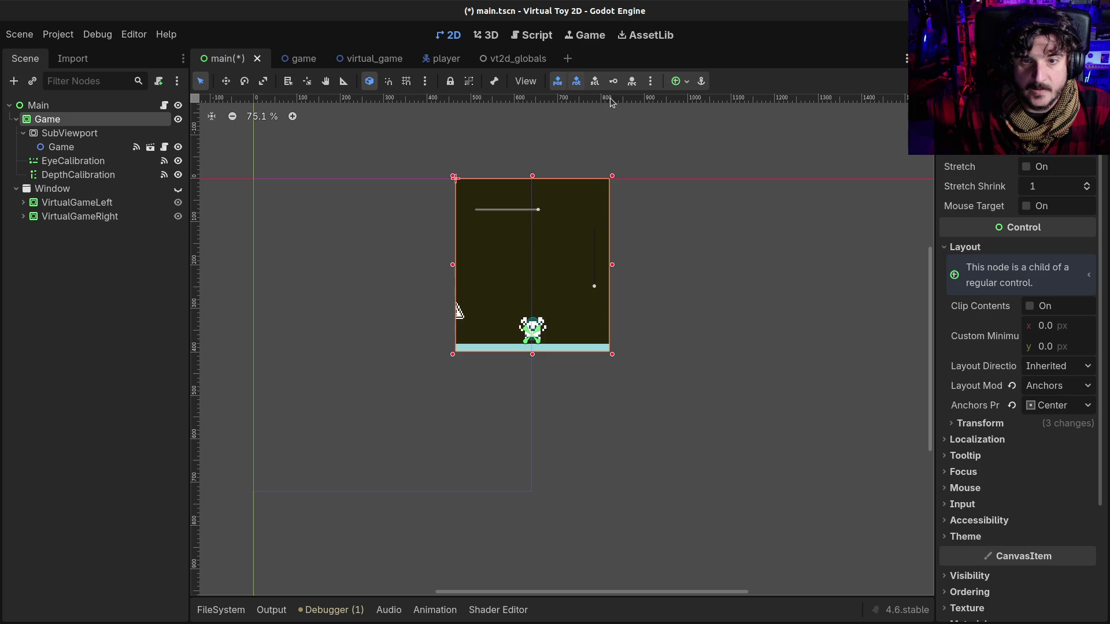
click(677, 81)
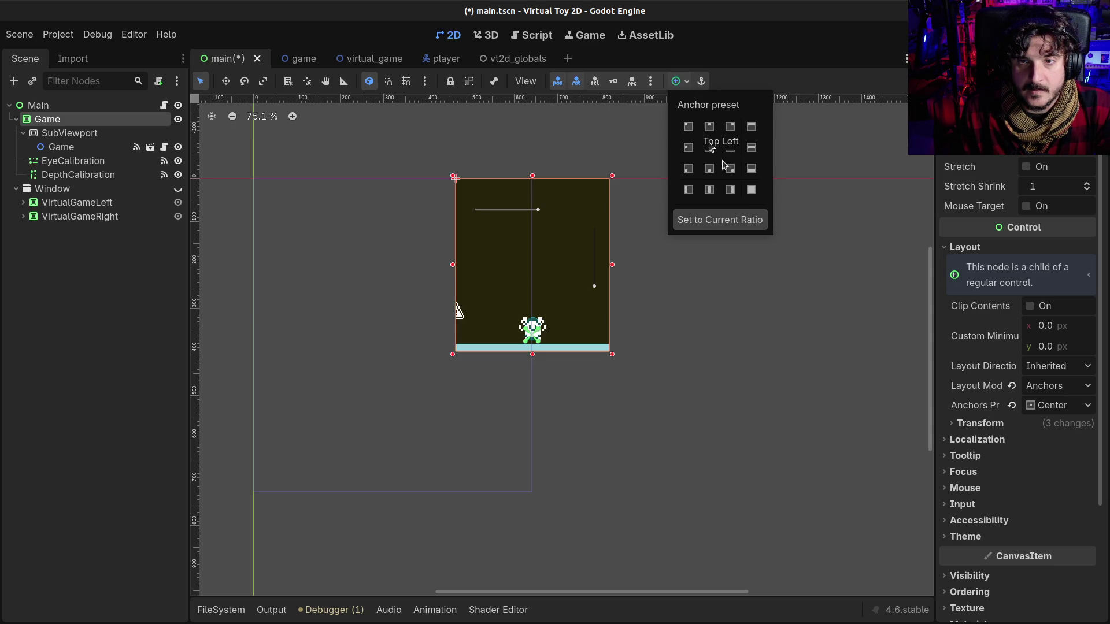
click(751, 189)
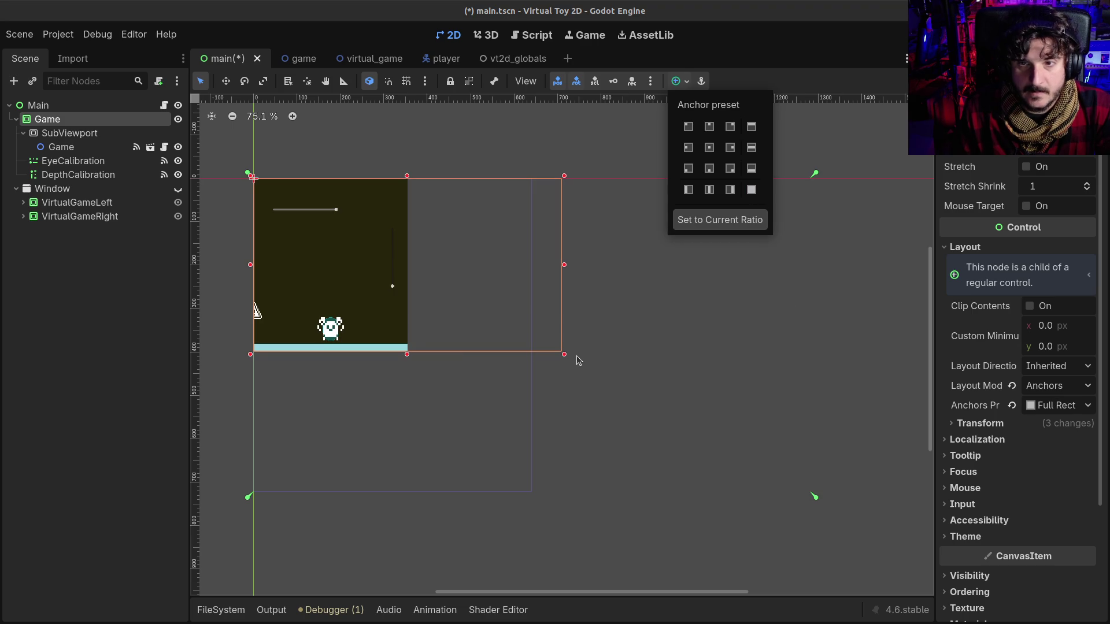
click(523, 441)
click(372, 283)
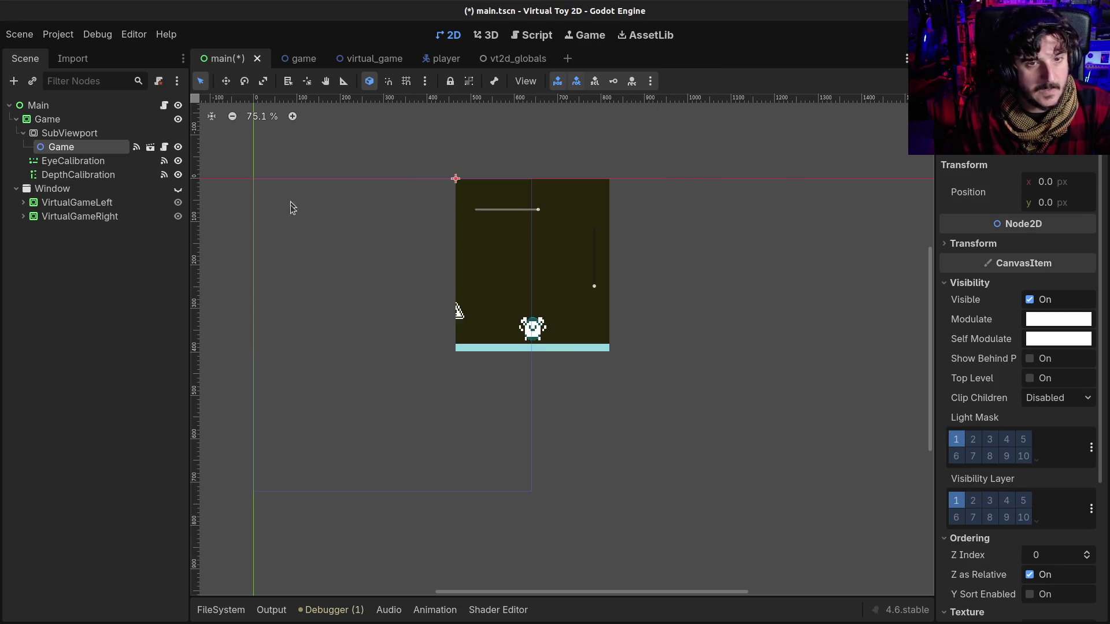
click(48, 119)
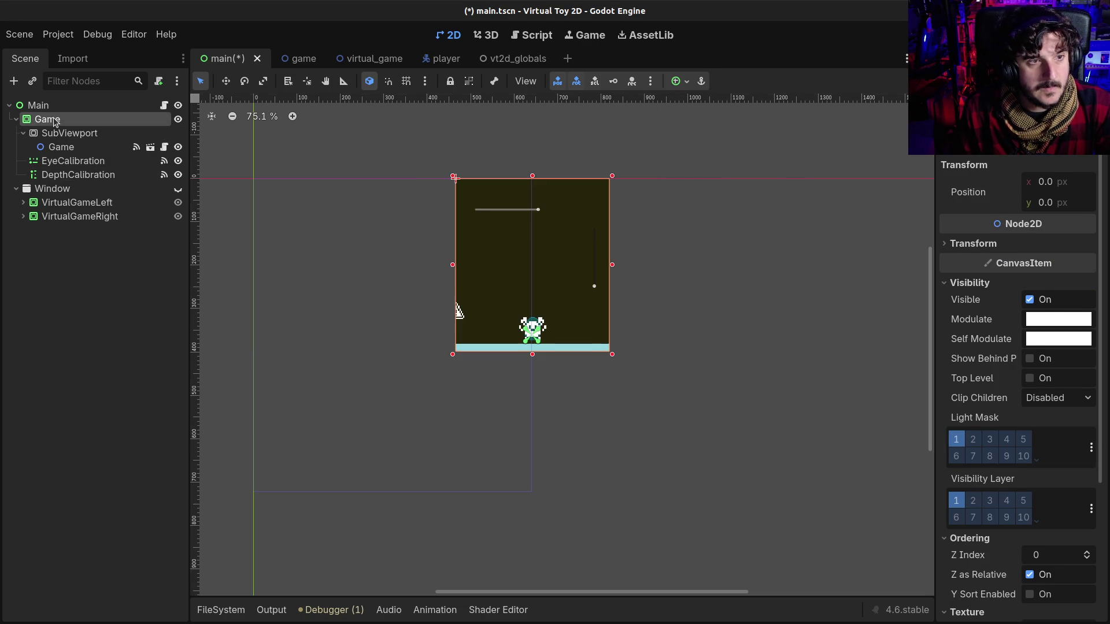
click(675, 84)
click(751, 189)
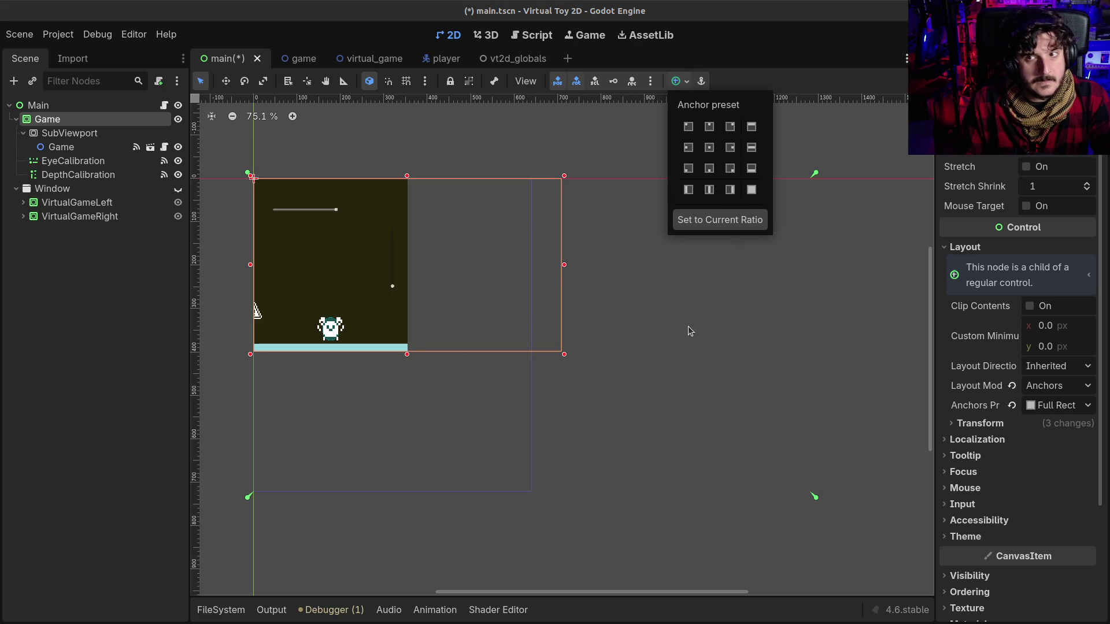
click(453, 430)
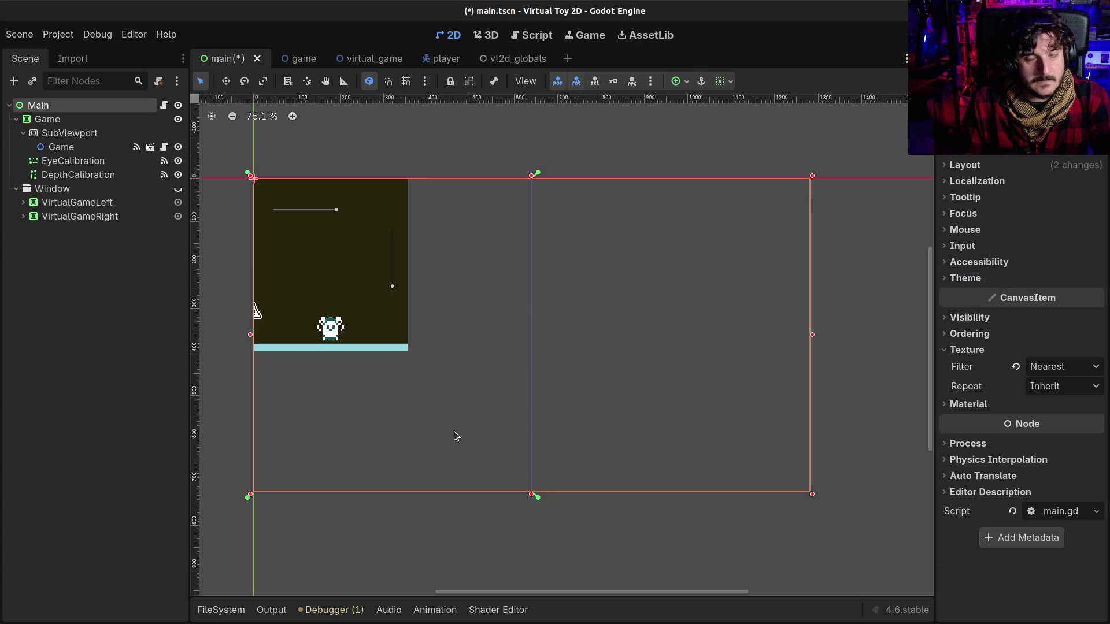
click(652, 516)
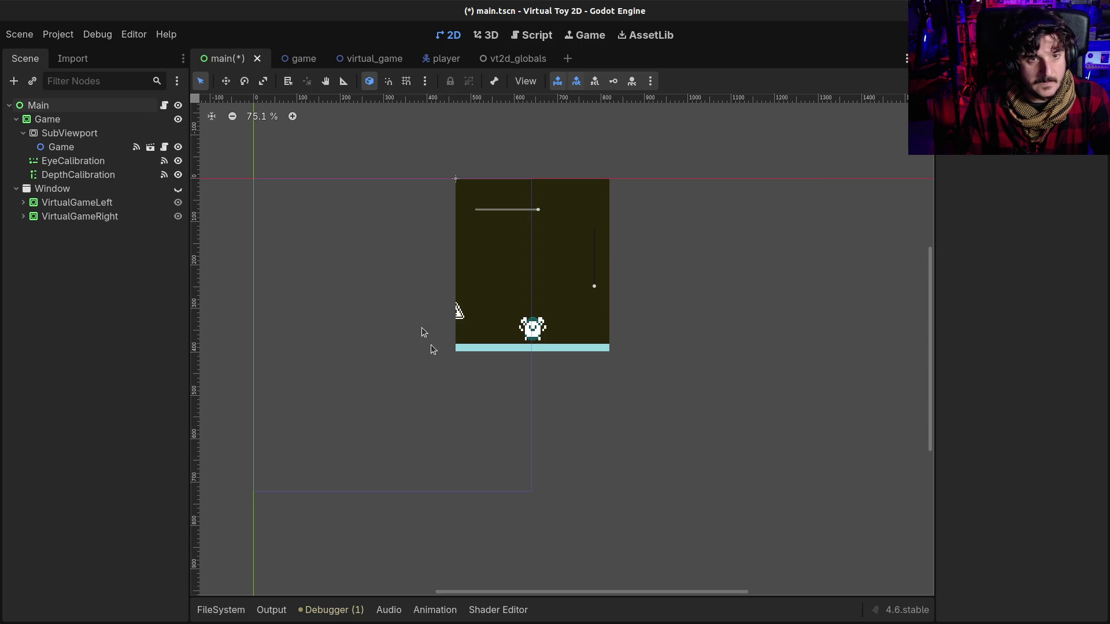
click(488, 252)
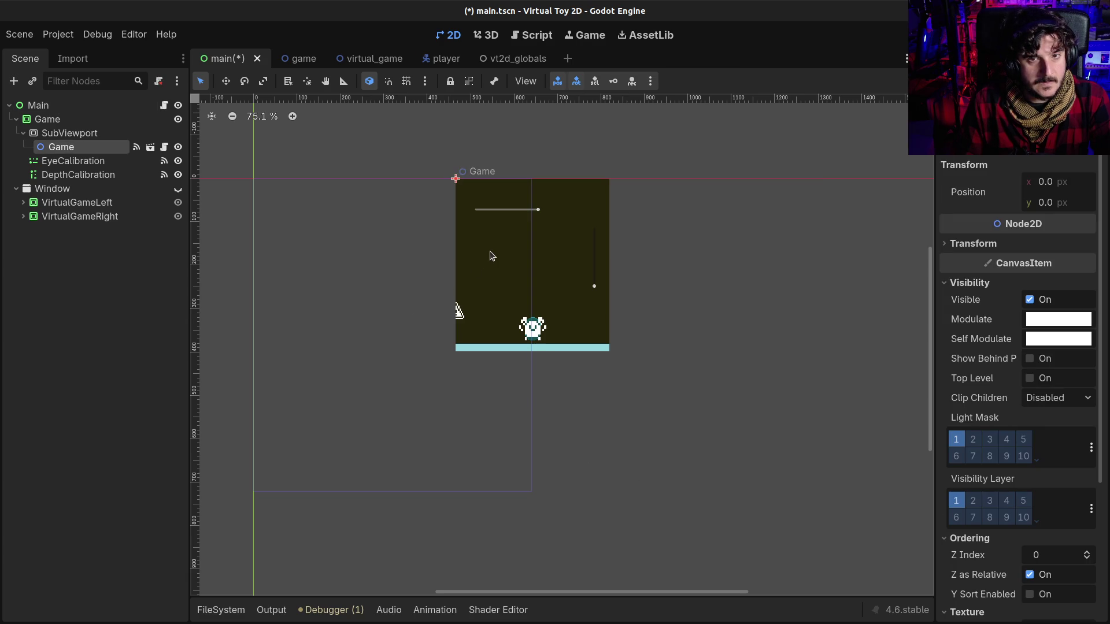
click(36, 136)
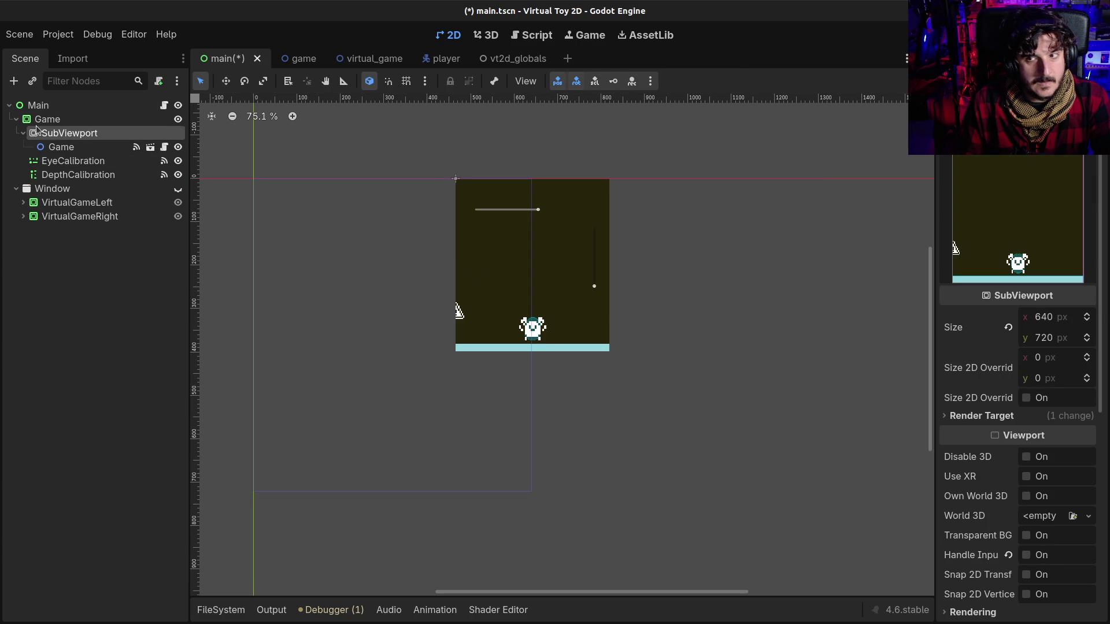
click(37, 130)
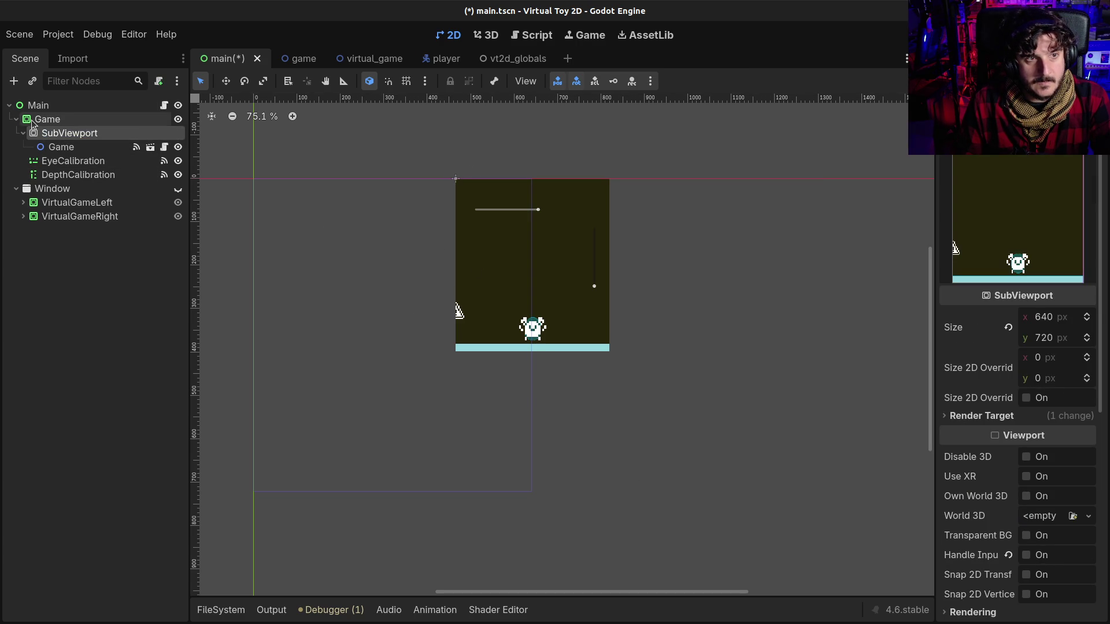
click(32, 121)
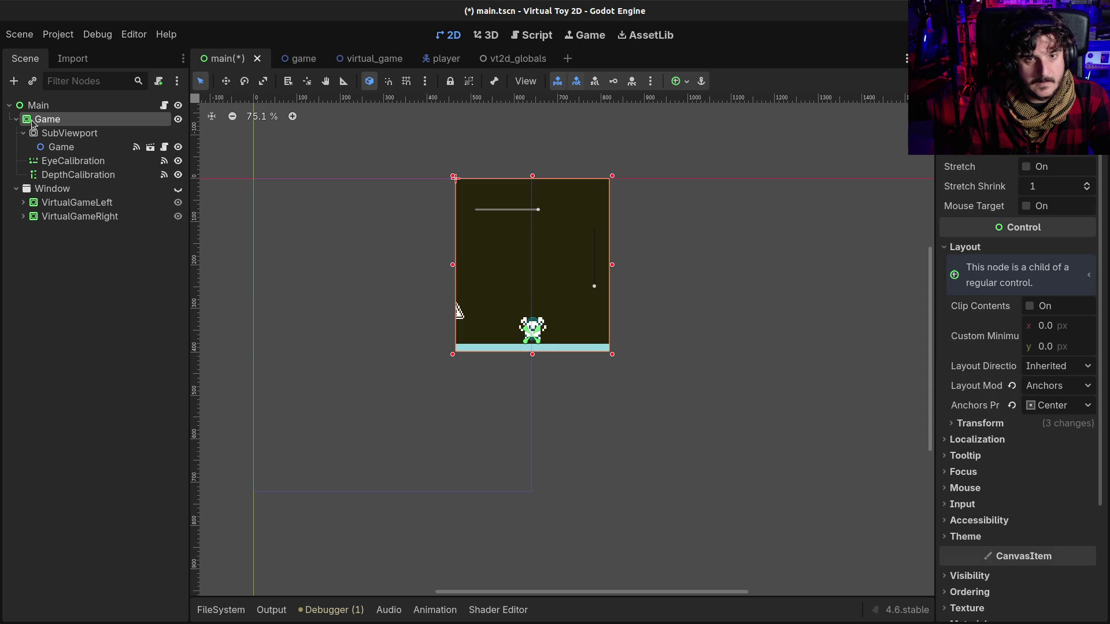
click(36, 133)
click(39, 148)
click(49, 162)
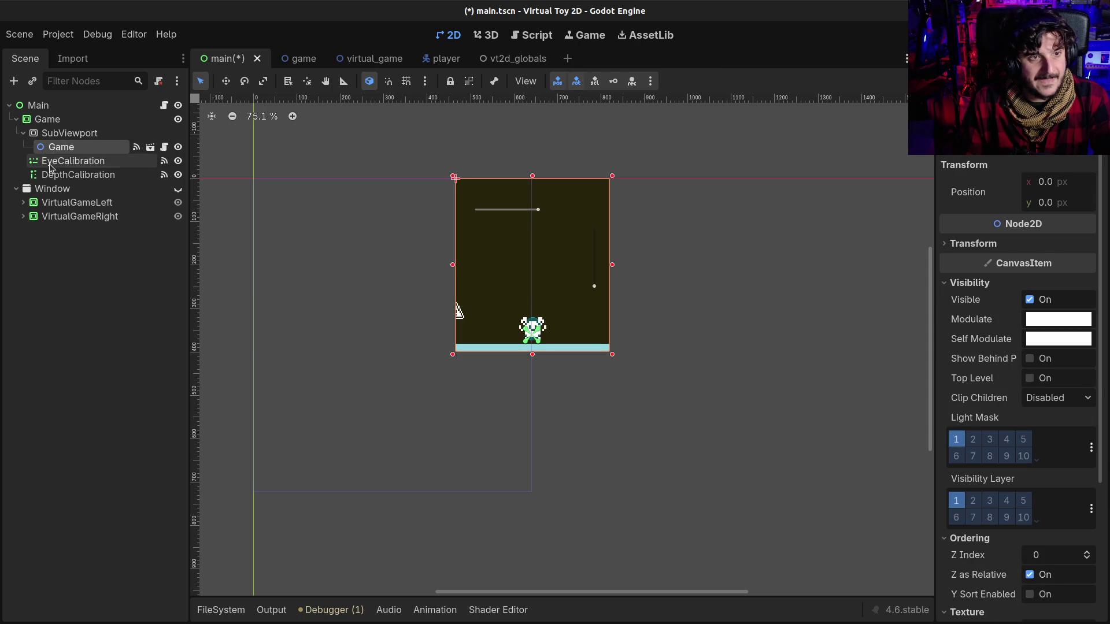
click(53, 179)
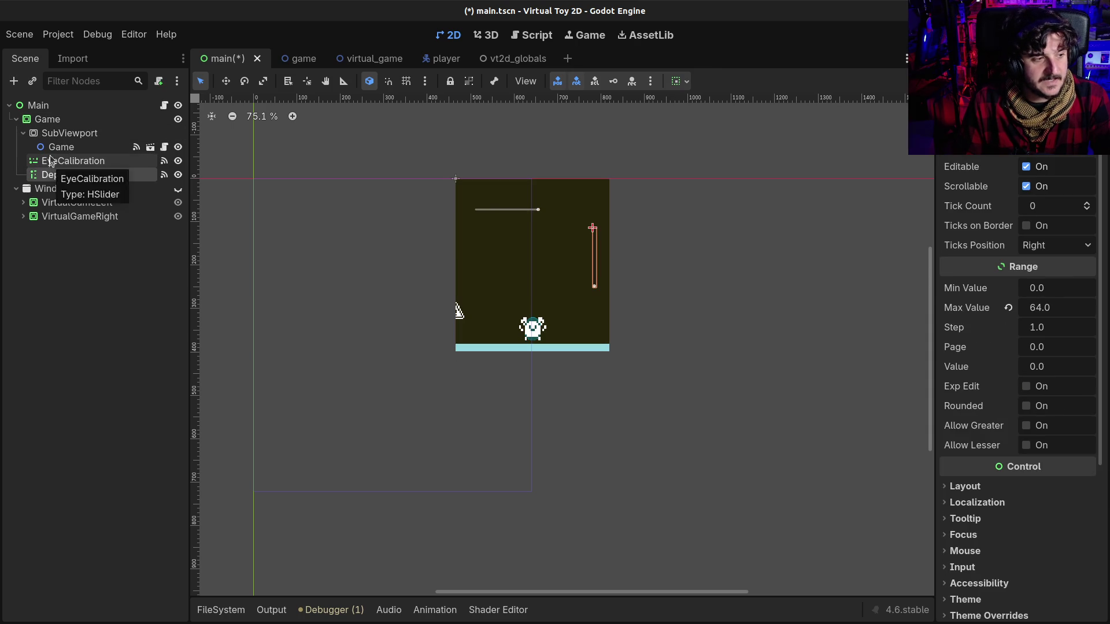
click(50, 121)
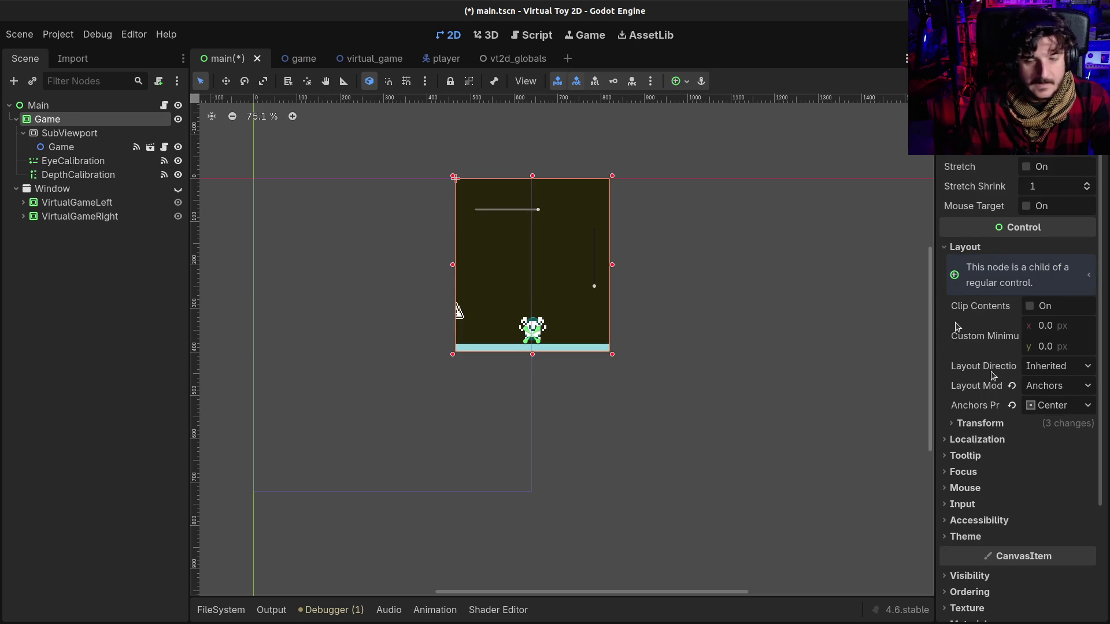
scroll(992, 462, down, 5)
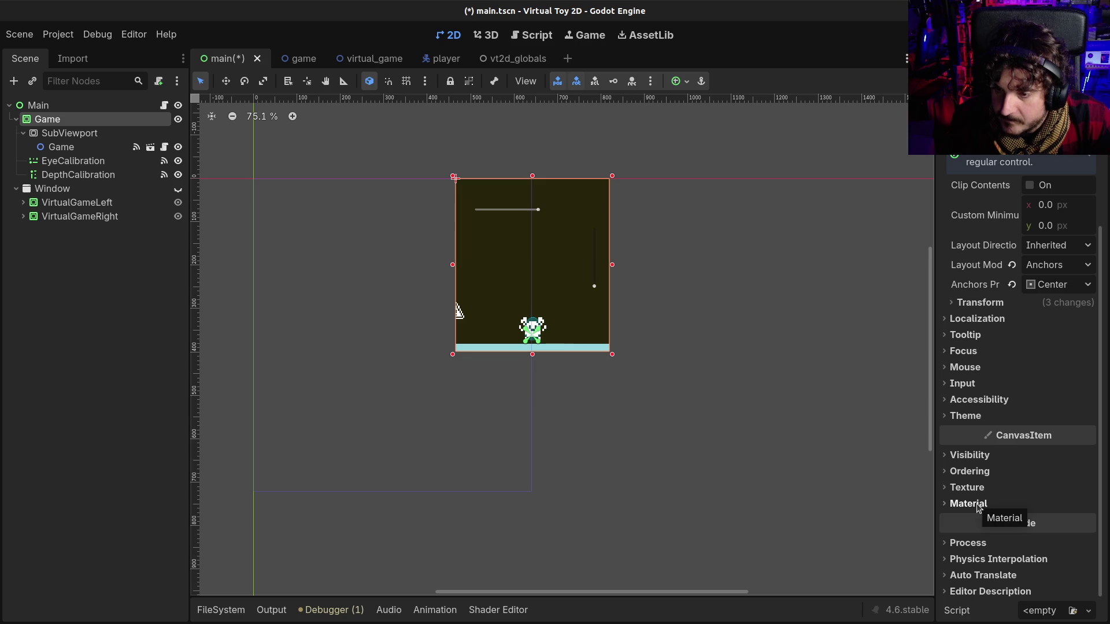
scroll(993, 393, up, 3)
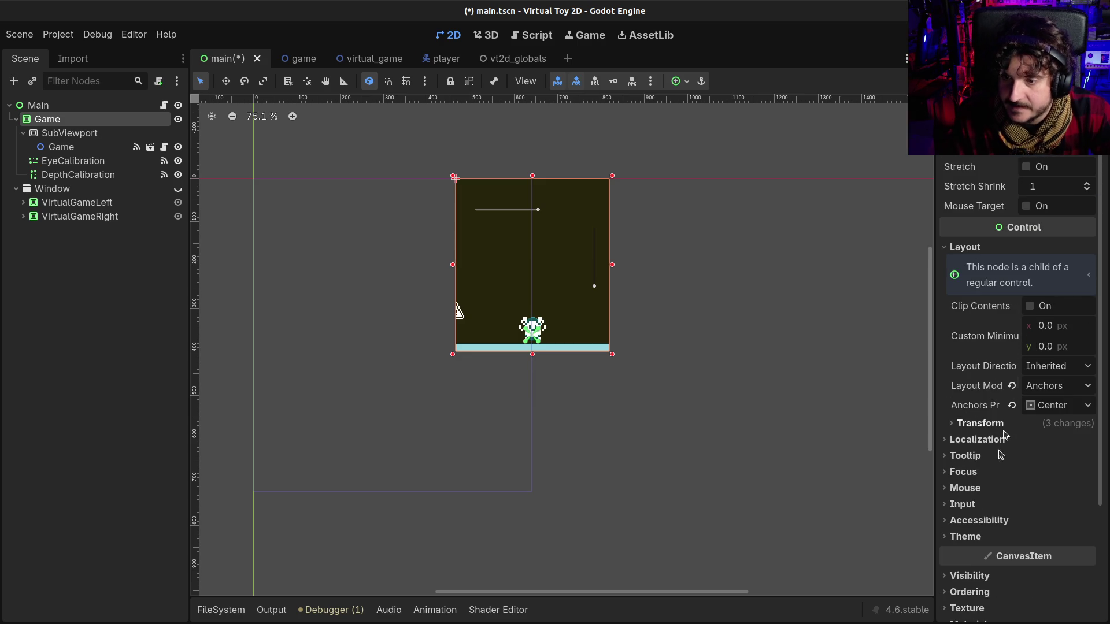
- Reset the Game node's scale to 1.0 and its position to 0,0
click(977, 423)
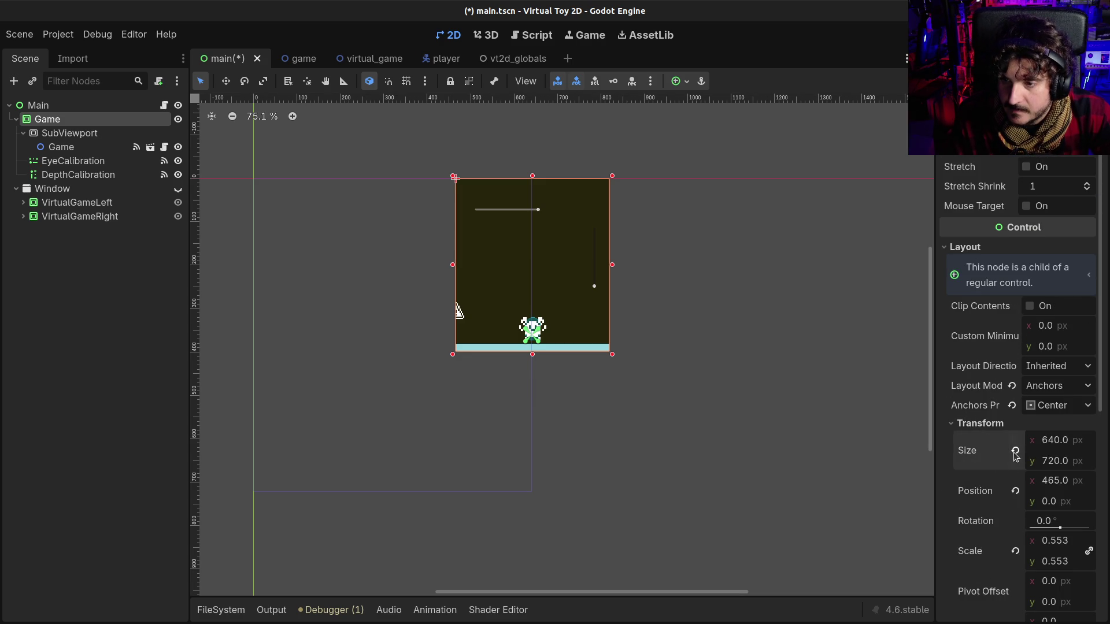
scroll(1015, 456, down, 1)
click(1016, 491)
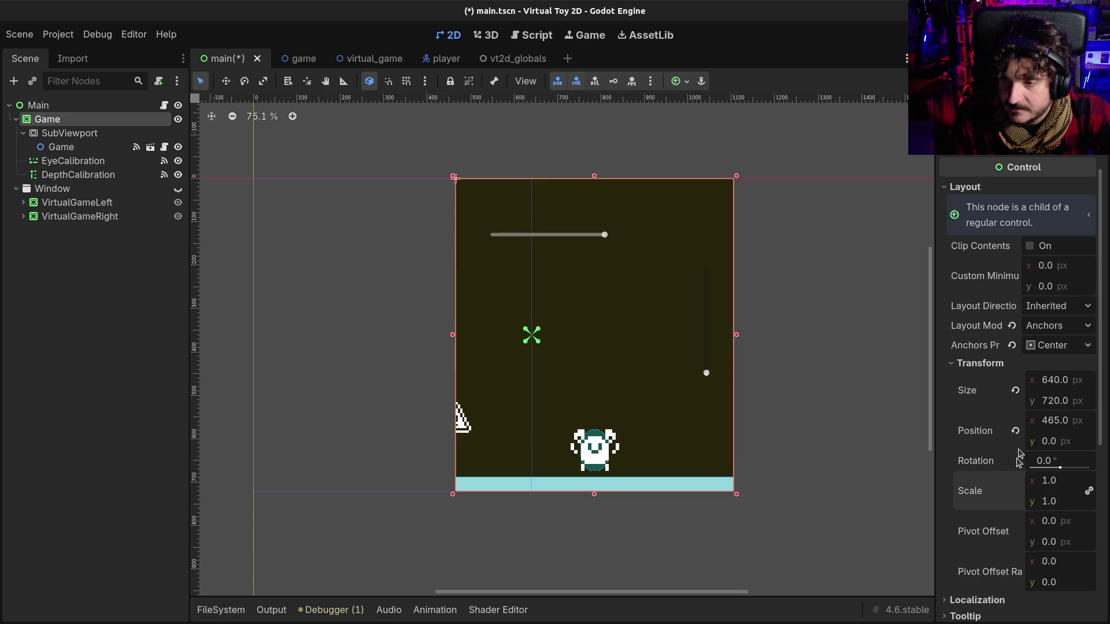
click(1014, 431)
- Anchor the Main root node to the centre-left preset
click(724, 395)
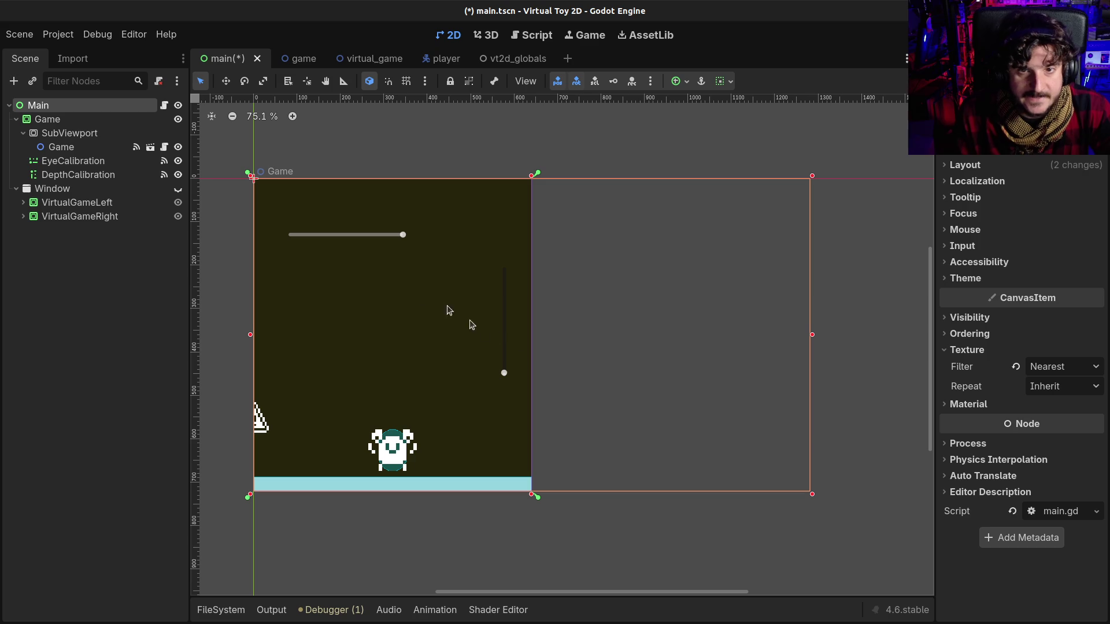
click(687, 82)
click(688, 148)
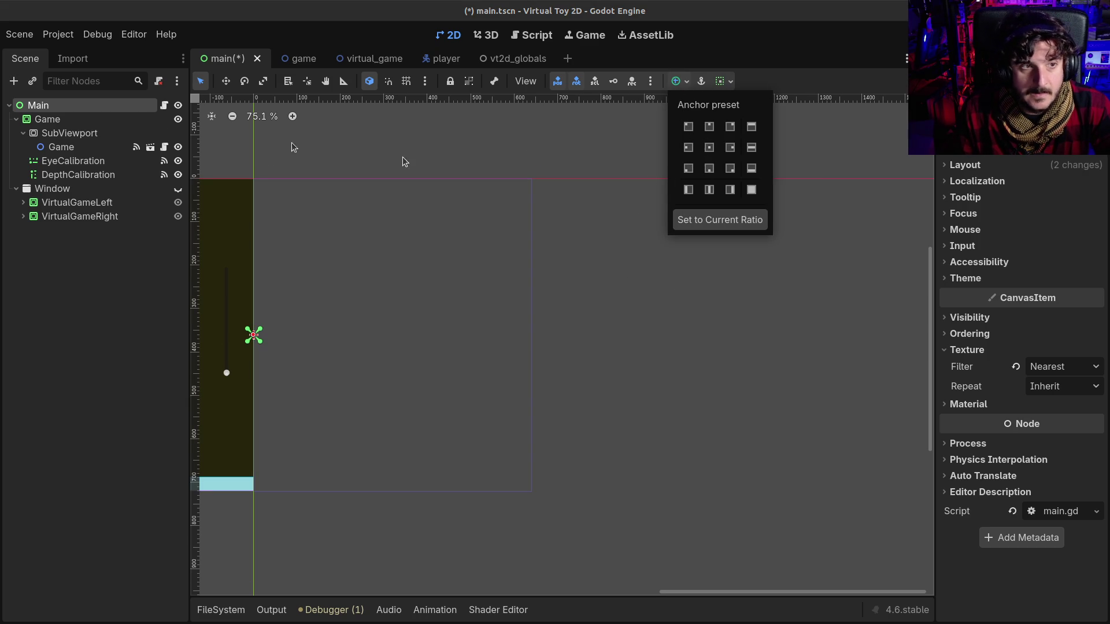
- Set the Game node's anchor preset to Full Rect
click(54, 120)
scroll(435, 297, down, 5)
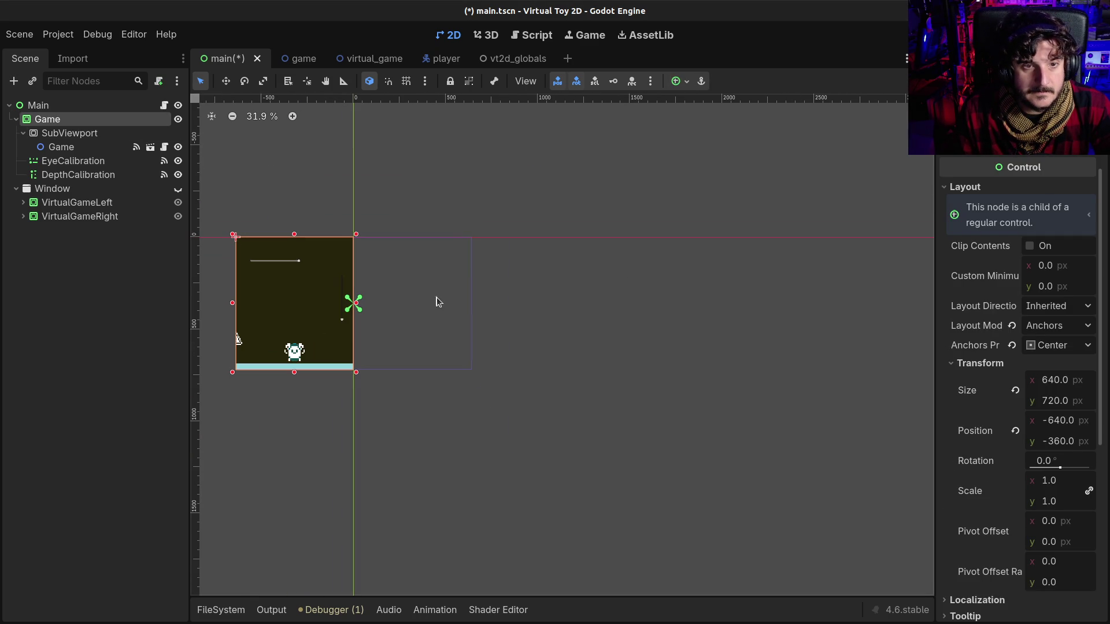
click(676, 83)
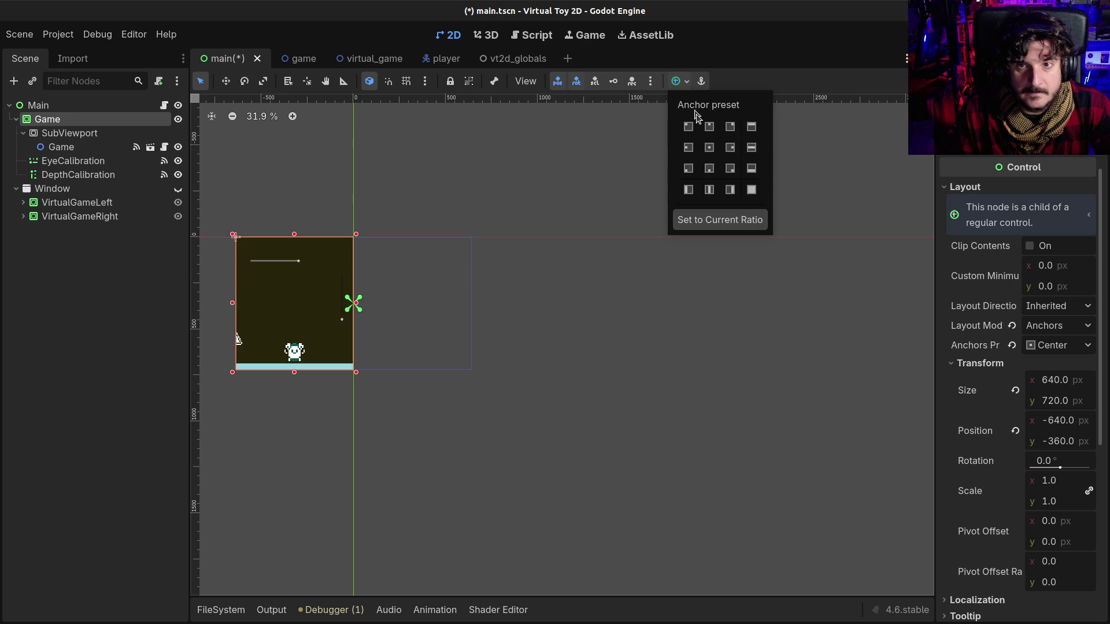
click(751, 190)
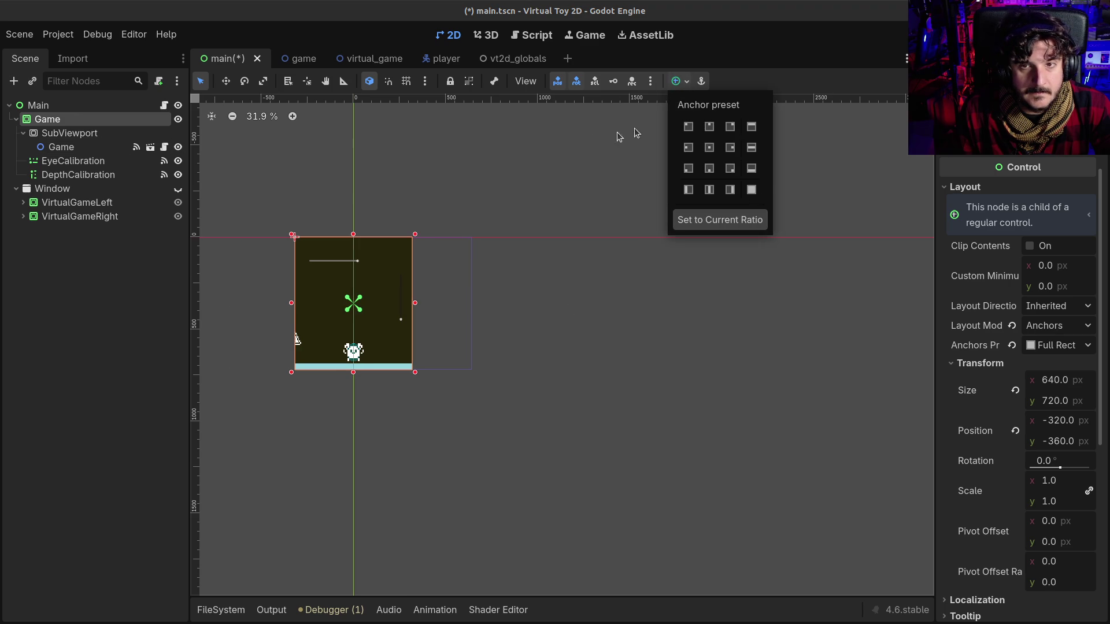
- Apply a different anchor preset to Main, then save and run the scene with F5
click(30, 107)
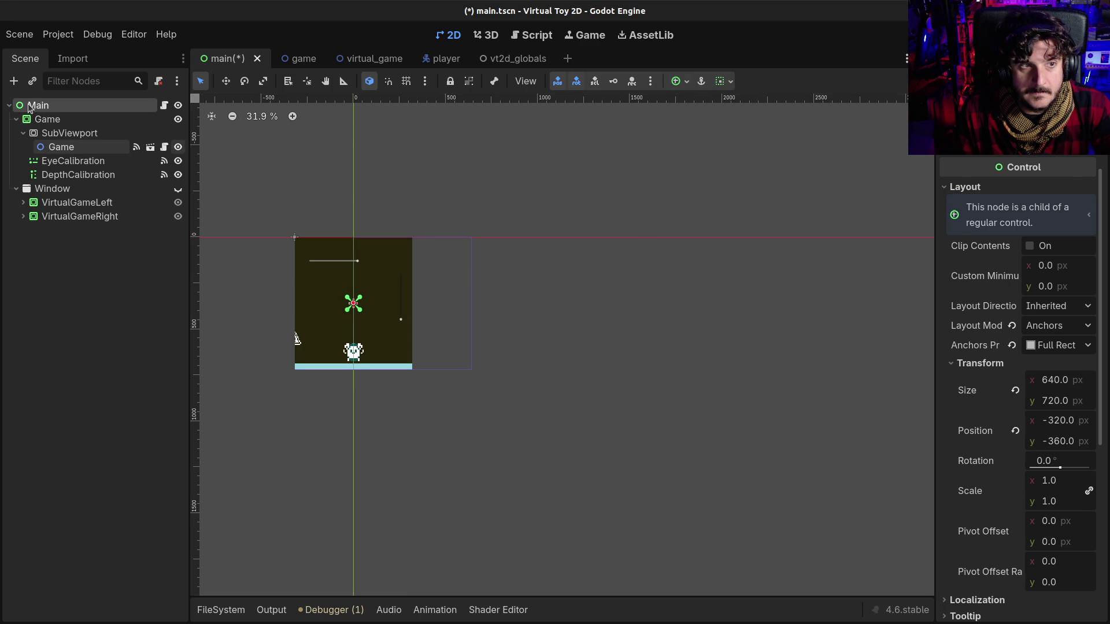
click(685, 84)
click(752, 187)
click(575, 281)
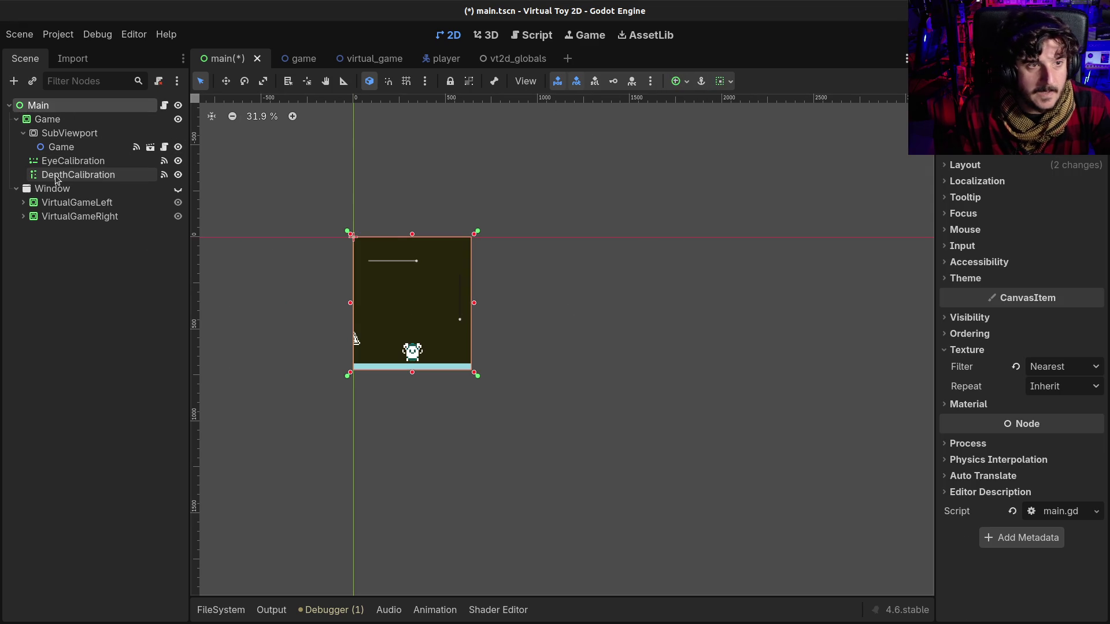
click(48, 119)
scroll(379, 318, up, 4)
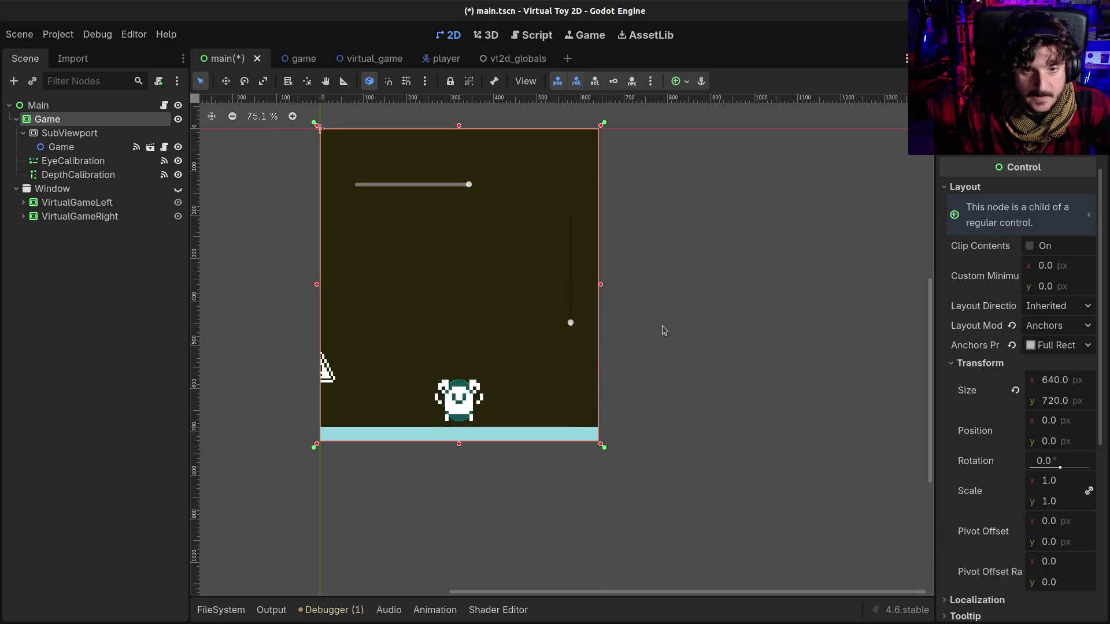
key(F5)
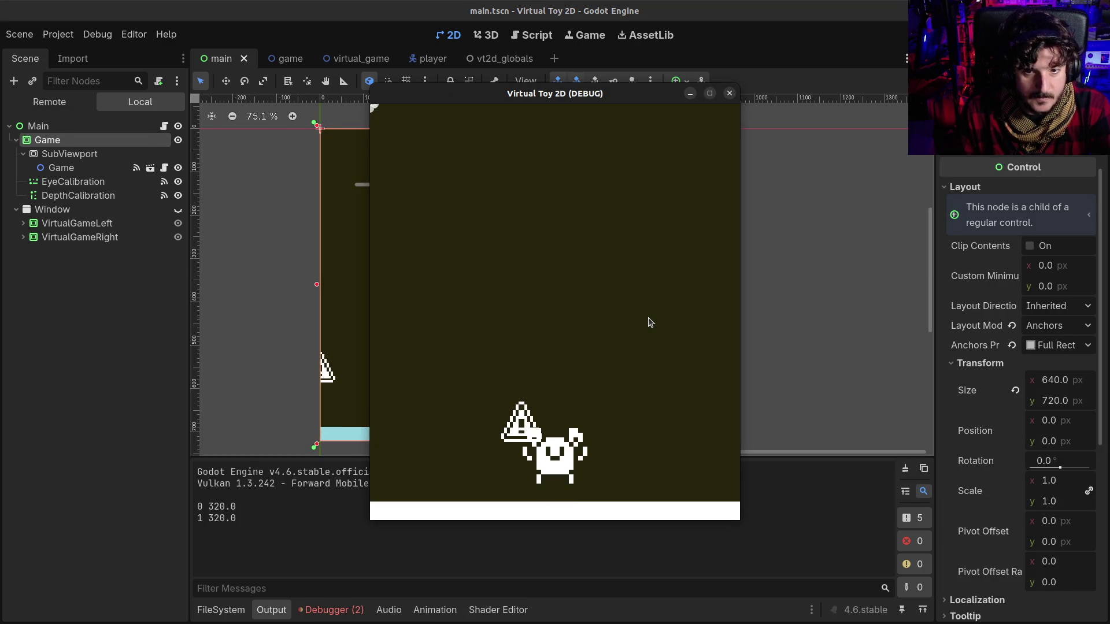
- Close the running game and move the EyeCalibration and DepthCalibration sliders up toward Game
click(730, 94)
click(67, 174)
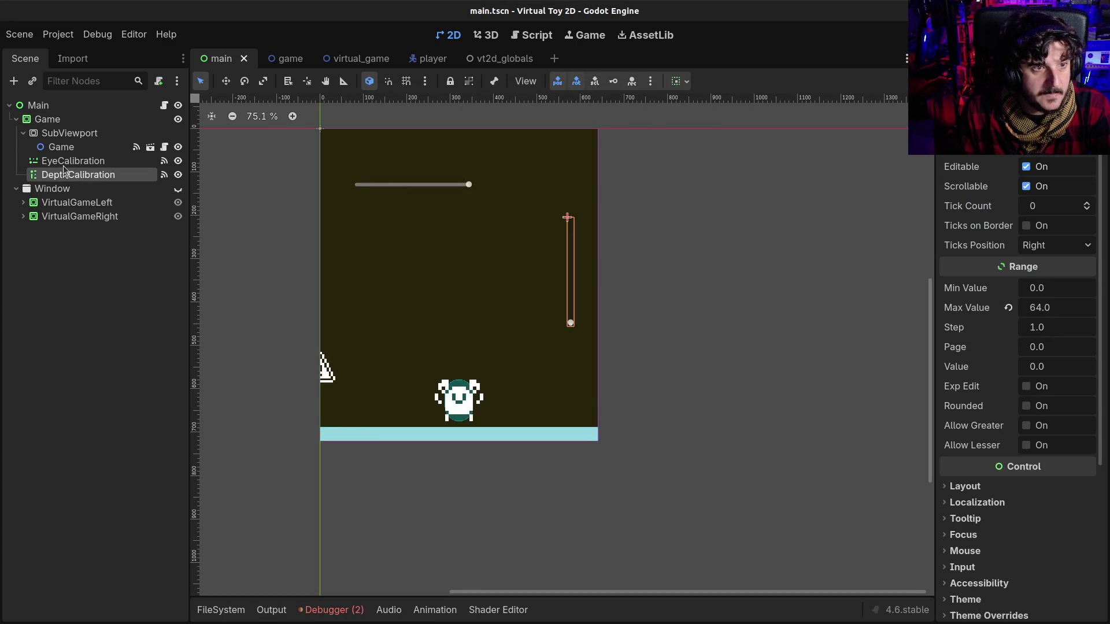
click(69, 160)
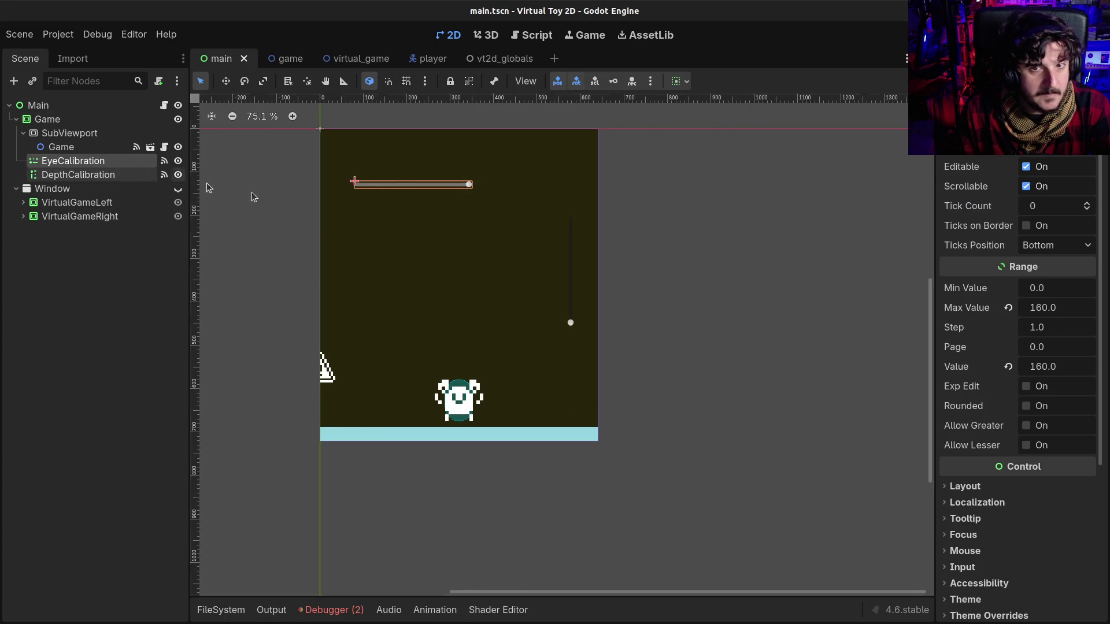
ctrl+click(57, 175)
mouse_move(60, 166)
mouse_down()
mouse_move(80, 129)
mouse_move(77, 114)
mouse_move(59, 139)
mouse_move(61, 113)
mouse_up()
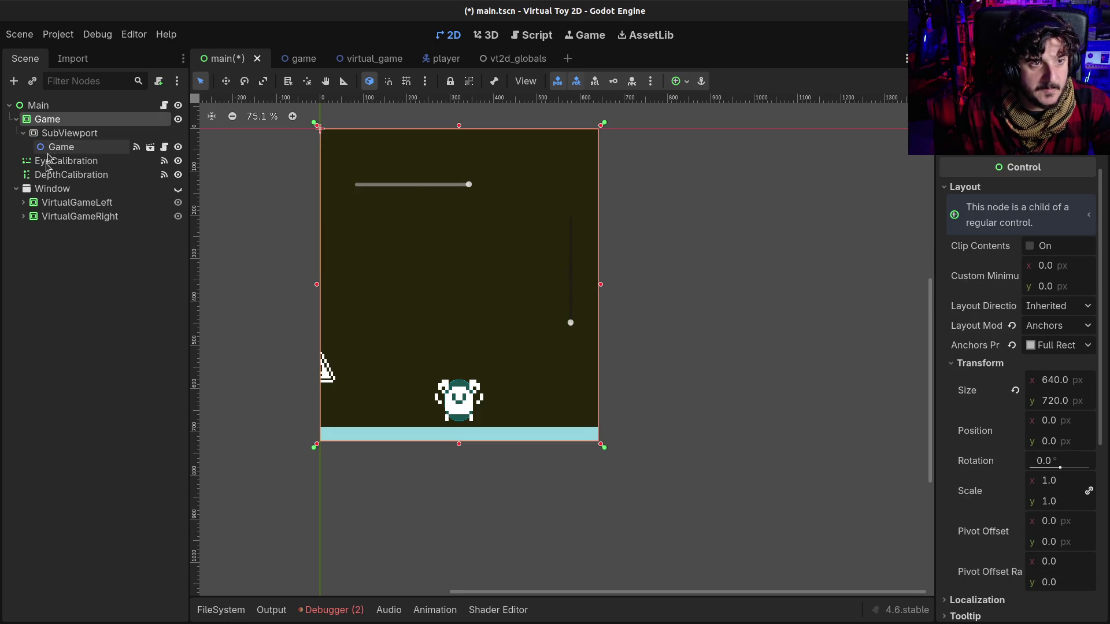
- Drag EyeCalibration's right handle to widen it across the game view
click(55, 161)
drag(475, 185, 547, 185)
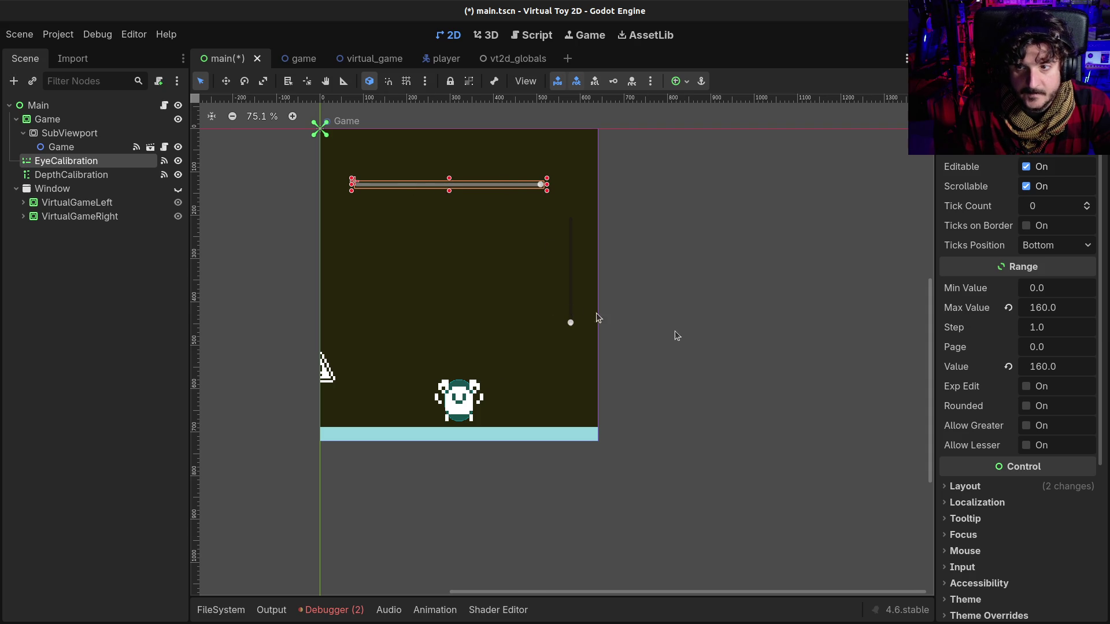
scroll(1033, 498, down, 3)
click(982, 312)
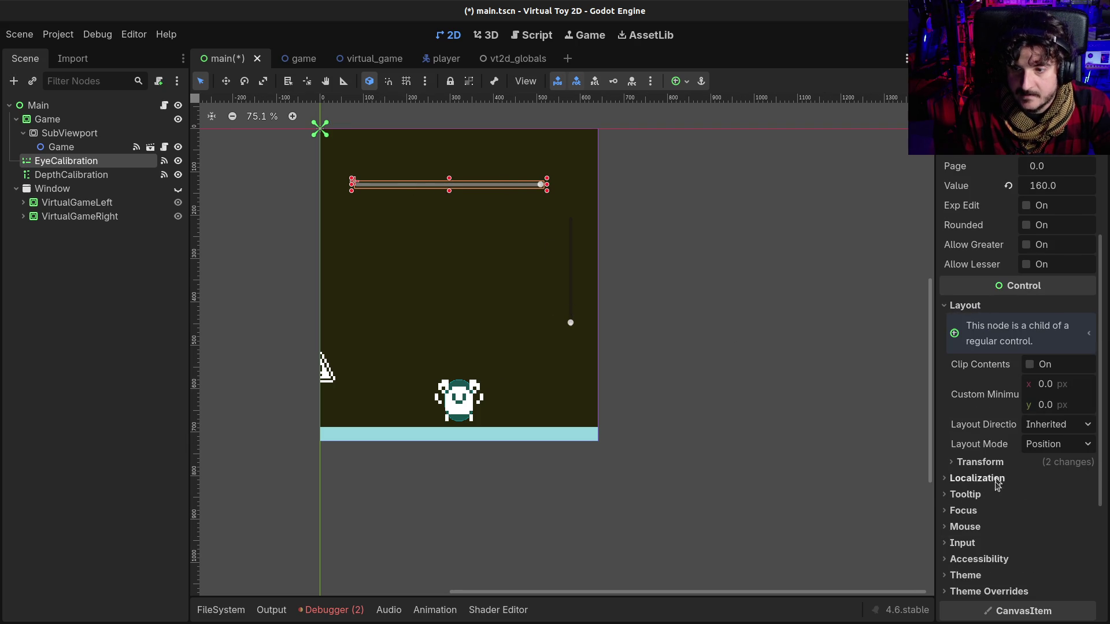
- Give EyeCalibration width 420 at position 80, 120, then nudge it up and right
click(980, 462)
scroll(1029, 498, down, 2)
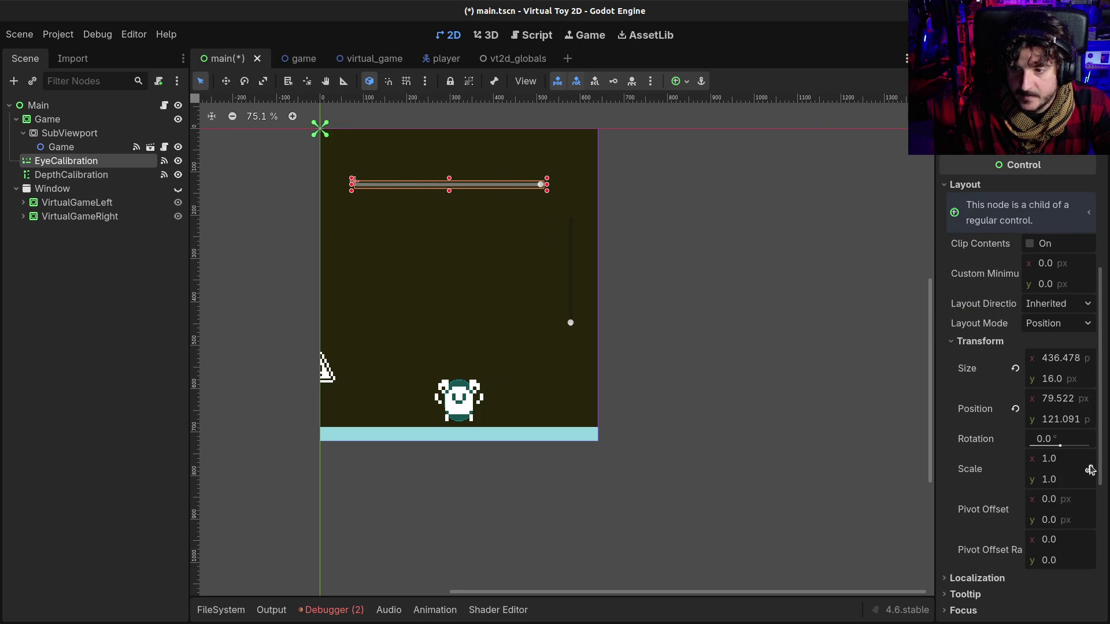
click(1057, 360)
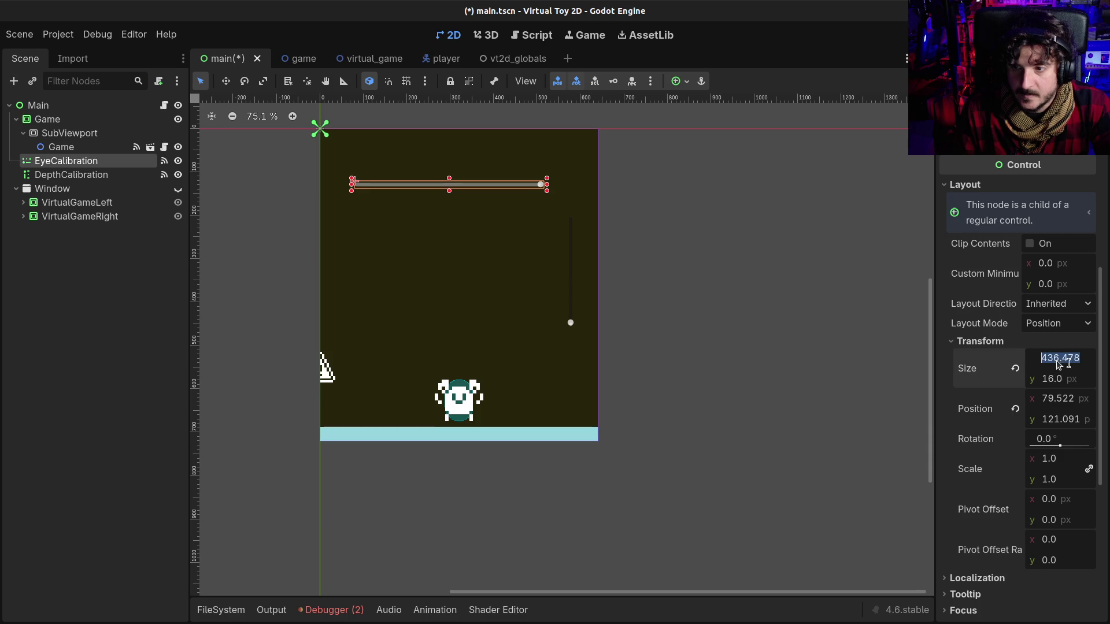
text(420)
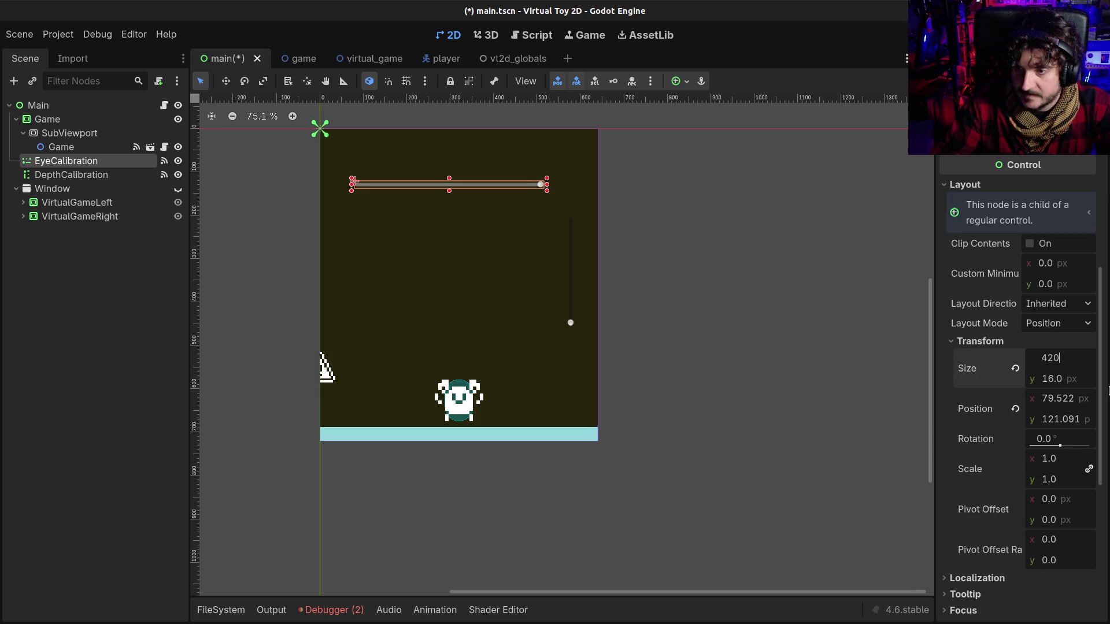
key(Tab)
key(Tab)
text(80)
key(Tab)
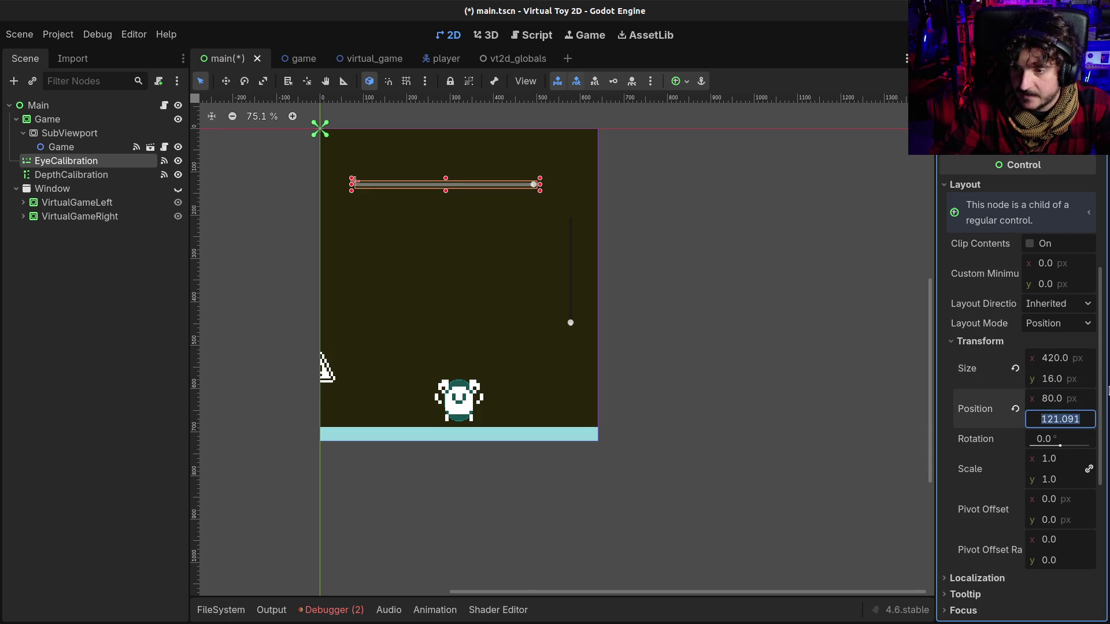
text(120)
key(Return)
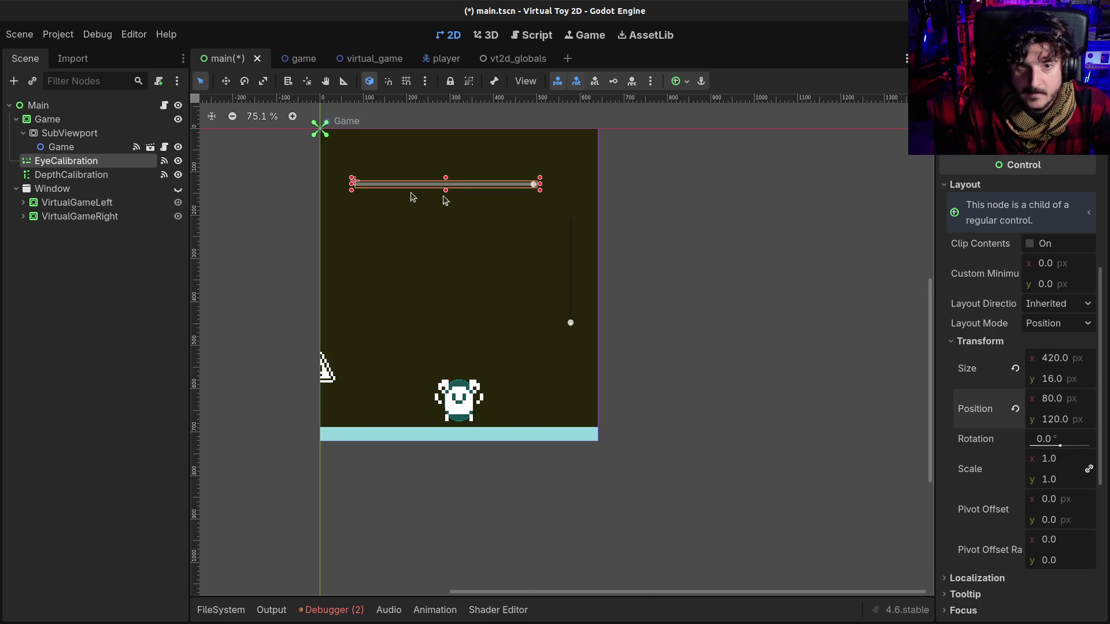
key(w)
drag(461, 185, 475, 156)
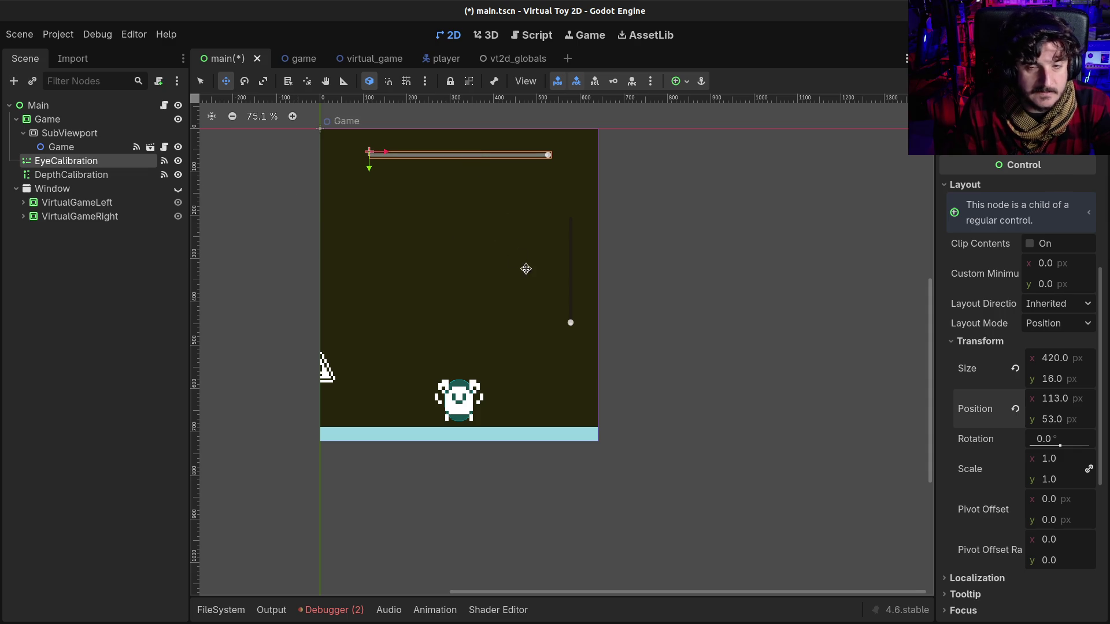
- Set the DepthCalibration slider's height to 256
click(72, 175)
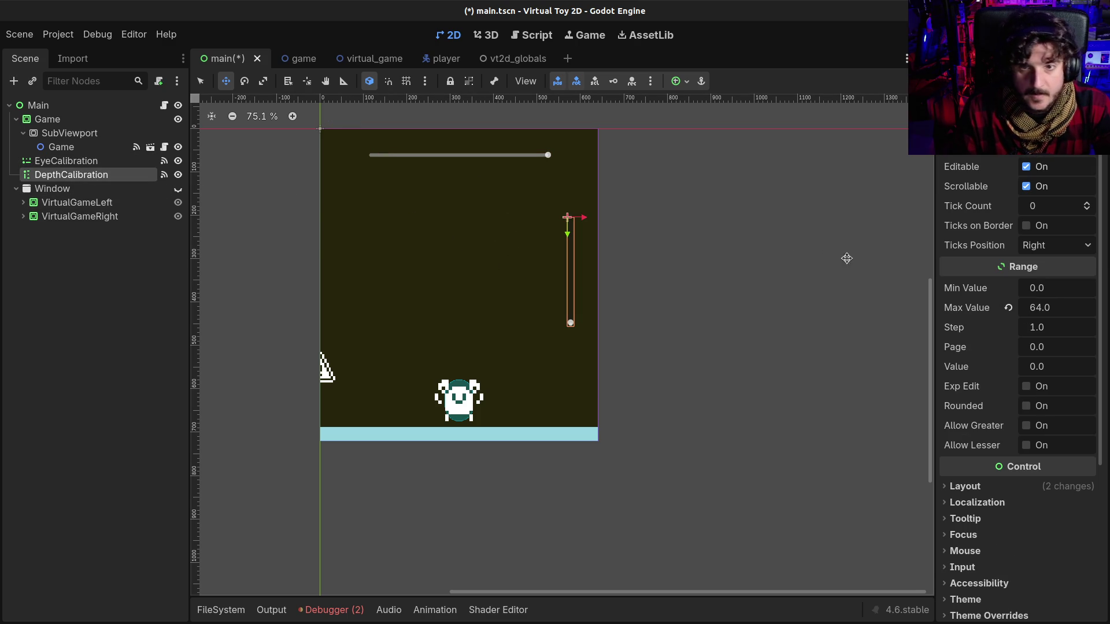
scroll(956, 486, down, 5)
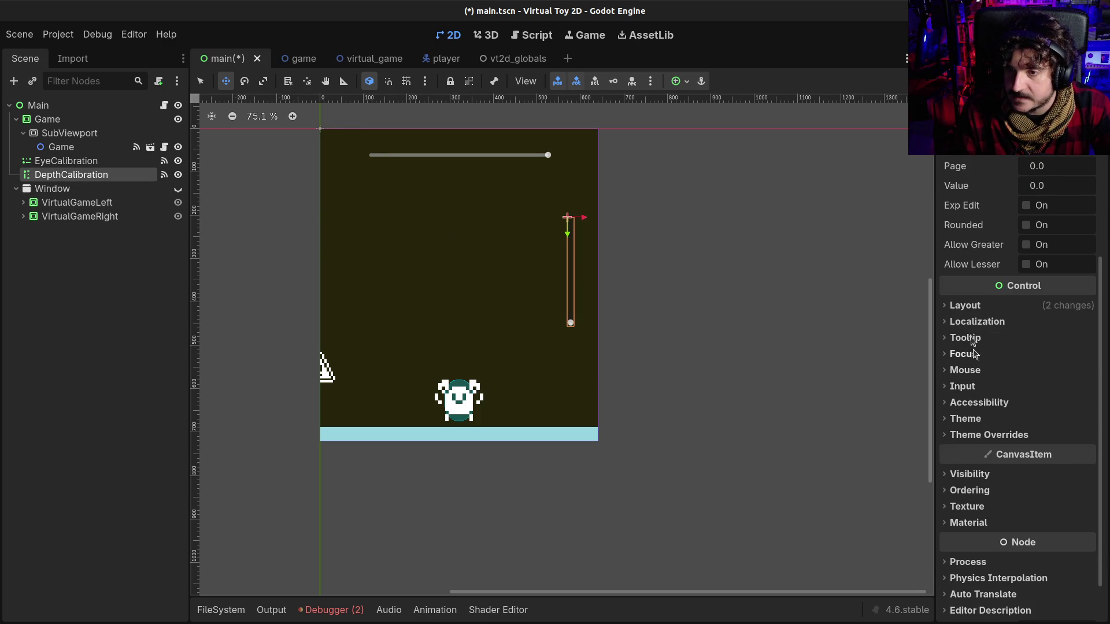
click(964, 305)
click(978, 462)
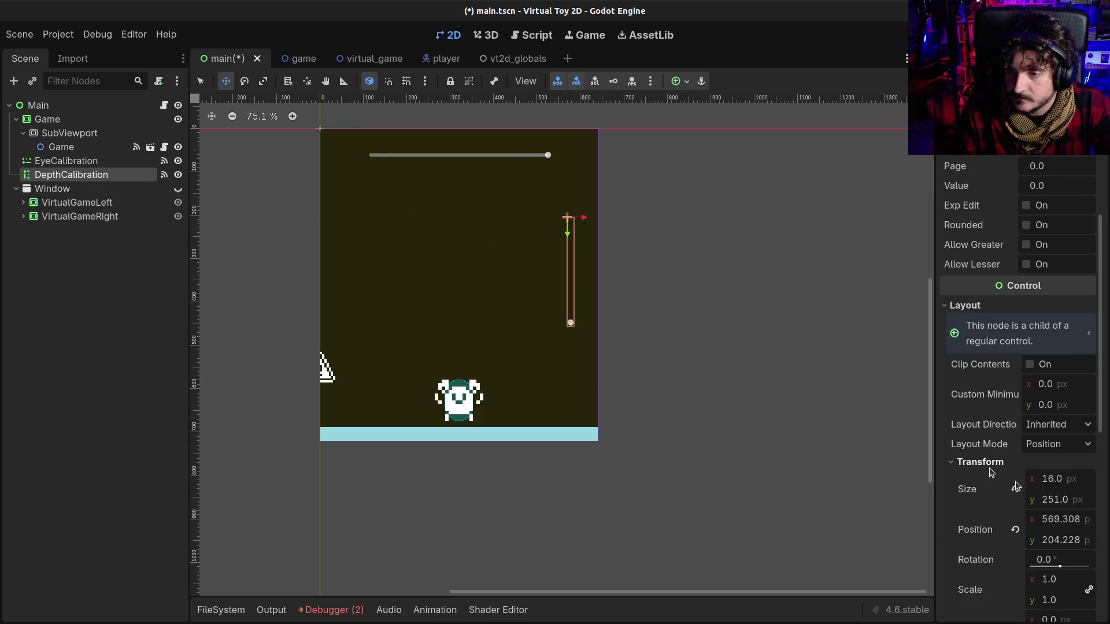
scroll(1067, 412, down, 2)
click(1064, 440)
text(256)
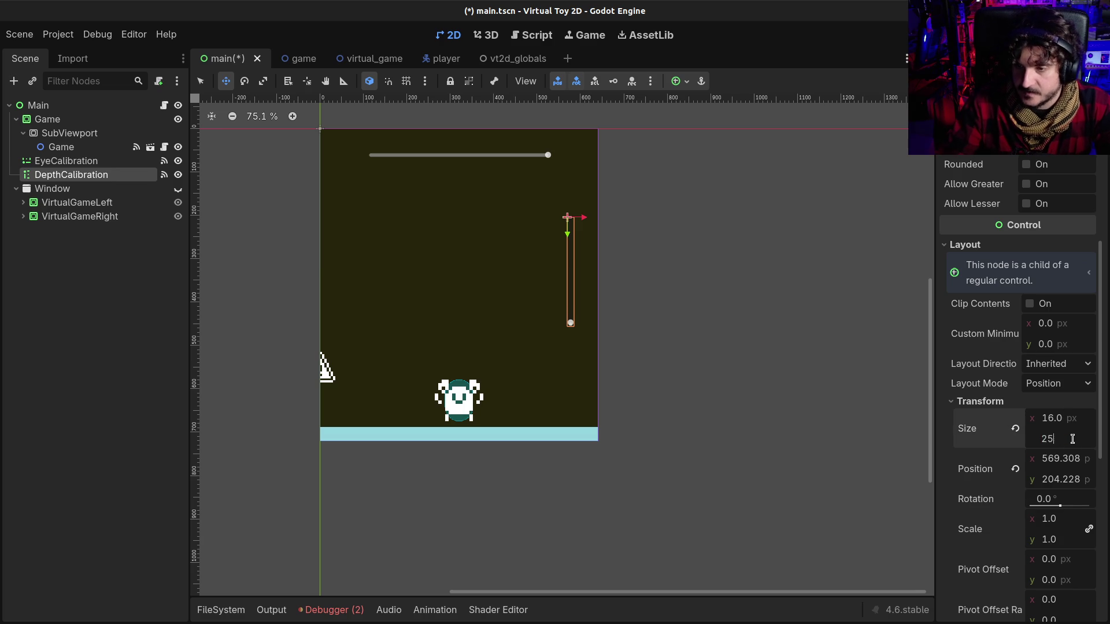
key(Return)
- Move DepthCalibration to position 560, 200 and save main.tscn
click(1054, 460)
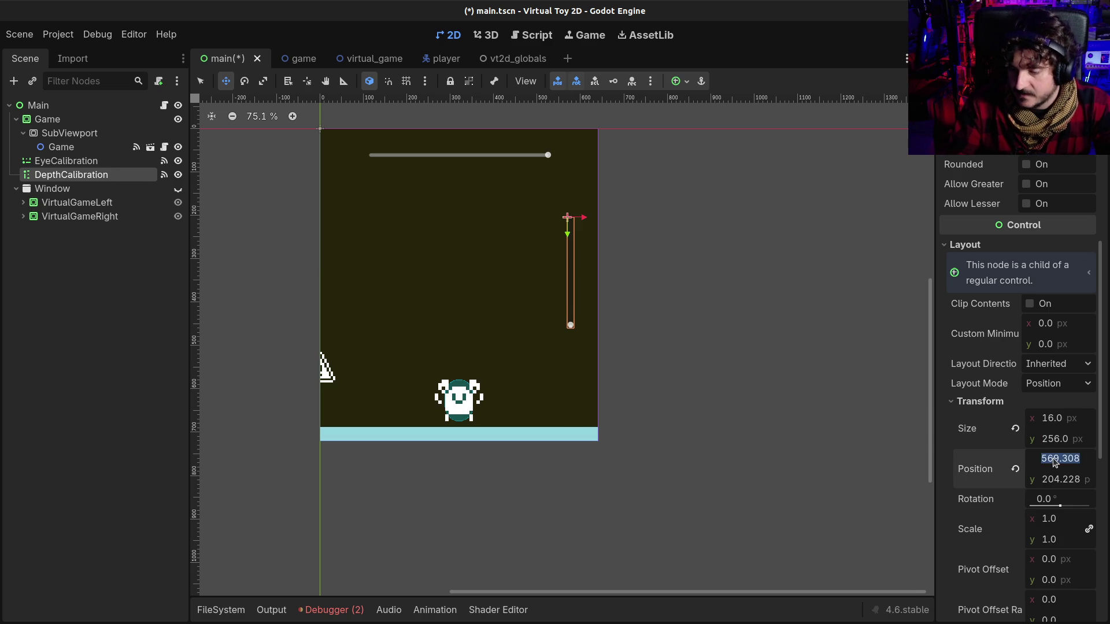
text(560)
key(Tab)
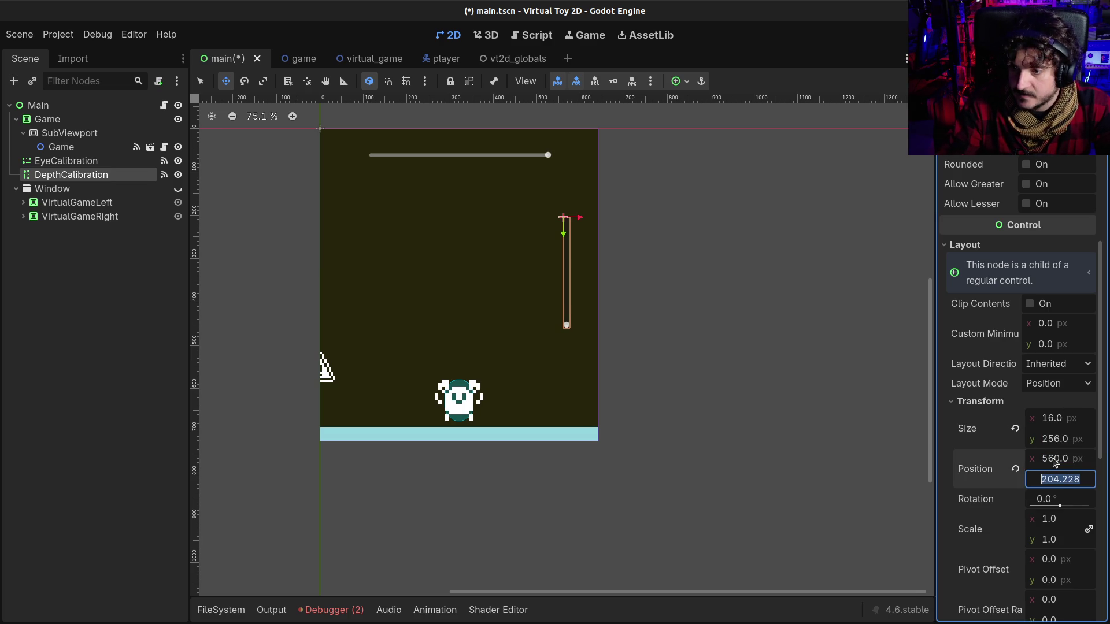
text(200.0)
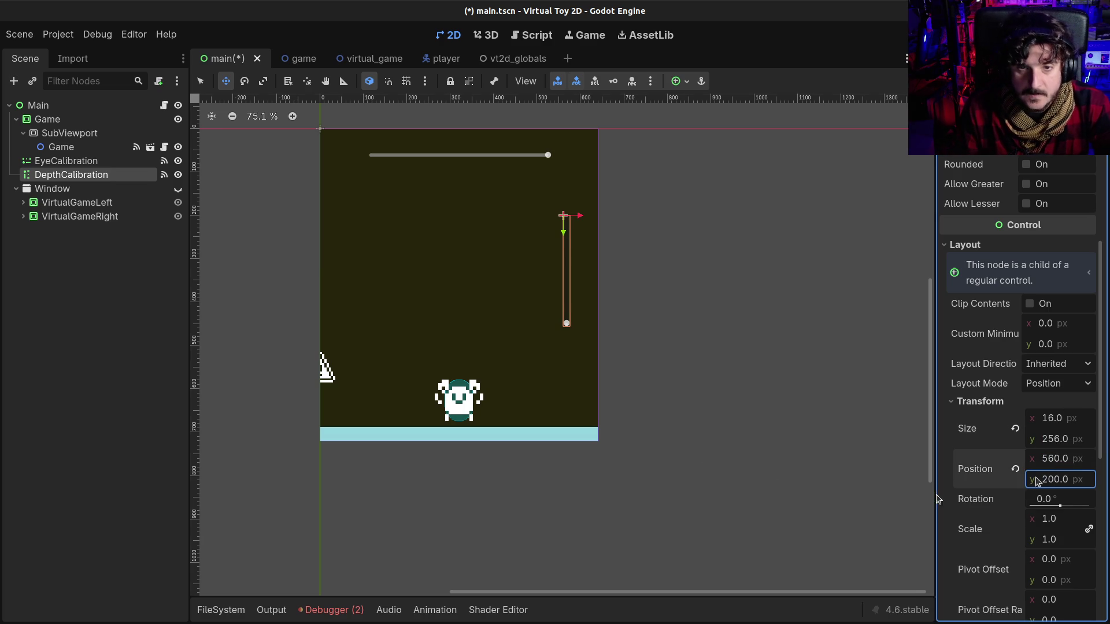
key(Return)
key(ctrl+s)
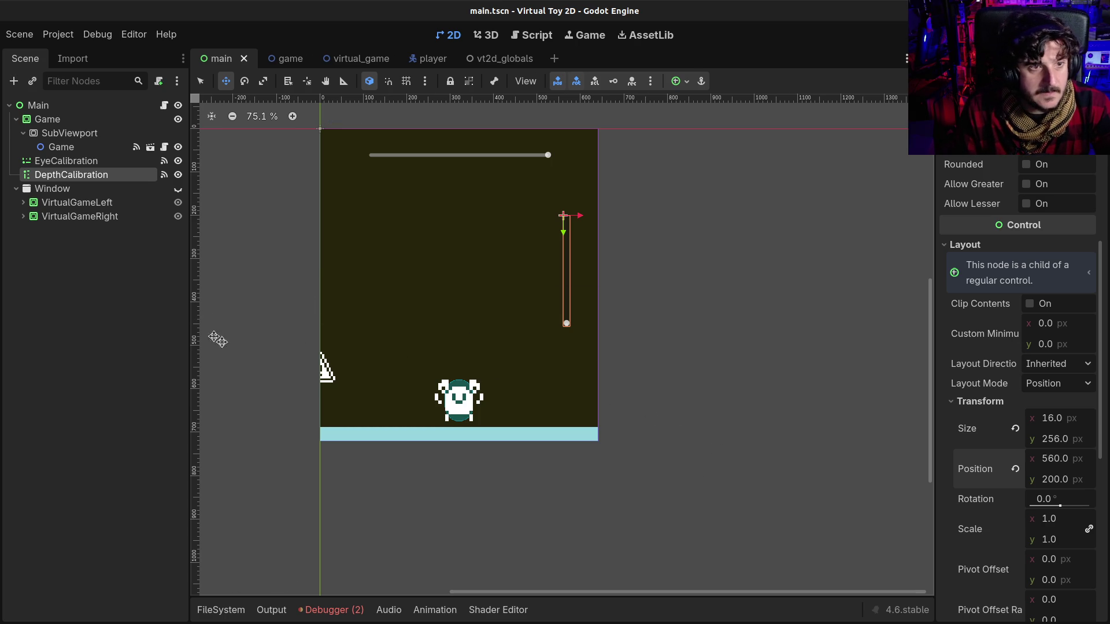
click(59, 202)
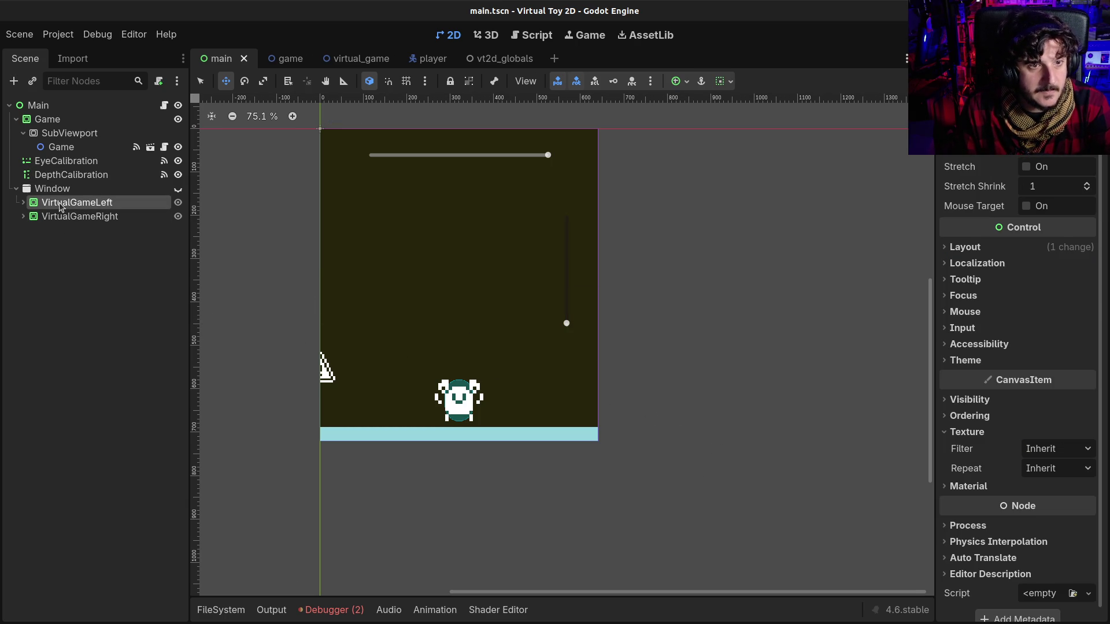
click(164, 105)
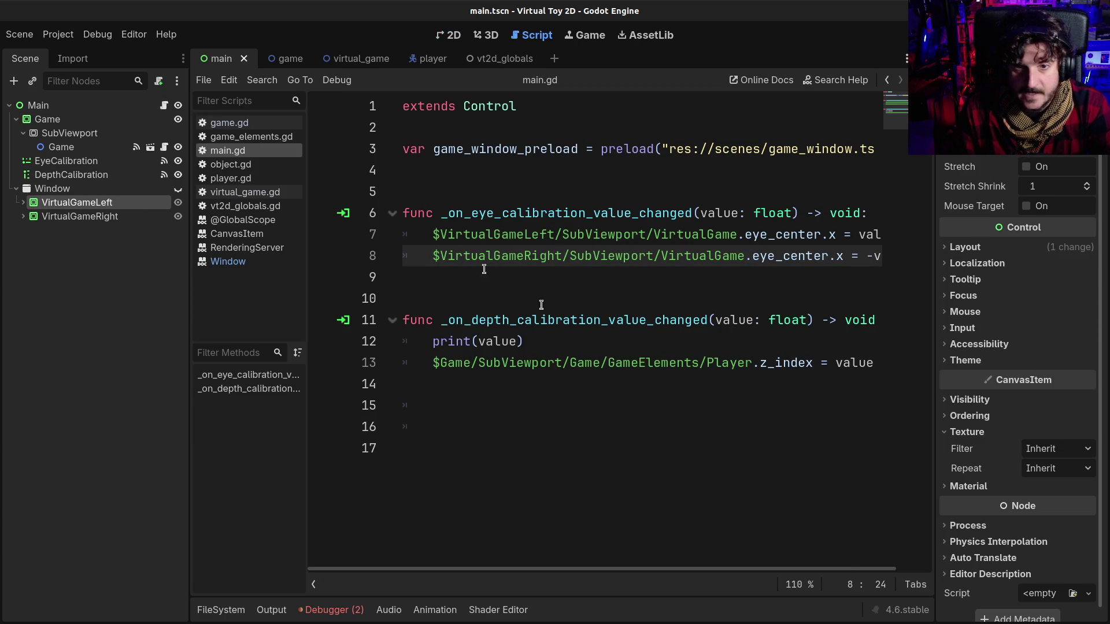
click(38, 105)
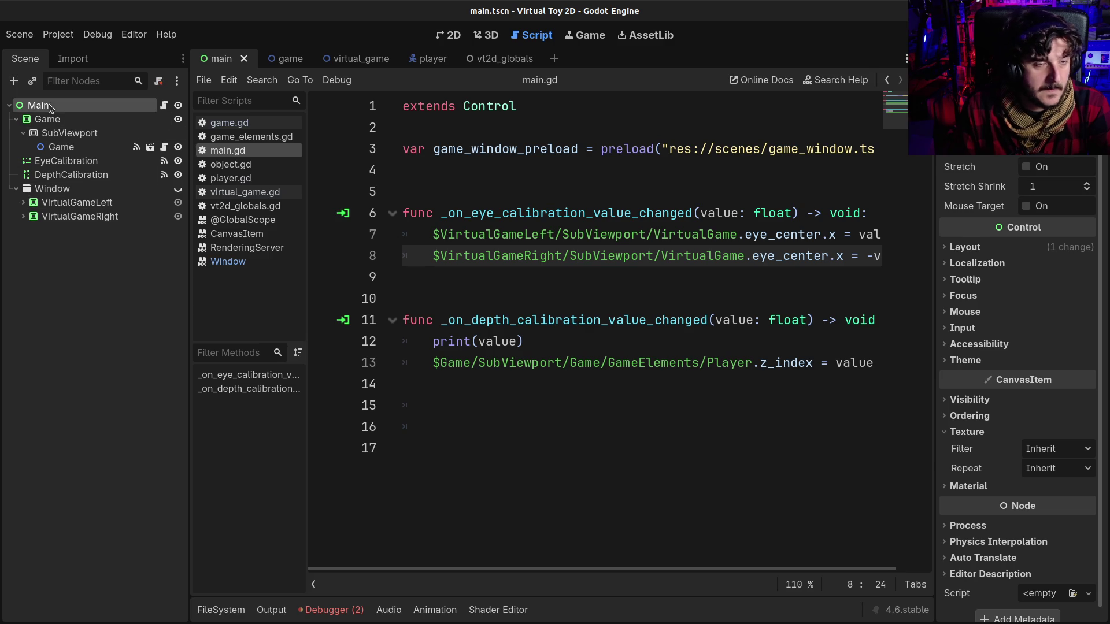
click(481, 161)
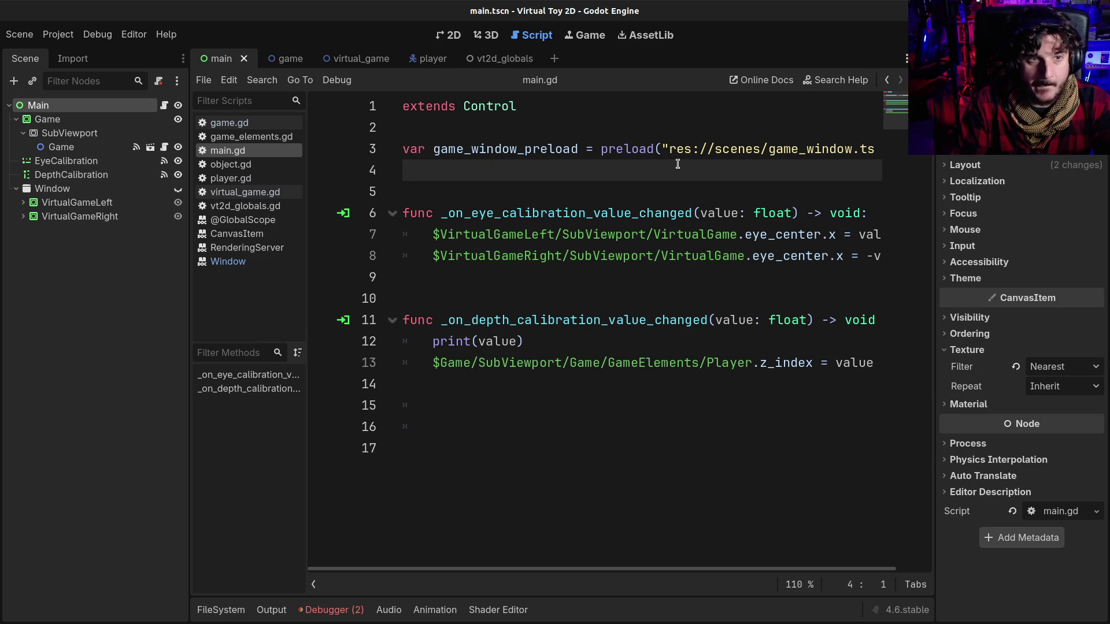
key(Up)
key(Up)
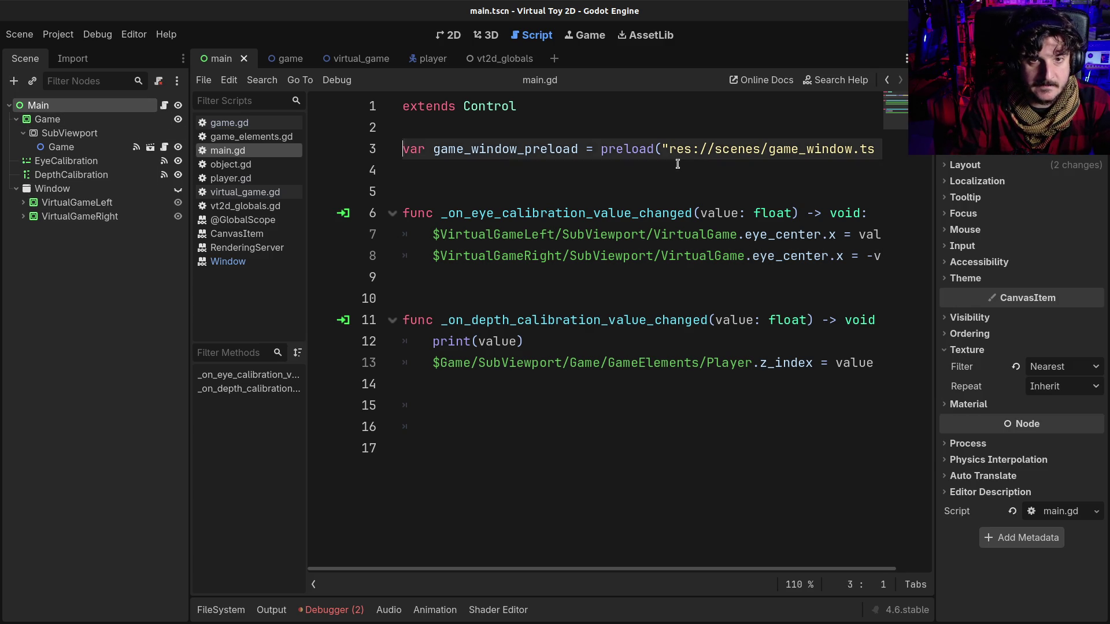
key(Return)
key(Return)
key(Return)
key(Up)
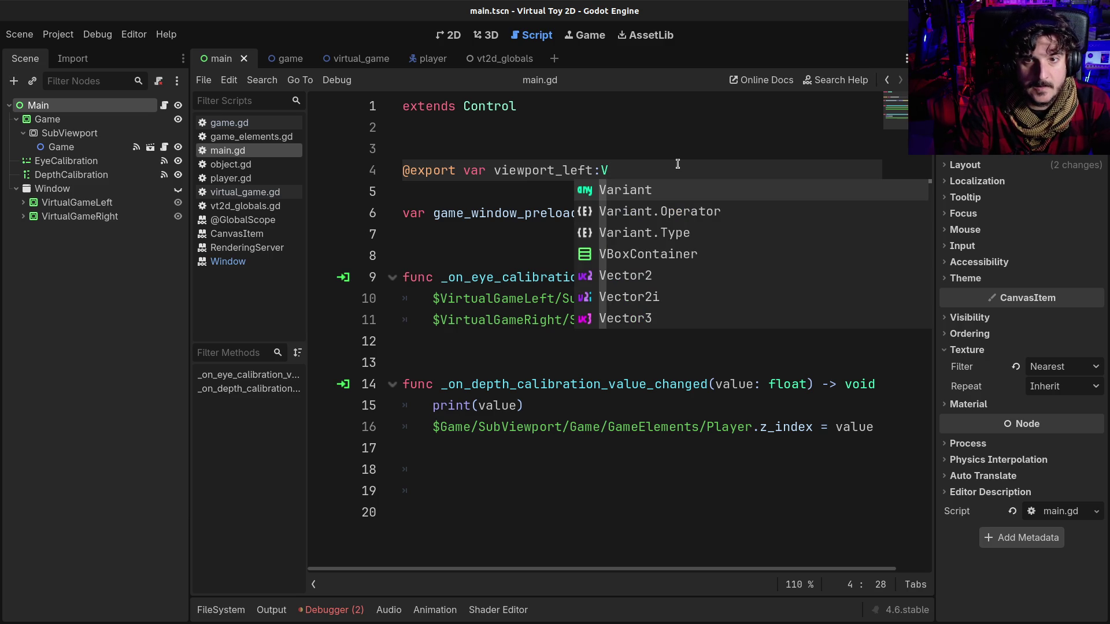
text(iew)
key(Down)
key(Down)
key(Down)
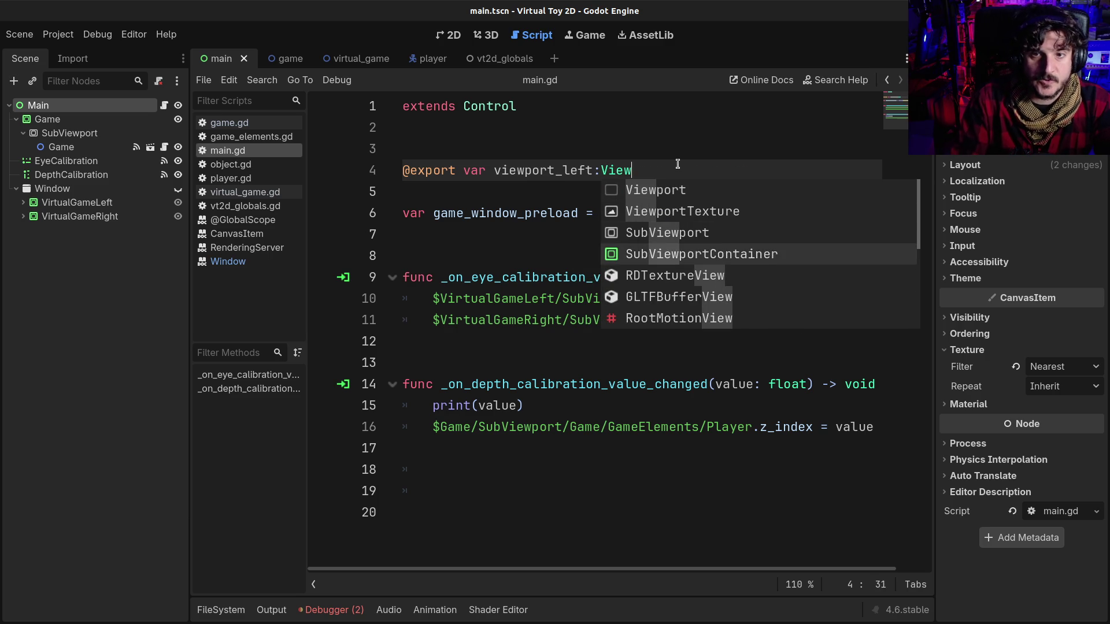
key(Return)
- Duplicate the declaration as viewport_right: SubViewportContainer and save main.gd
key(shift+Home)
key(ctrl+shift+d)
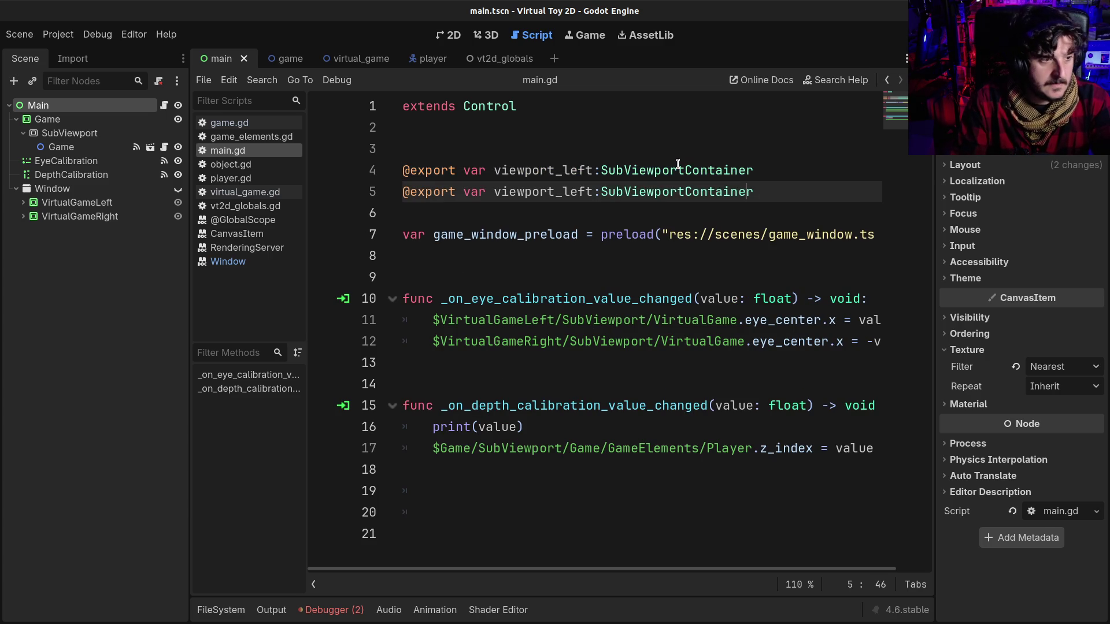
key(Left)
key(Left)
key(Left)
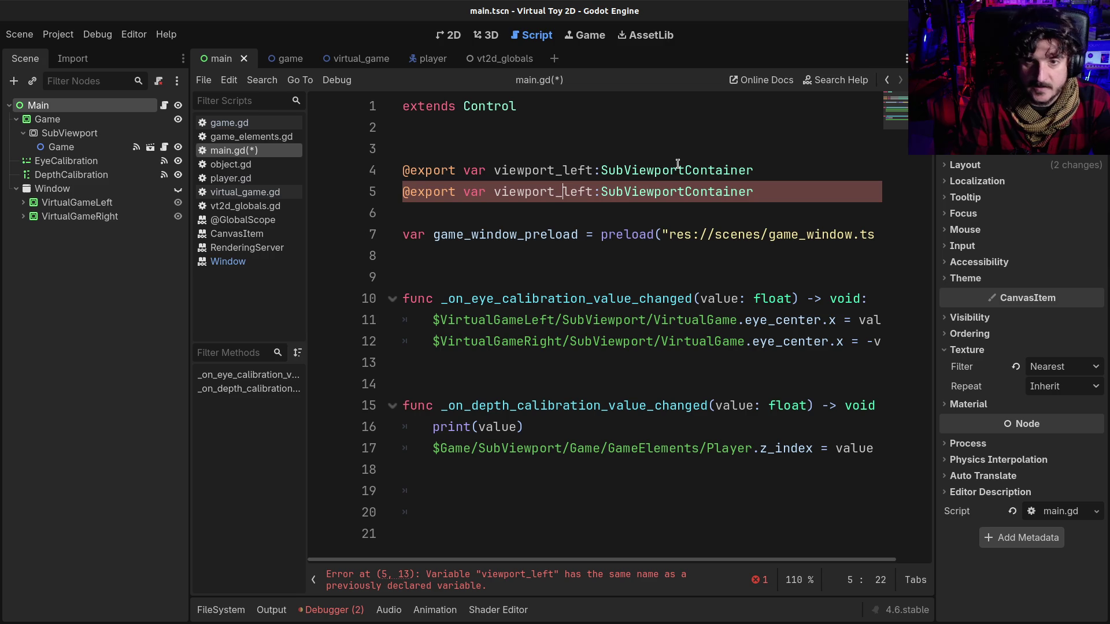
key(shift+Right)
key(shift+Right)
key(shift+Right)
text(right)
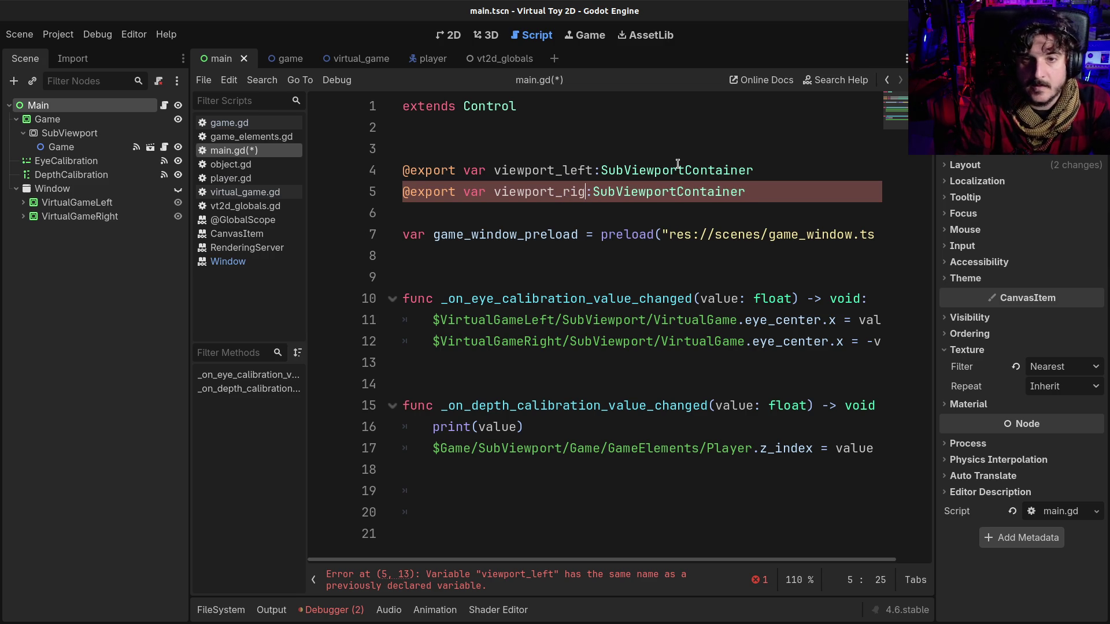
key(ctrl+s)
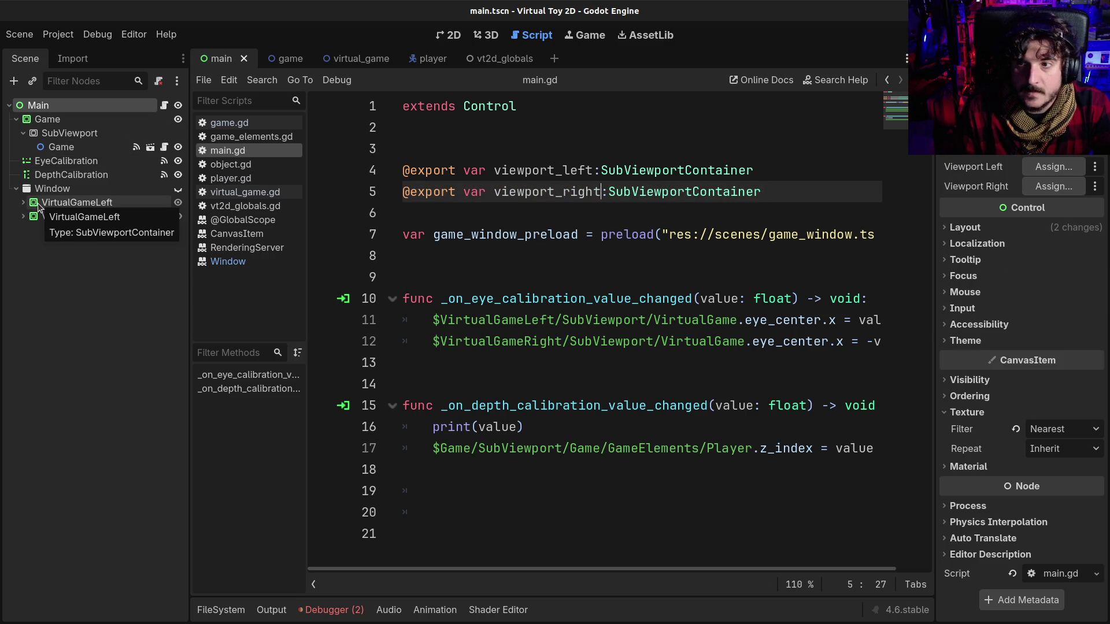
- Assign VirtualGameLeft/Right to the exports and make line 11 use viewport_left.get_node("SubViewport/VirtualGame")
drag(38, 206, 1062, 167)
mouse_move(81, 215)
mouse_down()
mouse_move(722, 234)
mouse_move(1038, 186)
mouse_up()
double_click(540, 171)
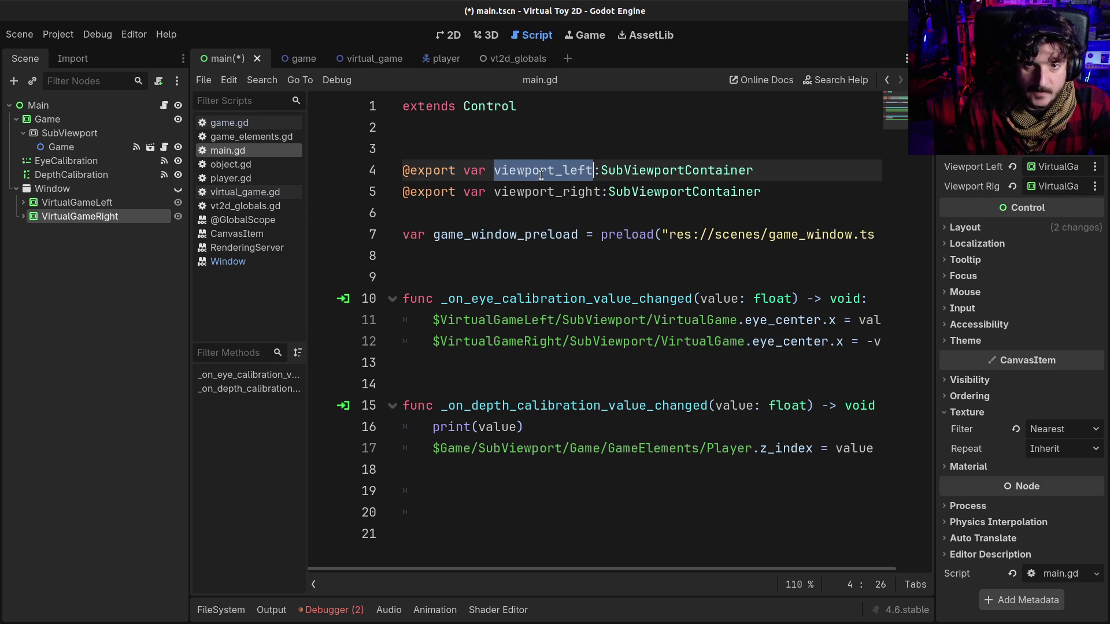
drag(433, 319, 556, 320)
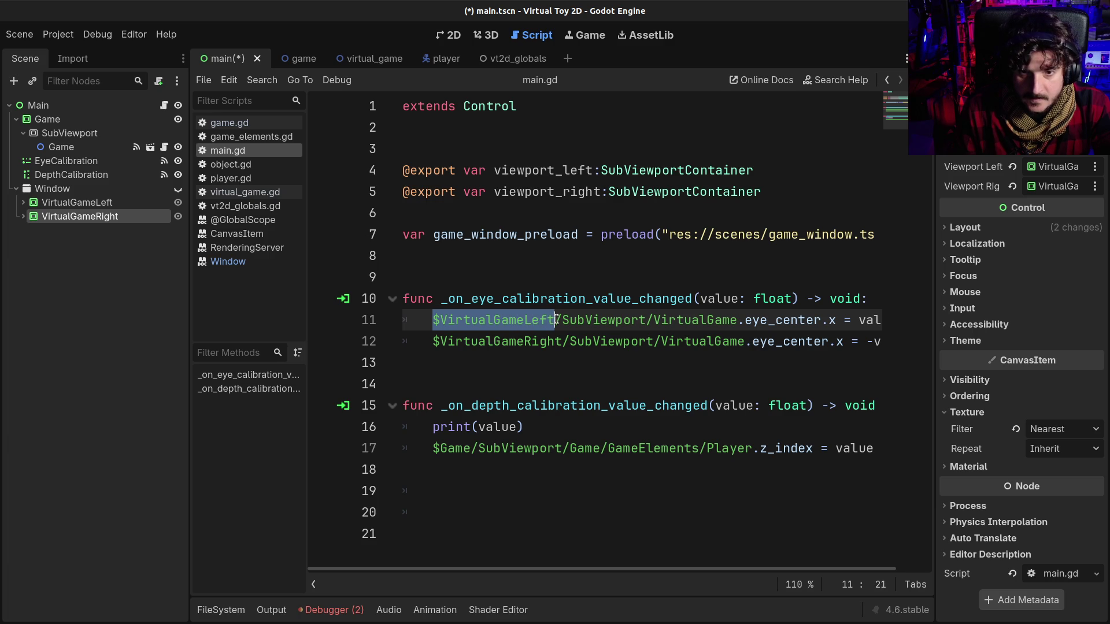
text(viewport_left.get)
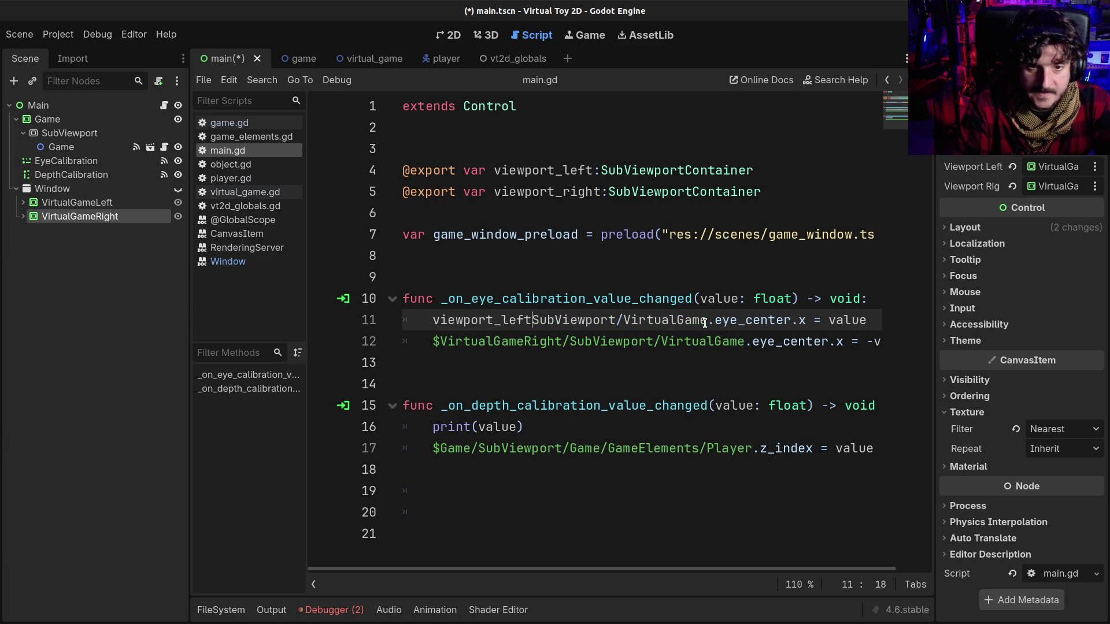
text(_node(")
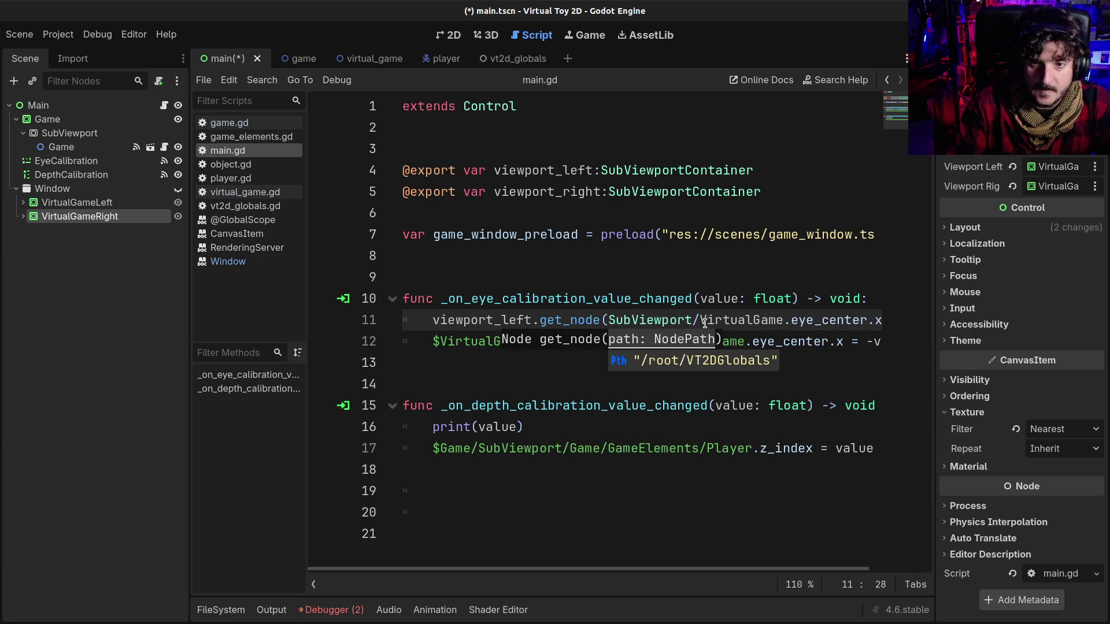
key(Right)
key(Right)
key(Right)
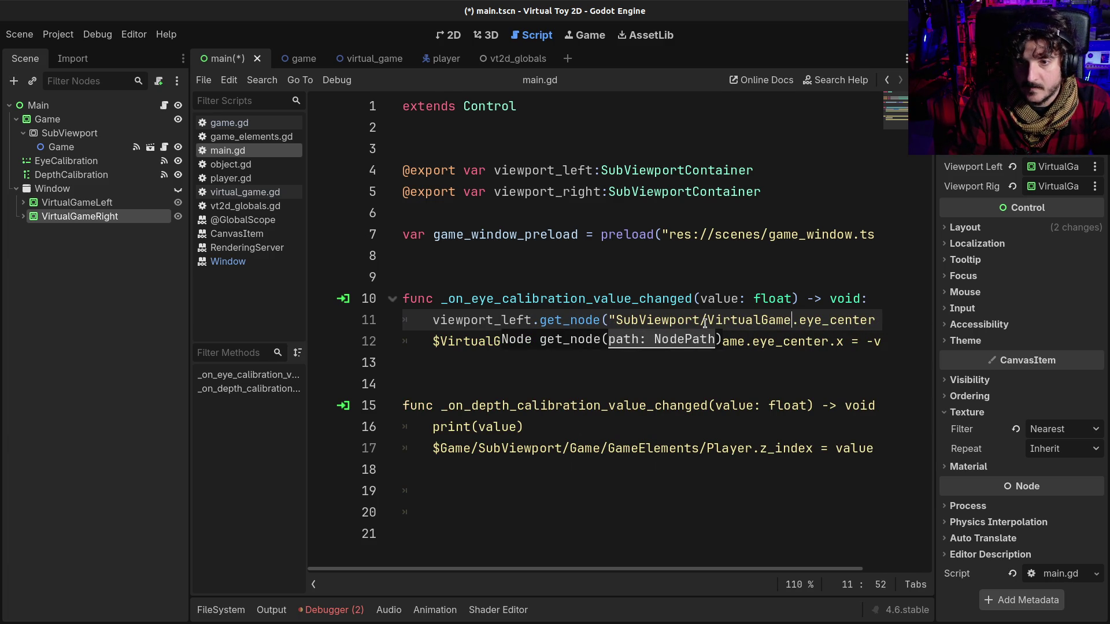
text("))
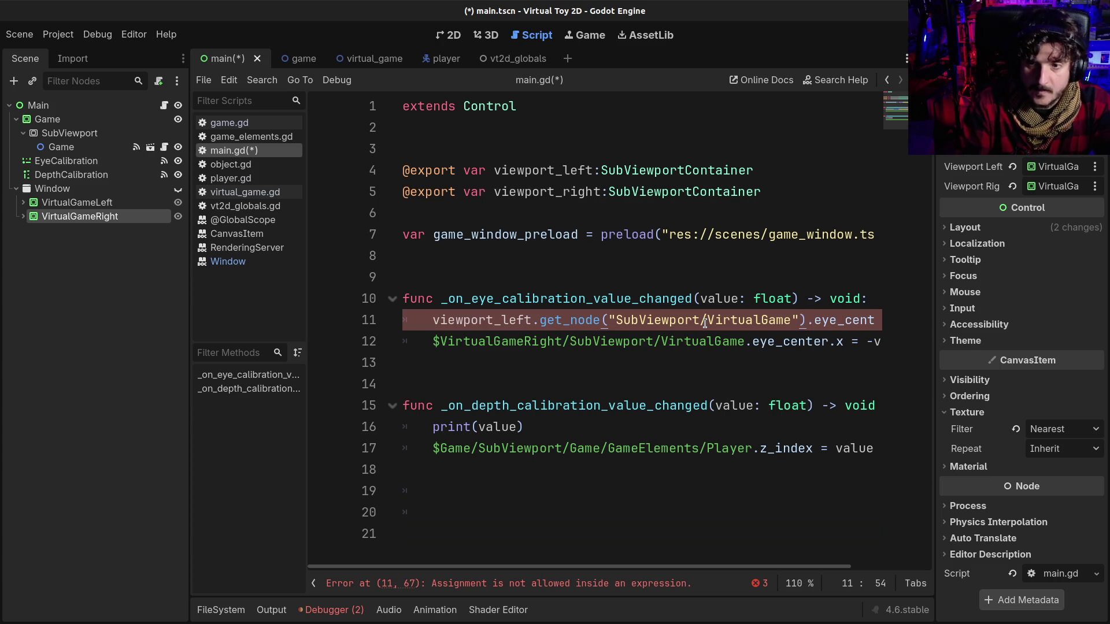
key(shift+Home)
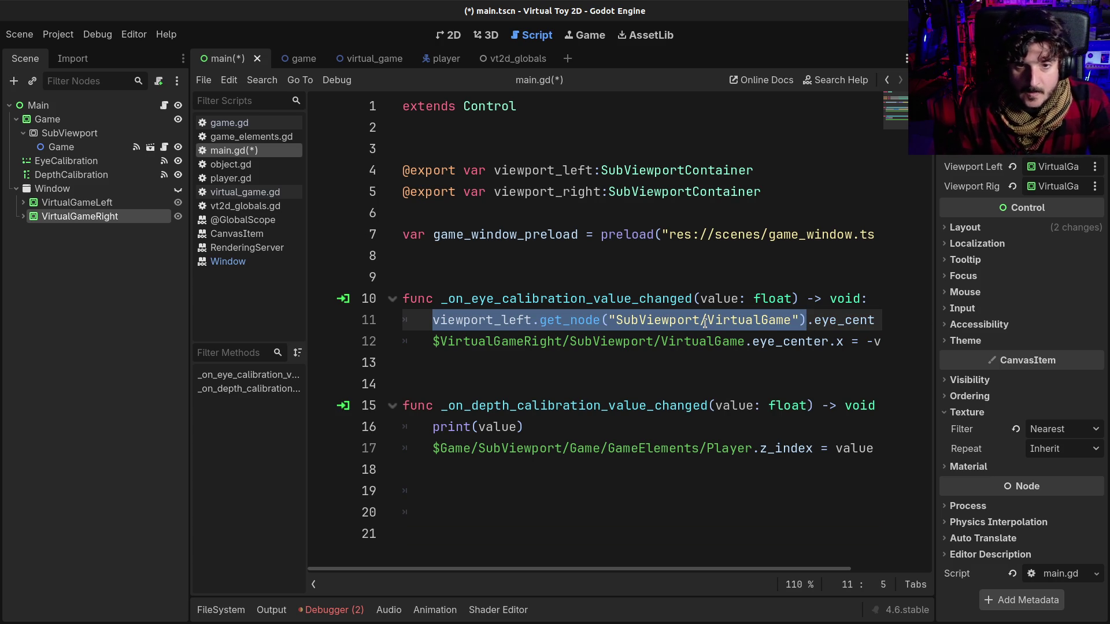
- Make line 12 use viewport_right.get_node, save, and delete the print(value) line
click(532, 331)
double_click(514, 195)
key(ctrl+c)
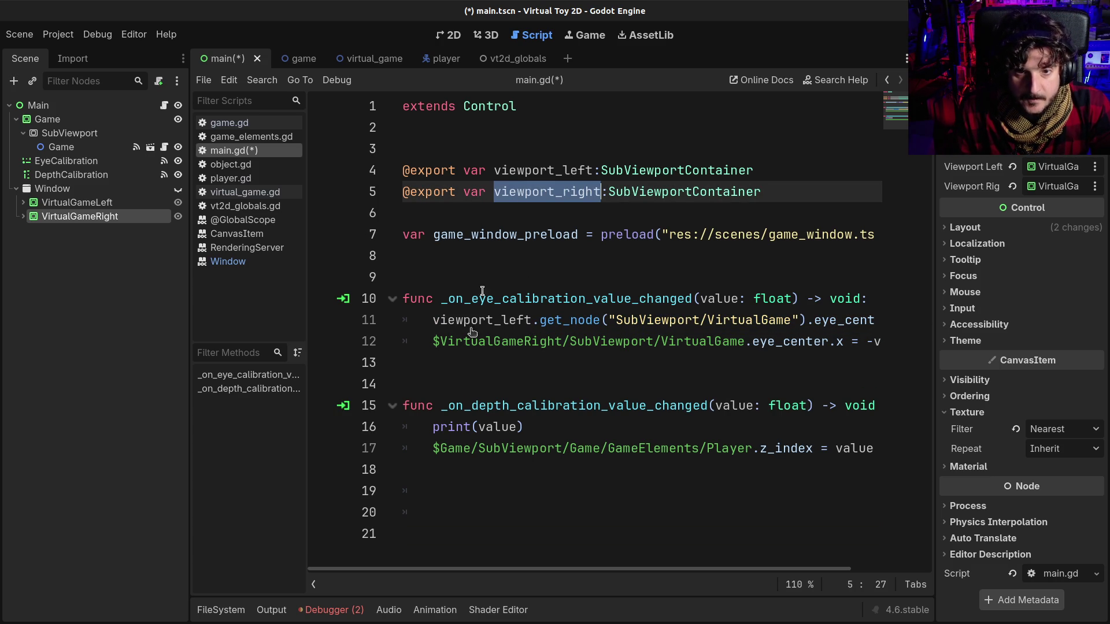
drag(430, 348, 807, 321)
key(ctrl+v)
key(ctrl+c)
mouse_move(541, 341)
mouse_down()
mouse_move(740, 341)
mouse_move(716, 341)
mouse_up()
key(ctrl+v)
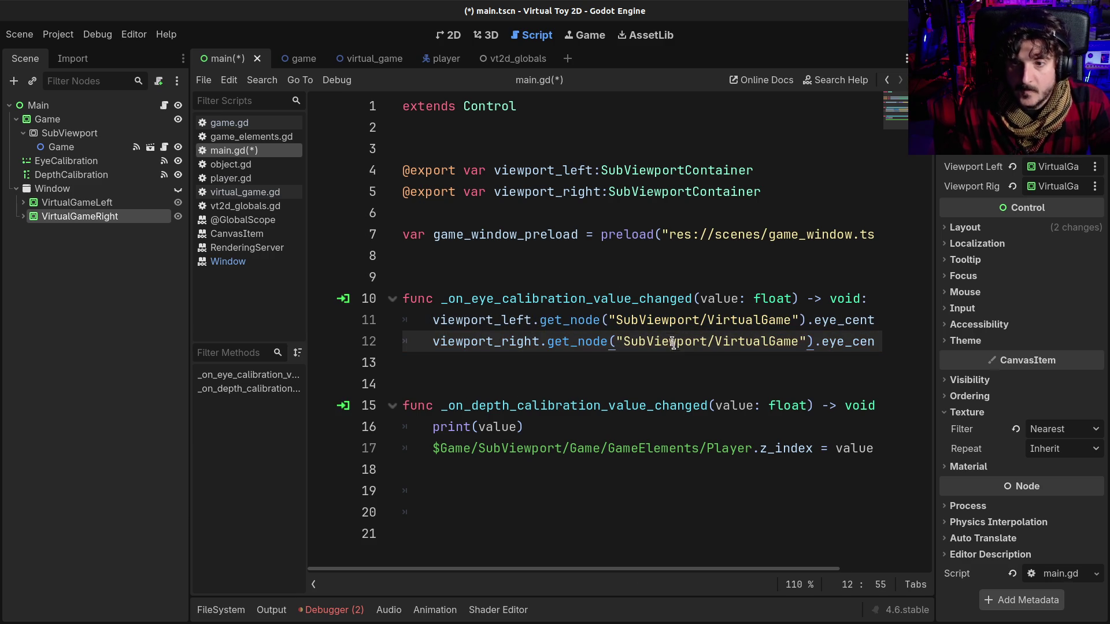
click(617, 455)
key(ctrl+s)
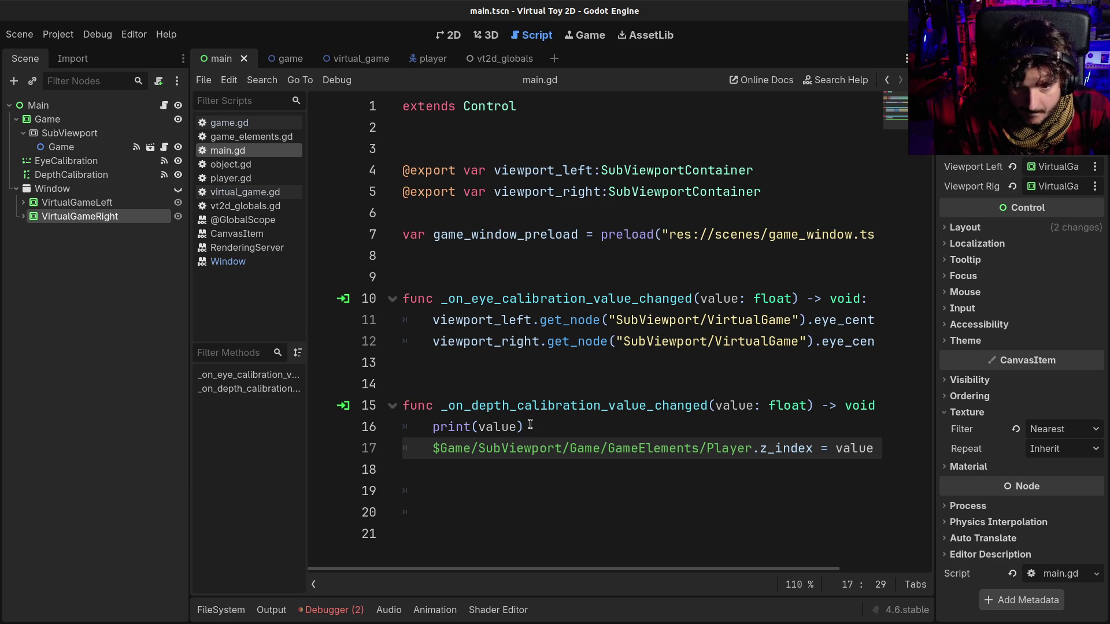
drag(530, 424, 390, 420)
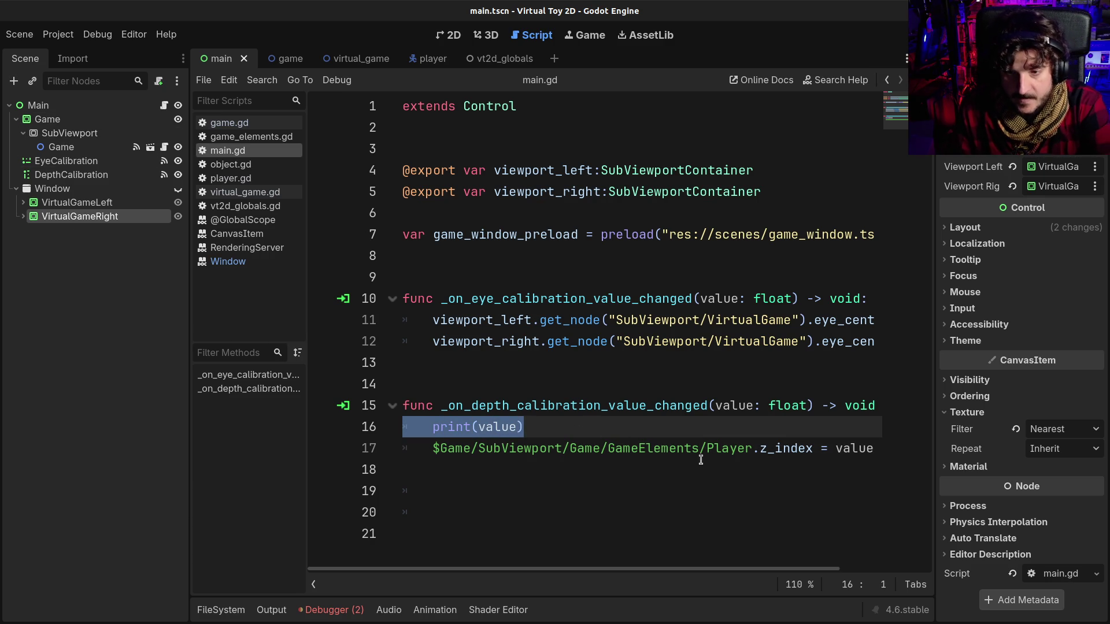
key(Delete)
key(Delete)
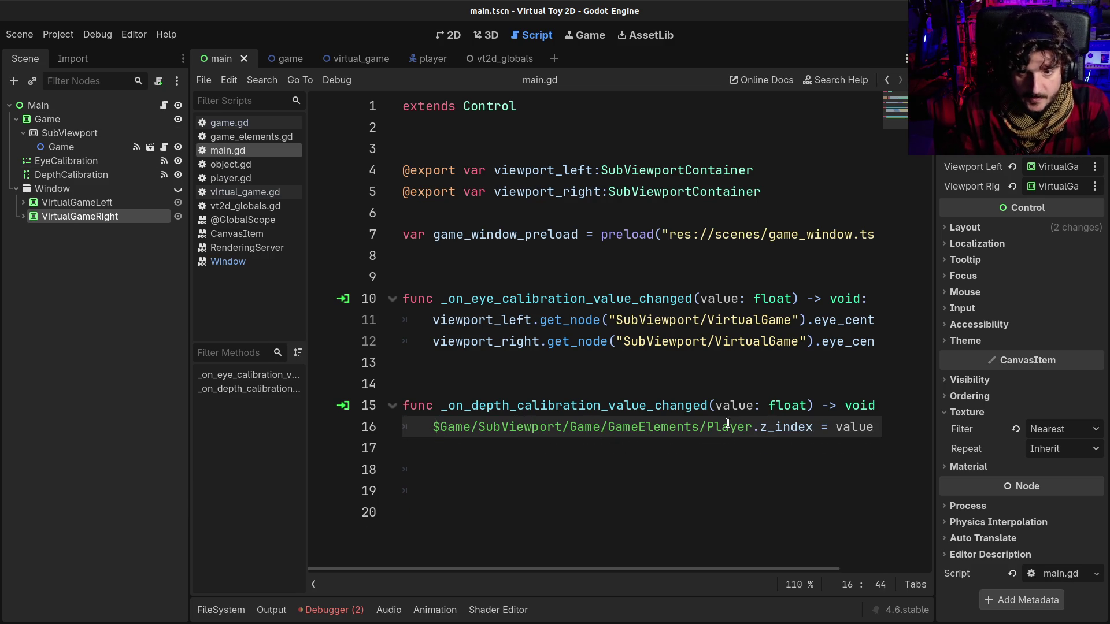
- Run the game with F5 to test the script change, then close it
click(611, 218)
key(F5)
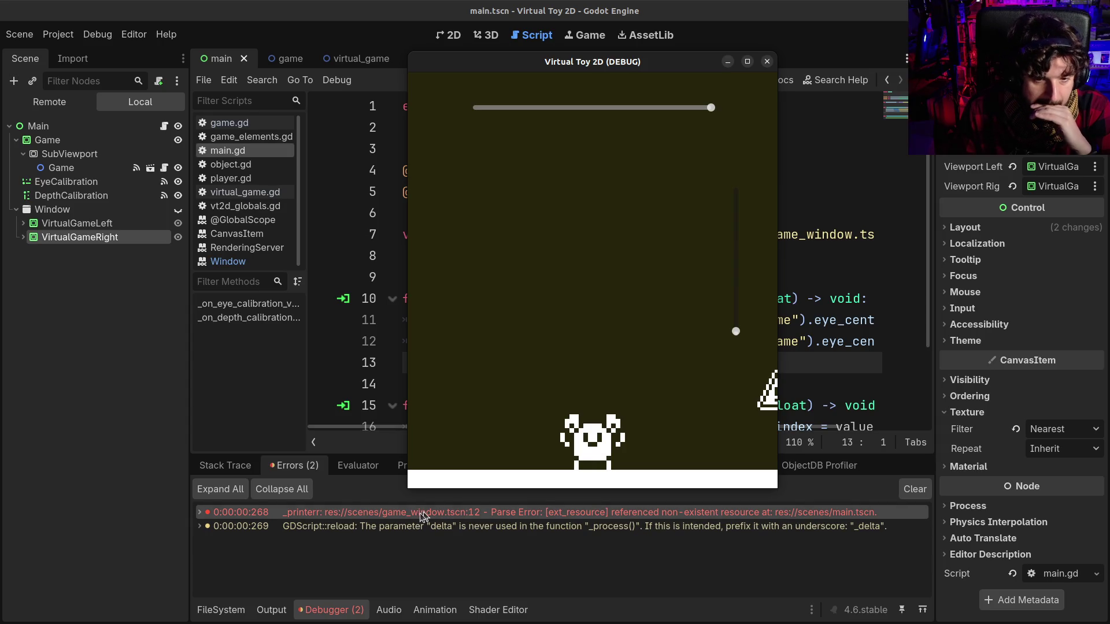
click(767, 61)
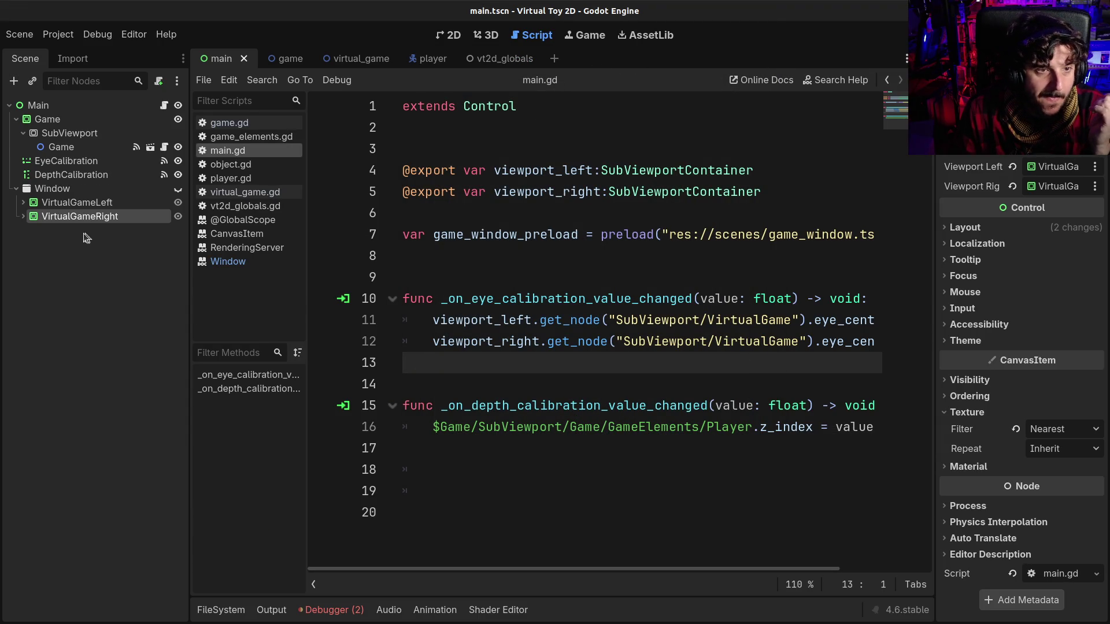
- Delete game_window.tscn via the FileSystem filter 'wi', then rerun to see the missing-preload error
click(220, 611)
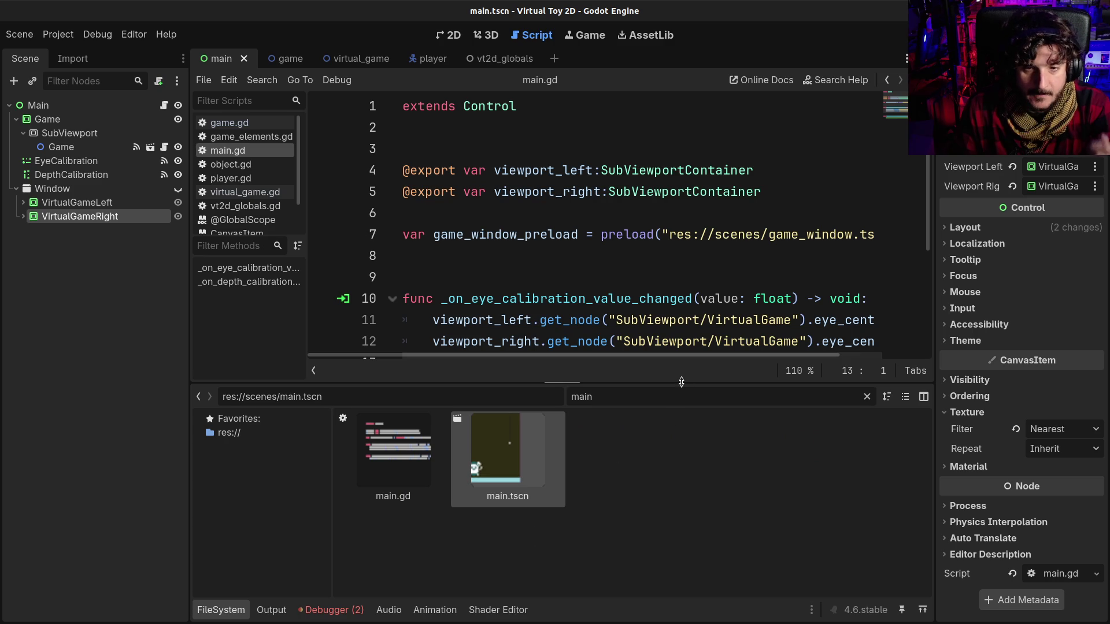
text(window)
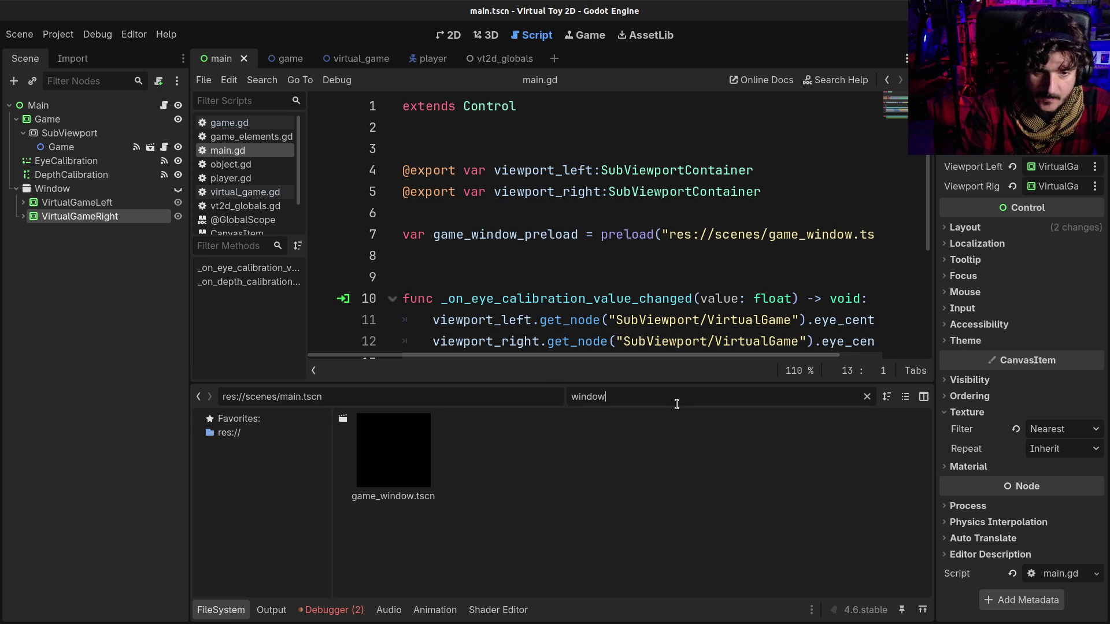
right_click(411, 454)
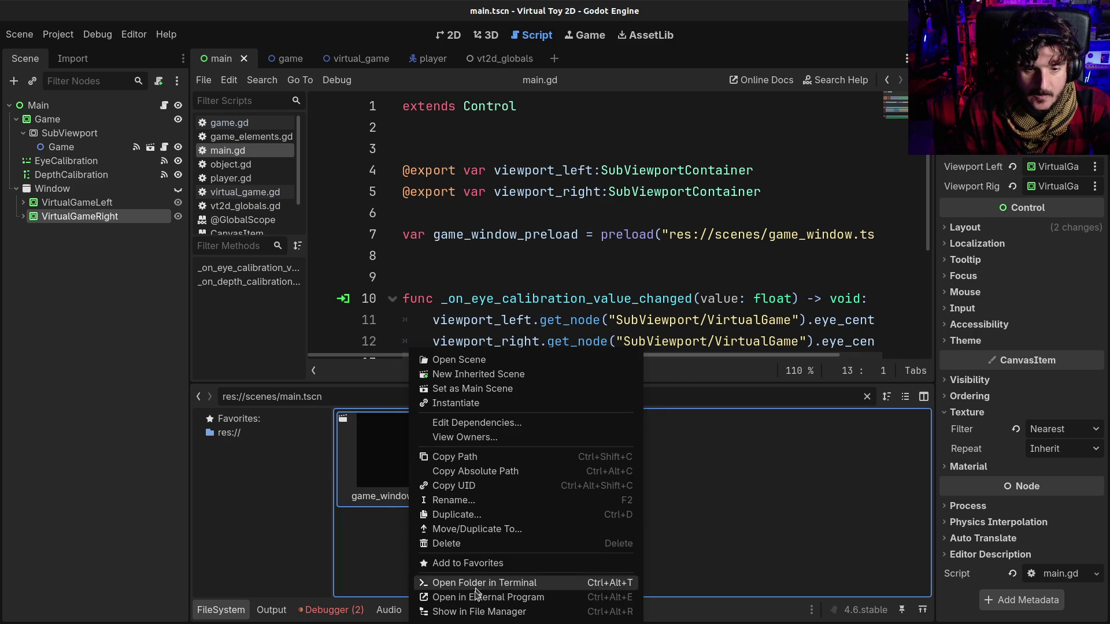
click(458, 545)
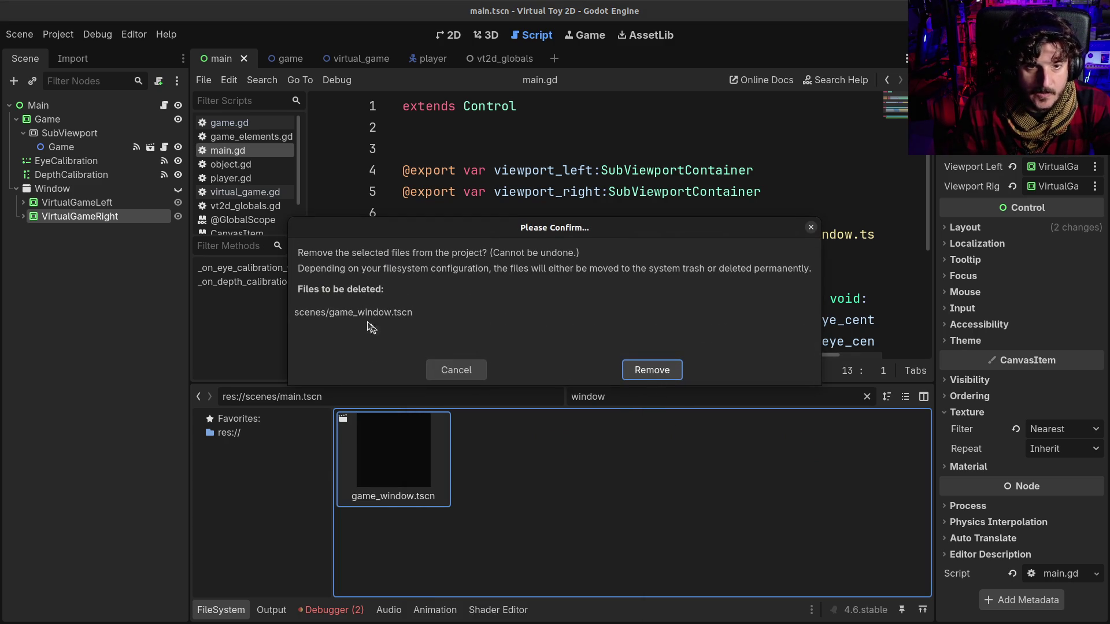
click(670, 376)
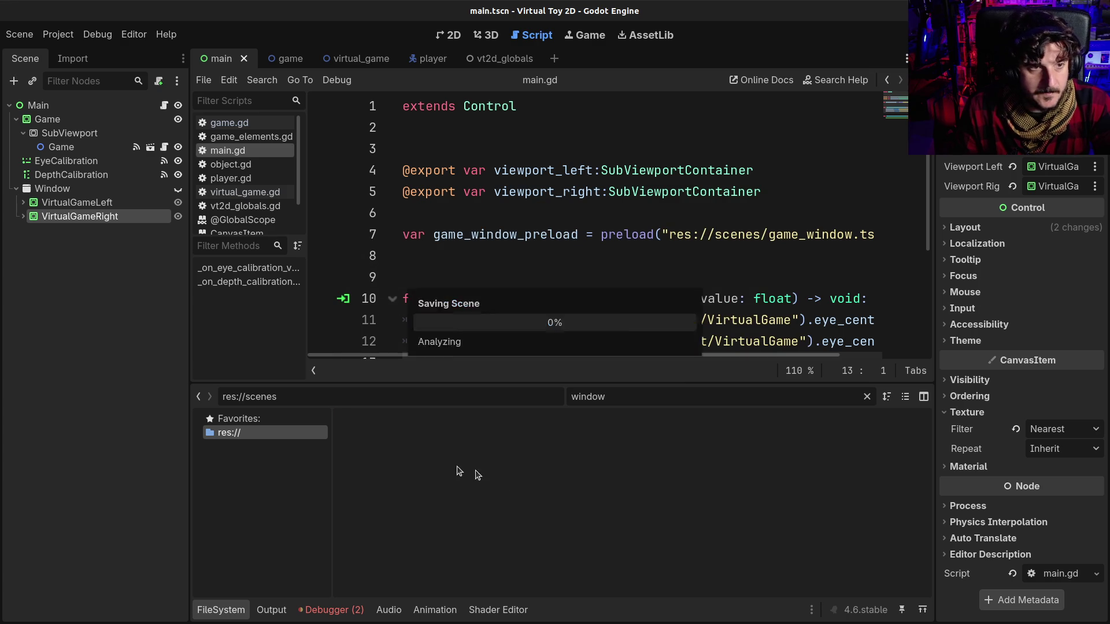
key(F5)
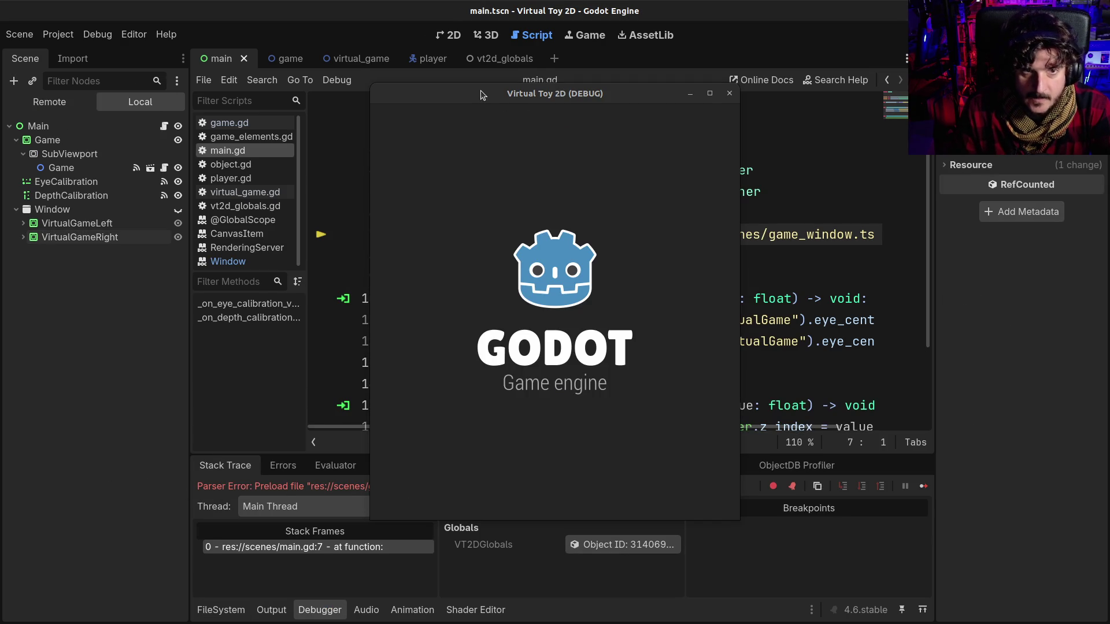
mouse_move(480, 94)
mouse_down()
mouse_move(803, 104)
mouse_move(784, 112)
mouse_up()
- Remove the game_window_preload line from main.gd and tidy the blank lines
click(533, 299)
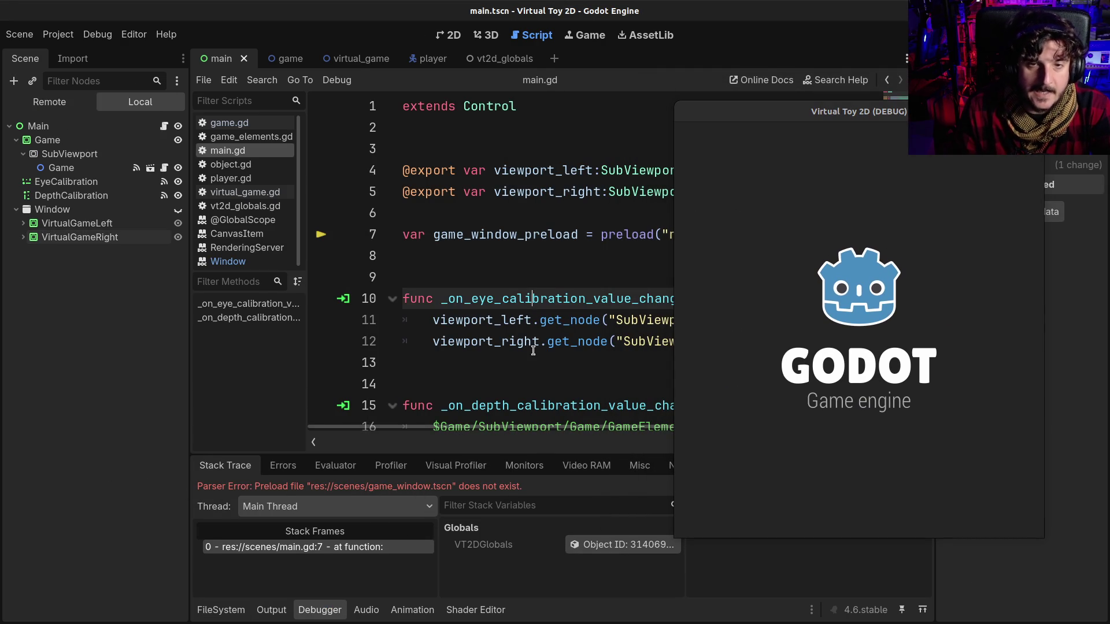
click(537, 237)
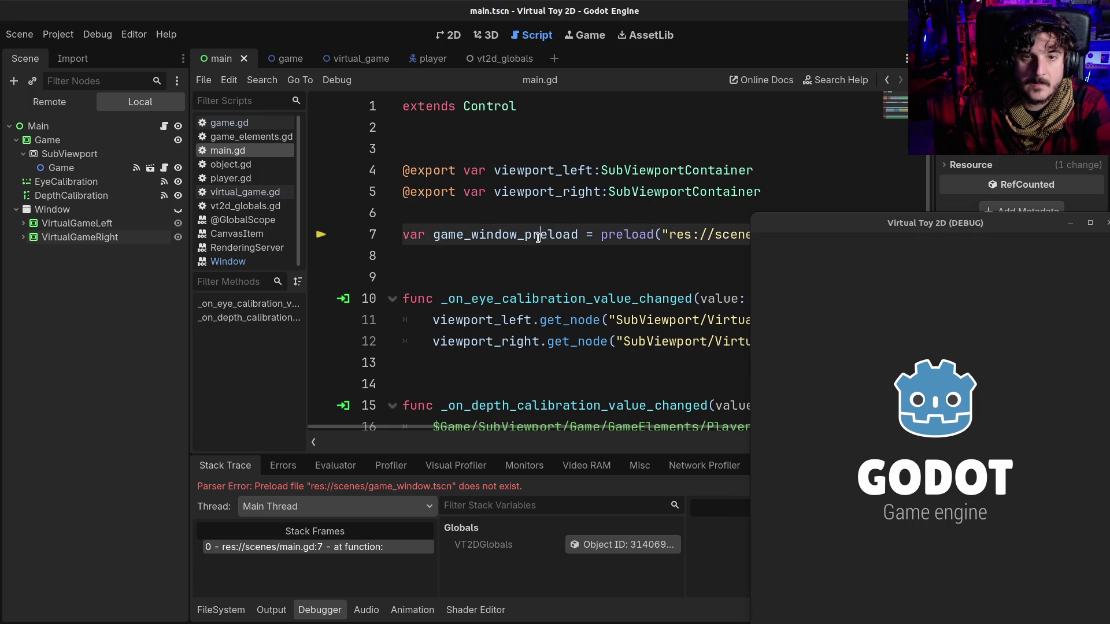
key(ctrl+x)
key(Delete)
key(Delete)
scroll(511, 348, down, 1)
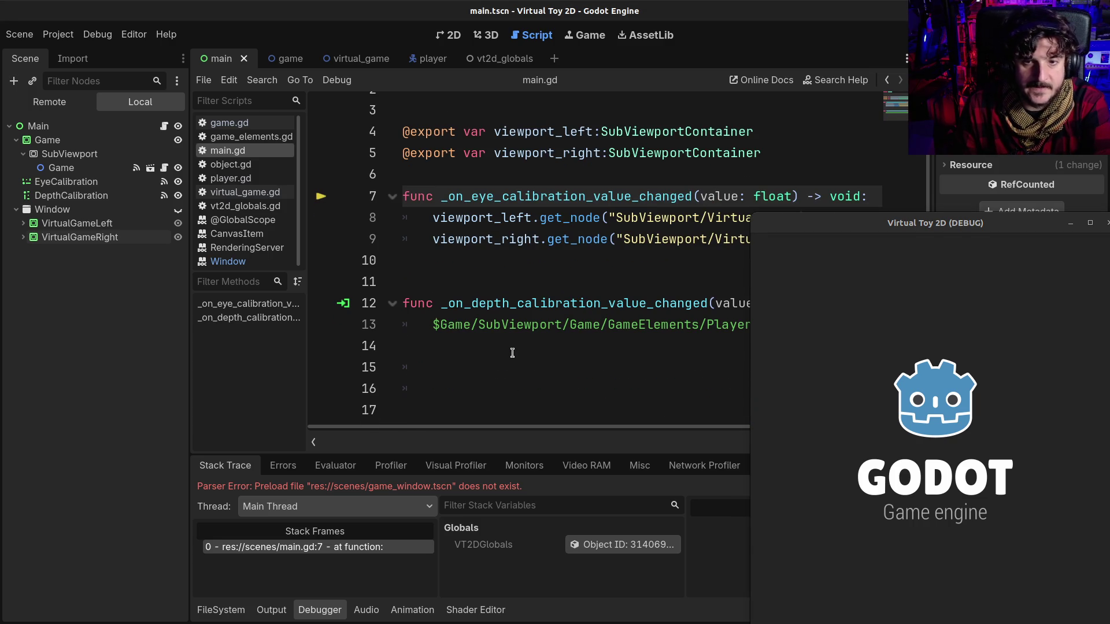
key(Return)
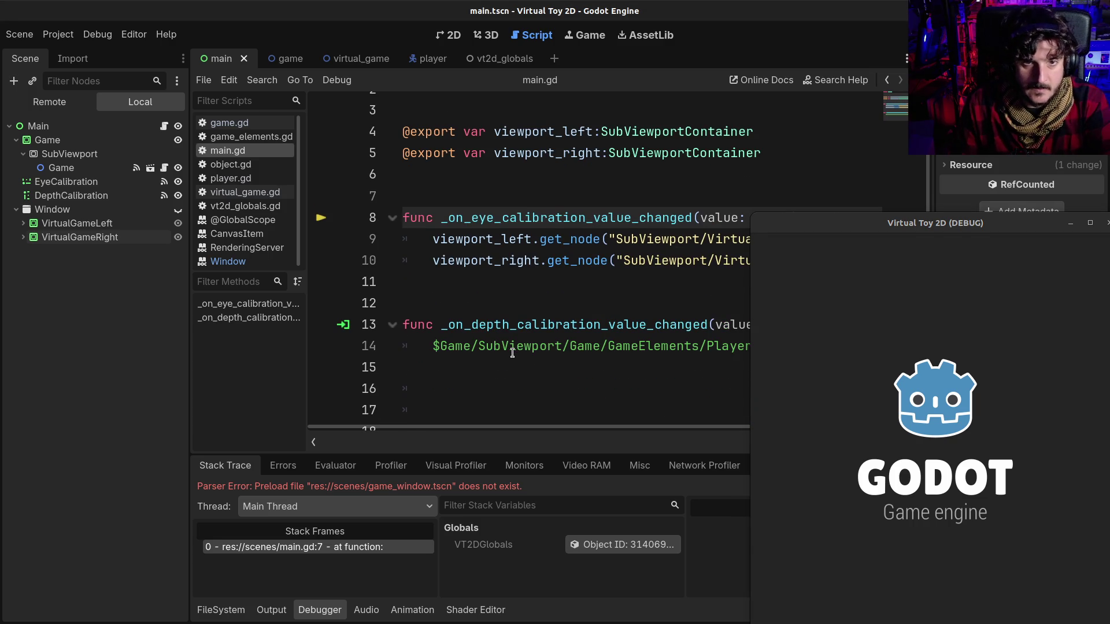
- Test-run the game, then open game.tscn and select its AnimationPlayer
key(F5)
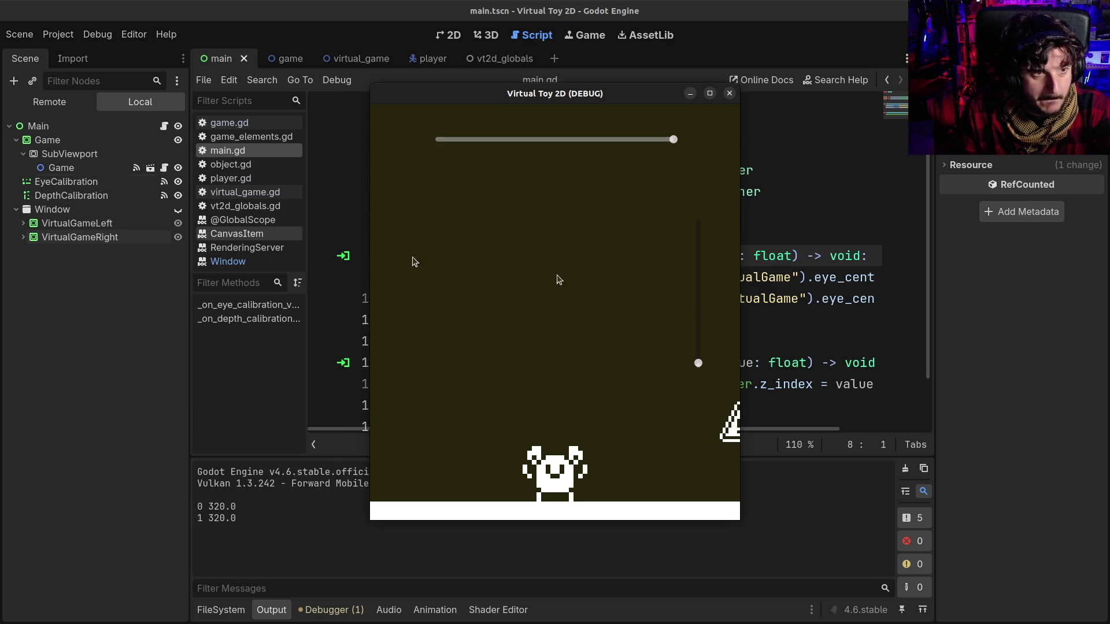
click(729, 93)
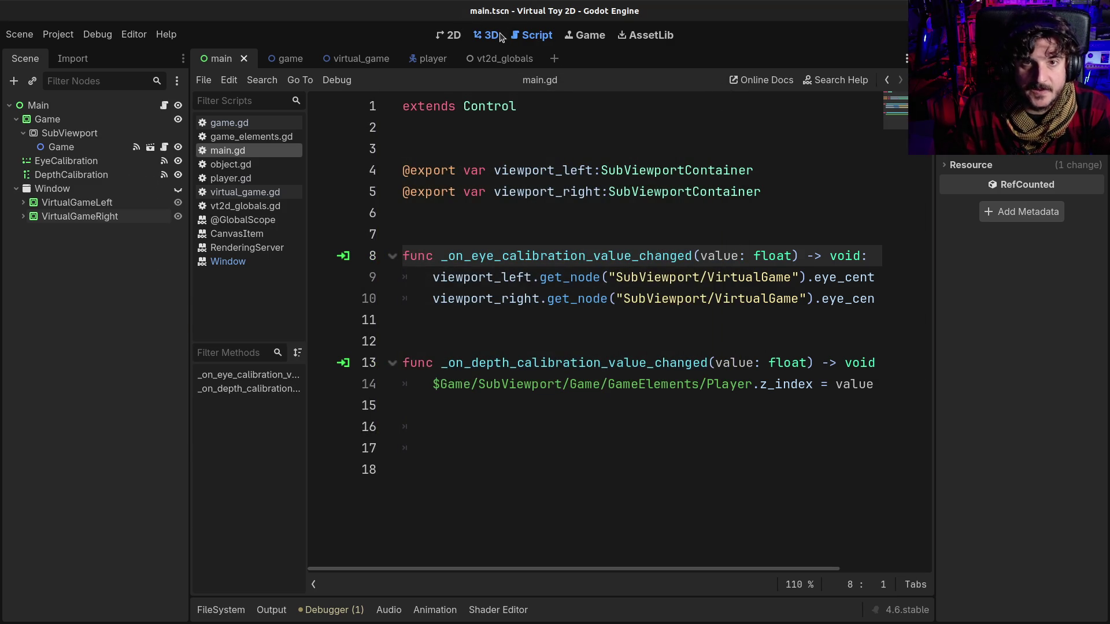
click(501, 37)
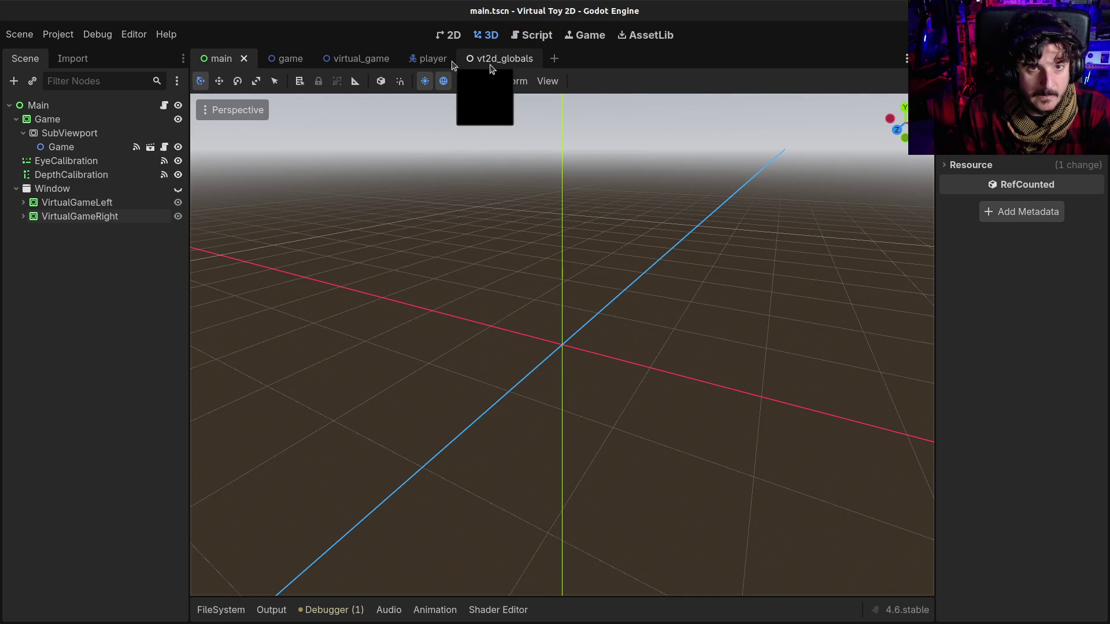
click(298, 61)
click(93, 257)
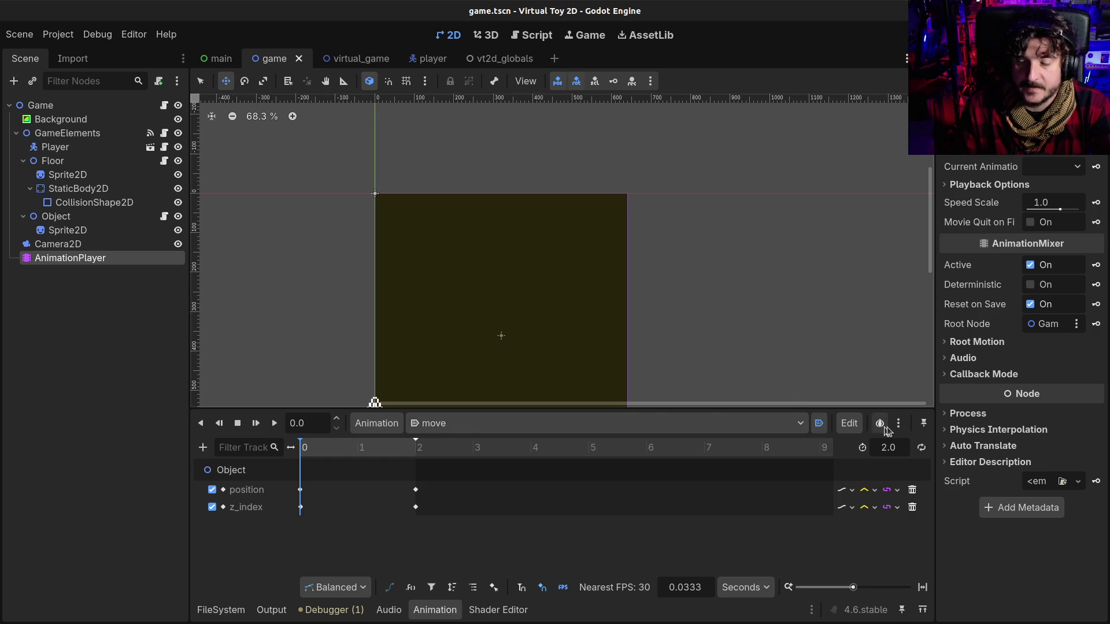
- Turn on looping for the move animation and test-run the main scene
click(921, 449)
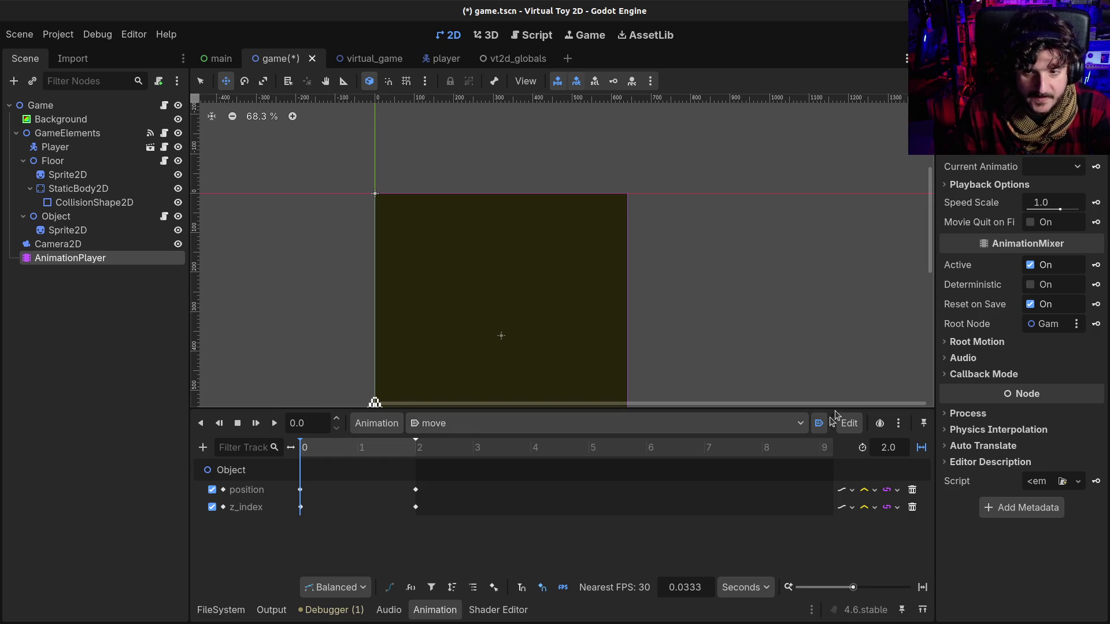
click(221, 609)
click(221, 609)
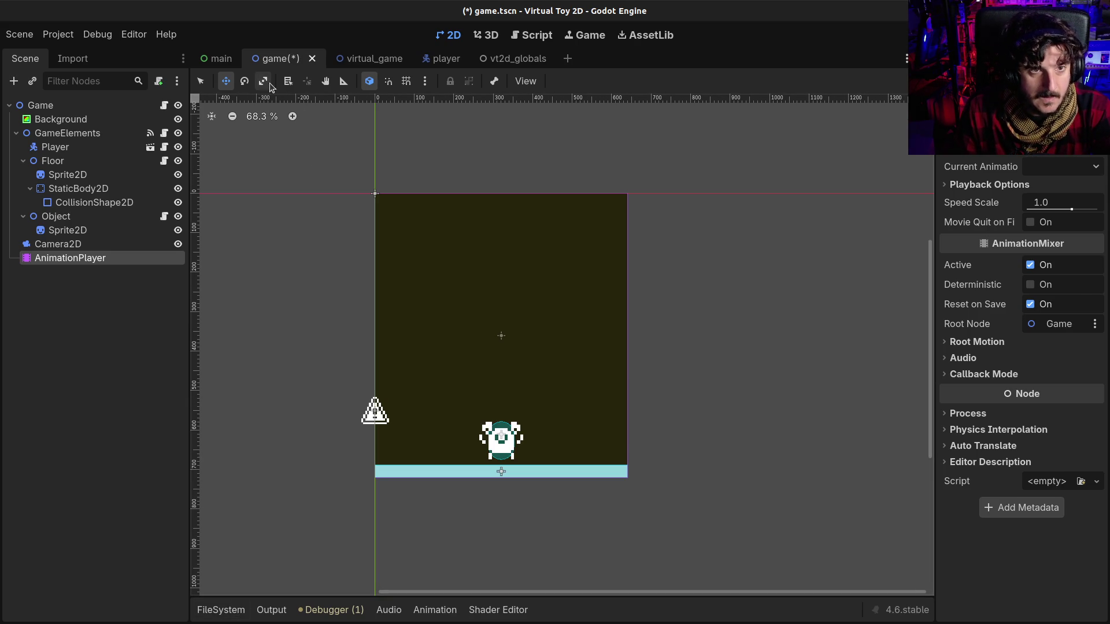
click(230, 67)
key(F5)
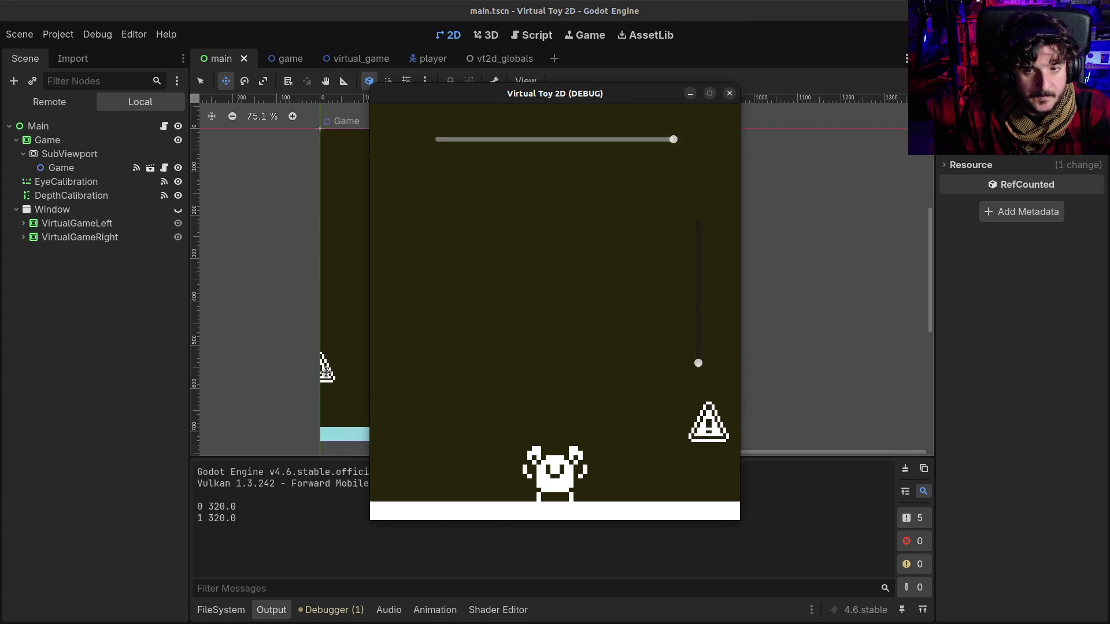
click(729, 93)
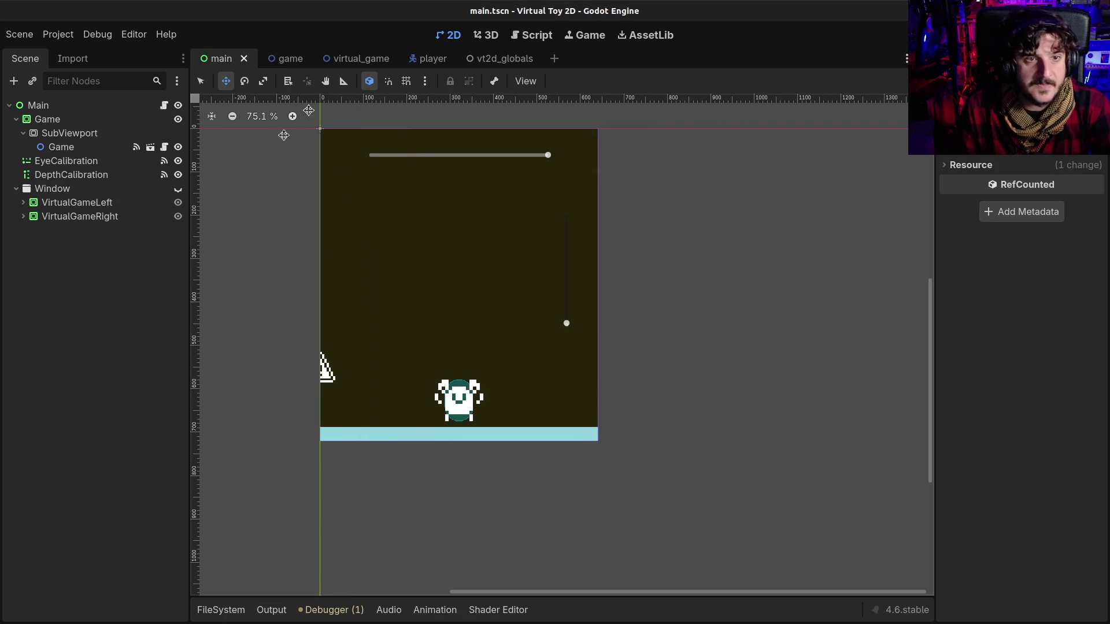
- Set the animation length to 4 s, shift both keyframes from 2 s to 4 s, and test
click(283, 59)
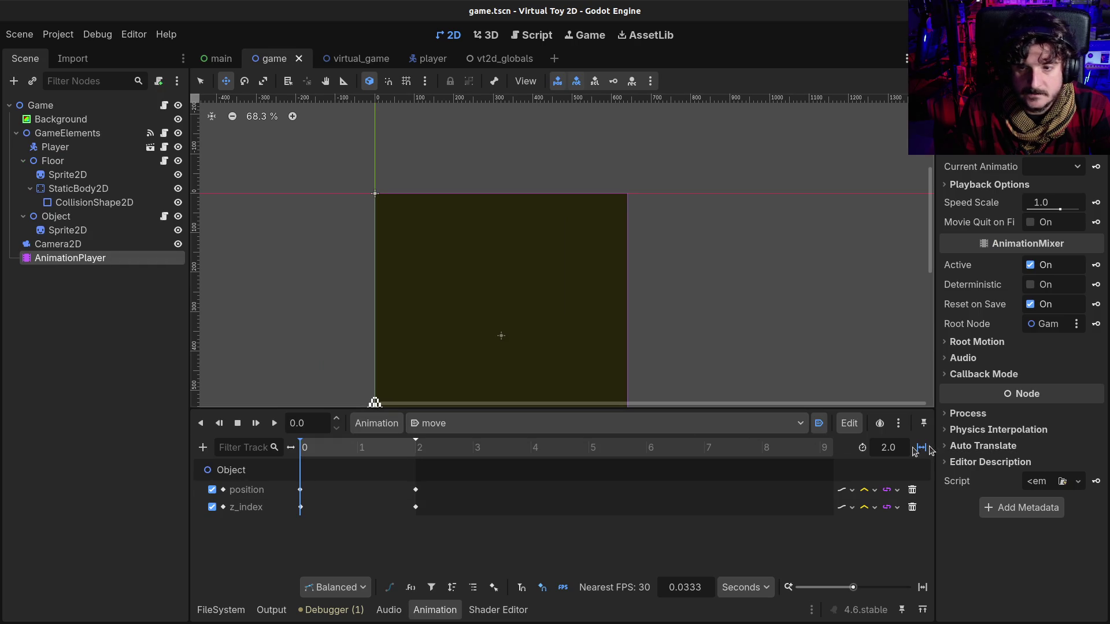
key(Return)
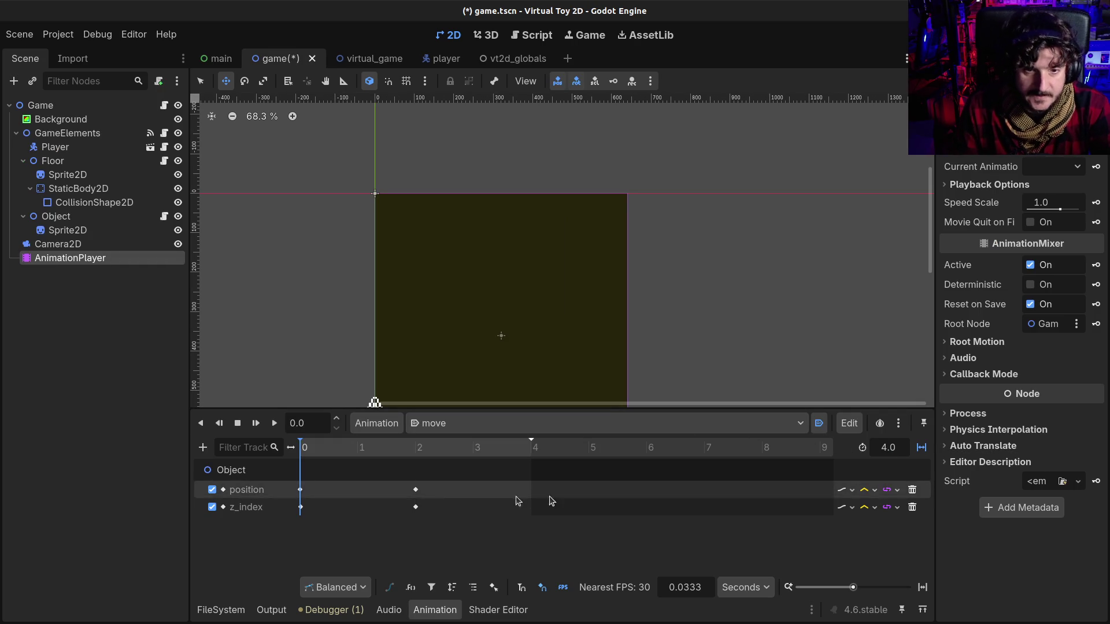
drag(398, 529, 419, 486)
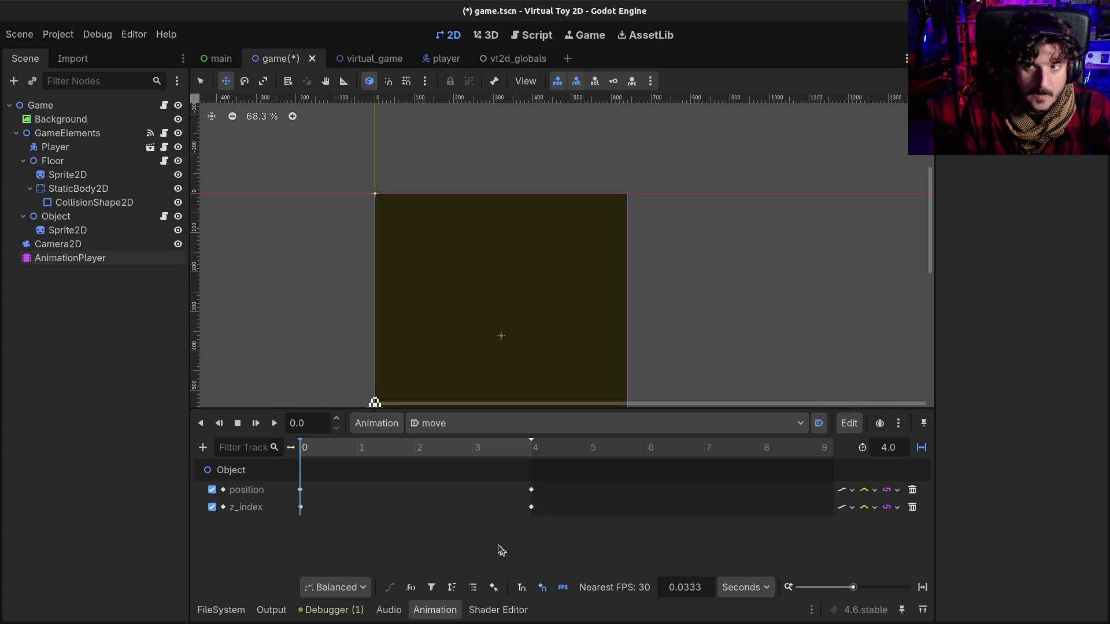
click(498, 508)
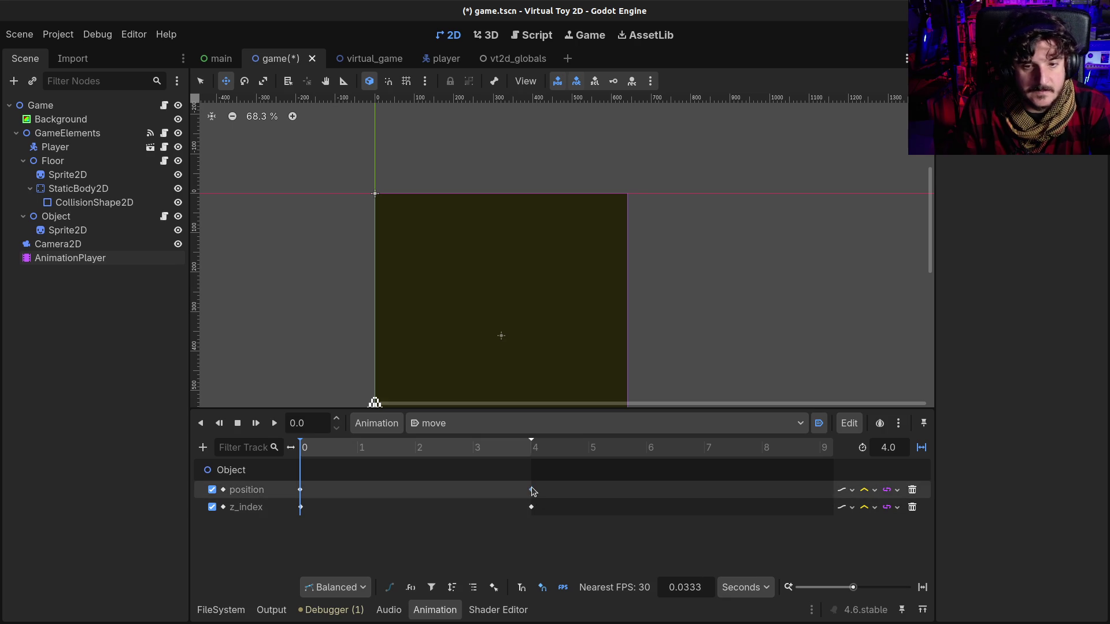
click(532, 489)
click(516, 531)
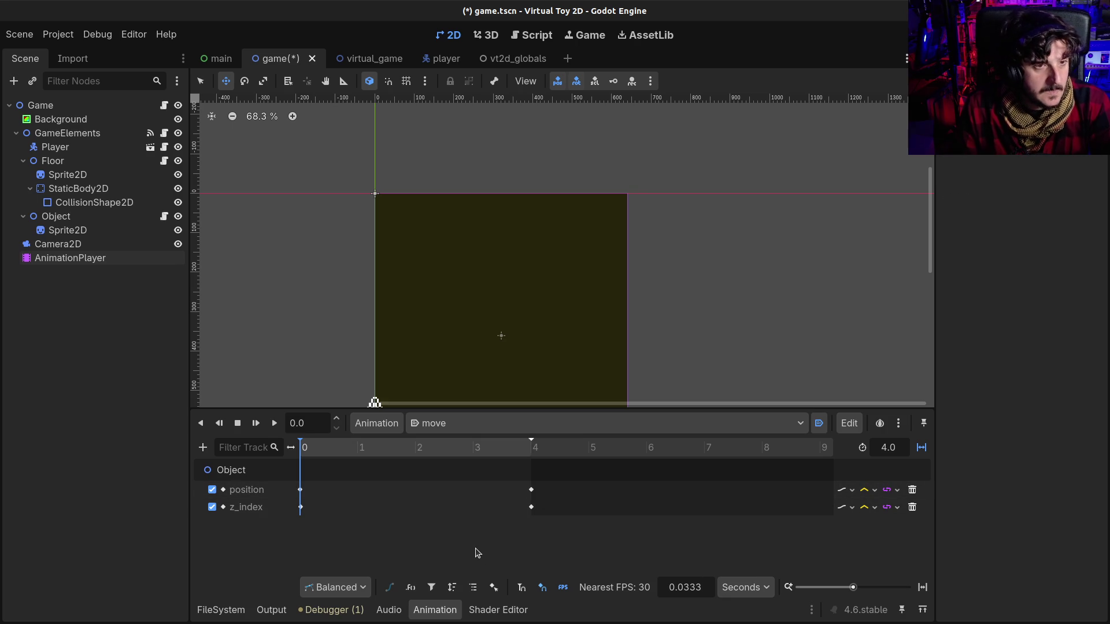
key(F6)
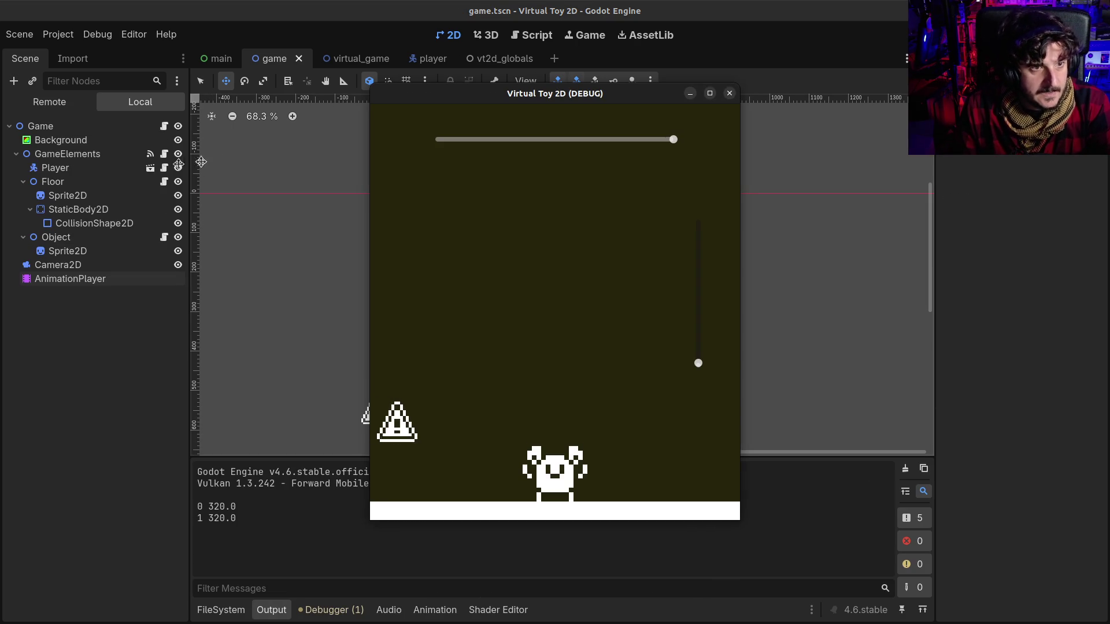
click(729, 93)
click(221, 58)
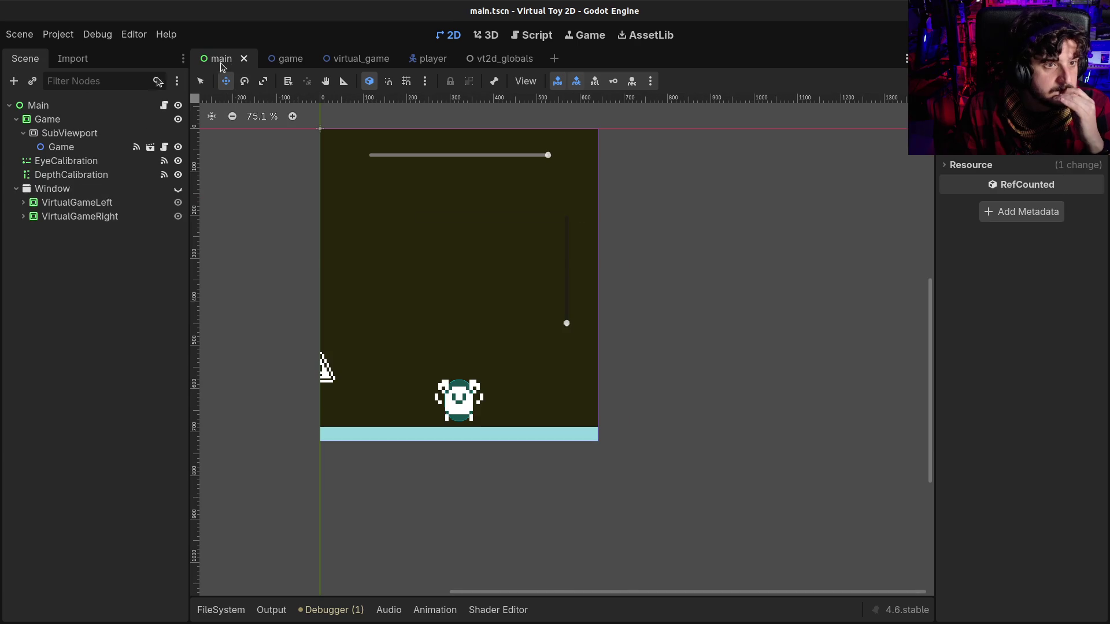
- Make the stereo Window node visible in main.tscn
click(37, 174)
click(58, 189)
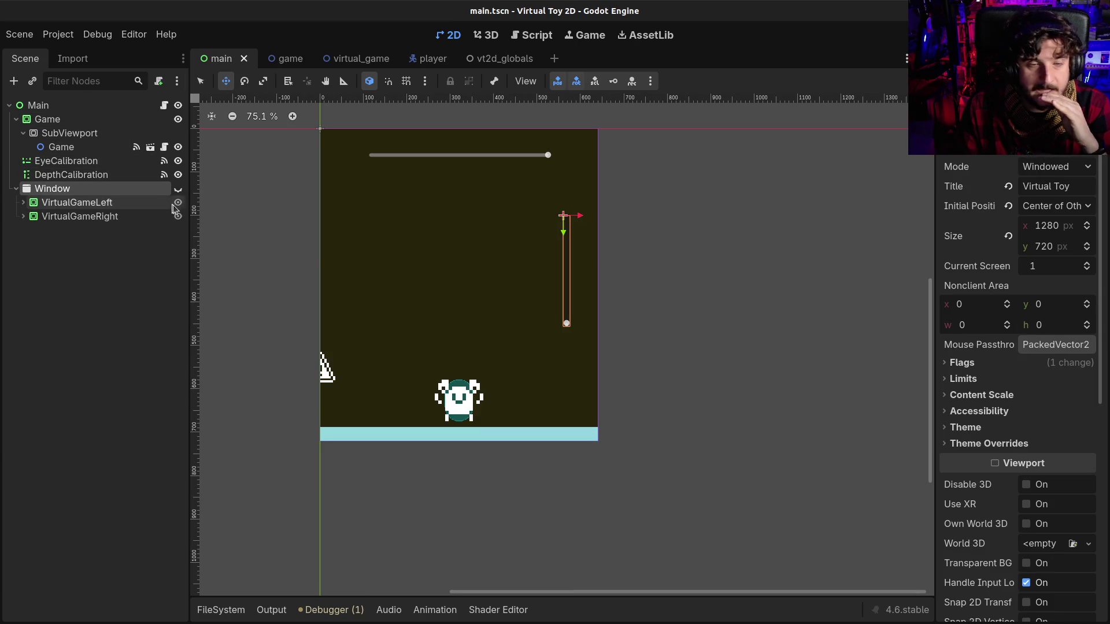
click(178, 188)
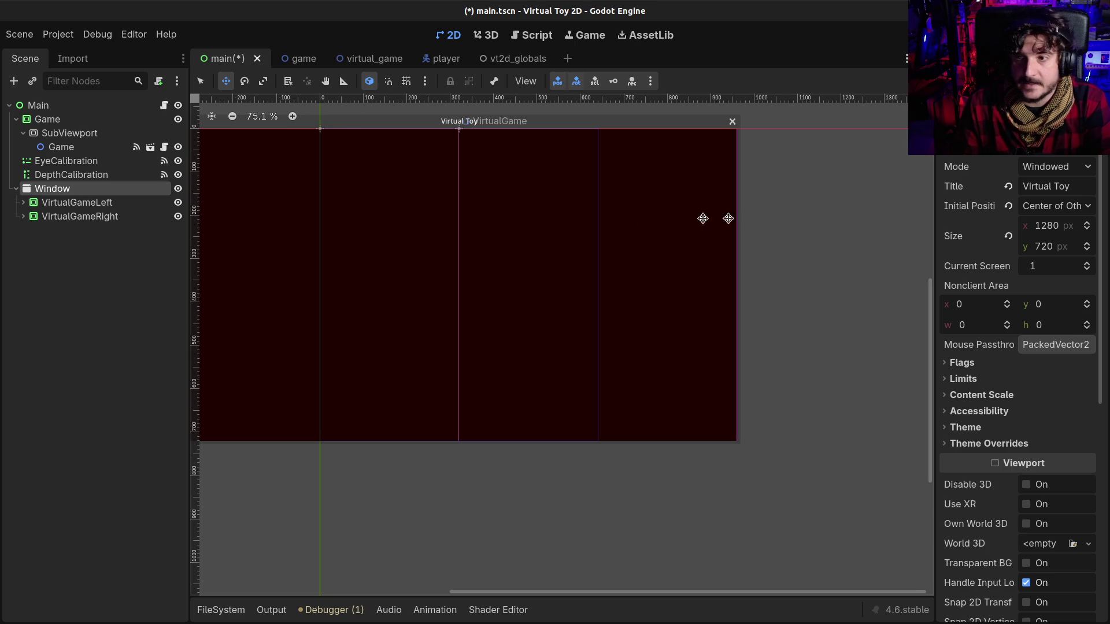
scroll(1028, 292, down, 2)
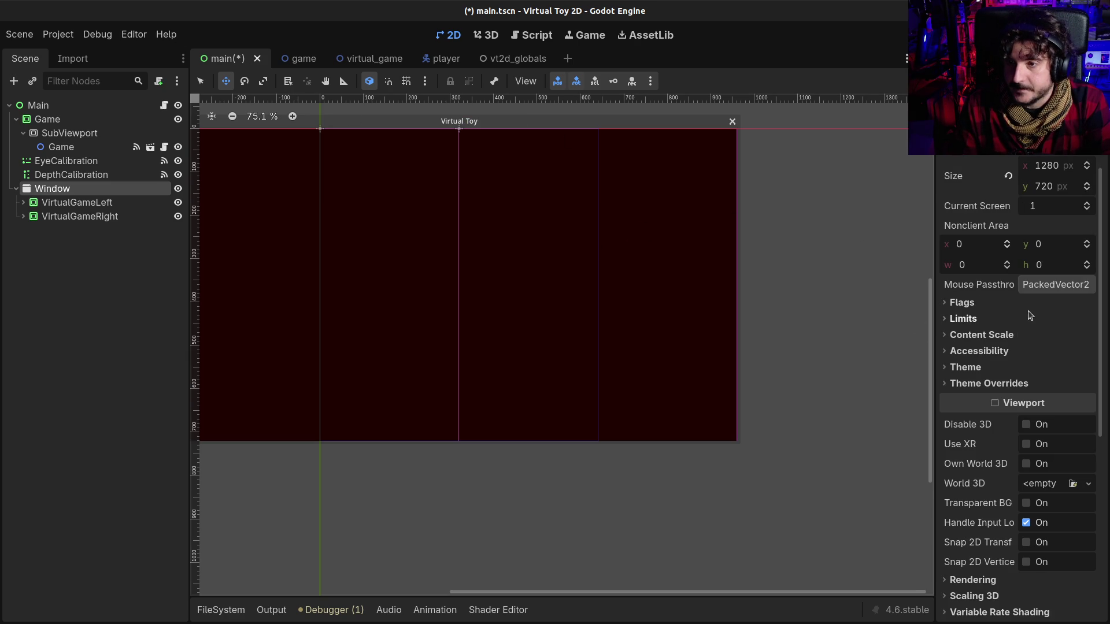
scroll(1031, 273, up, 2)
- Run the game, spread the debug and stereo windows apart, jump, then stop with F8
key(F5)
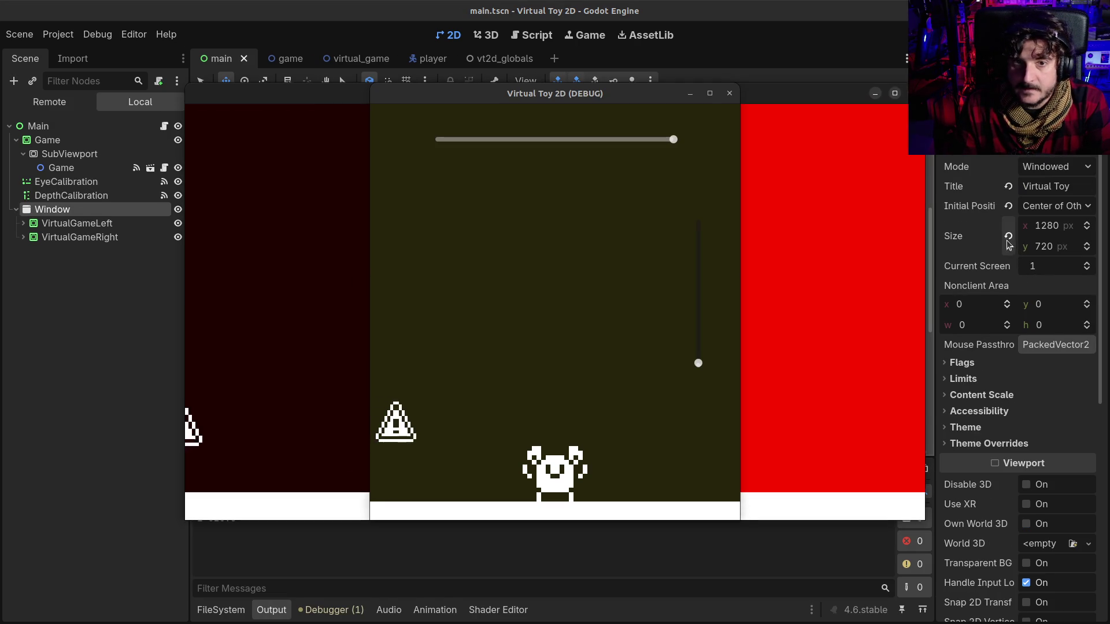
mouse_move(392, 90)
mouse_down()
mouse_move(508, 123)
mouse_move(328, 90)
mouse_up()
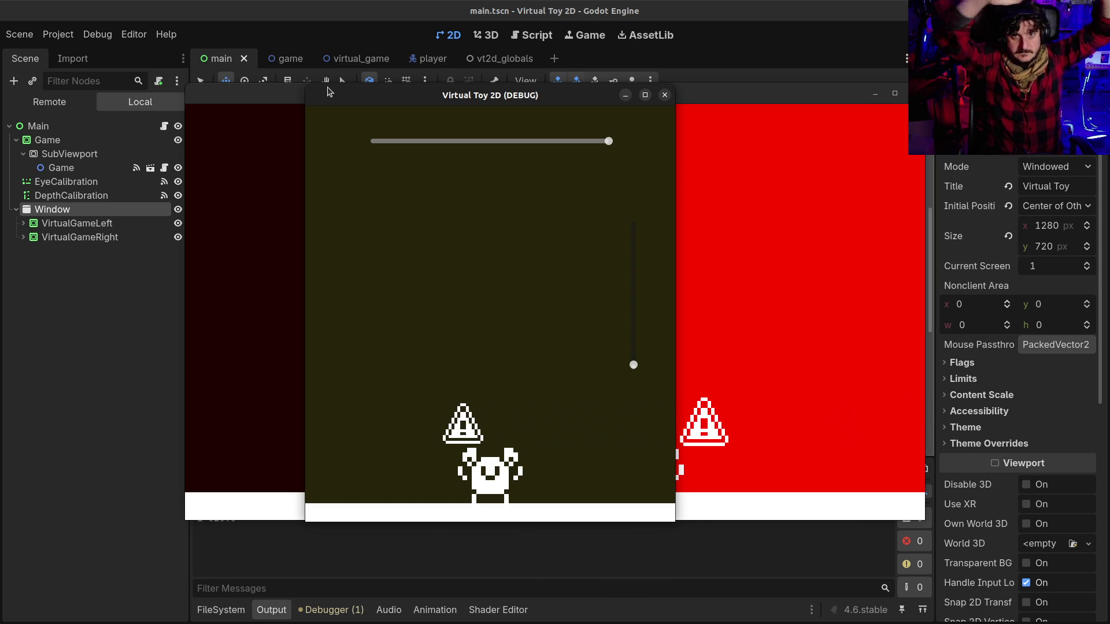
mouse_move(327, 91)
mouse_down()
mouse_move(151, 155)
mouse_move(57, 164)
mouse_move(74, 159)
mouse_up()
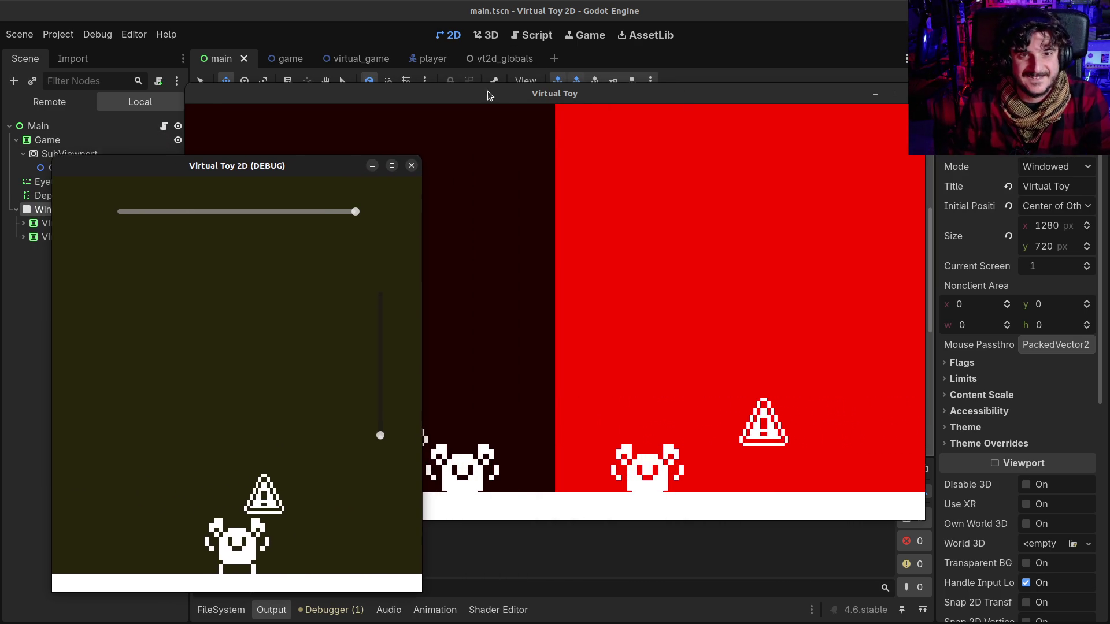
mouse_move(489, 92)
mouse_down()
mouse_move(709, 92)
mouse_move(607, 93)
mouse_up()
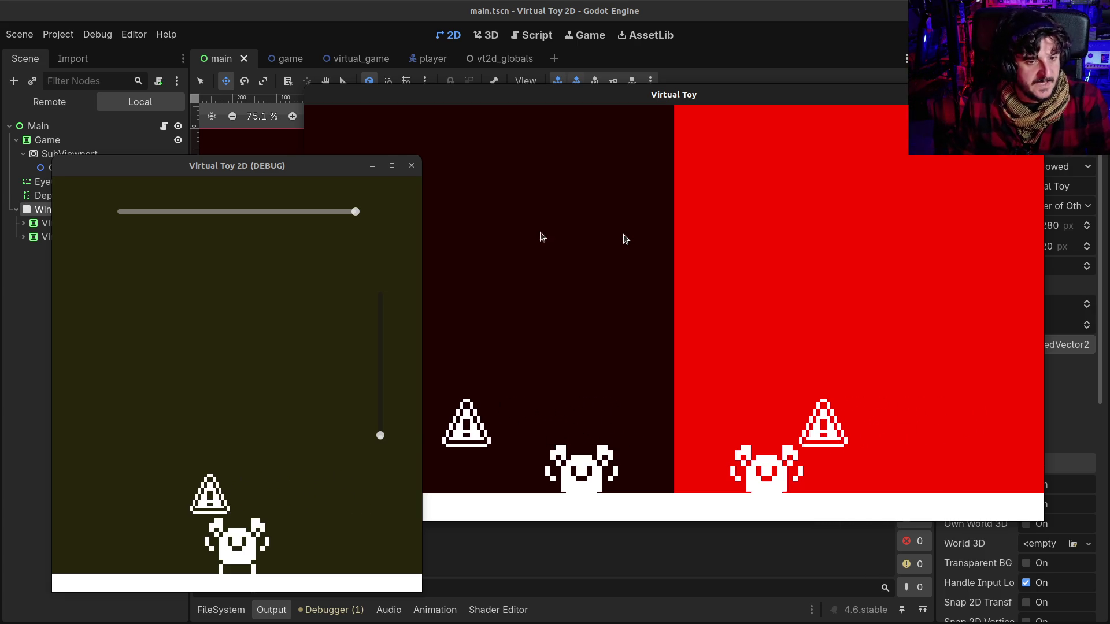
key(space)
key(space)
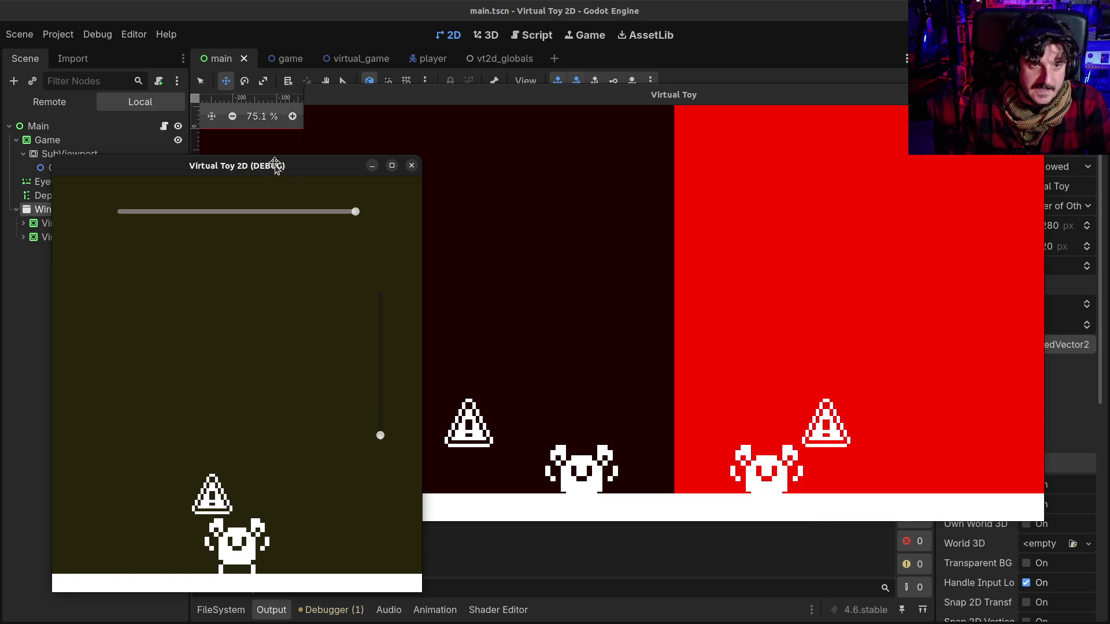
drag(274, 165, 283, 93)
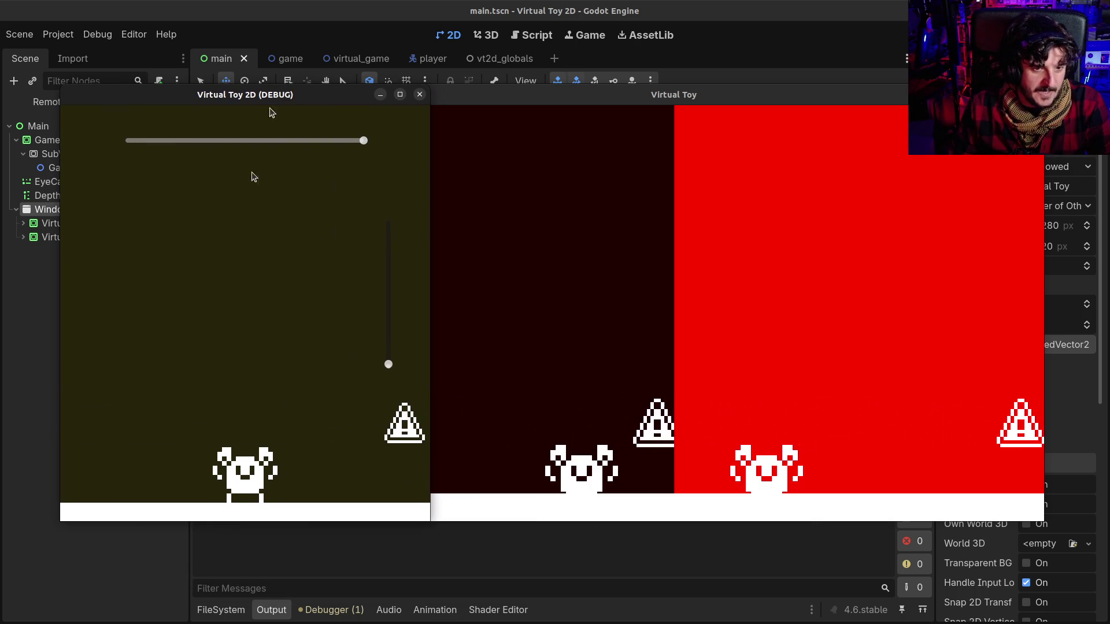
key(F8)
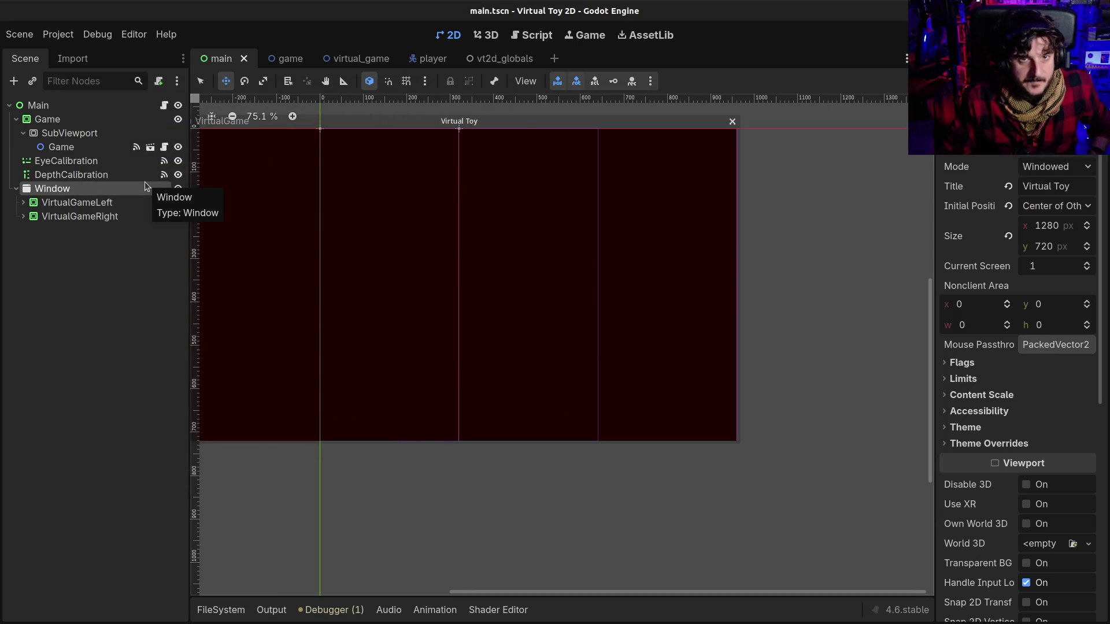
- In game.tscn, open the object.gd script attached to the Floor node
click(276, 58)
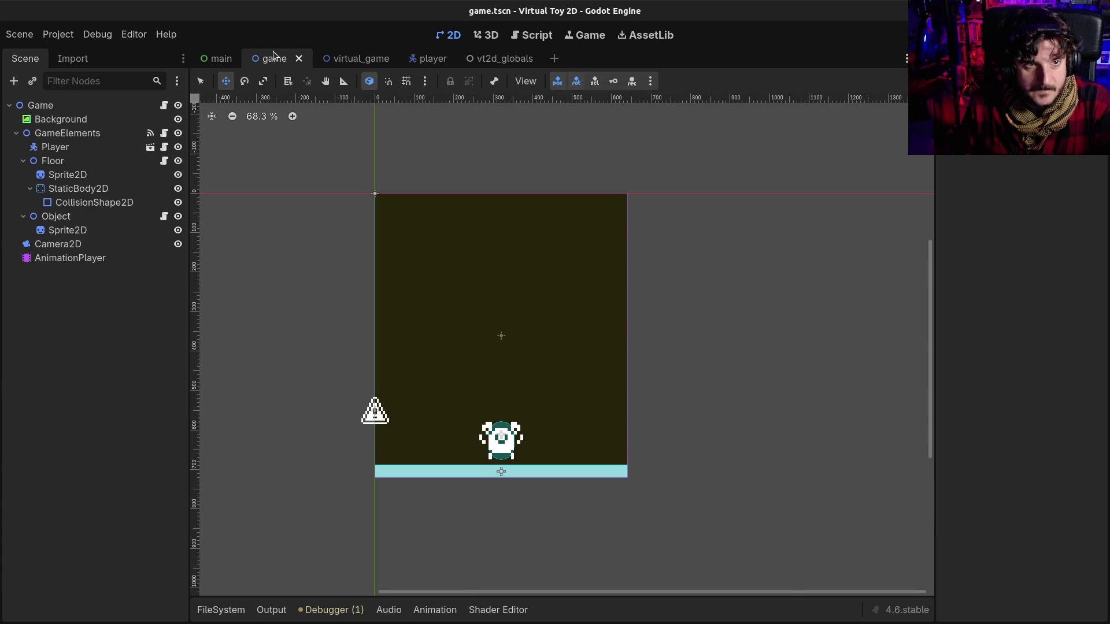
click(42, 165)
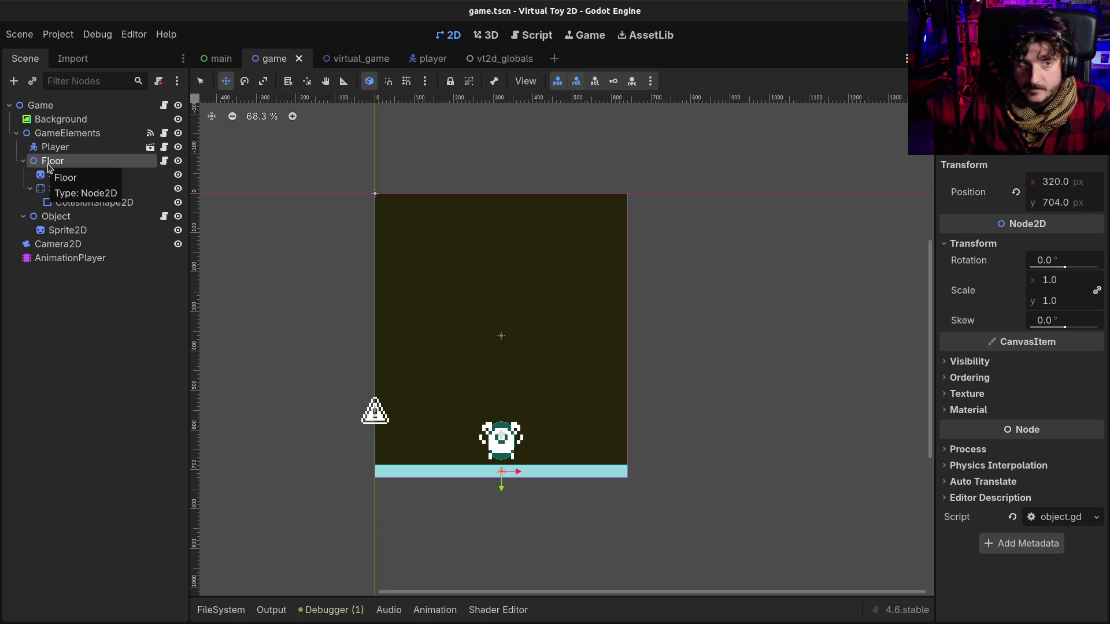
click(164, 161)
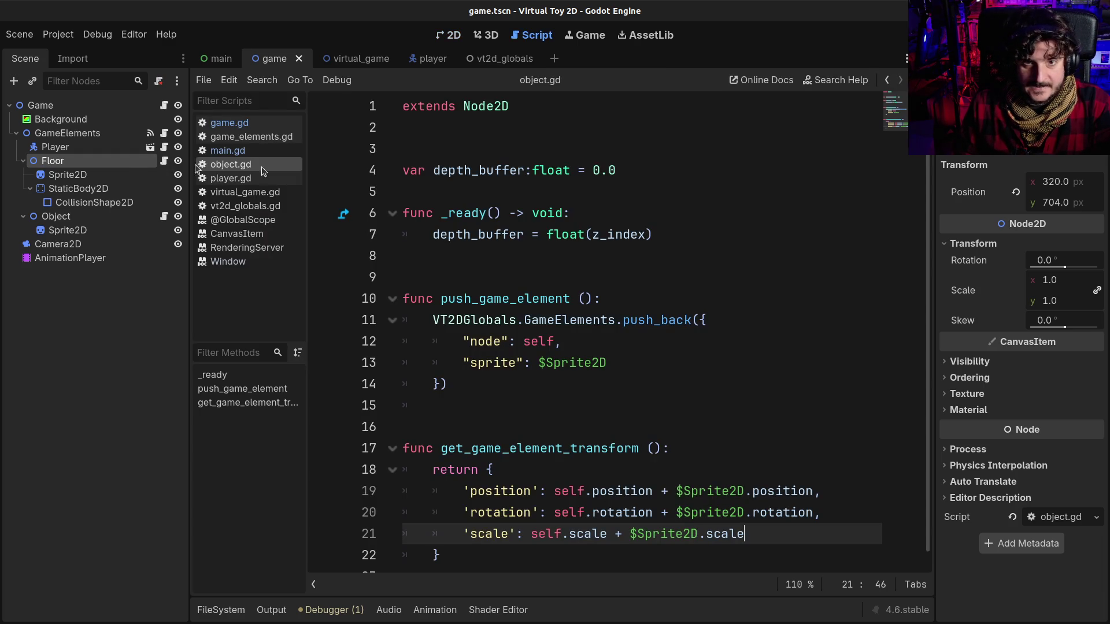
- Check Floor's Sprite2D child and the Node2D base type on line 1 of object.gd
click(525, 156)
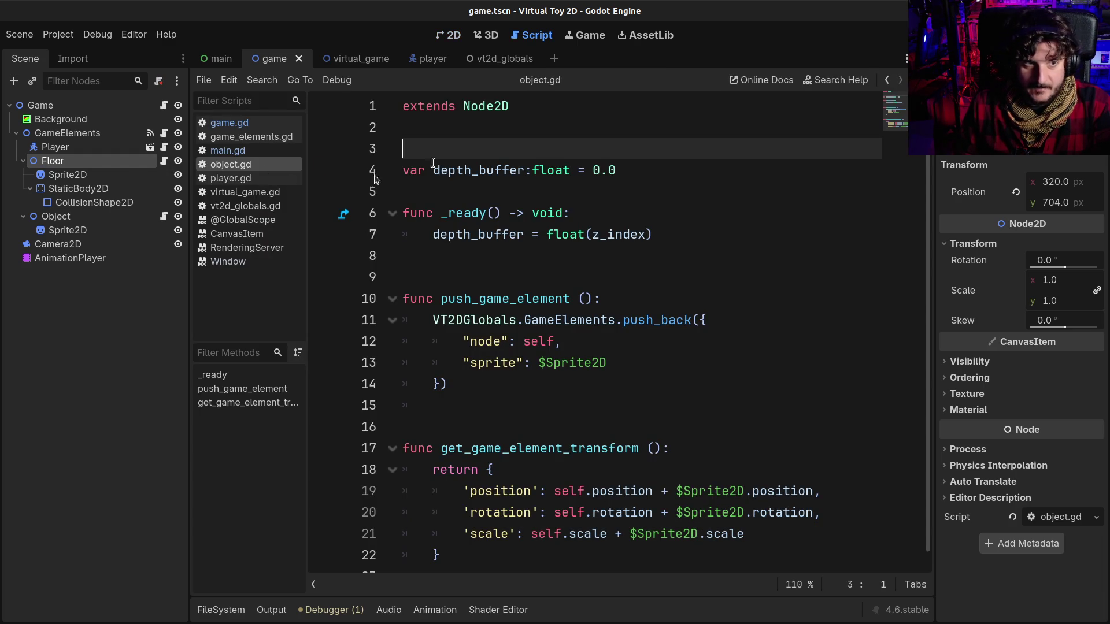
click(42, 173)
click(47, 163)
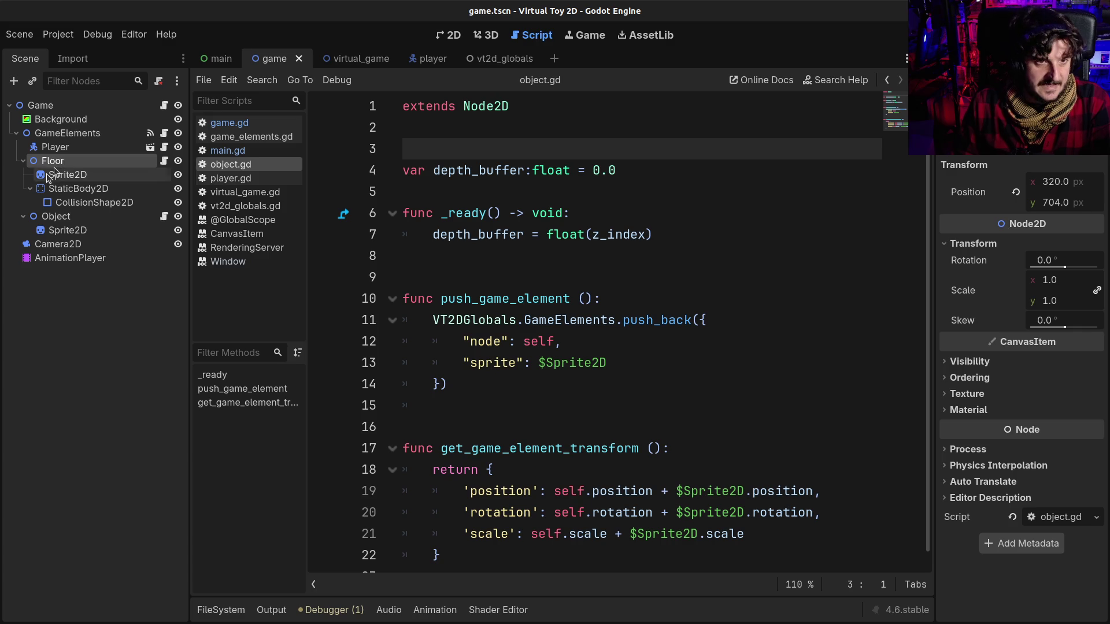
double_click(485, 106)
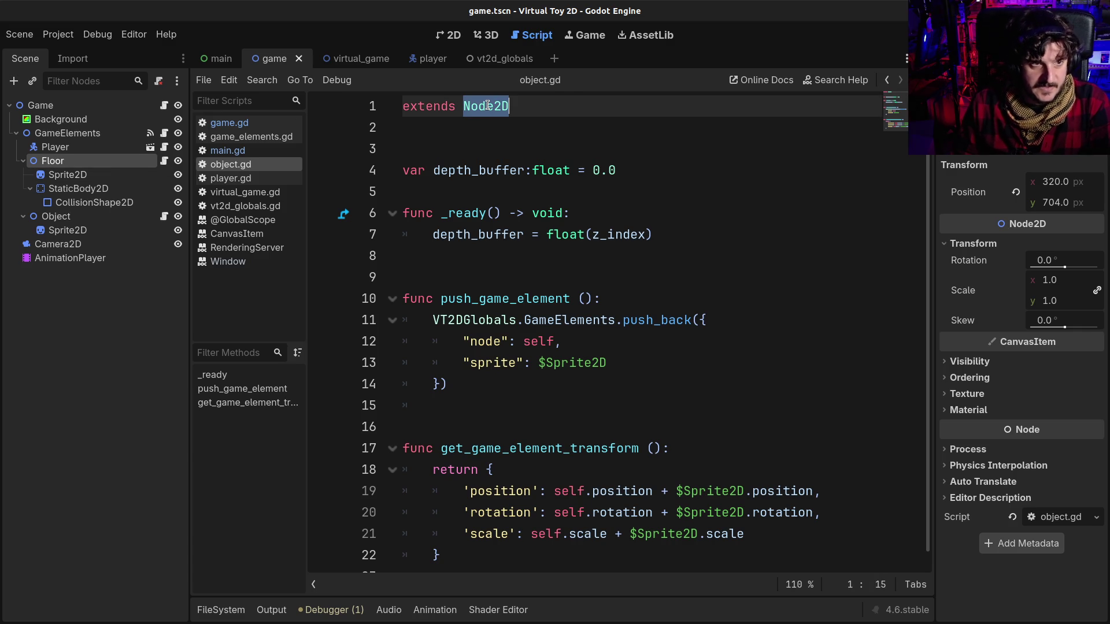
click(471, 185)
click(454, 144)
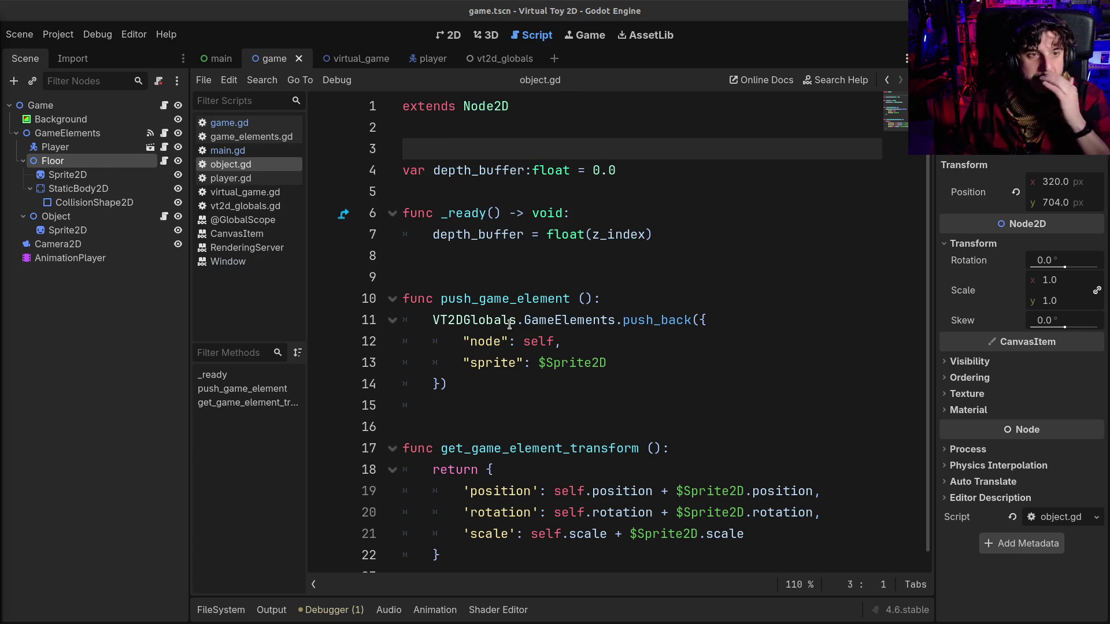
mouse_move(509, 325)
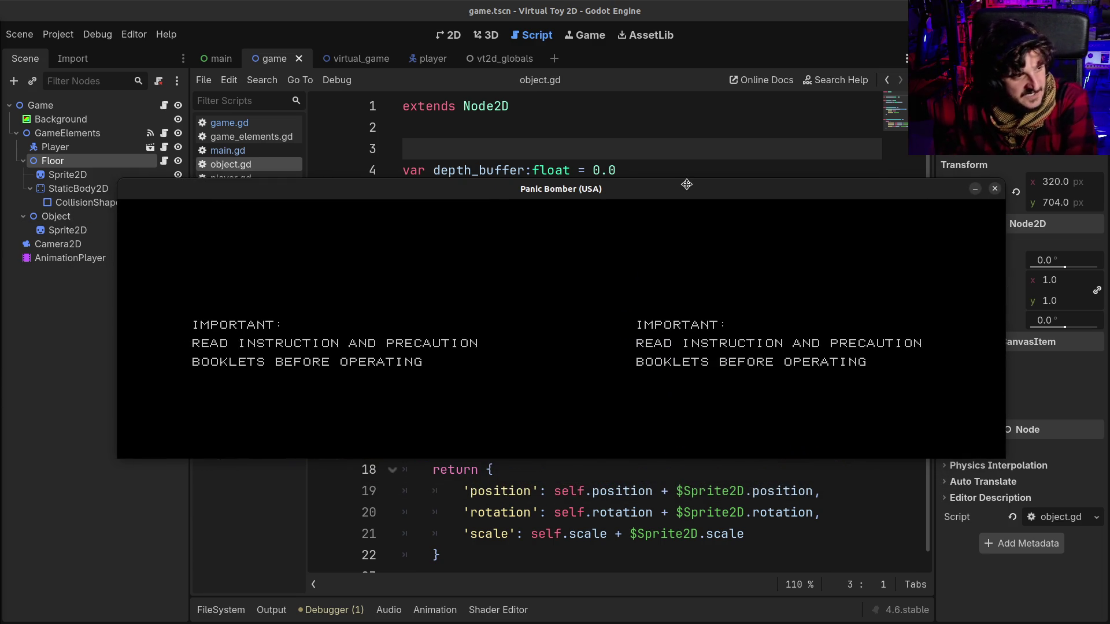
- Run Panic Bomber past the Automatic Pause screen, then close its emulator window
mouse_move(686, 182)
mouse_down()
mouse_move(703, 158)
mouse_move(680, 203)
mouse_up()
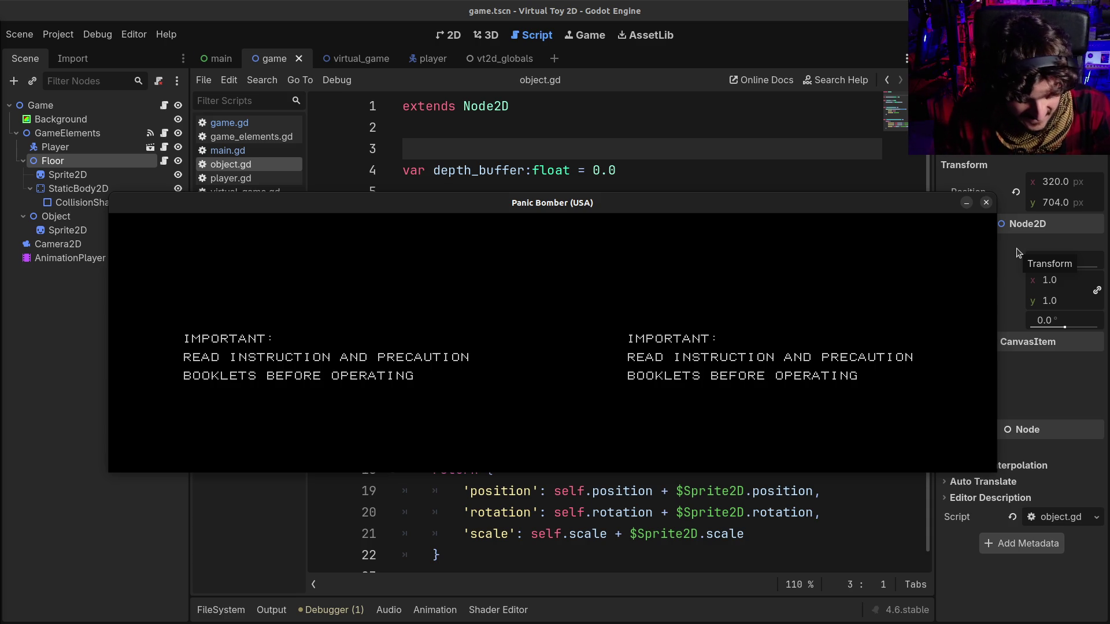
key(1)
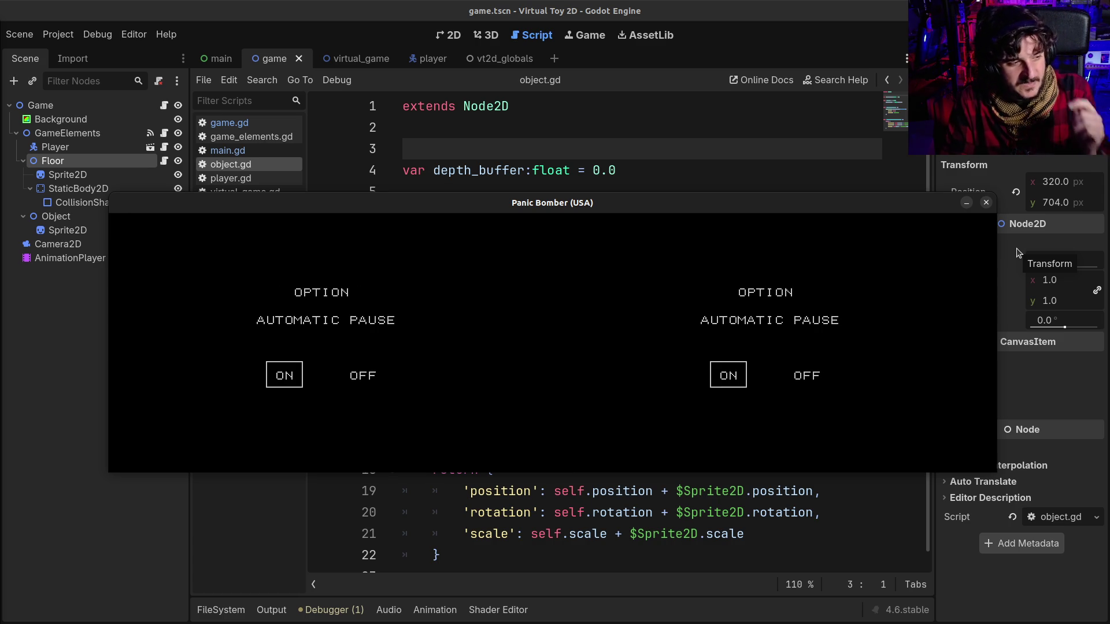
key(Return)
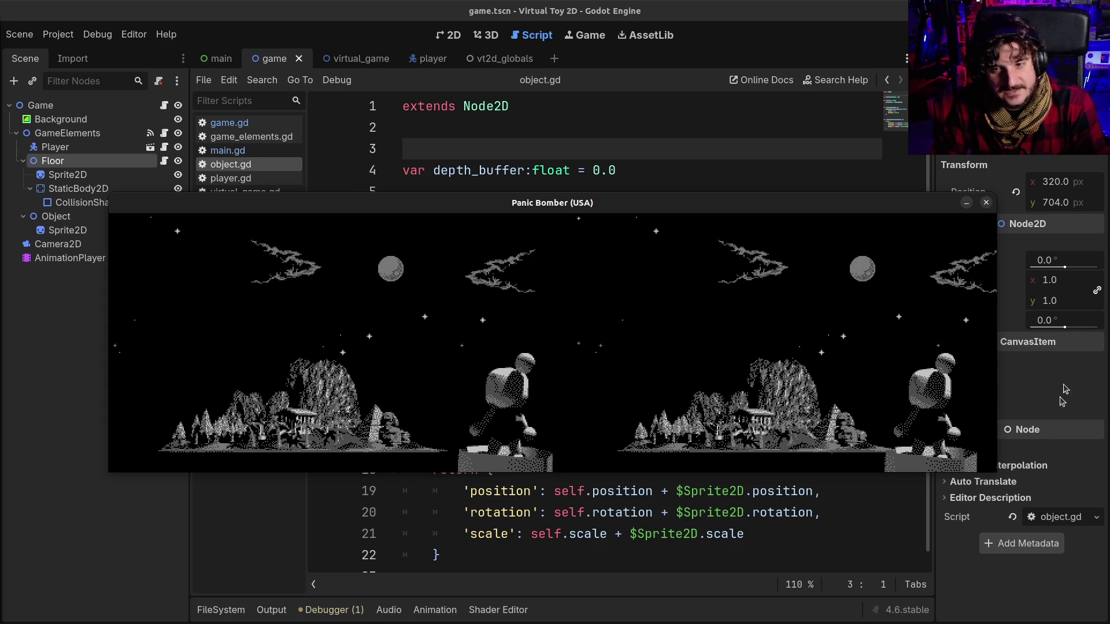
click(986, 202)
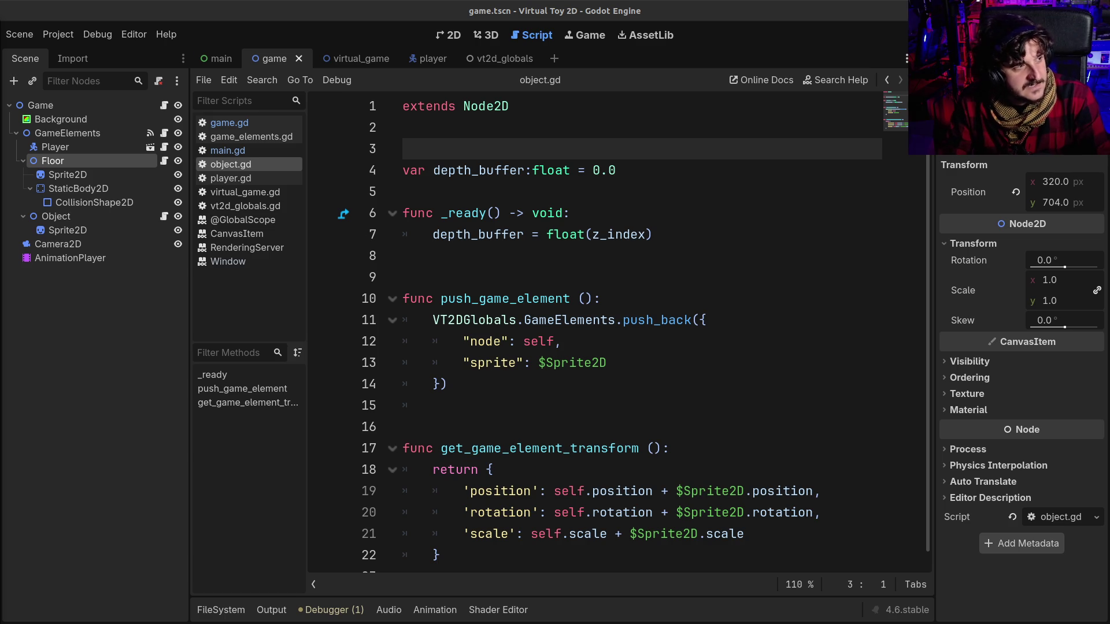
- Relaunch Panic Bomber, advance its intro to the starry title scene, and bring its window forward
key(F5)
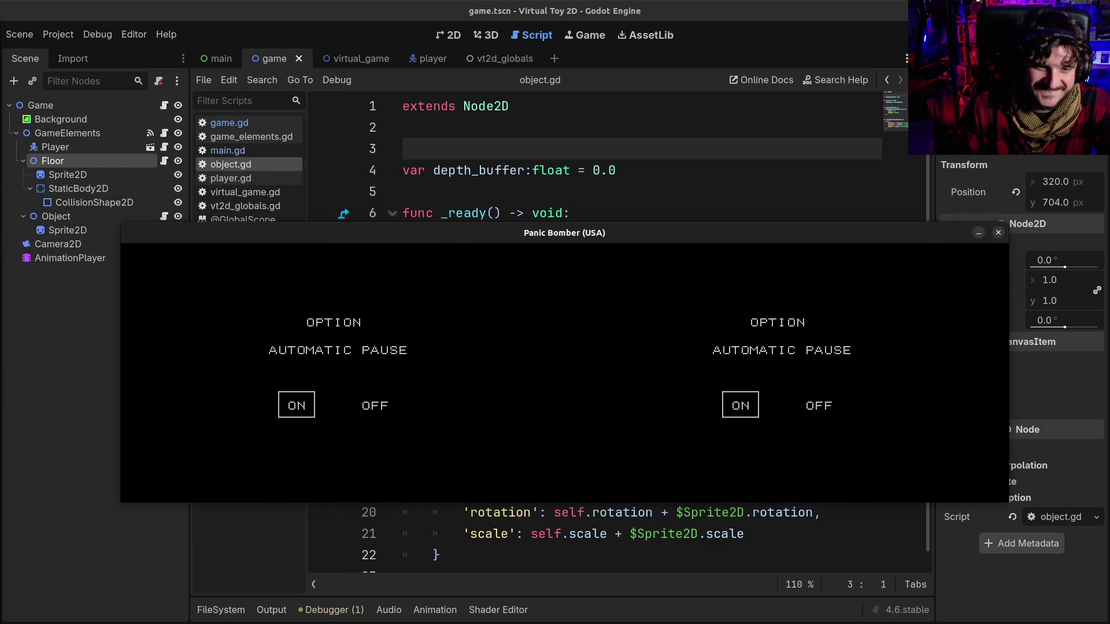
key(Return)
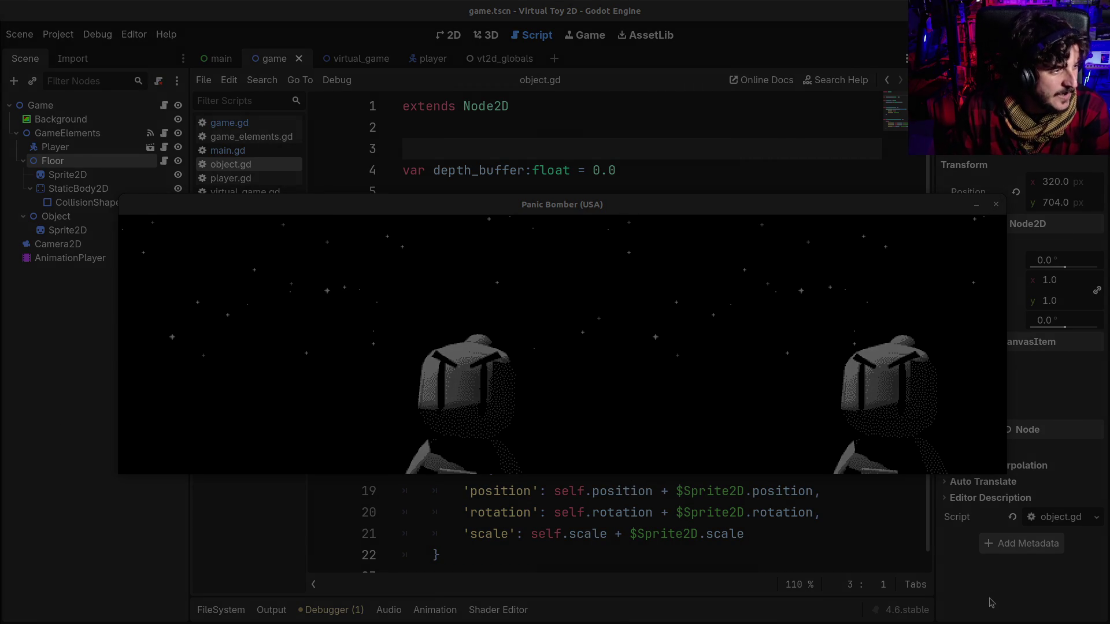
key(super)
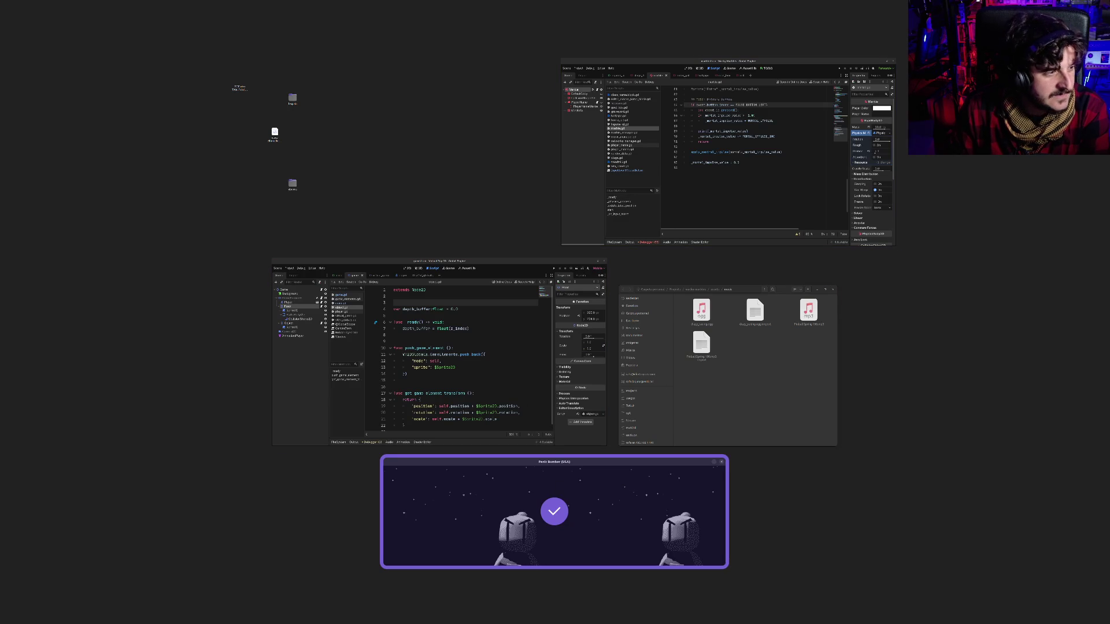
click(554, 511)
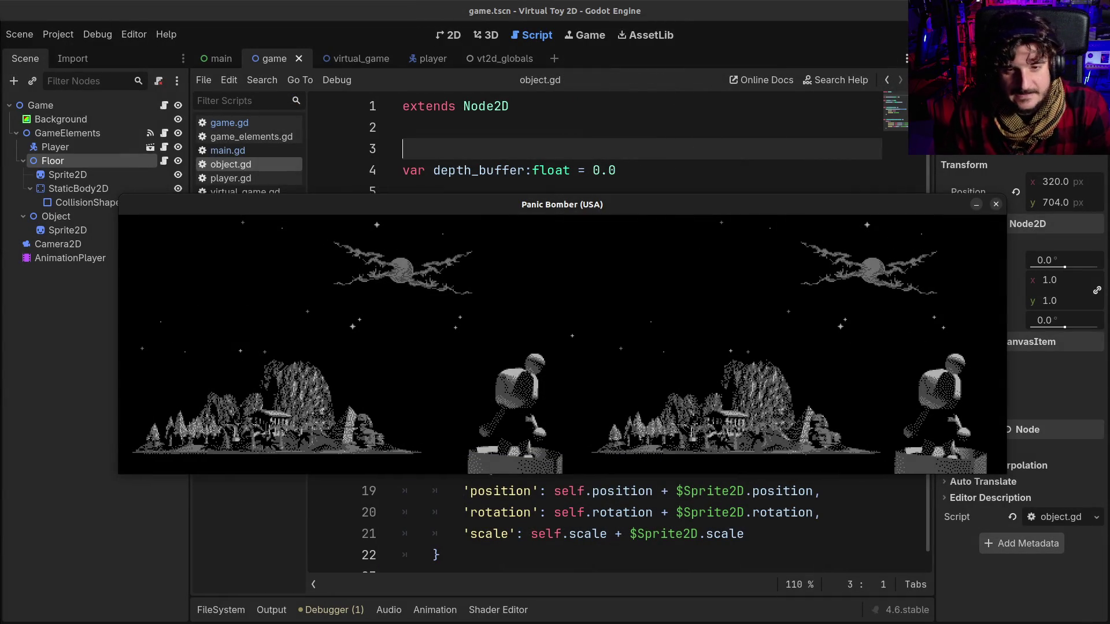
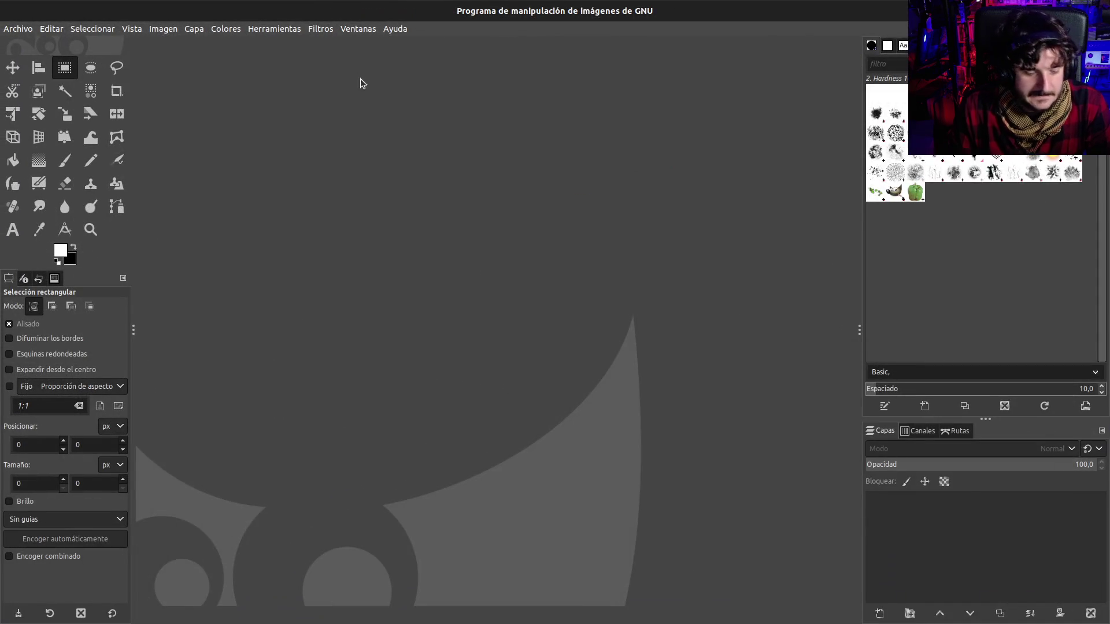
- Paste the Panic Bomber stereo capture as a new 1538×487 image and box-select its left half
key(ctrl+shift+v)
scroll(489, 334, down, 1)
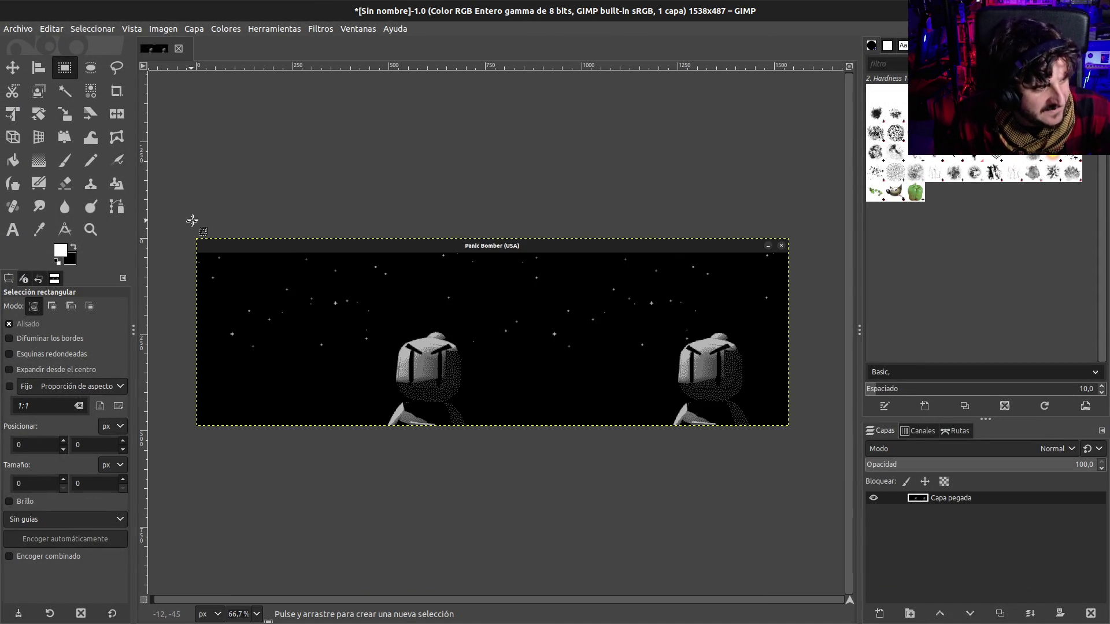
mouse_move(194, 218)
mouse_down()
mouse_move(369, 456)
mouse_move(574, 564)
mouse_up()
click(152, 29)
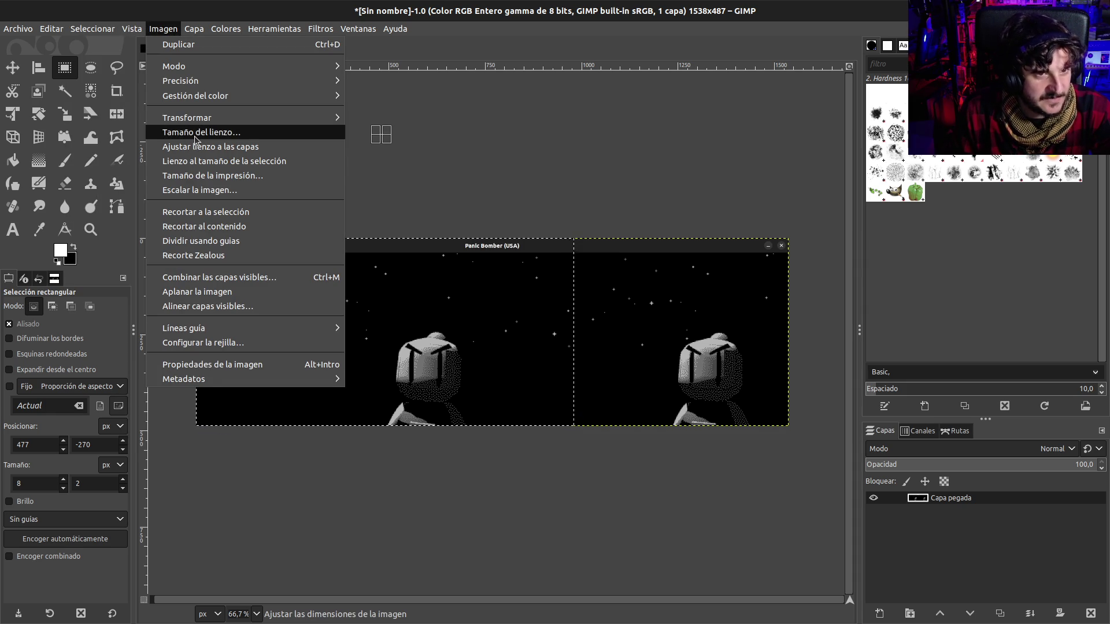
click(195, 133)
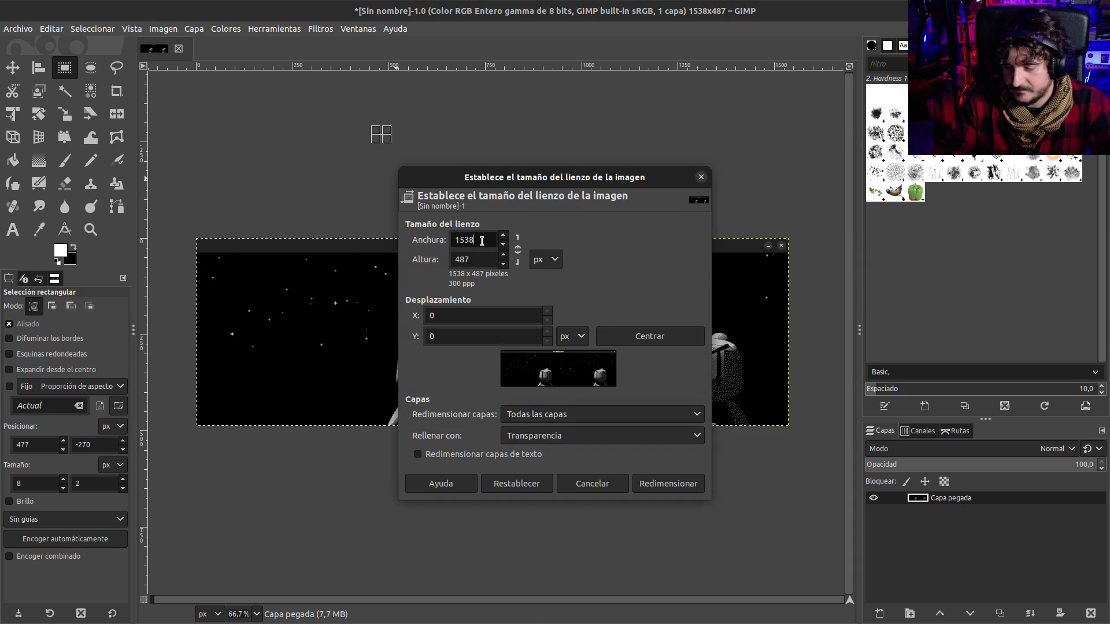
key(Tab)
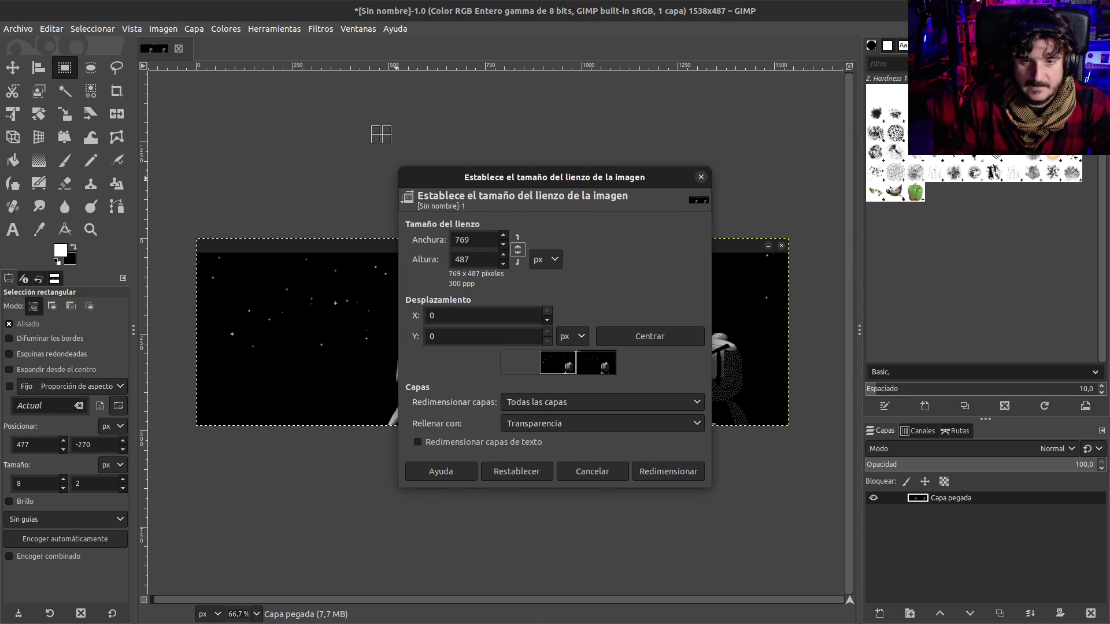
click(665, 471)
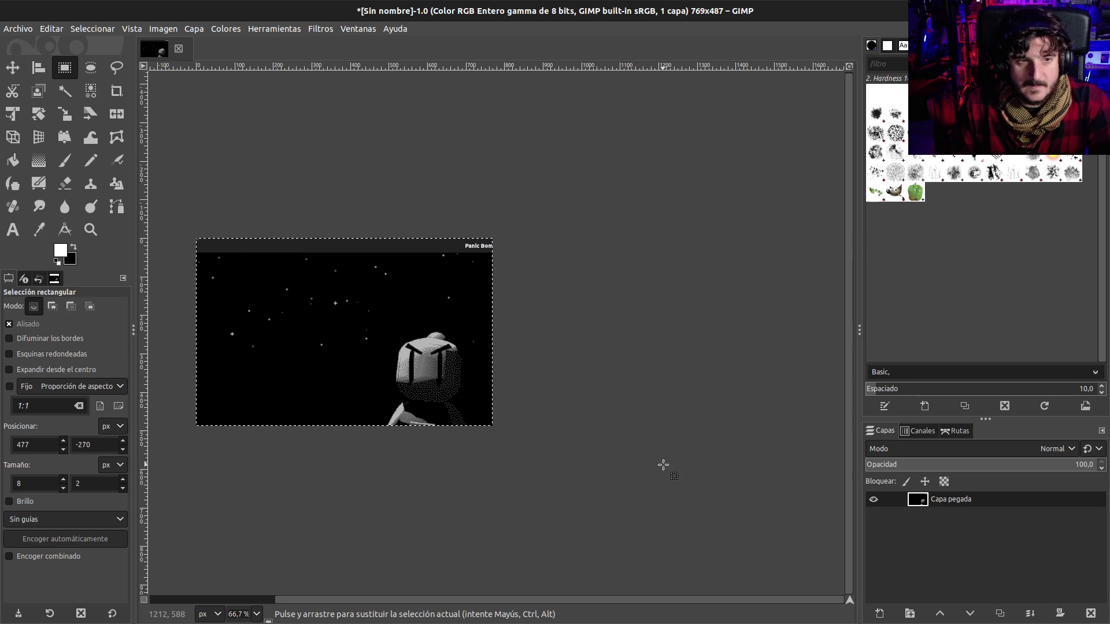
key(ctrl+c)
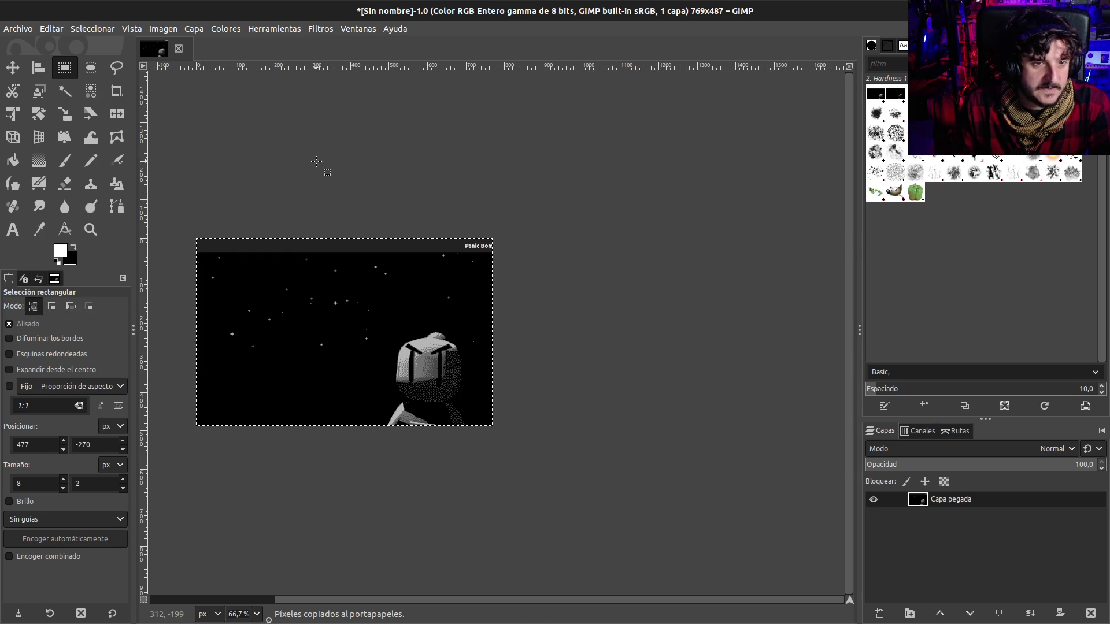
key(ctrl)
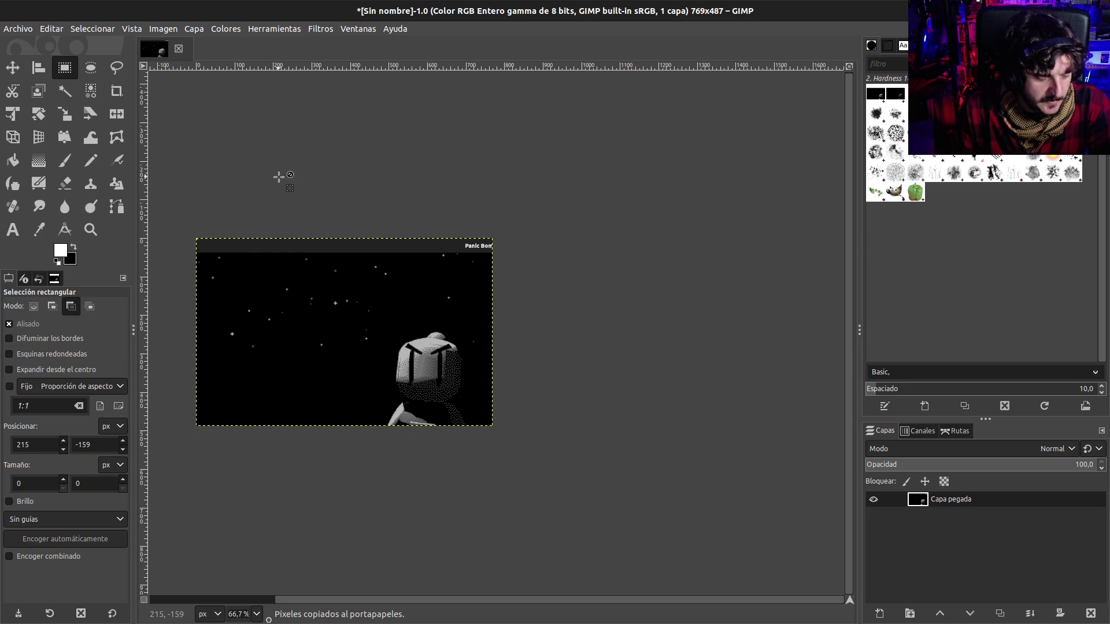
key(ctrl+z)
click(163, 28)
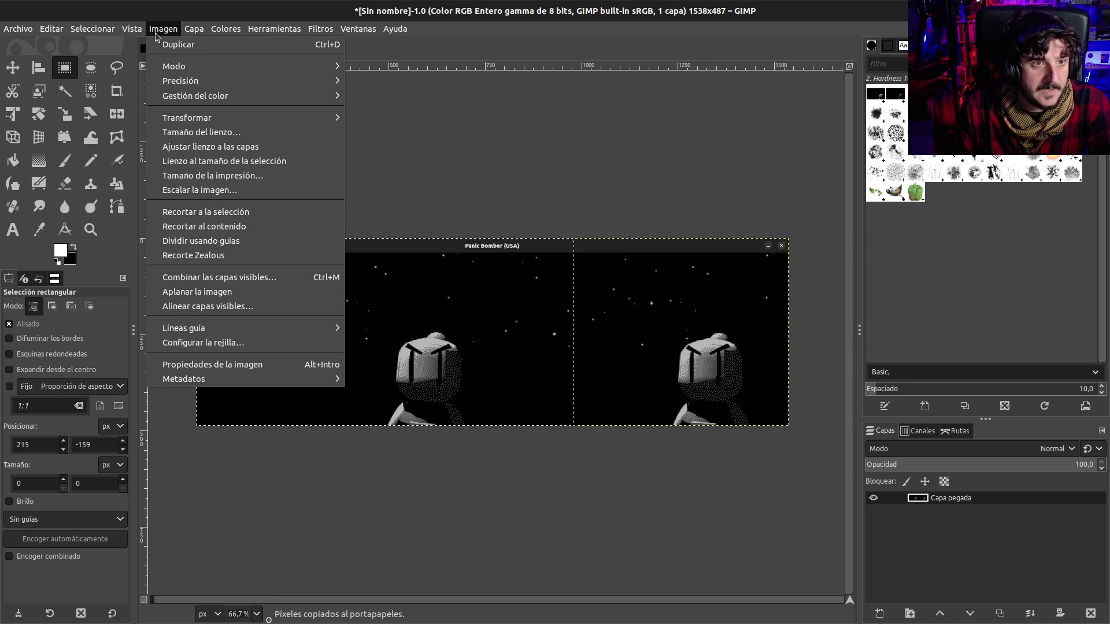
click(375, 132)
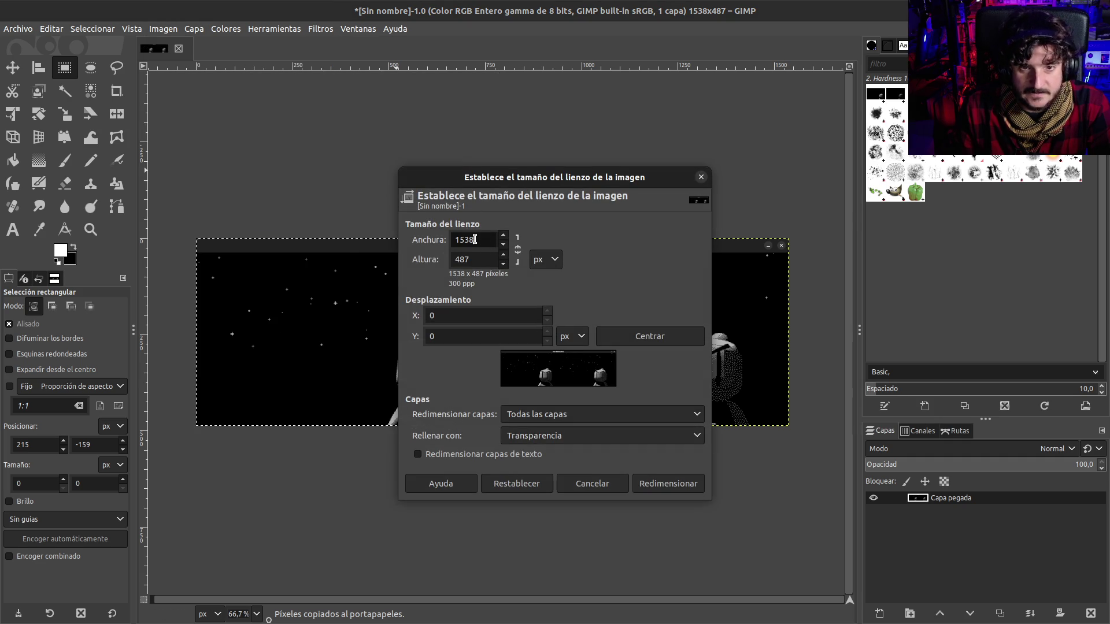
key(Tab)
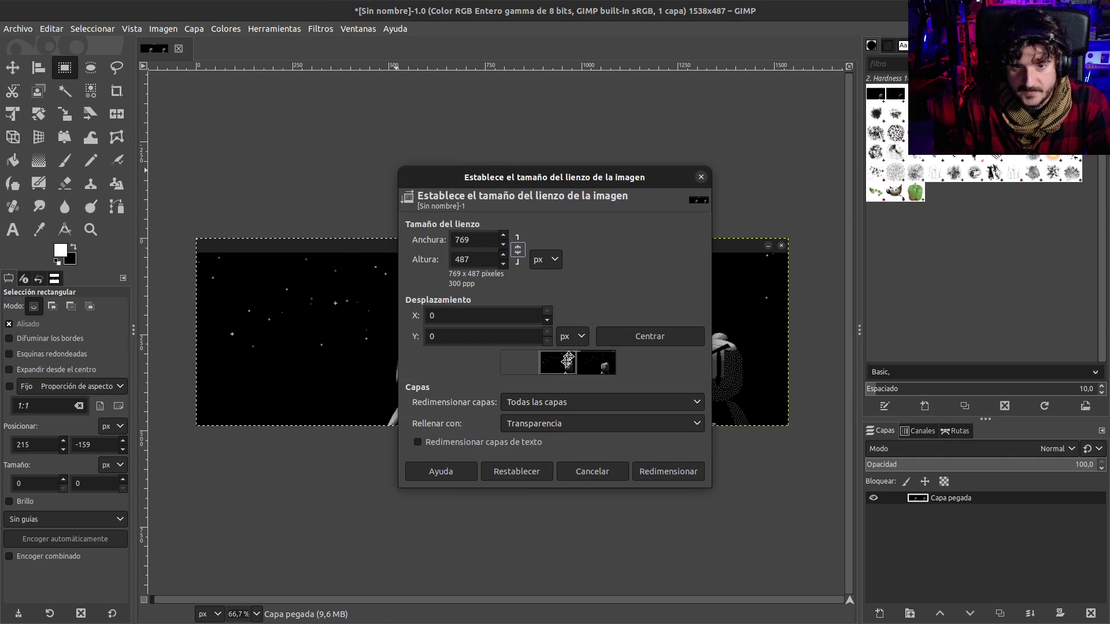
drag(572, 370, 392, 388)
click(669, 471)
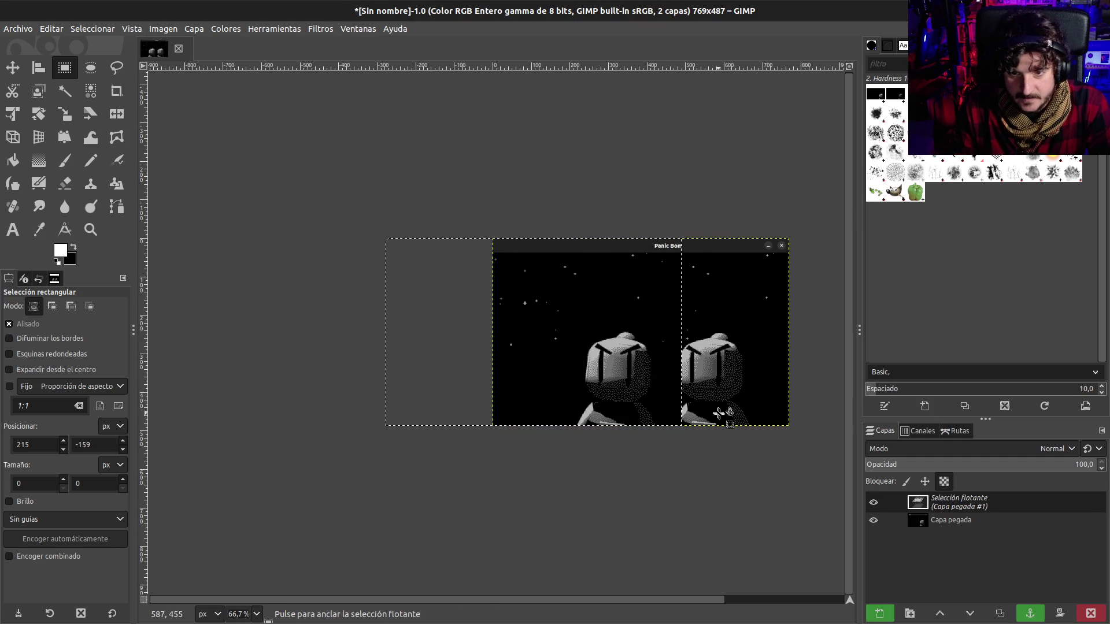
key(ctrl+z)
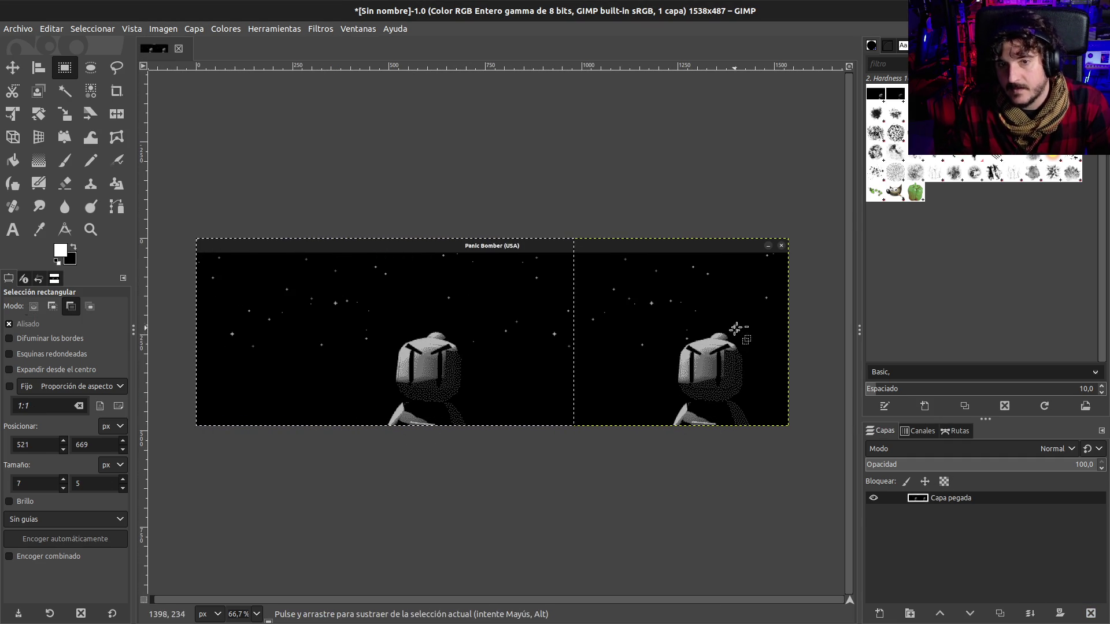
- Try shrinking the canvas width to 1538/2 (769 px), then undo the resize
click(163, 28)
click(208, 133)
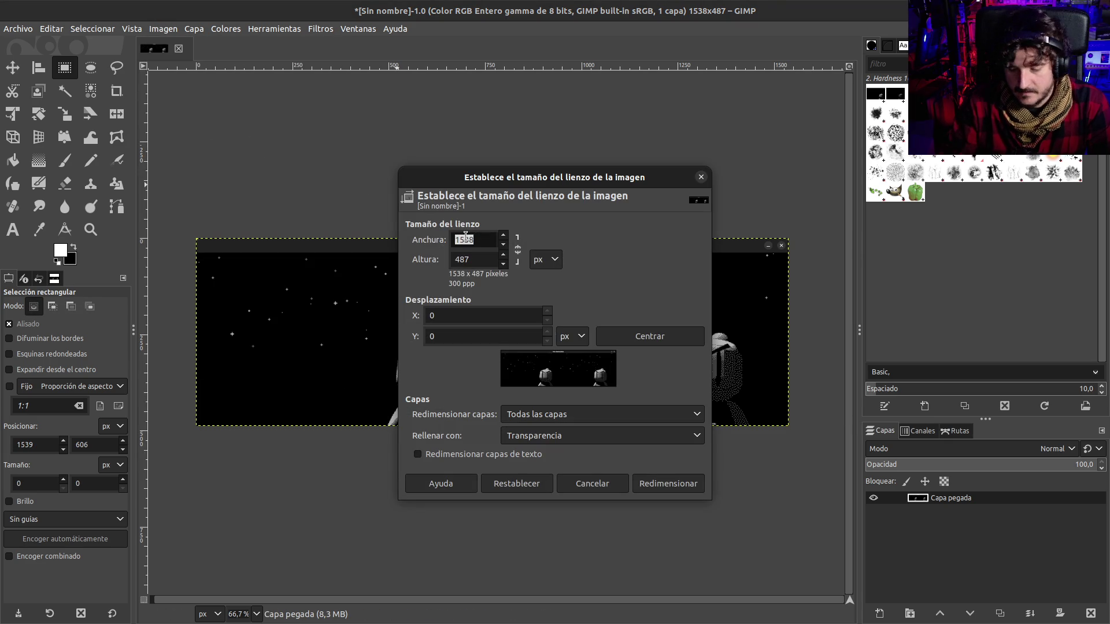
text(2)
key(Tab)
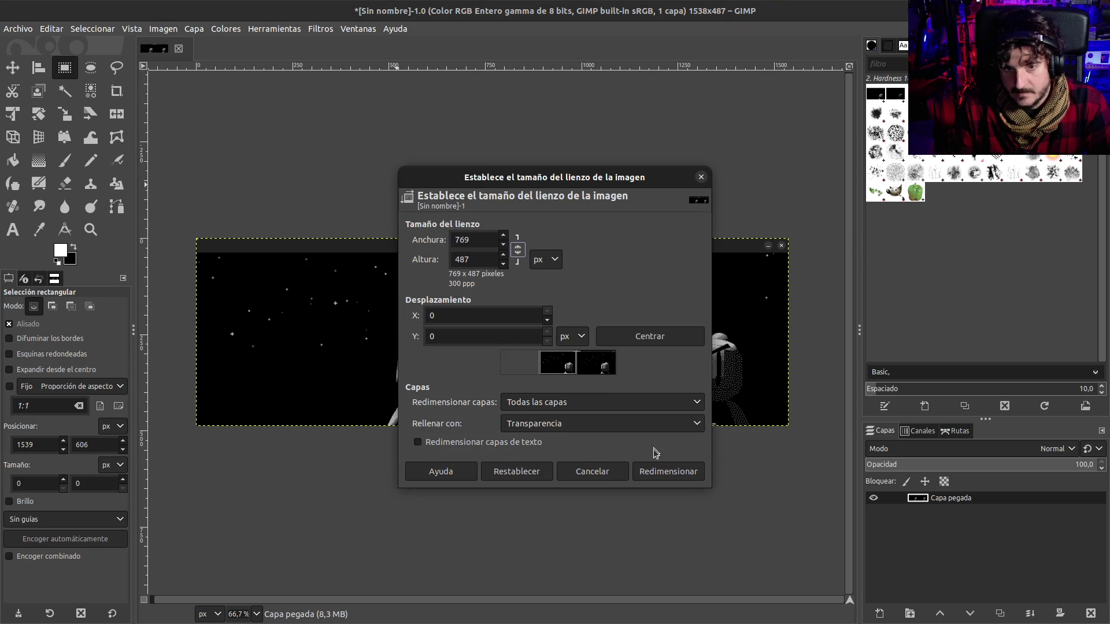
click(671, 470)
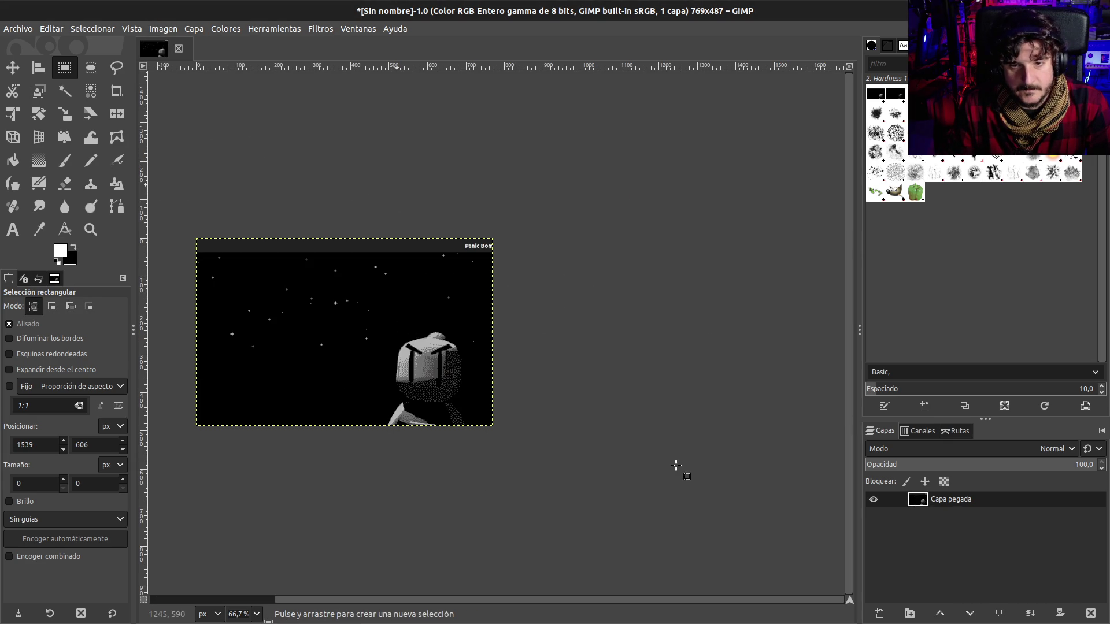
key(ctrl+z)
- Retry the 769 px canvas width after fixing the typed value, and undo it again
click(163, 29)
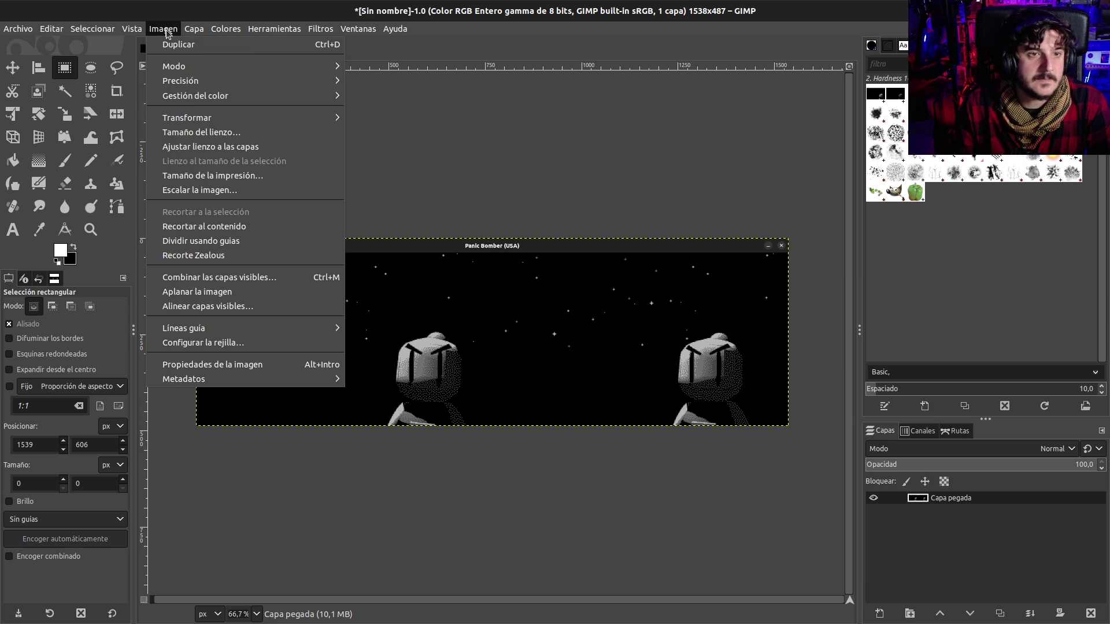
click(205, 134)
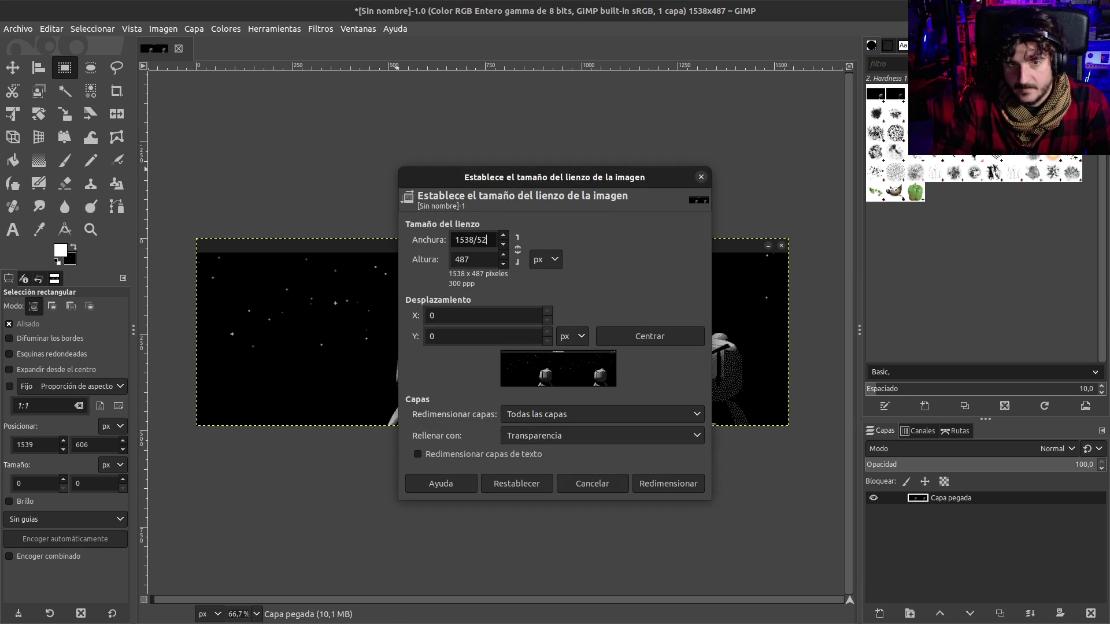
key(BackSpace)
key(BackSpace)
text(2)
key(Tab)
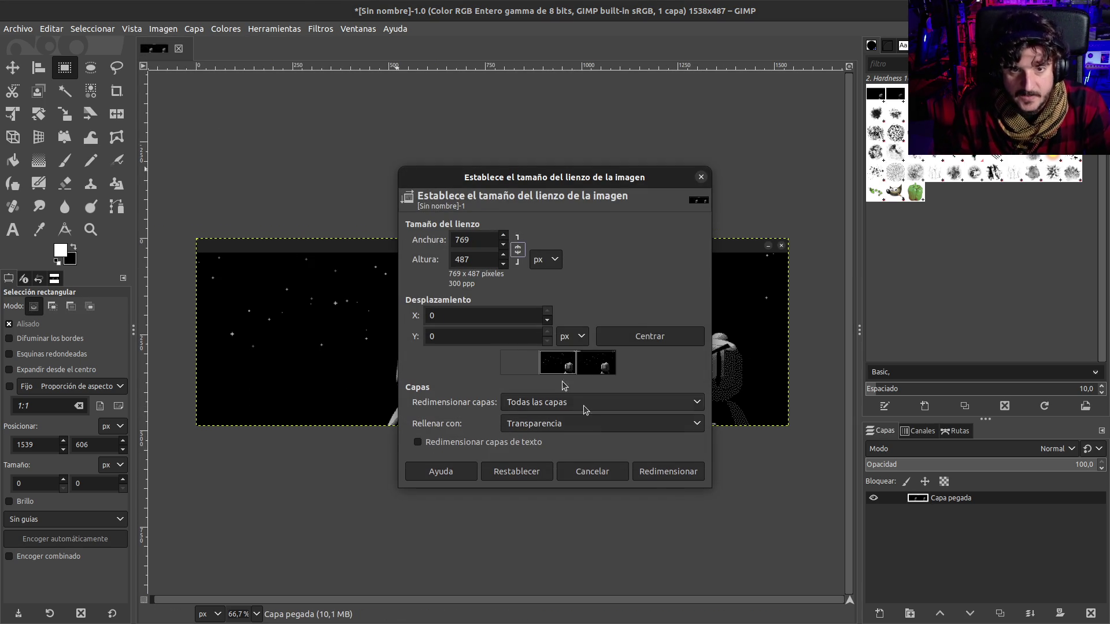
click(683, 473)
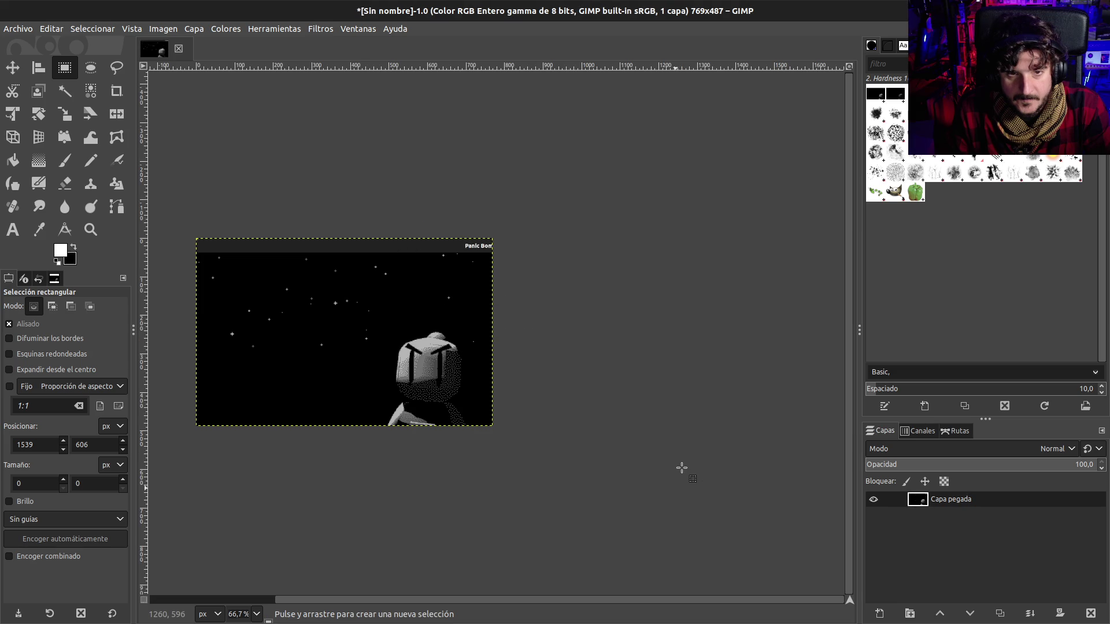
key(ctrl+z)
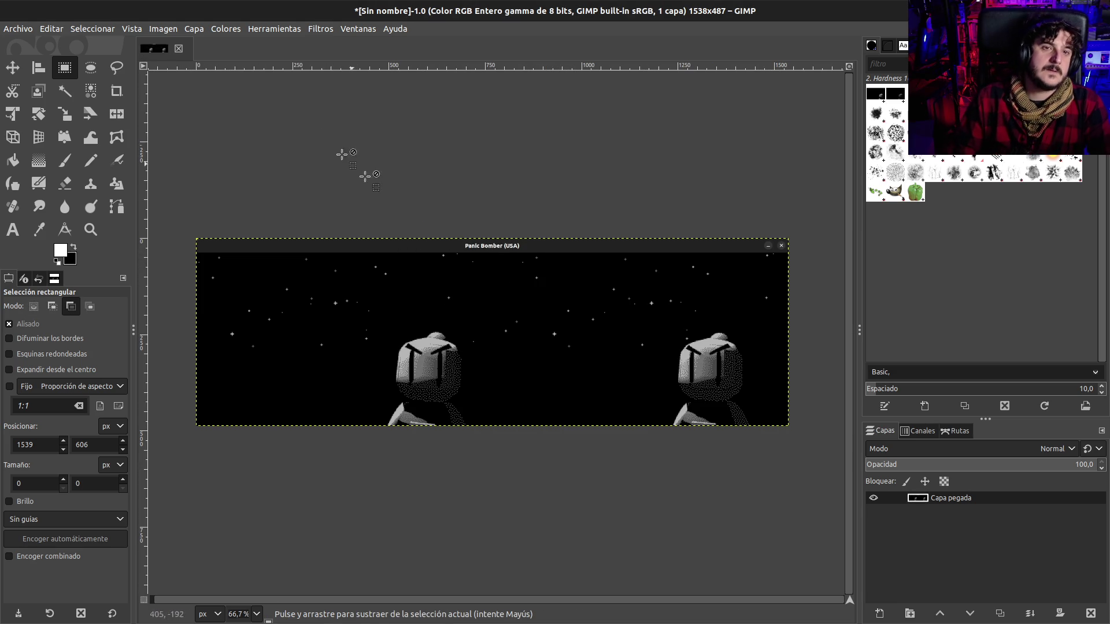
- Resize the canvas to 769 px with X offset -769 and paste the copied view as a floating layer
click(164, 29)
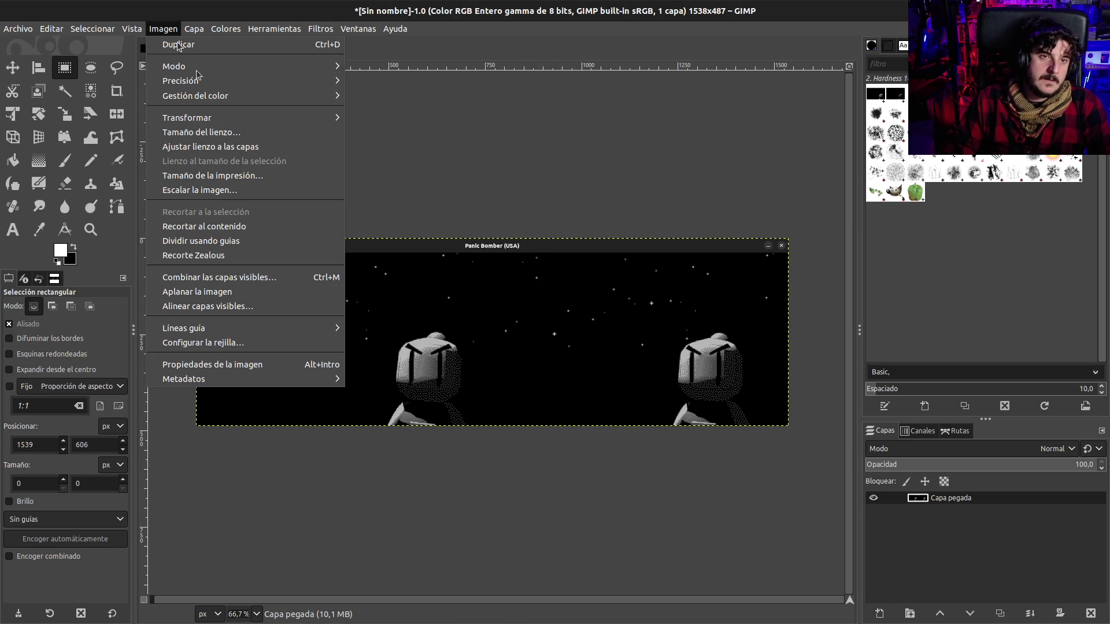
click(229, 133)
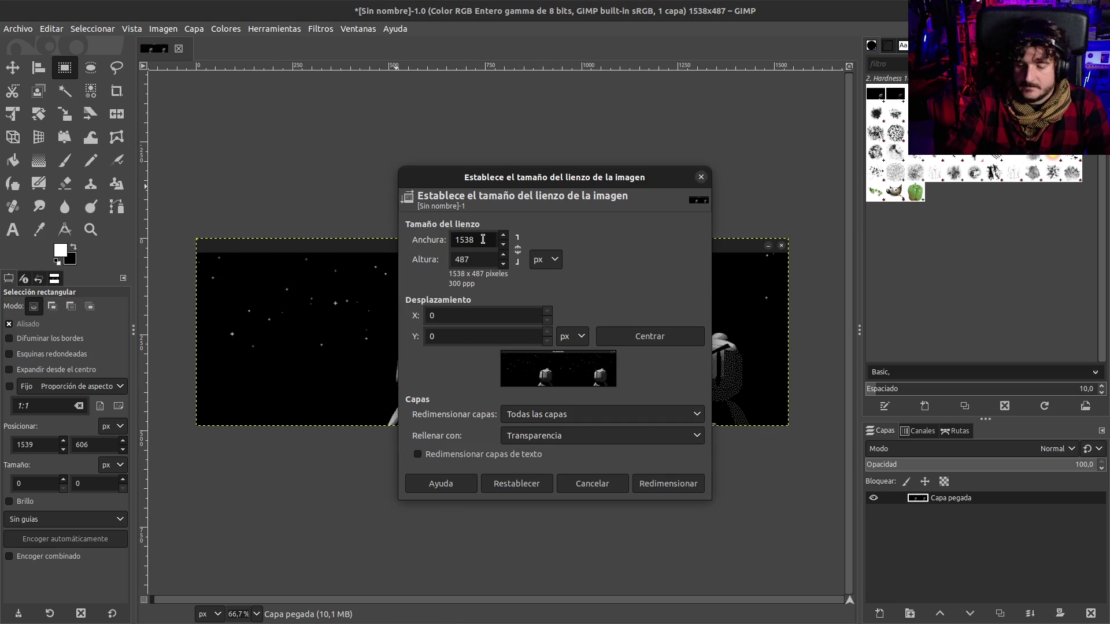
key(Tab)
drag(575, 363, 437, 362)
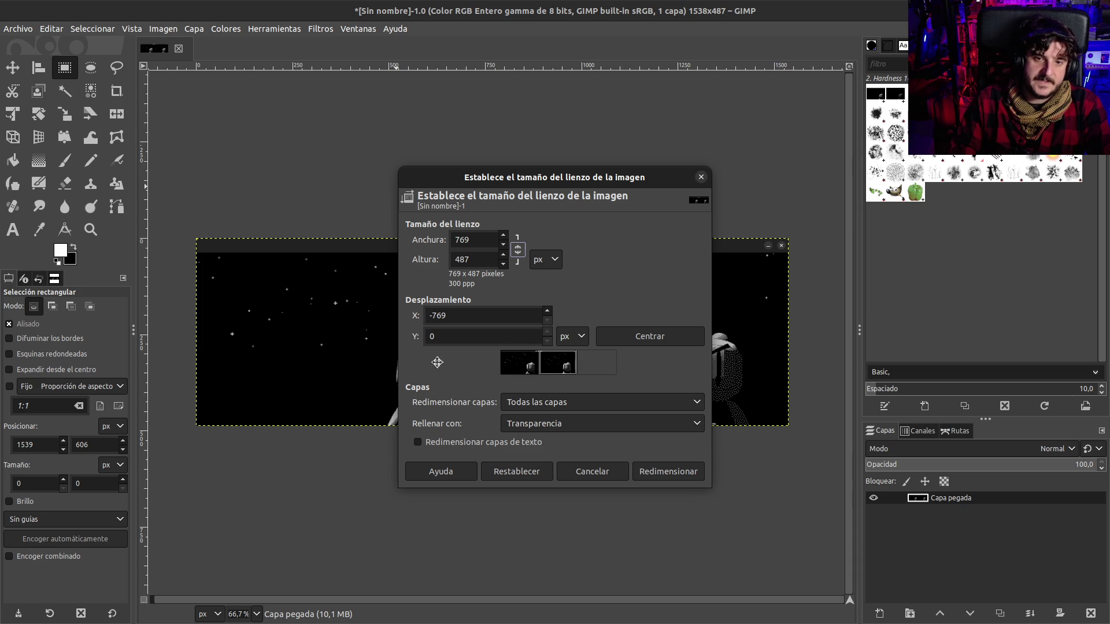
click(675, 466)
key(ctrl+v)
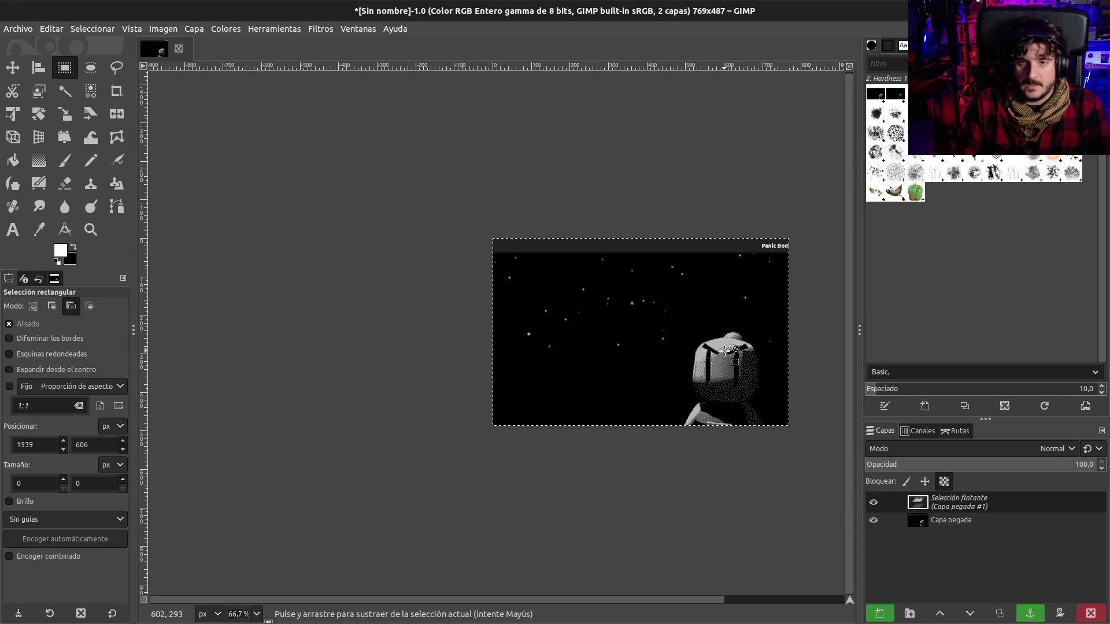
ctrl+scroll(742, 347, up, 2)
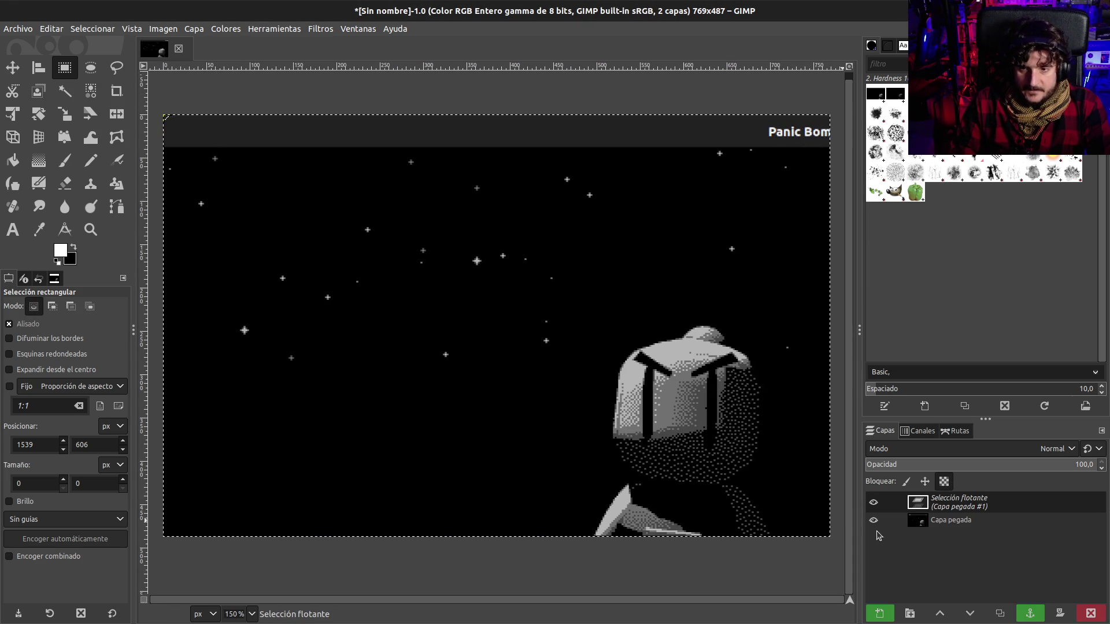
- Anchor the paste as layer Capa pegada #1 and toggle its visibility to compare screenshots
click(879, 613)
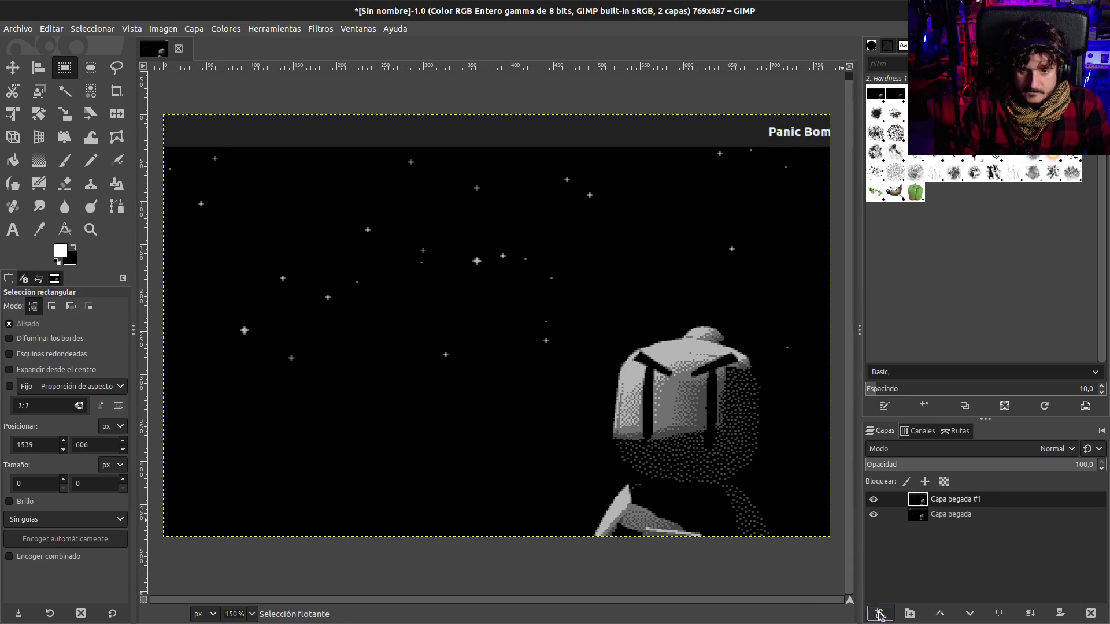
click(873, 501)
click(874, 501)
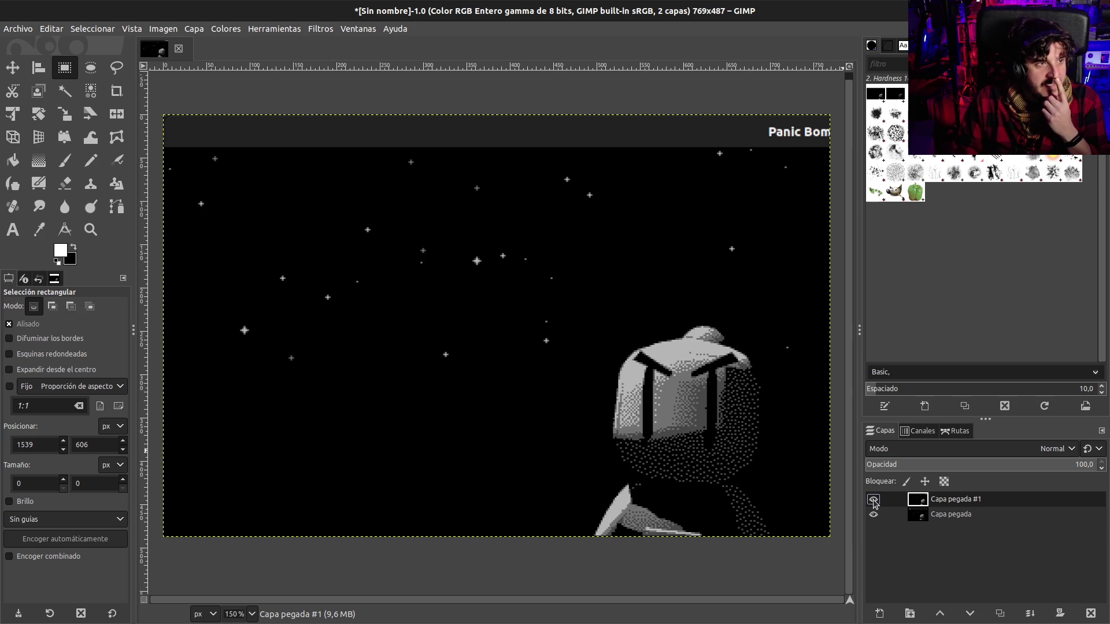
click(873, 500)
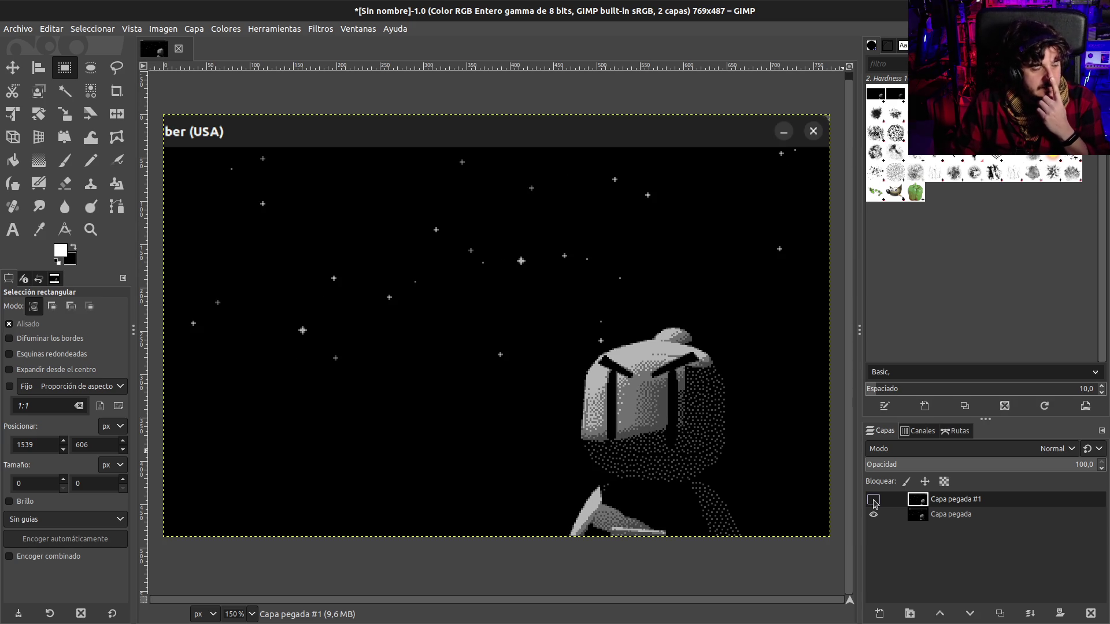
click(873, 500)
click(873, 500)
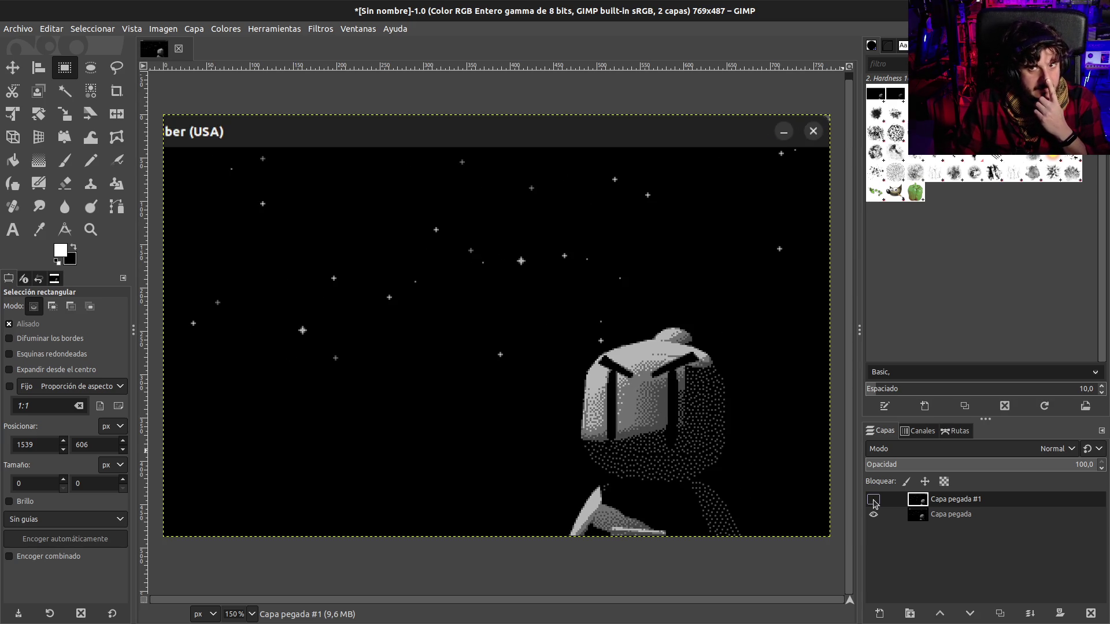
click(874, 500)
click(873, 501)
click(874, 501)
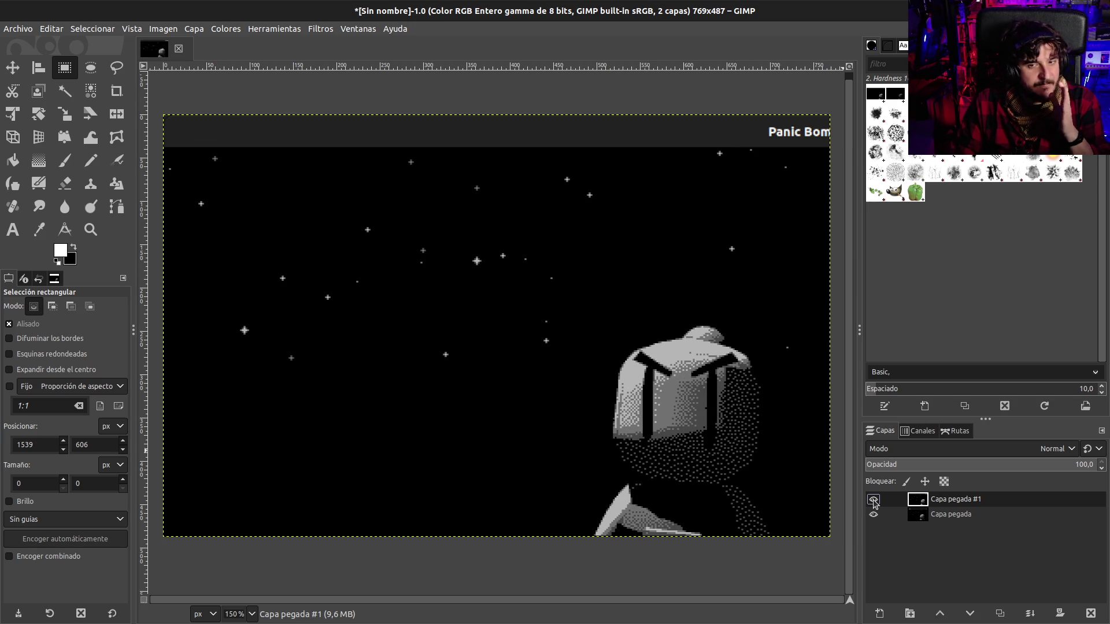
click(873, 501)
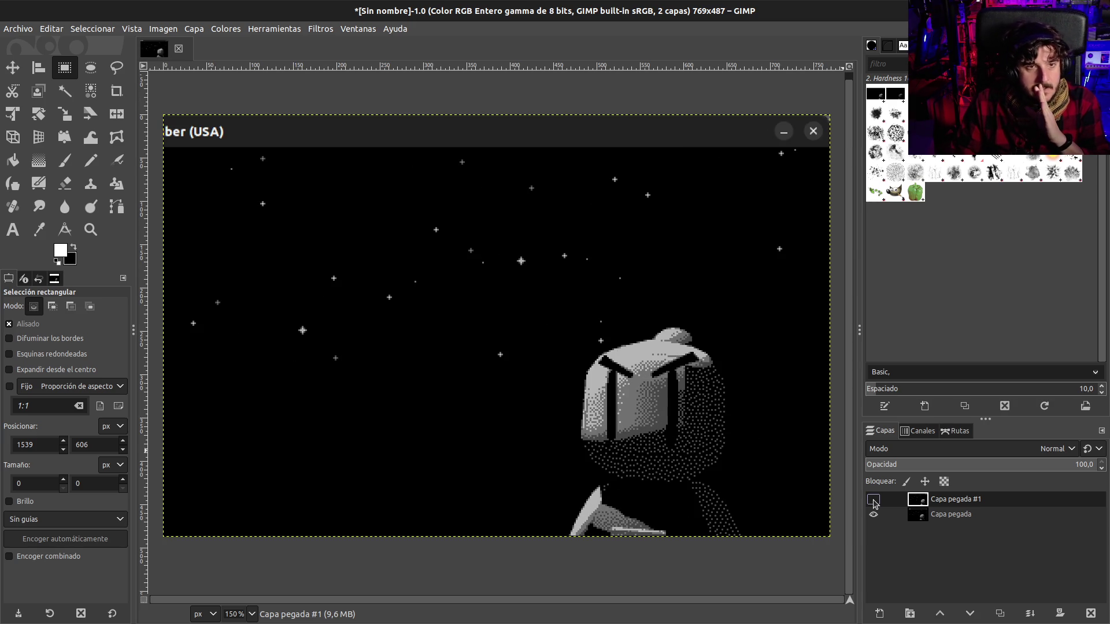
click(874, 501)
click(873, 501)
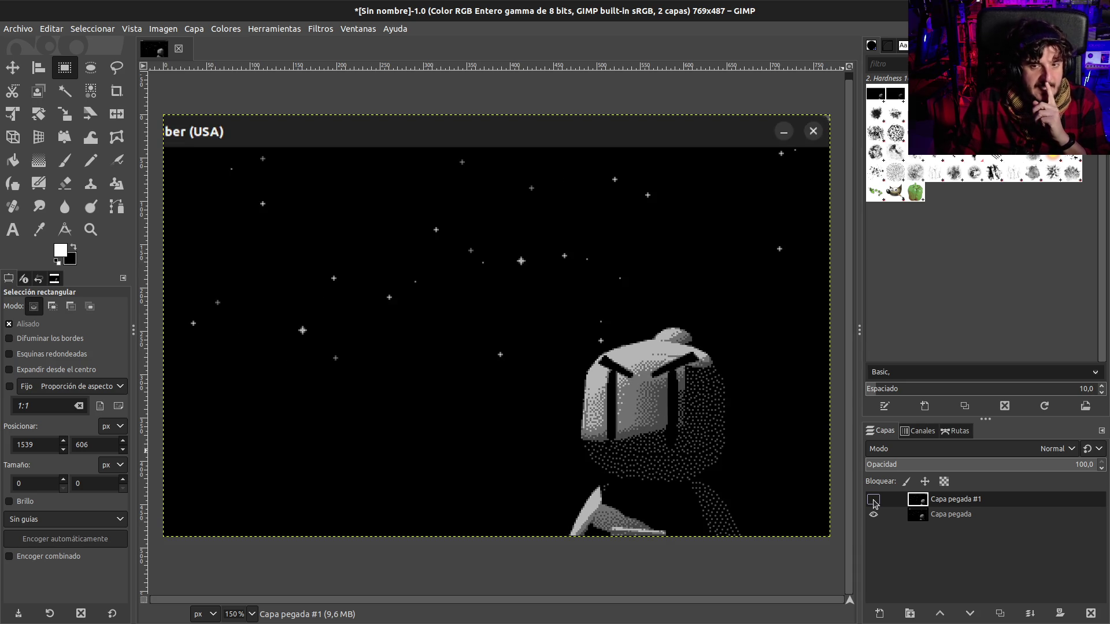
click(873, 500)
click(874, 501)
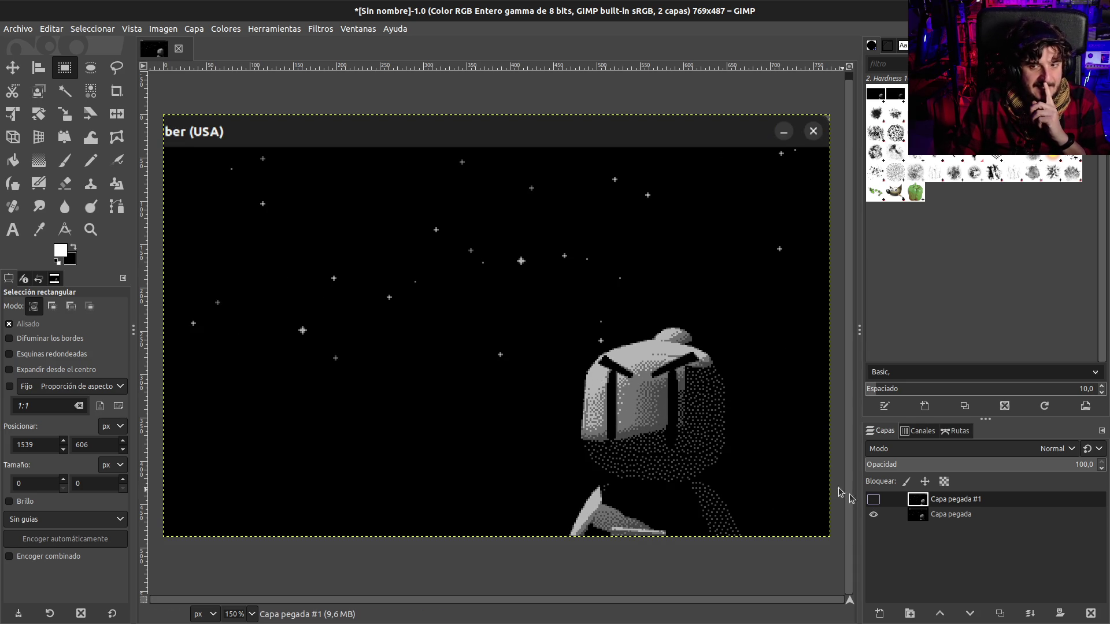
click(873, 499)
click(875, 499)
click(876, 500)
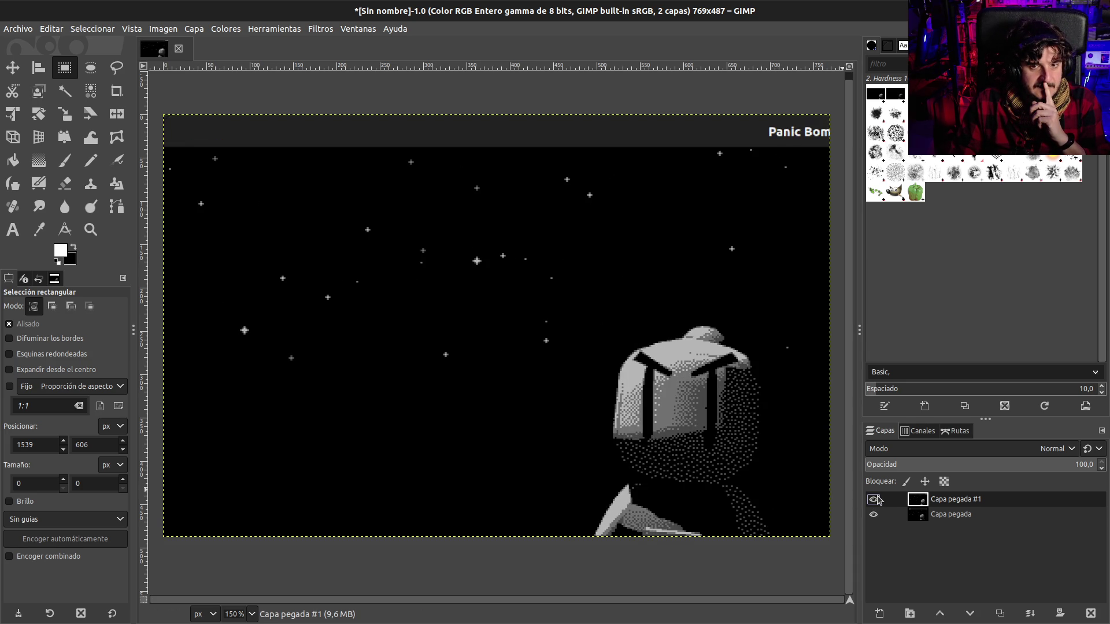
click(875, 499)
- Keep flipping Capa pegada #1 on and off, ending with it hidden
click(874, 499)
click(873, 499)
click(873, 499)
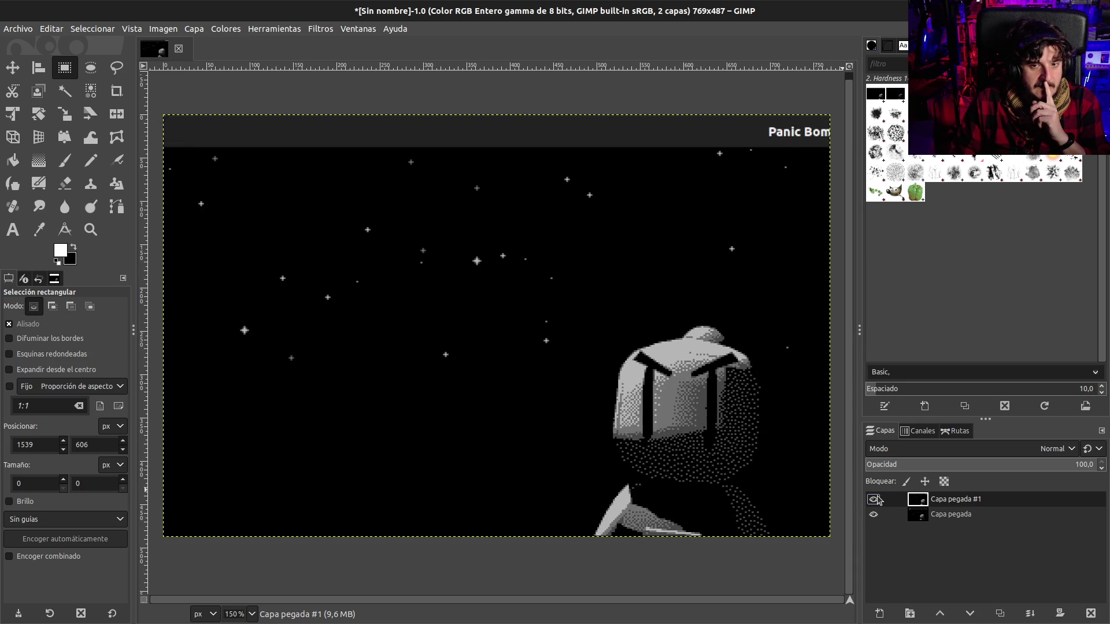
click(873, 499)
click(873, 499)
click(874, 499)
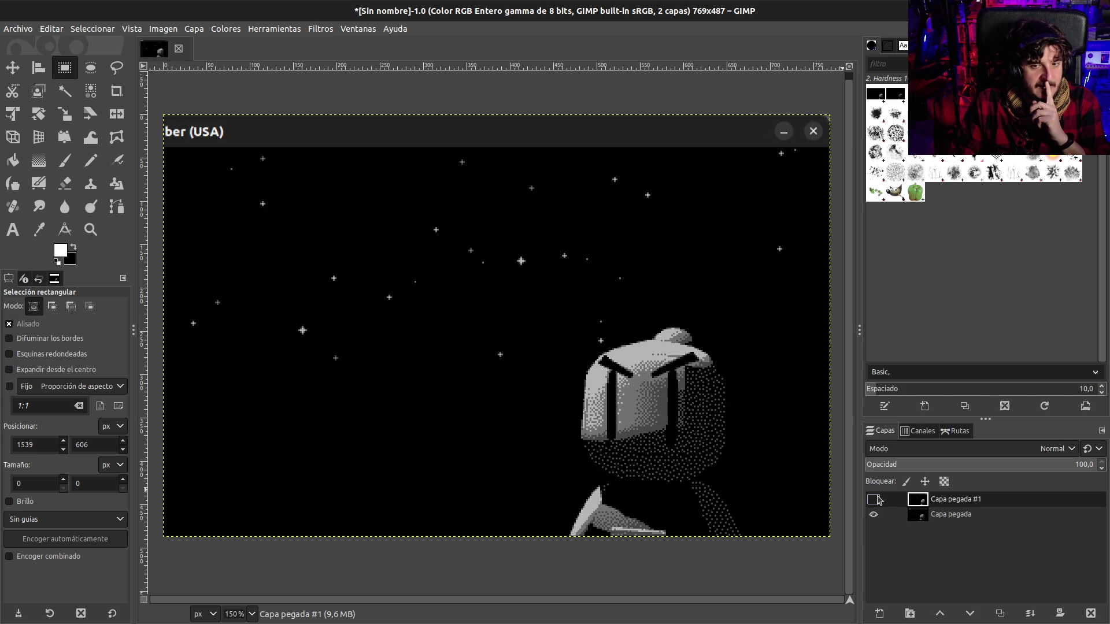
click(873, 499)
click(874, 499)
click(873, 499)
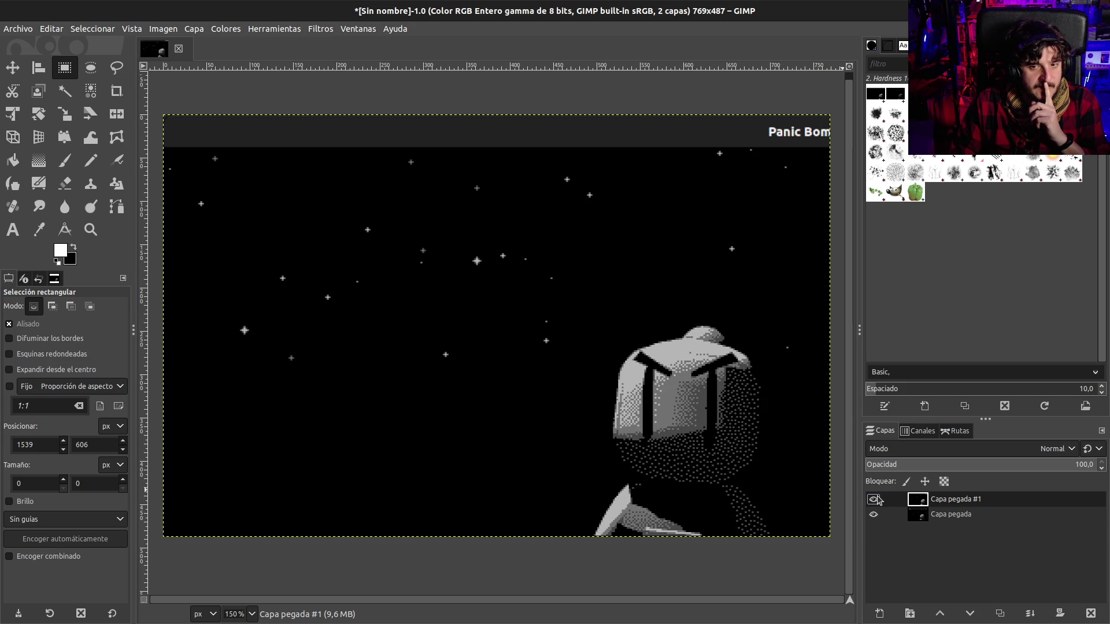
click(874, 499)
click(874, 499)
click(874, 499)
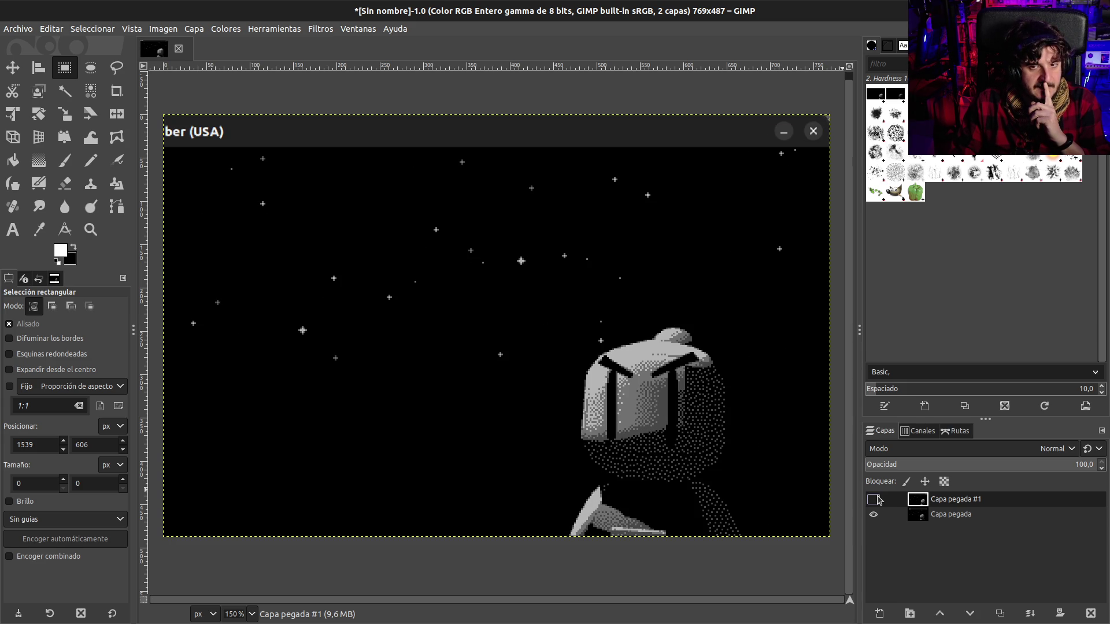
click(874, 499)
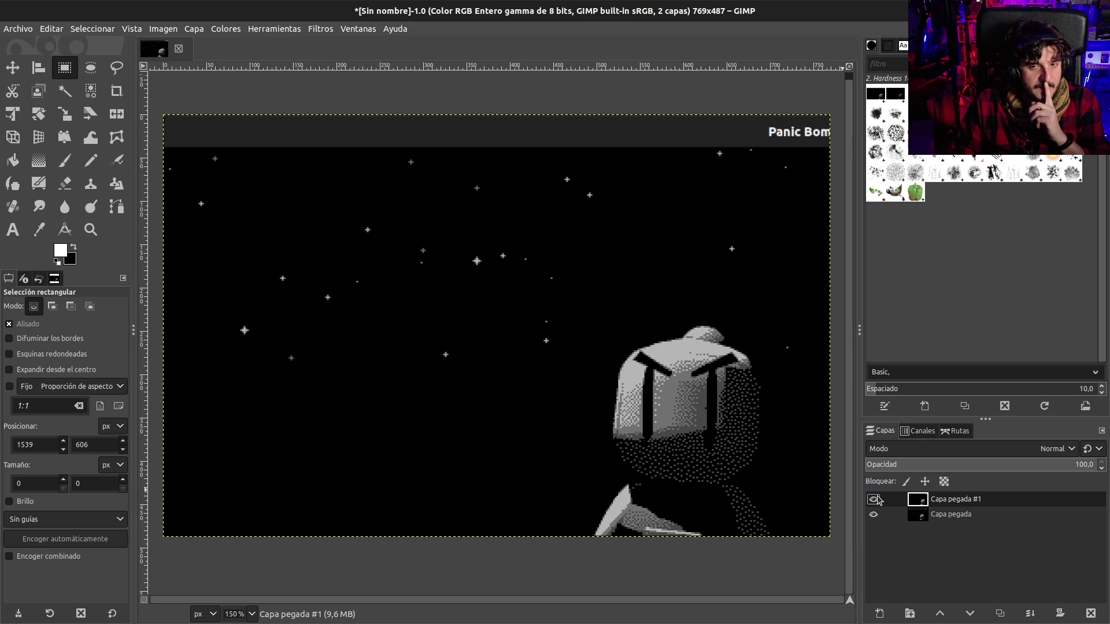
click(874, 500)
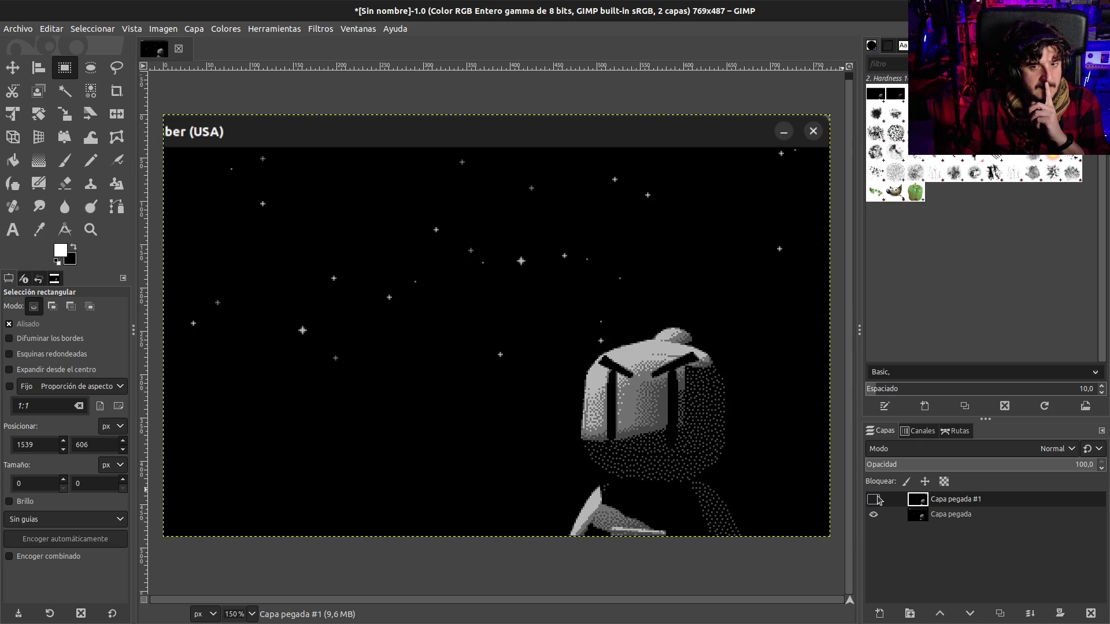
click(873, 499)
click(874, 499)
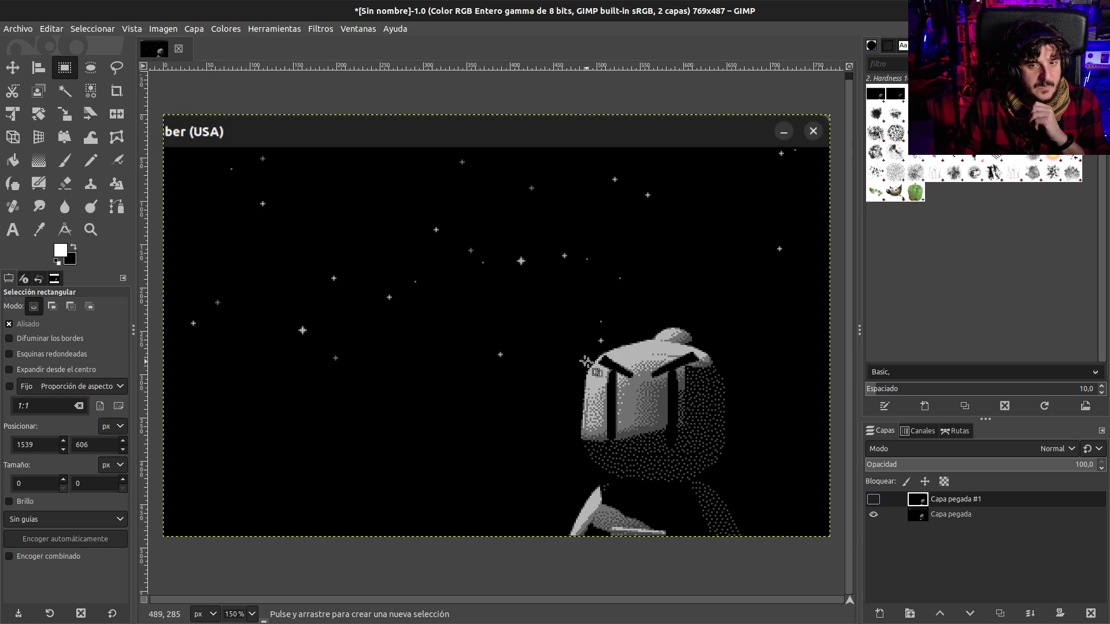
click(879, 499)
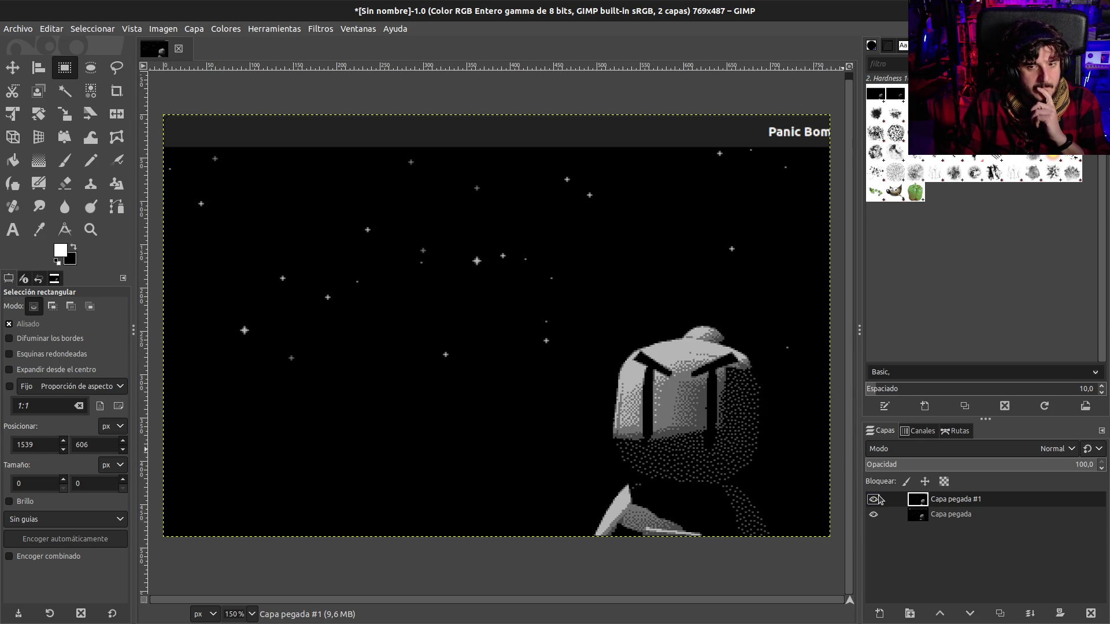
click(879, 499)
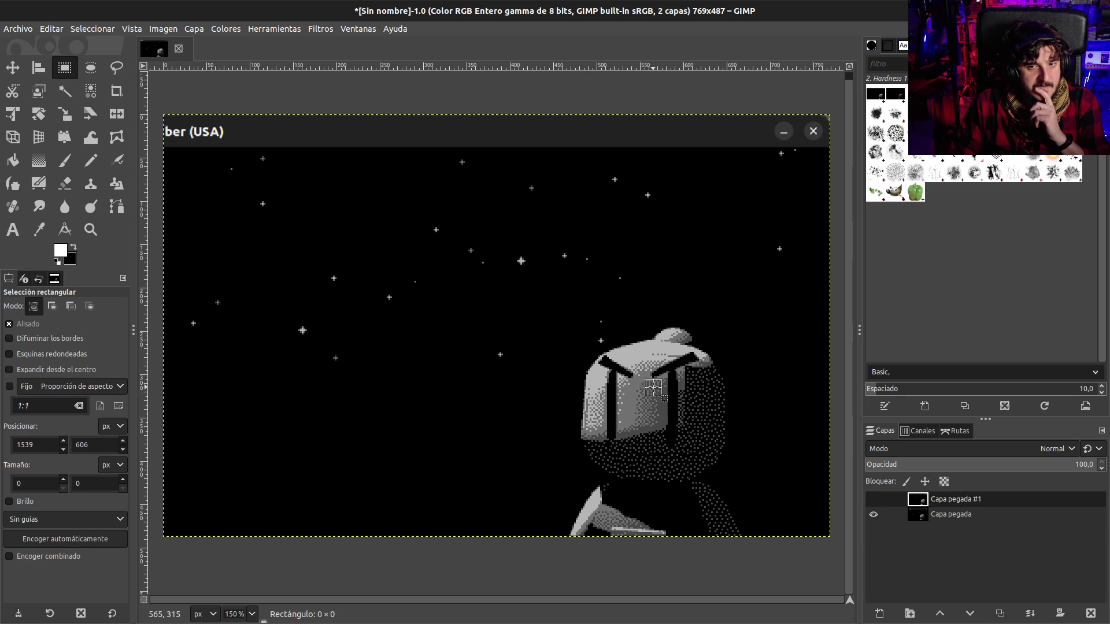
- Make and clear test selections on the helmet and chest, leaving Capa pegada #1 hidden
drag(653, 386, 686, 423)
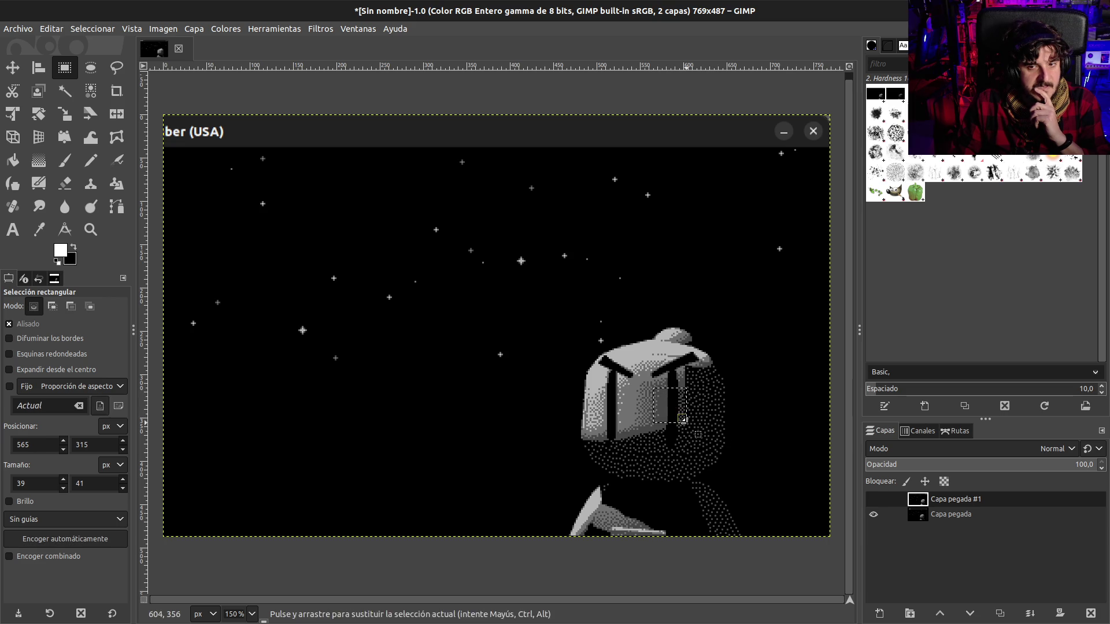
click(873, 499)
click(754, 435)
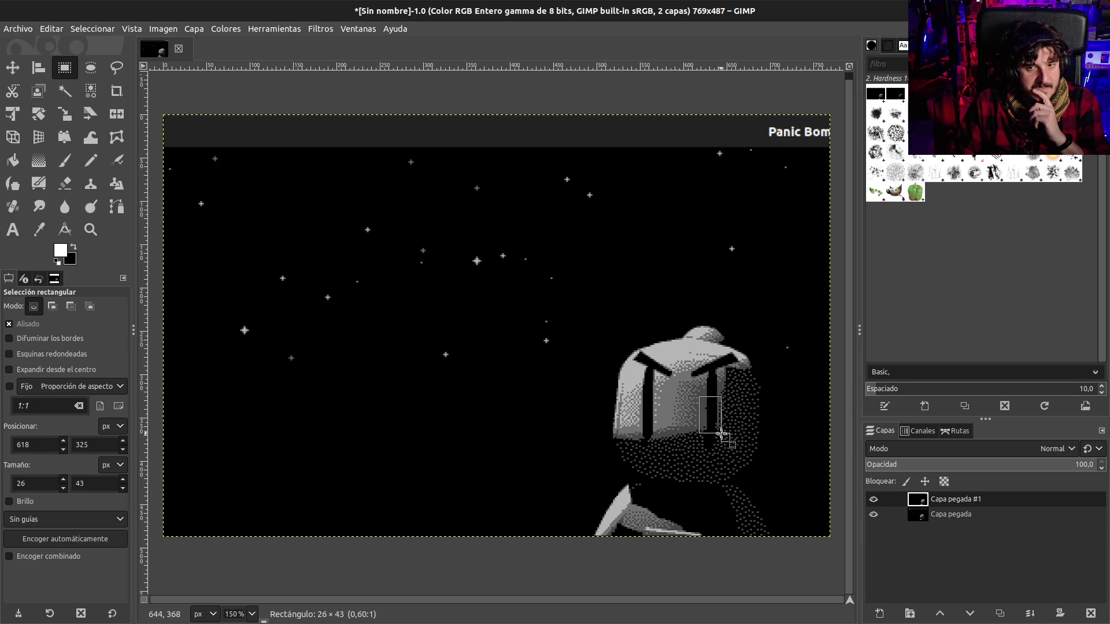
click(873, 498)
click(876, 499)
click(873, 499)
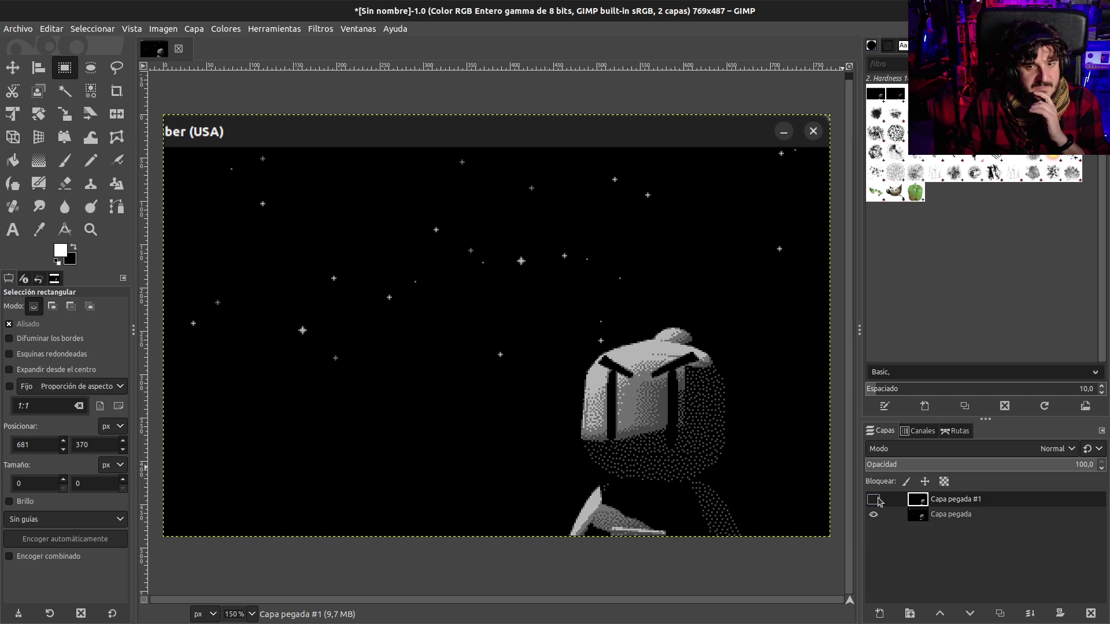
drag(602, 401, 639, 445)
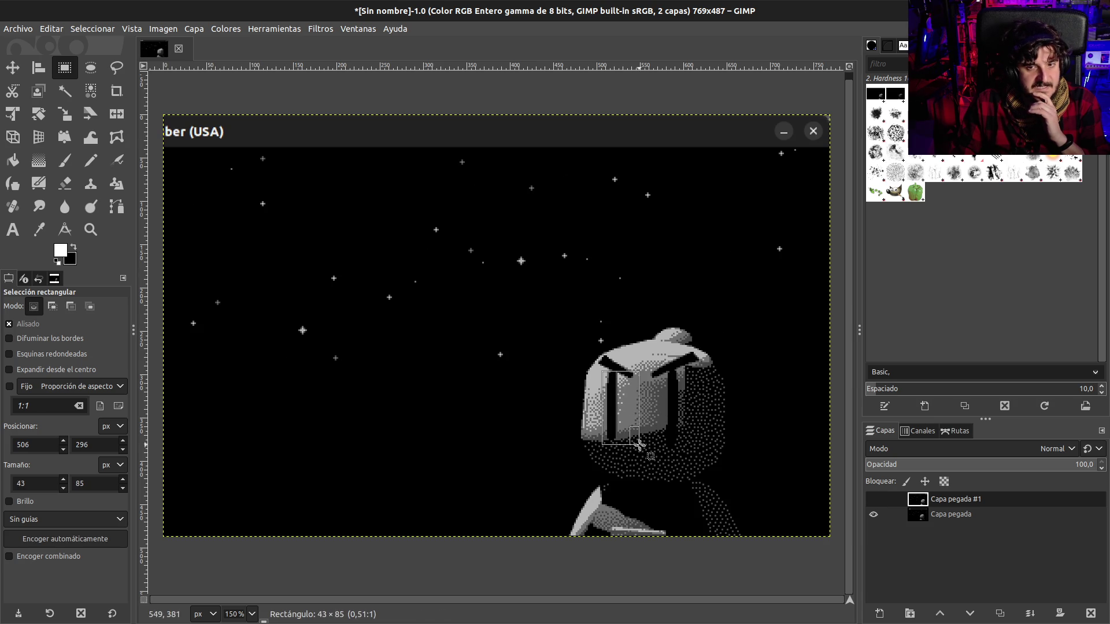
click(677, 416)
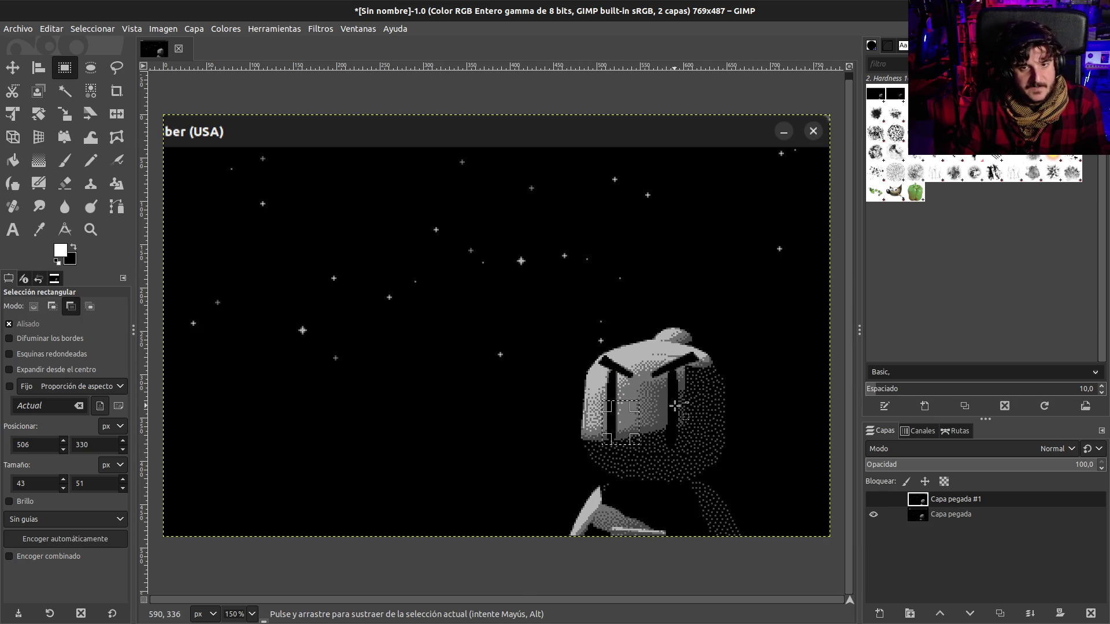
ctrl+scroll(677, 416, up, 3)
click(874, 499)
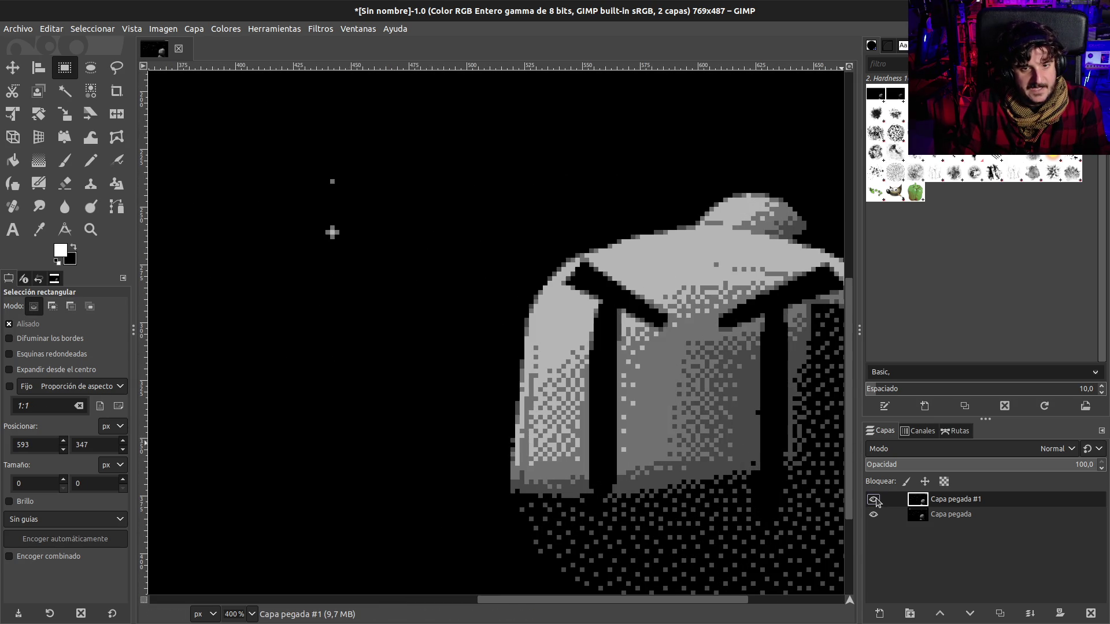
click(874, 499)
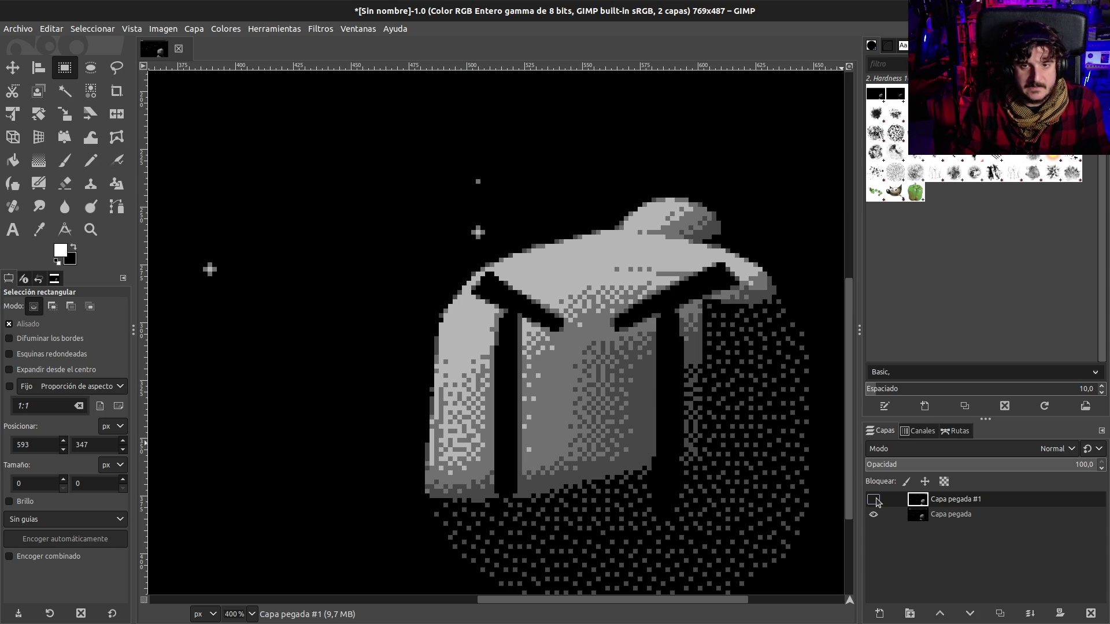
ctrl+scroll(639, 459, down, 4)
ctrl+scroll(640, 460, up, 1)
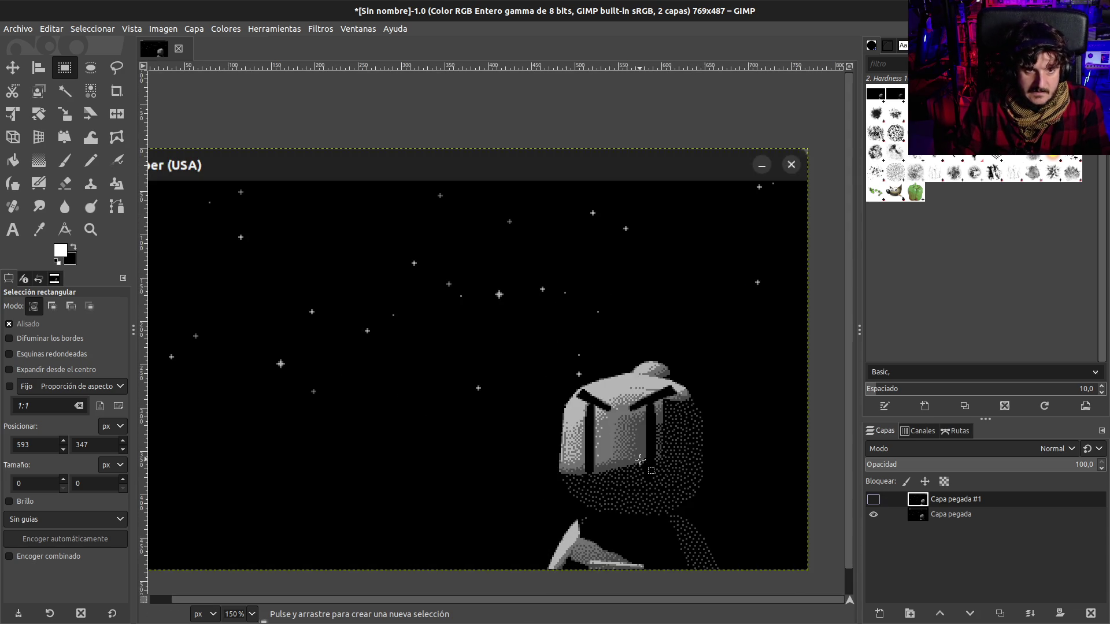
ctrl+scroll(640, 460, down, 1)
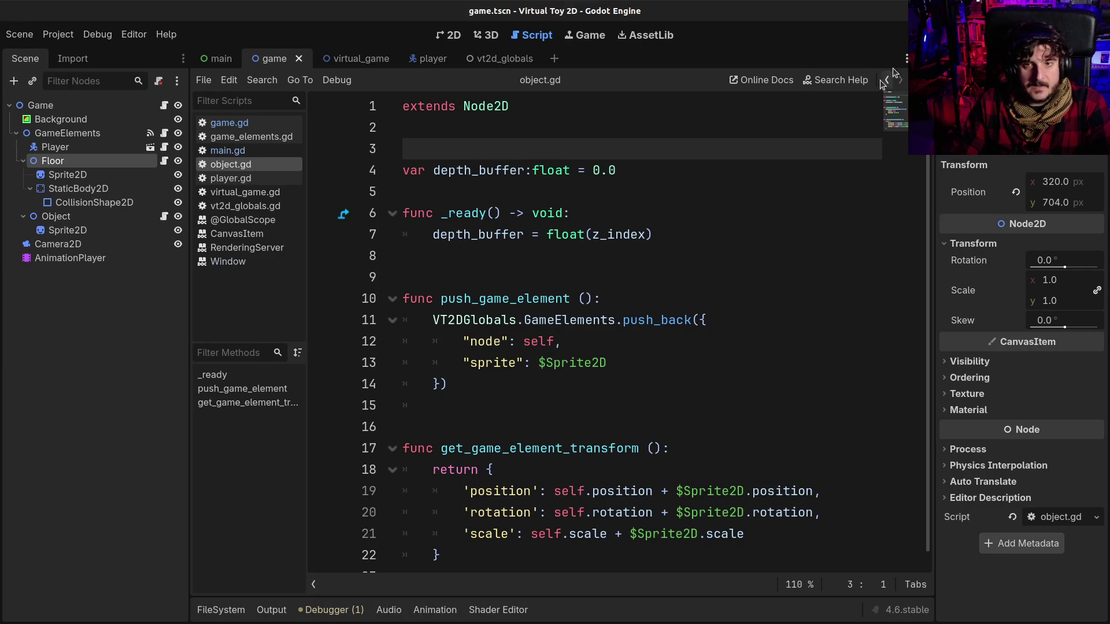
- Run Virtual Toy 2D, spread the debug and stereo windows apart to inspect them, then stop with F8
key(F5)
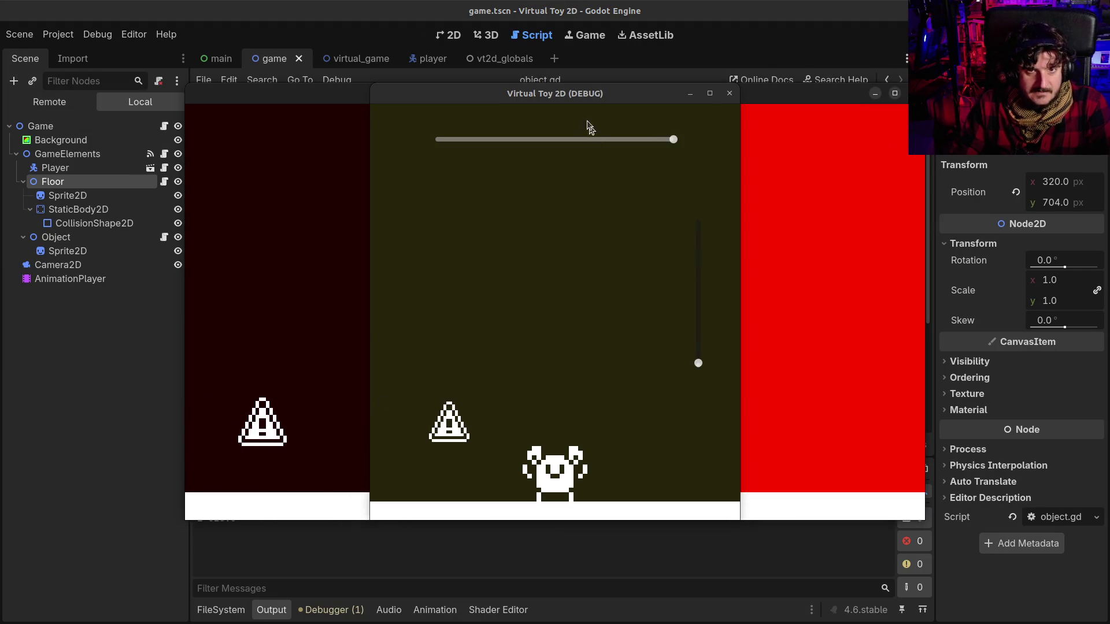
mouse_move(578, 93)
mouse_down()
mouse_move(456, 151)
mouse_move(257, 154)
mouse_move(247, 166)
mouse_up()
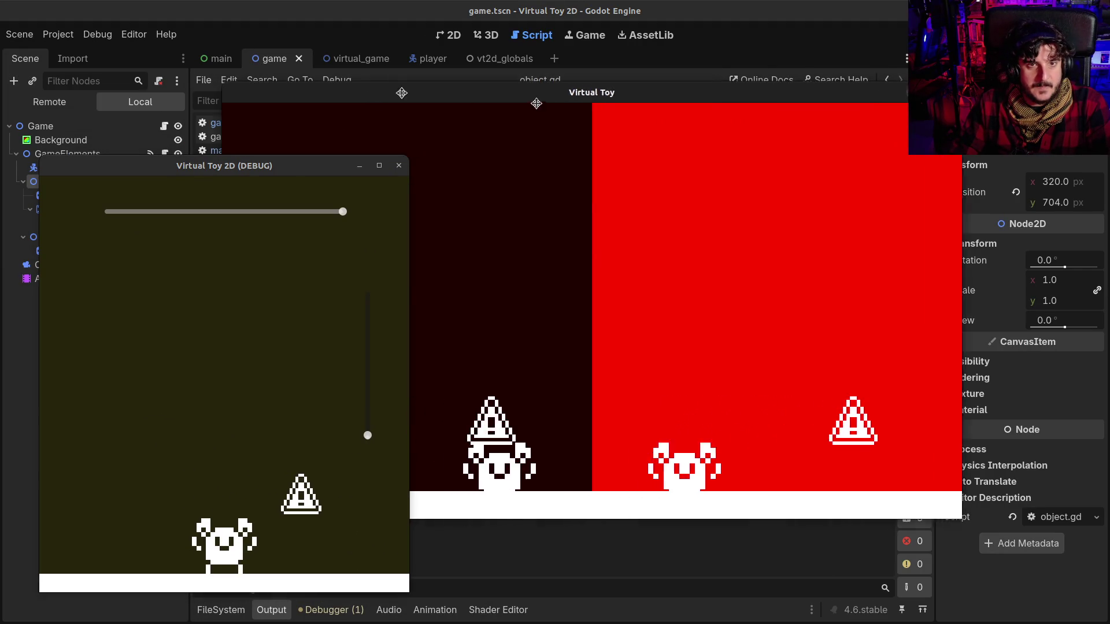
mouse_move(365, 93)
mouse_down()
mouse_move(642, 113)
mouse_move(516, 96)
mouse_move(529, 86)
mouse_move(528, 100)
mouse_up()
drag(211, 169, 182, 180)
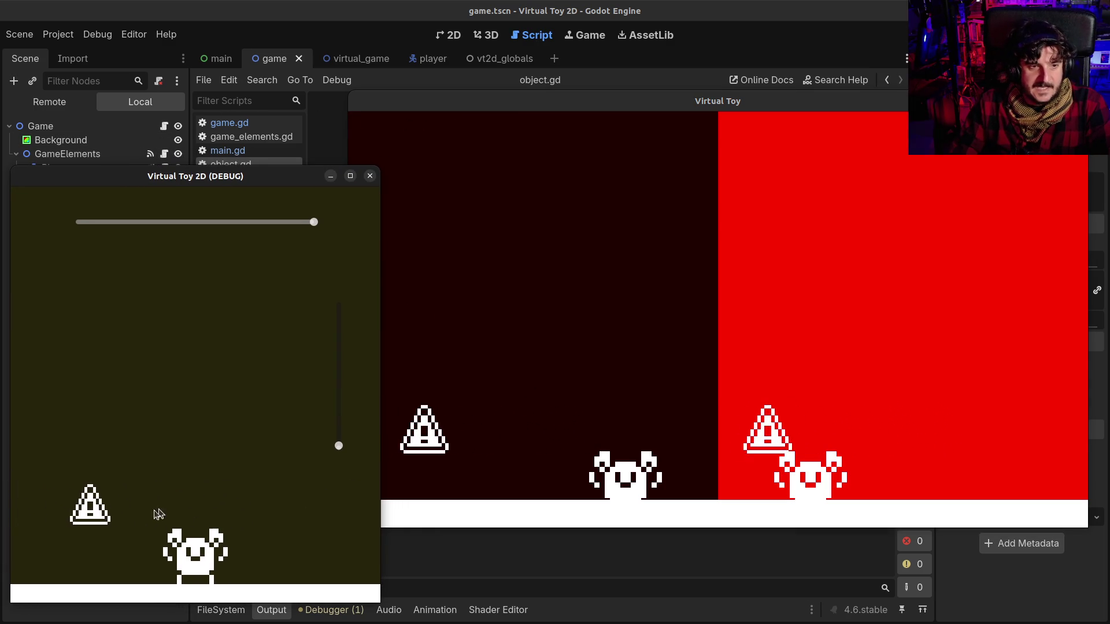
click(775, 435)
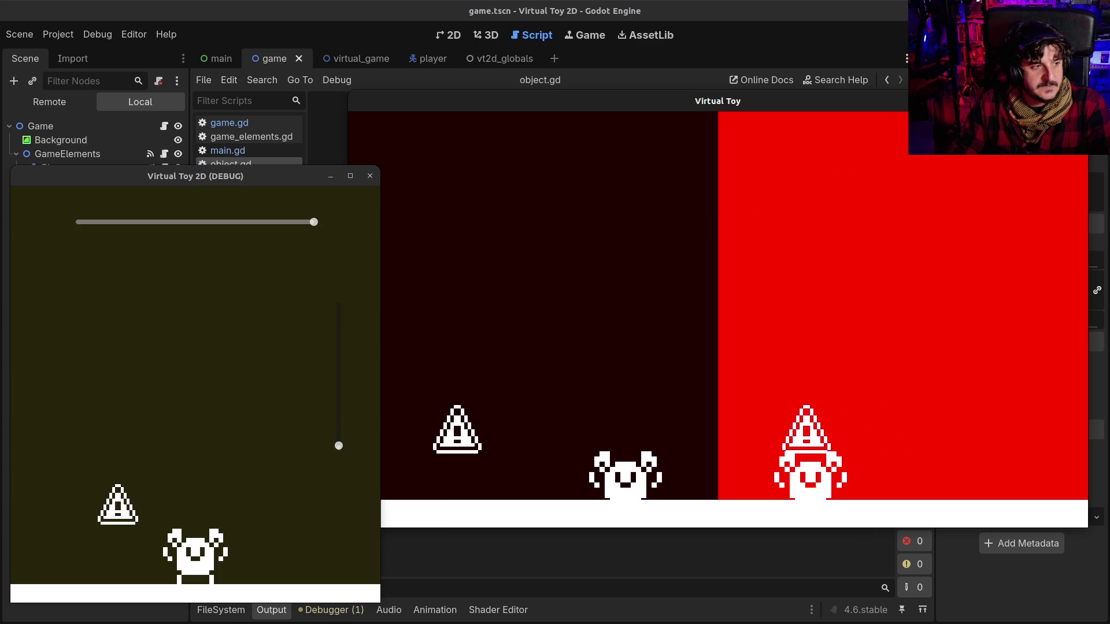
key(F8)
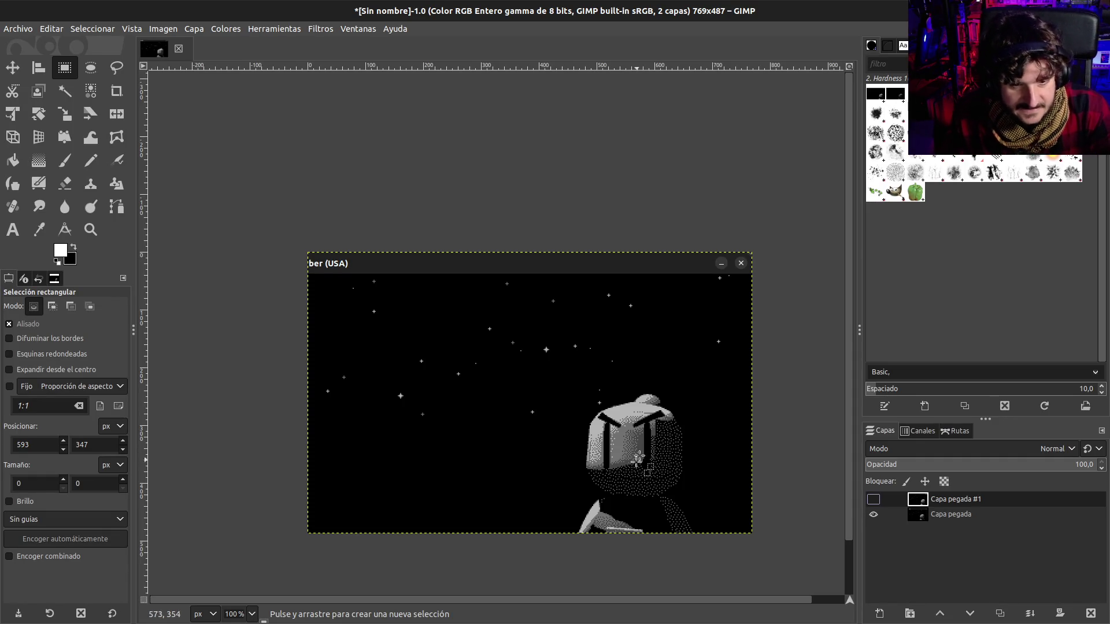
- Select the figure area in the lower right and crop the image to it, 308×269
ctrl+scroll(654, 468, up, 2)
ctrl+scroll(656, 474, down, 1)
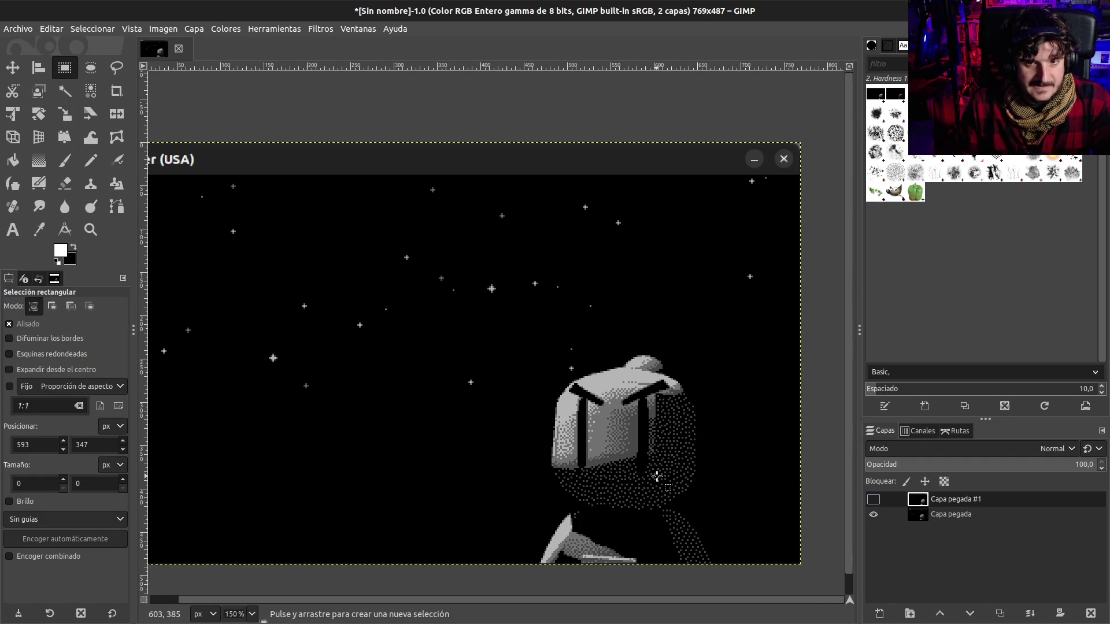
mouse_move(533, 332)
mouse_down()
mouse_move(761, 611)
mouse_move(807, 580)
mouse_up()
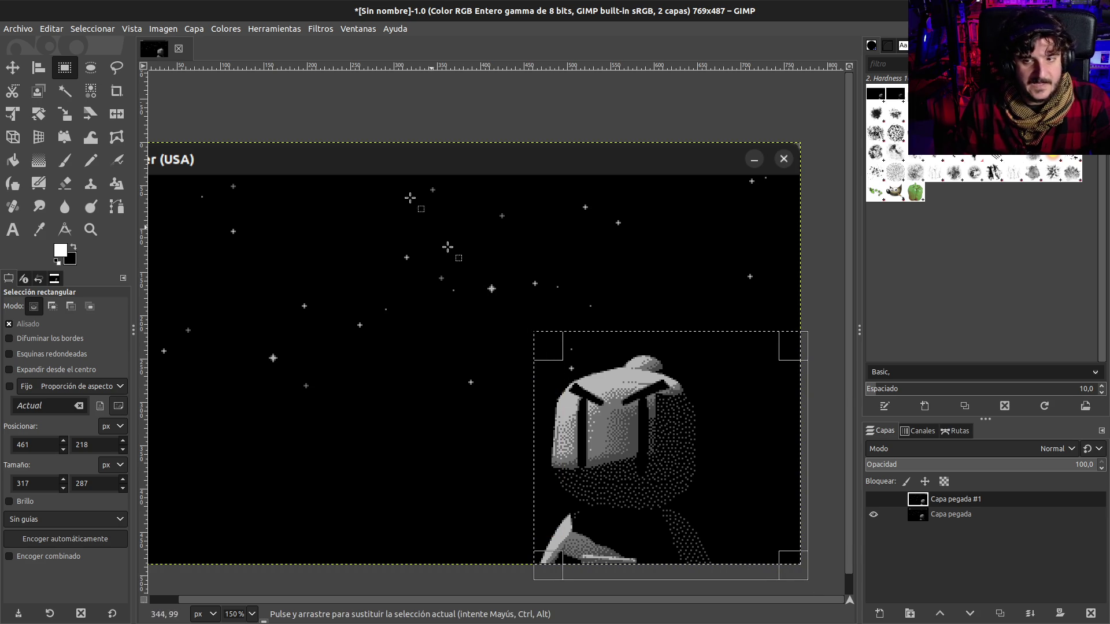
click(163, 29)
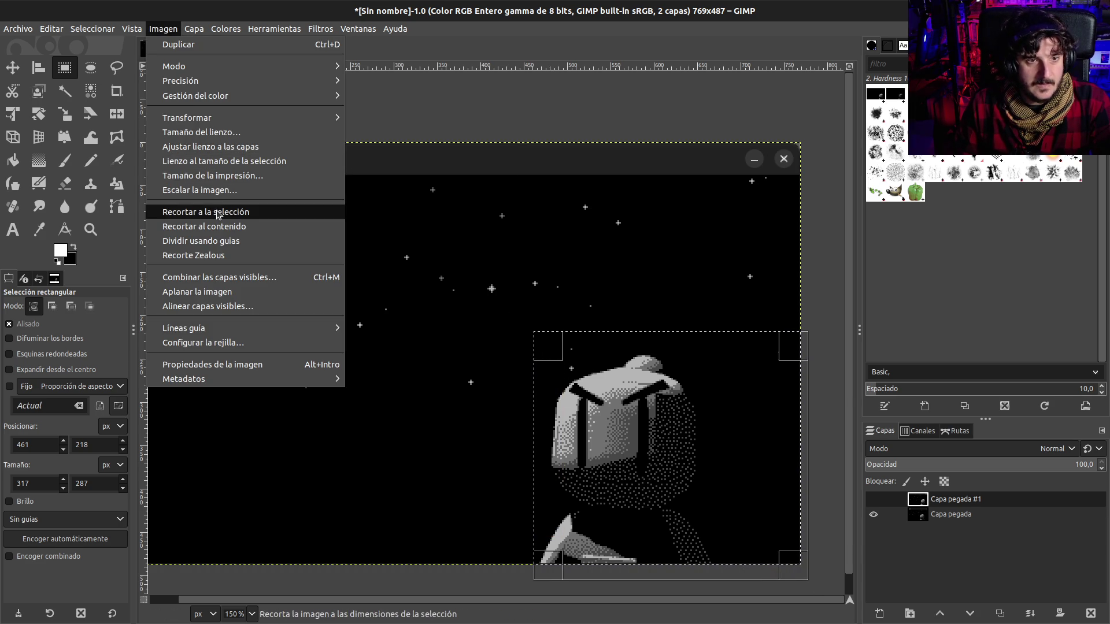
click(213, 211)
ctrl+scroll(665, 440, up, 1)
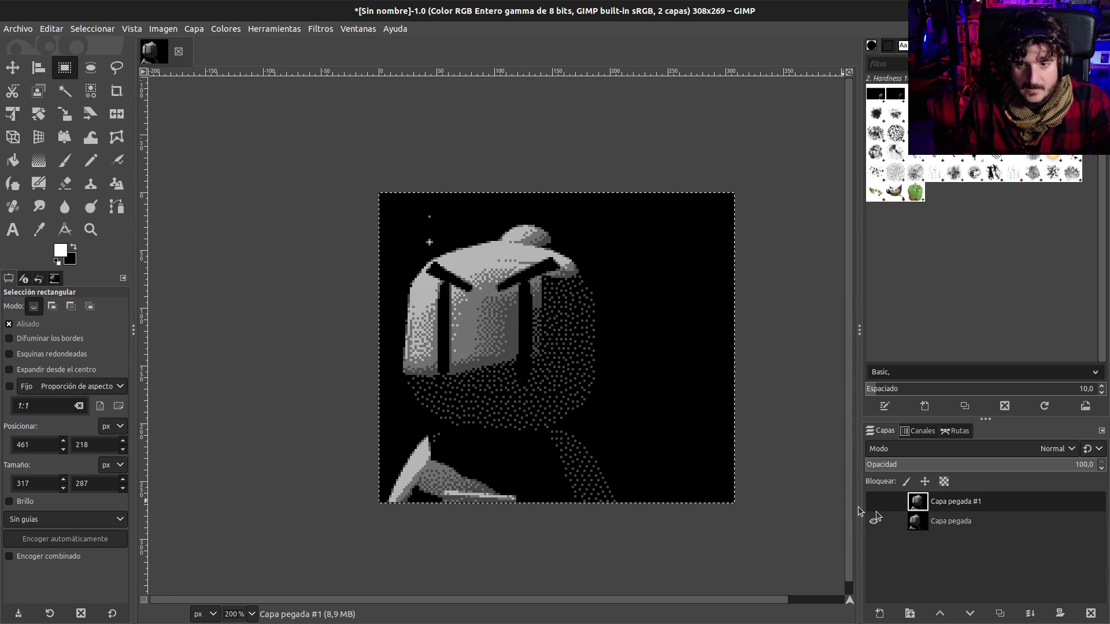
- Toggle Capa pegada #1 to compare, try small head-top selections, and leave the layer hidden
click(875, 506)
click(875, 506)
click(874, 506)
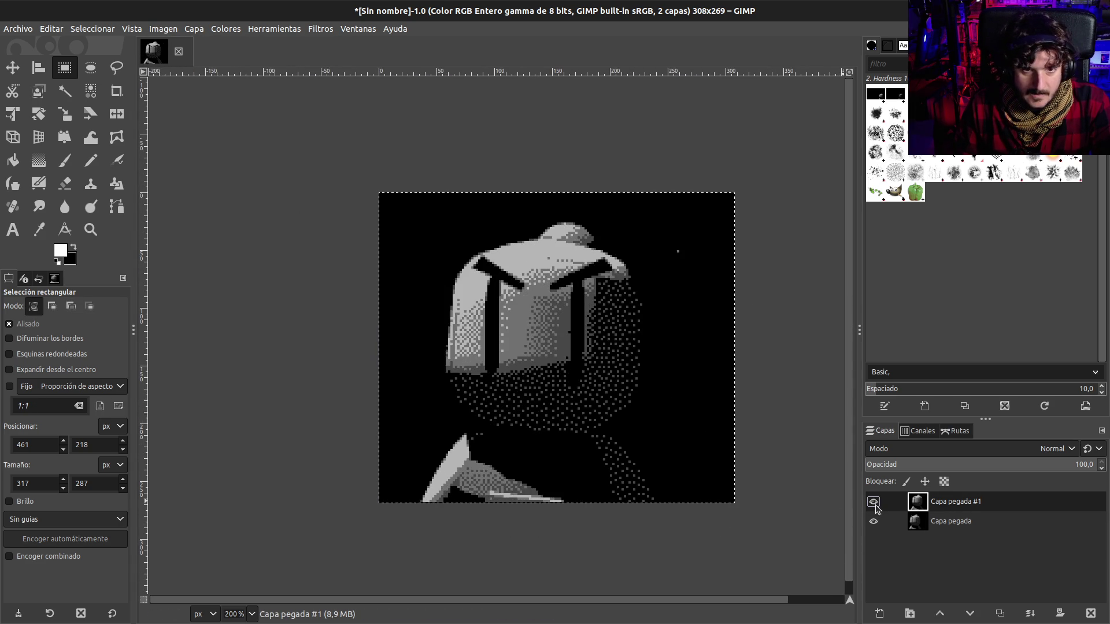
click(875, 506)
click(875, 505)
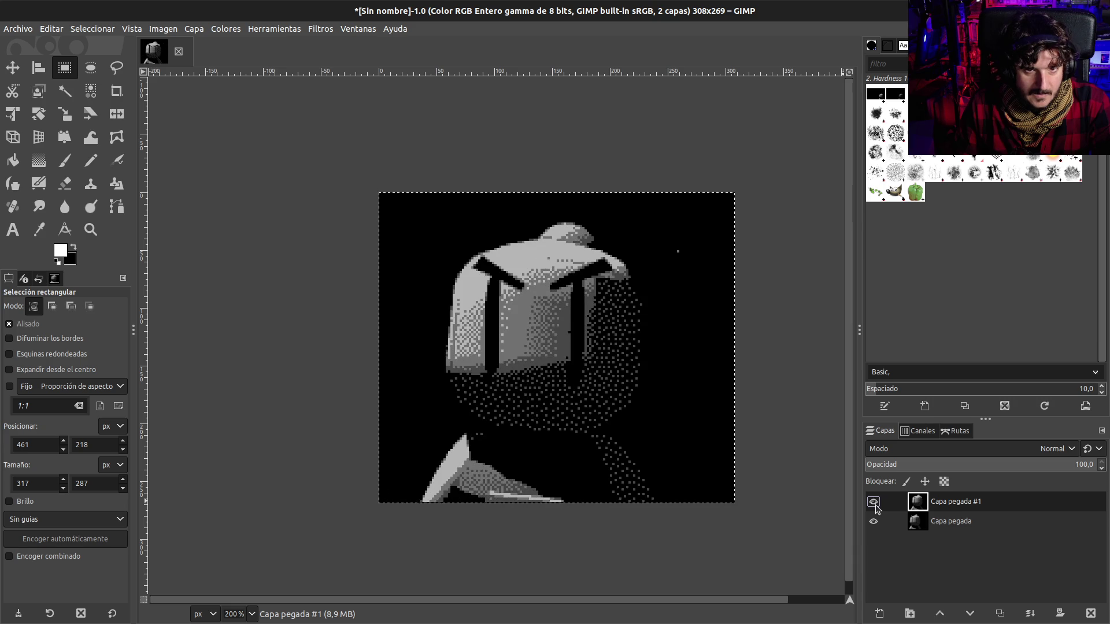
click(875, 506)
click(875, 506)
click(875, 506)
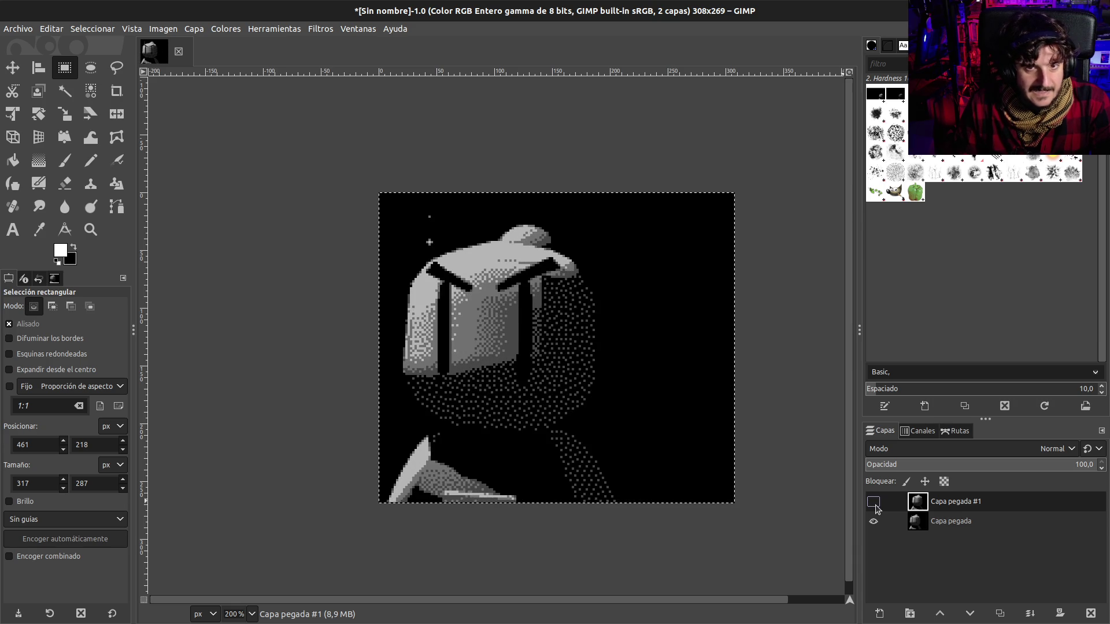
click(875, 506)
drag(556, 212, 604, 259)
click(875, 502)
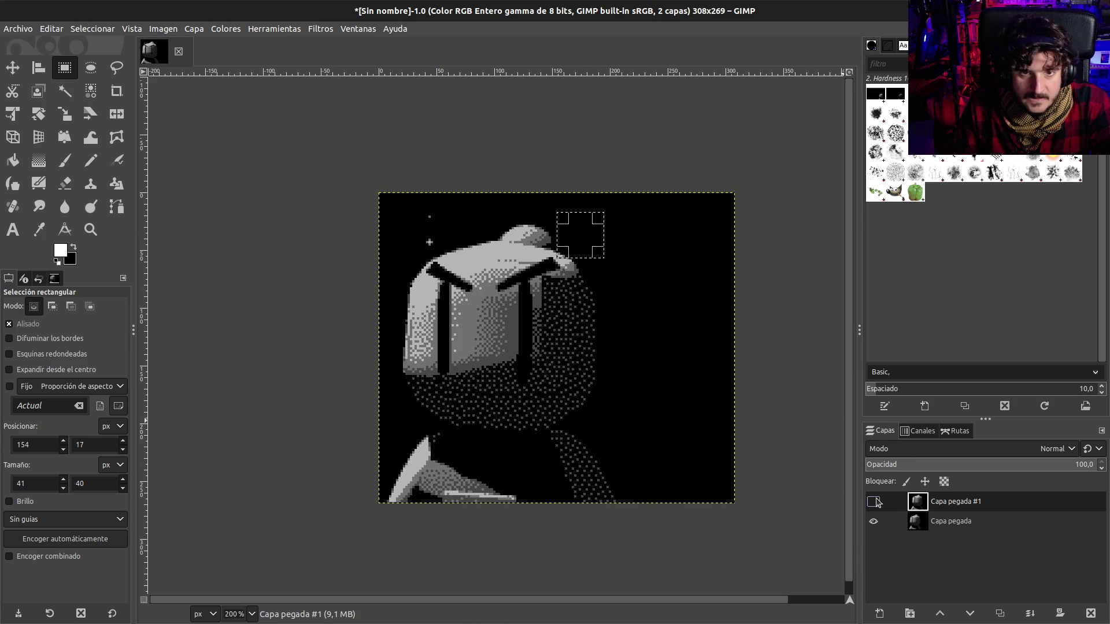
mouse_move(510, 218)
mouse_down()
mouse_move(573, 261)
mouse_move(550, 248)
mouse_up()
click(589, 321)
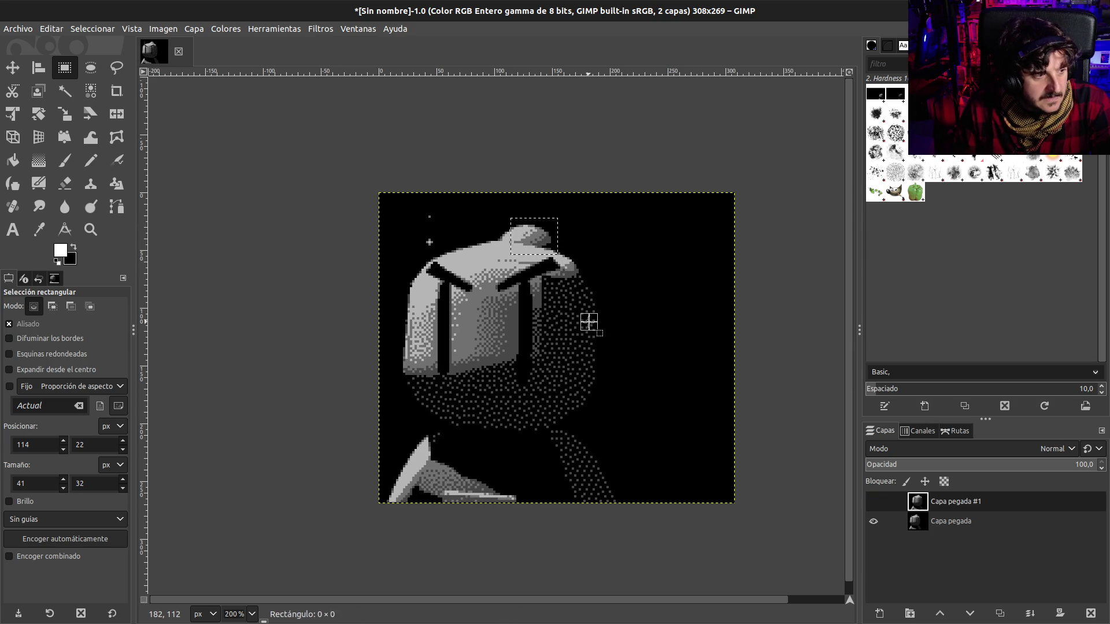
scroll(618, 364, down, 1)
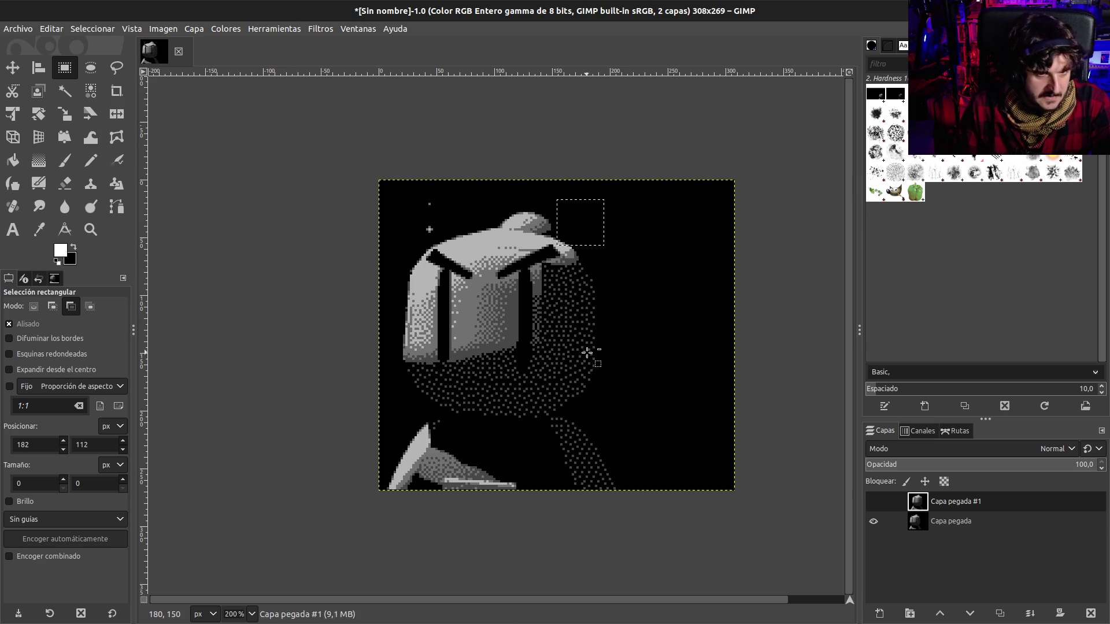
- Undo the crop to restore the full 769×487 screenshot, zoom out, and clear the figure selection
key(ctrl+z)
key(ctrl+z)
key(ctrl+z)
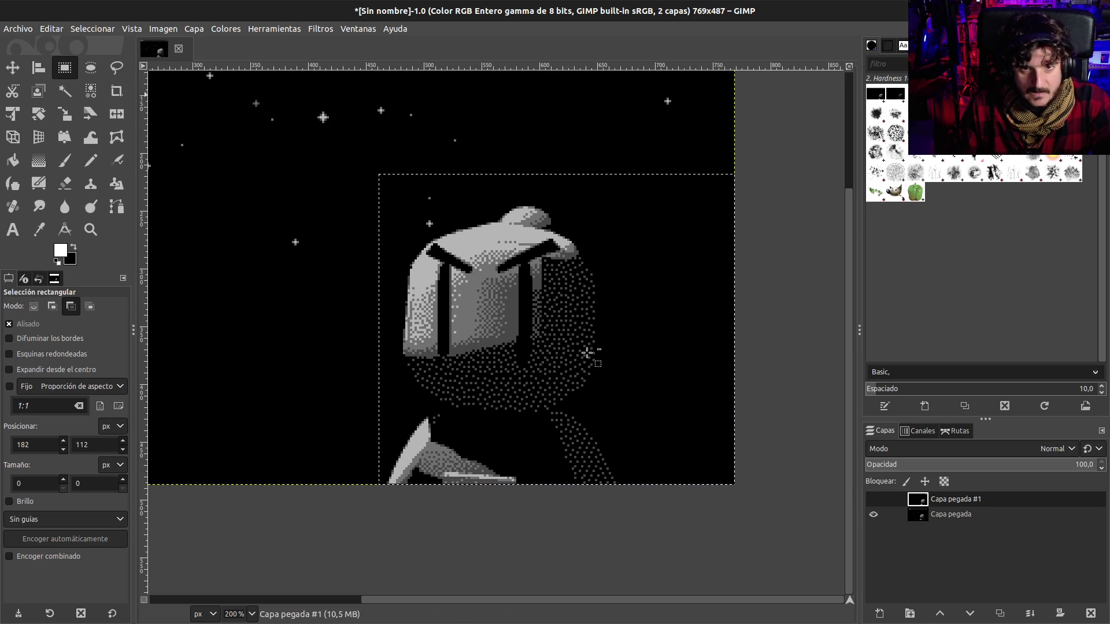
key(minus)
key(minus)
key(minus)
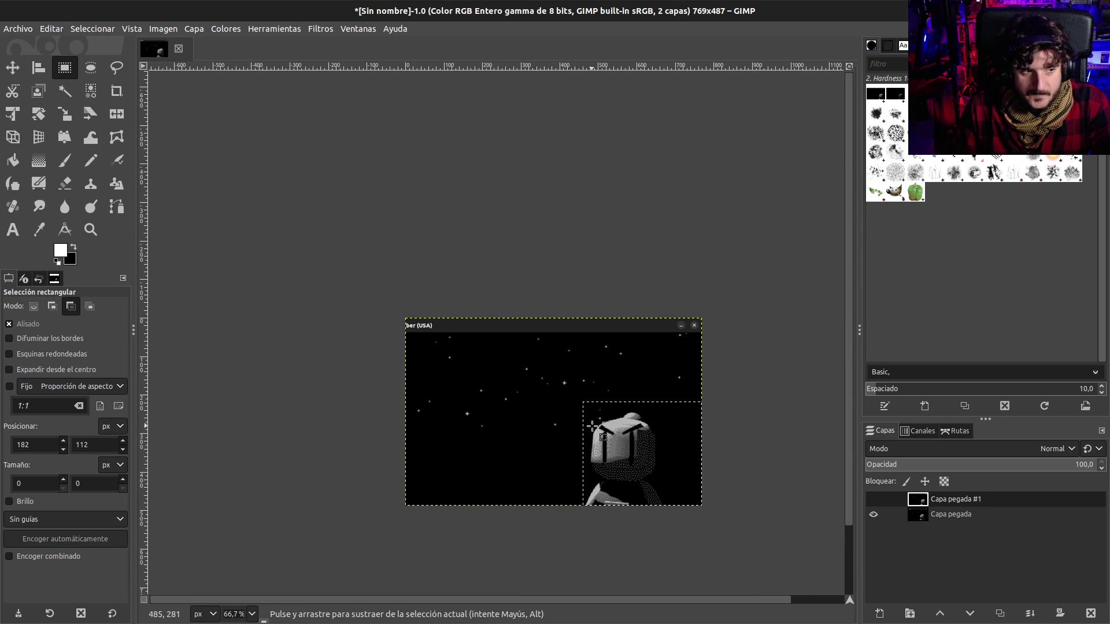
scroll(592, 428, up, 10)
scroll(644, 407, down, 7)
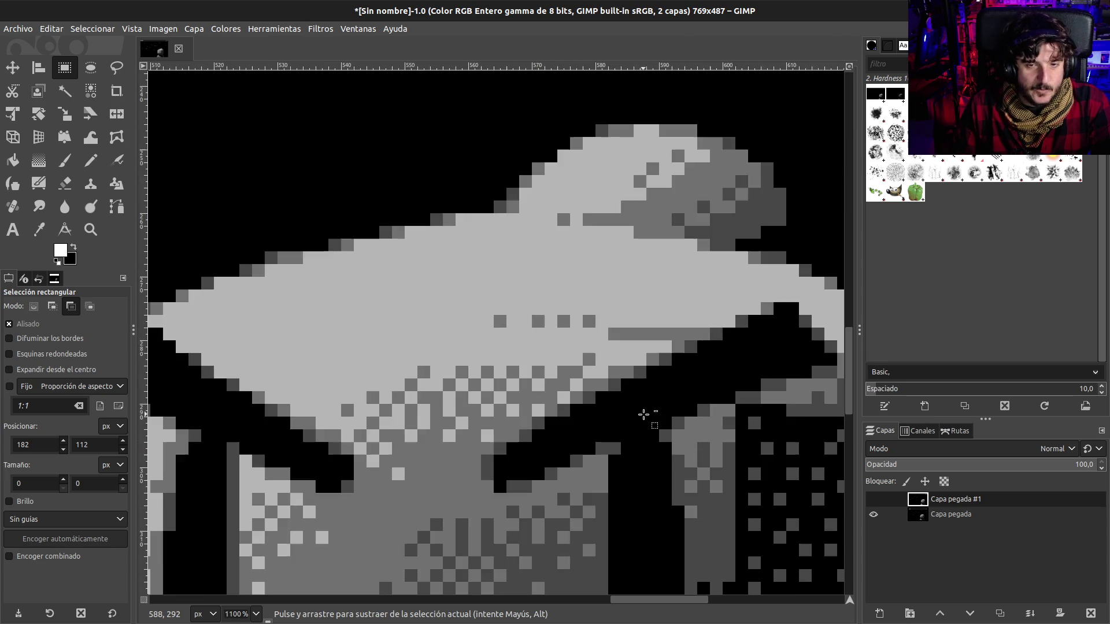
scroll(639, 431, down, 2)
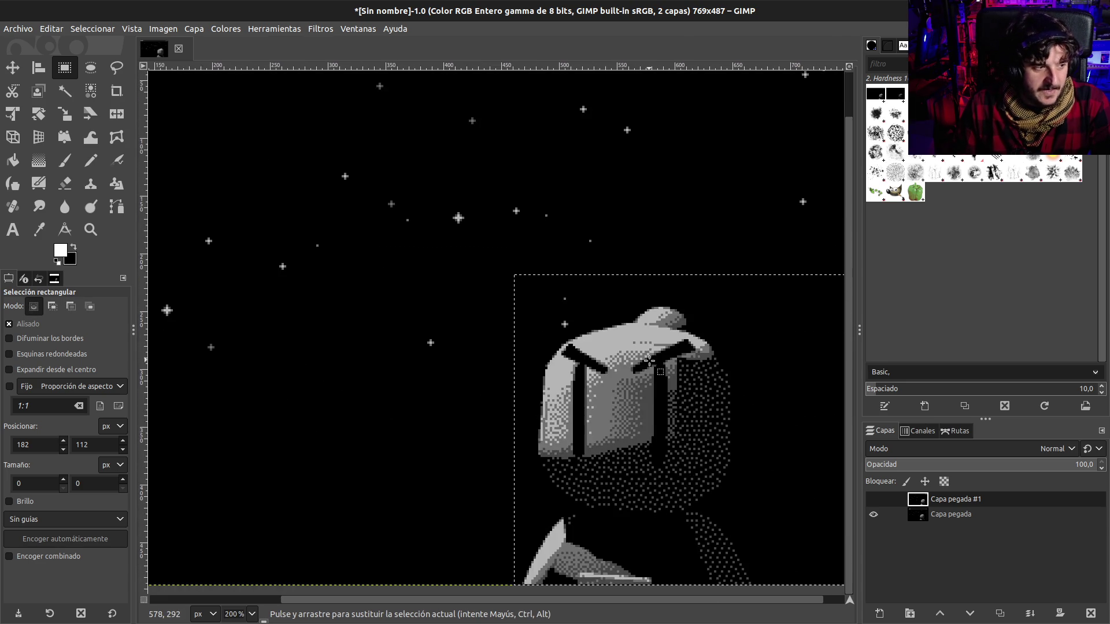
scroll(636, 419, down, 2)
click(631, 409)
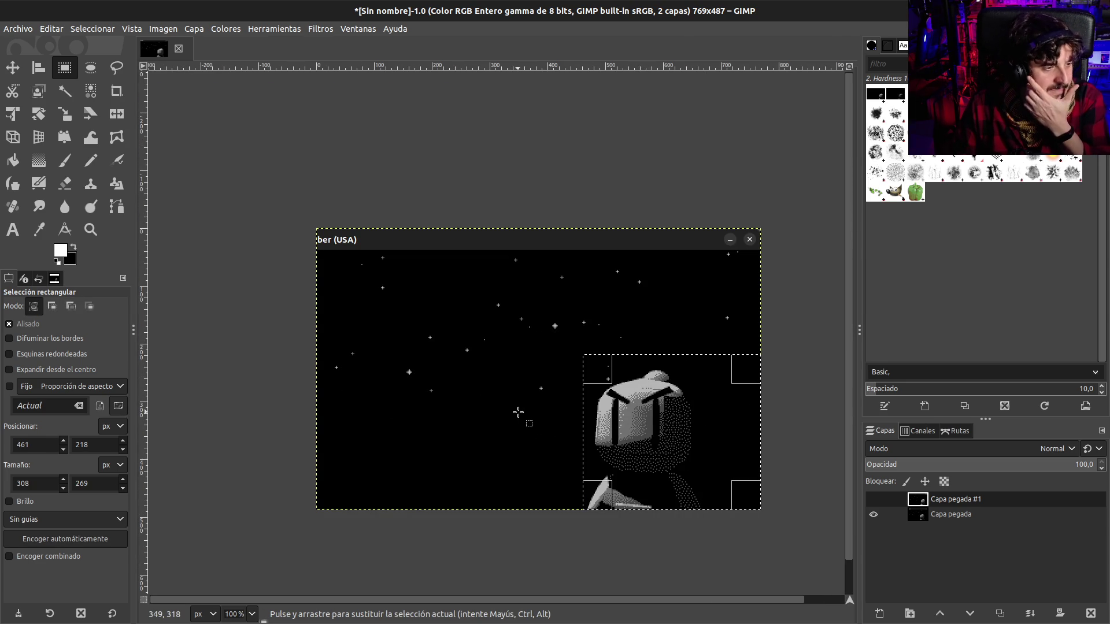
click(470, 478)
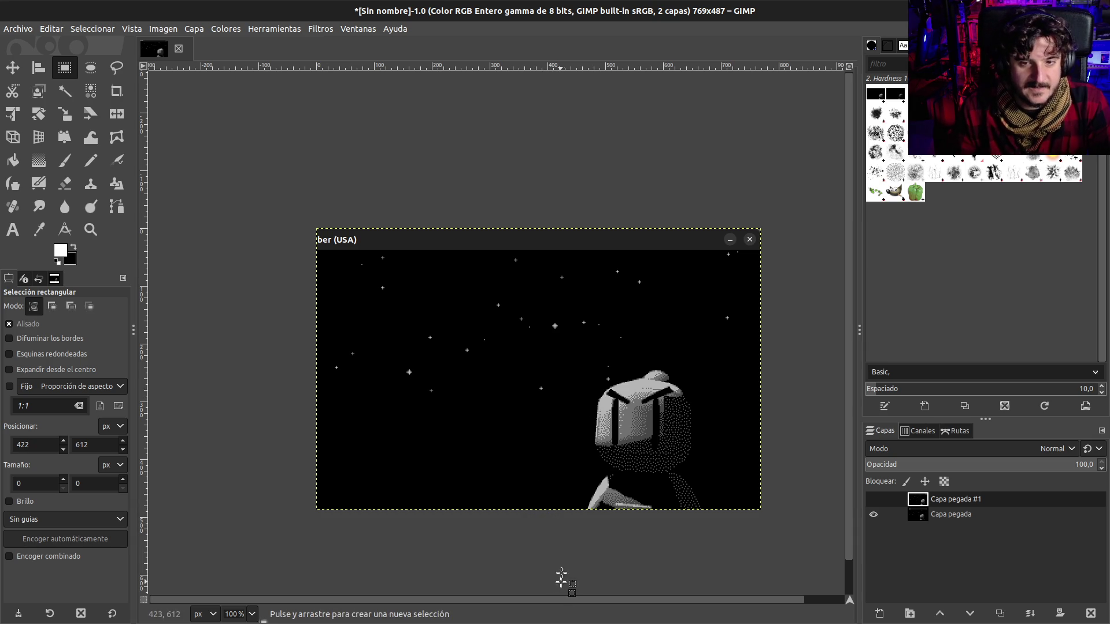
- With Capa pegada #1 hidden, box-select the hooded figure and tighten the selection's top and sides
click(873, 500)
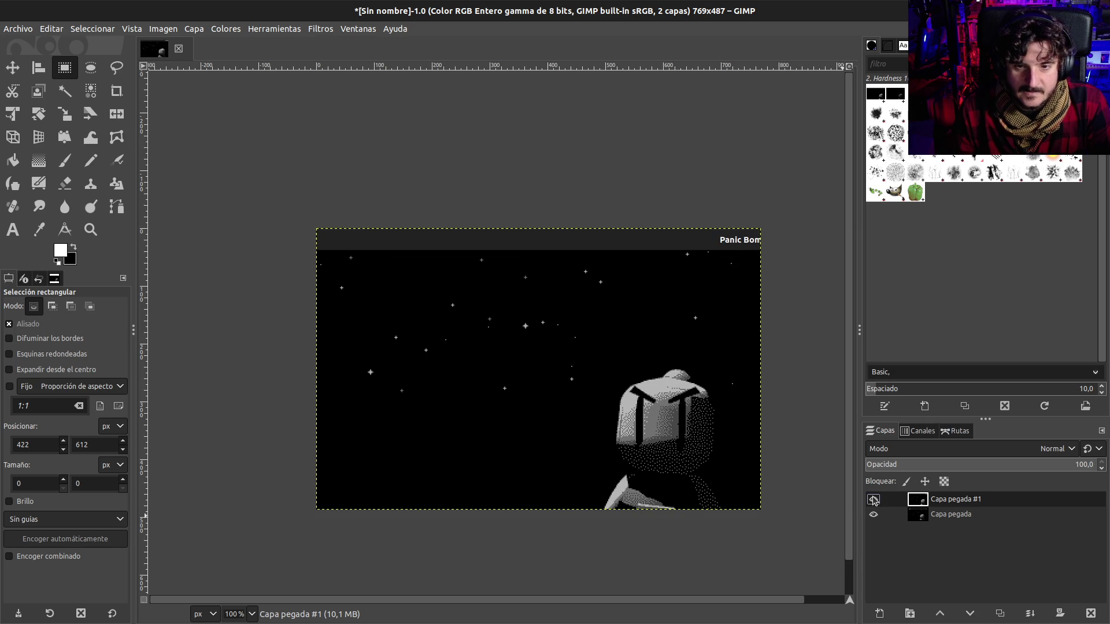
click(873, 499)
click(873, 500)
click(873, 499)
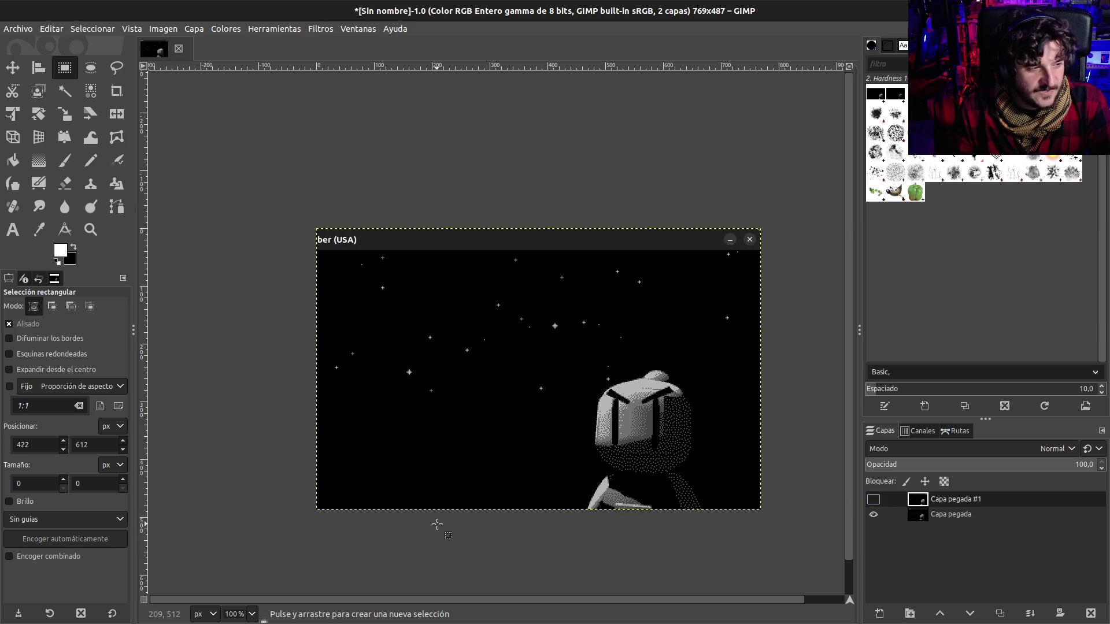
mouse_move(557, 549)
mouse_down()
mouse_move(750, 457)
mouse_move(740, 364)
mouse_move(726, 350)
mouse_up()
drag(572, 450, 583, 453)
drag(708, 451, 701, 452)
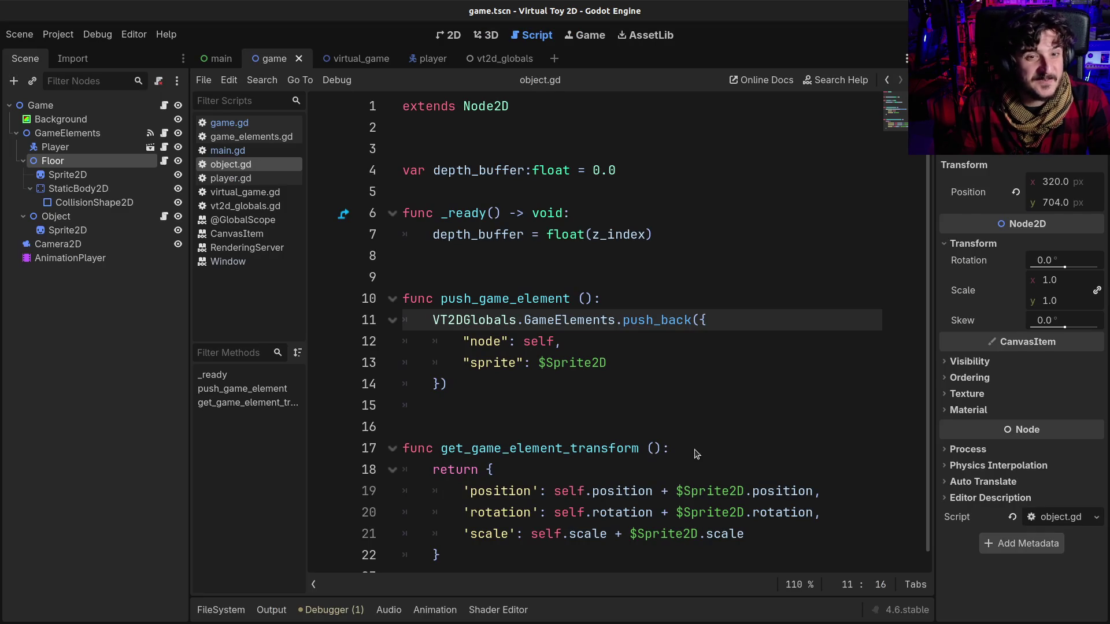
- From line 14 of object.gd, save and run the Virtual Toy 2D project to test the script
click(497, 376)
mouse_move(551, 368)
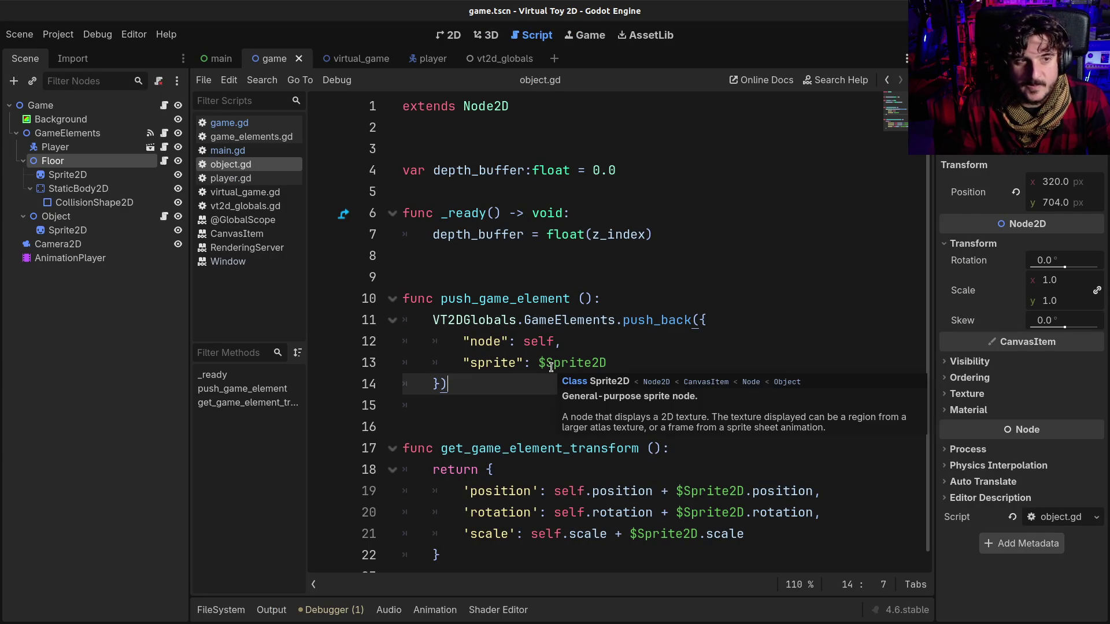
key(F5)
click(590, 347)
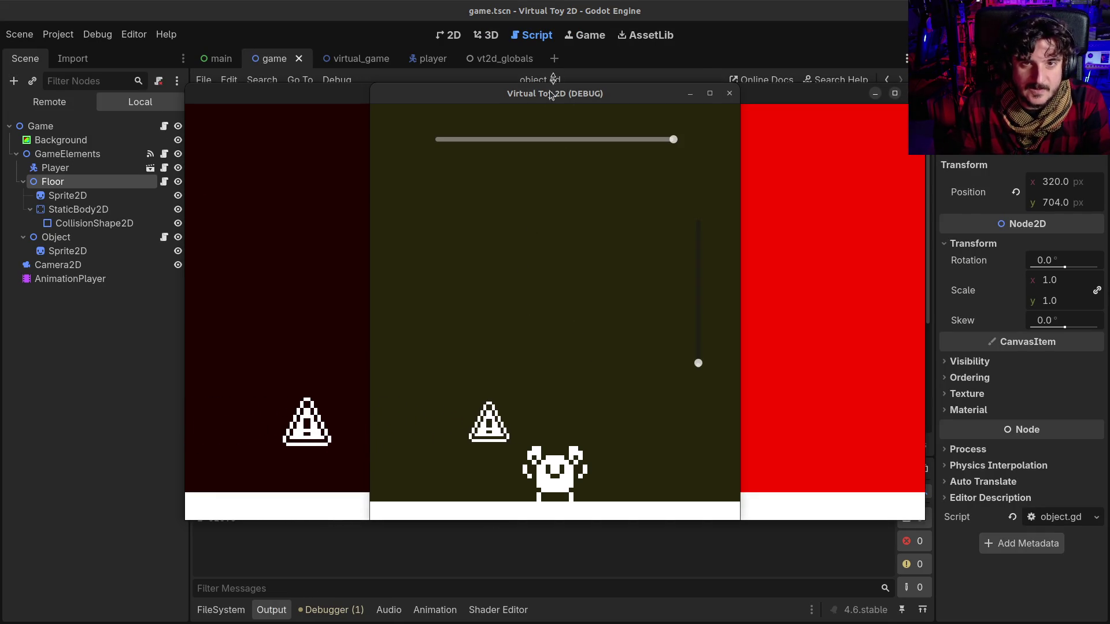
- Move the debug window aside and the Virtual Toy window left to compare views, then close the game
mouse_move(550, 92)
mouse_down()
mouse_move(674, 151)
mouse_move(879, 181)
mouse_move(896, 193)
mouse_up()
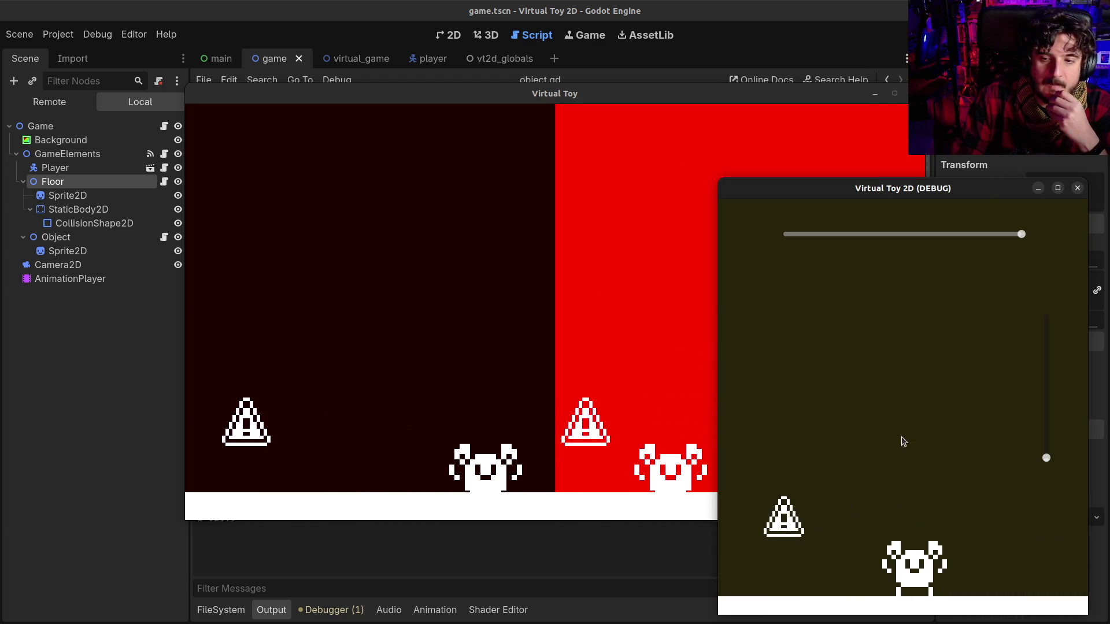
mouse_move(572, 95)
mouse_down()
mouse_move(255, 99)
mouse_move(481, 76)
mouse_up()
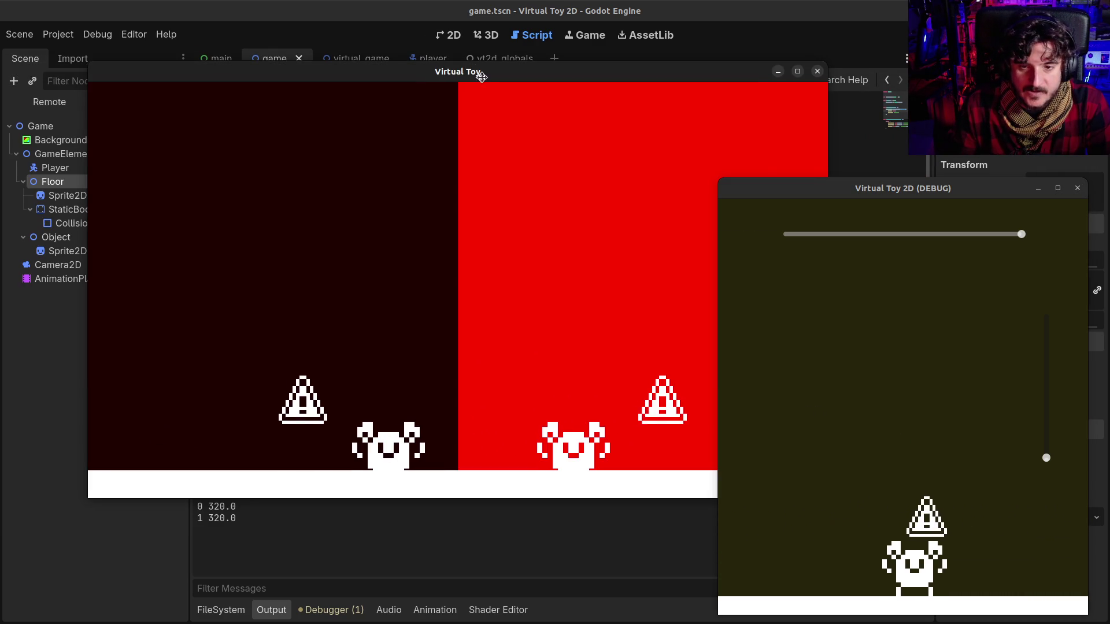
click(1077, 189)
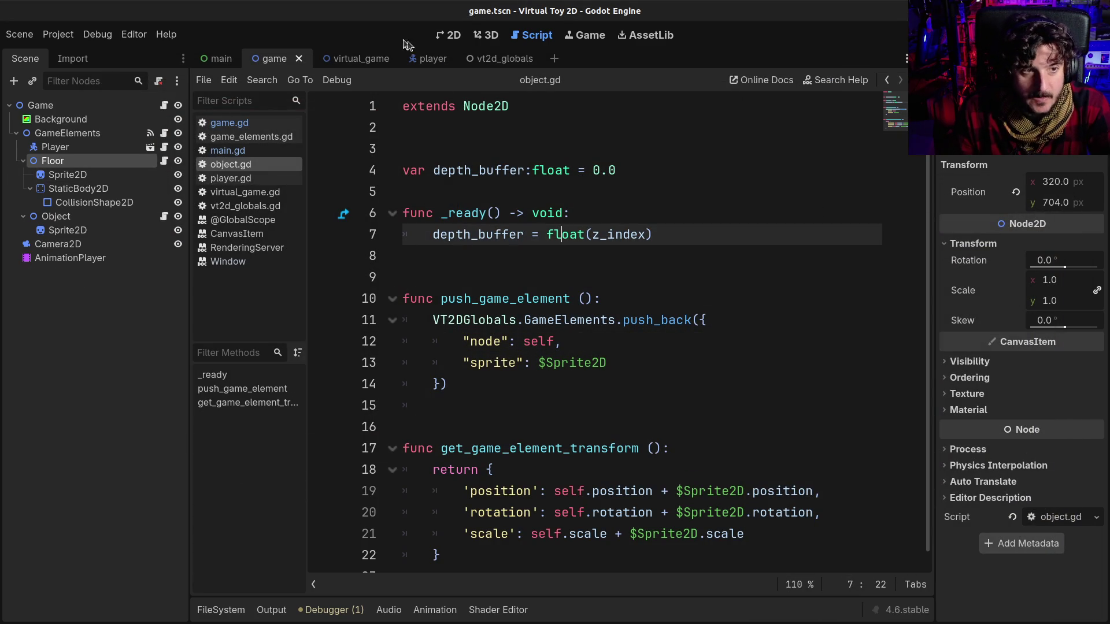
- In the 2D view, select the Floor's Sprite2D node and inspect its Transform properties
click(453, 35)
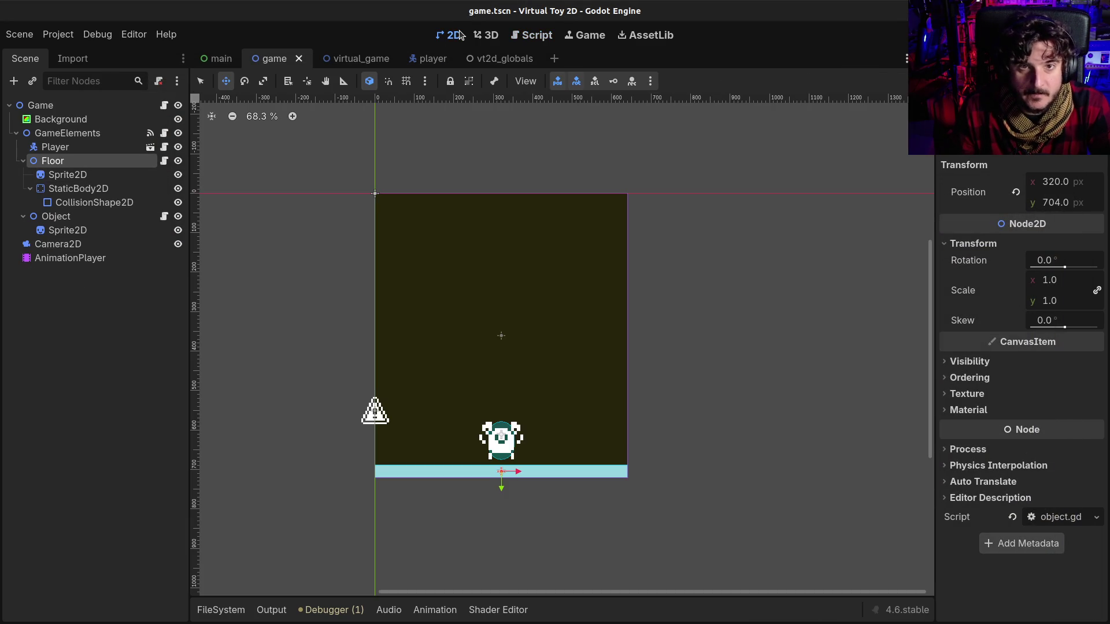
click(37, 175)
click(37, 164)
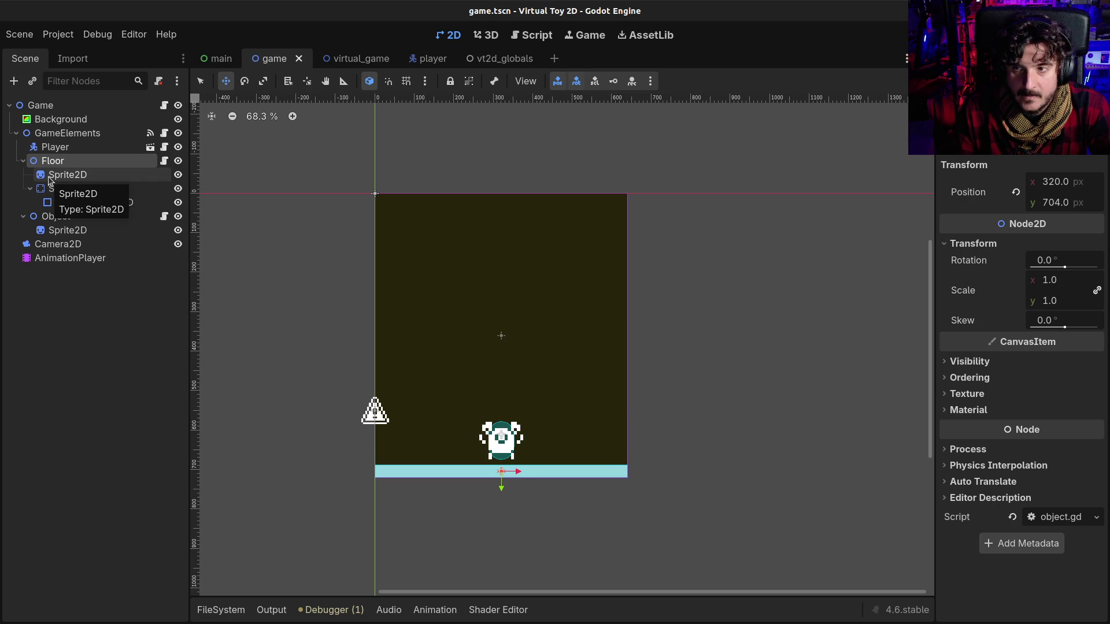
click(50, 180)
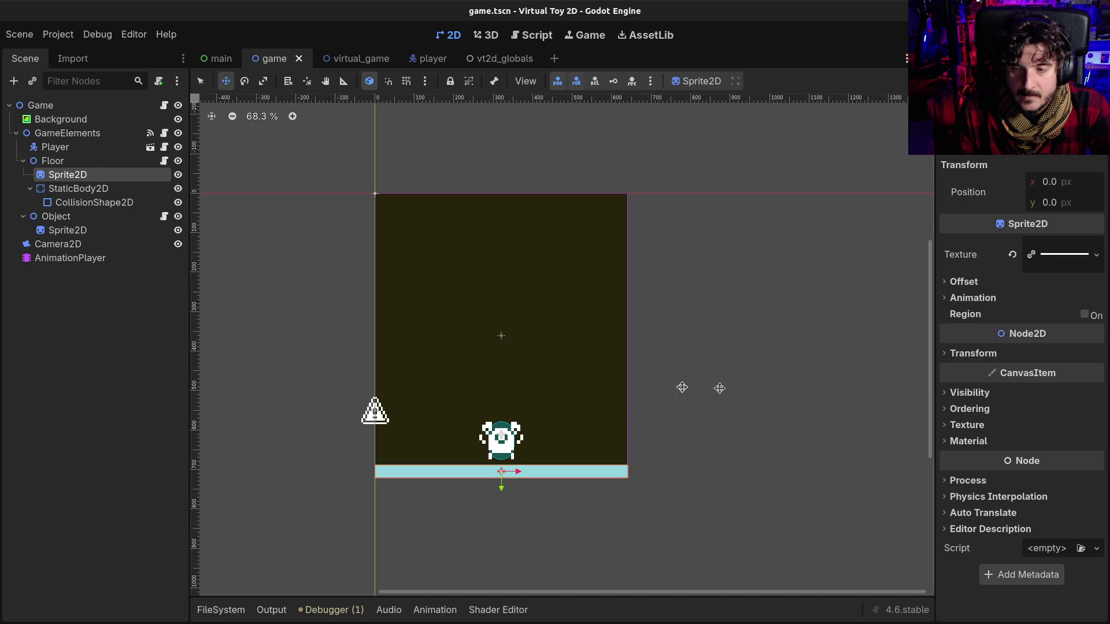
click(1008, 355)
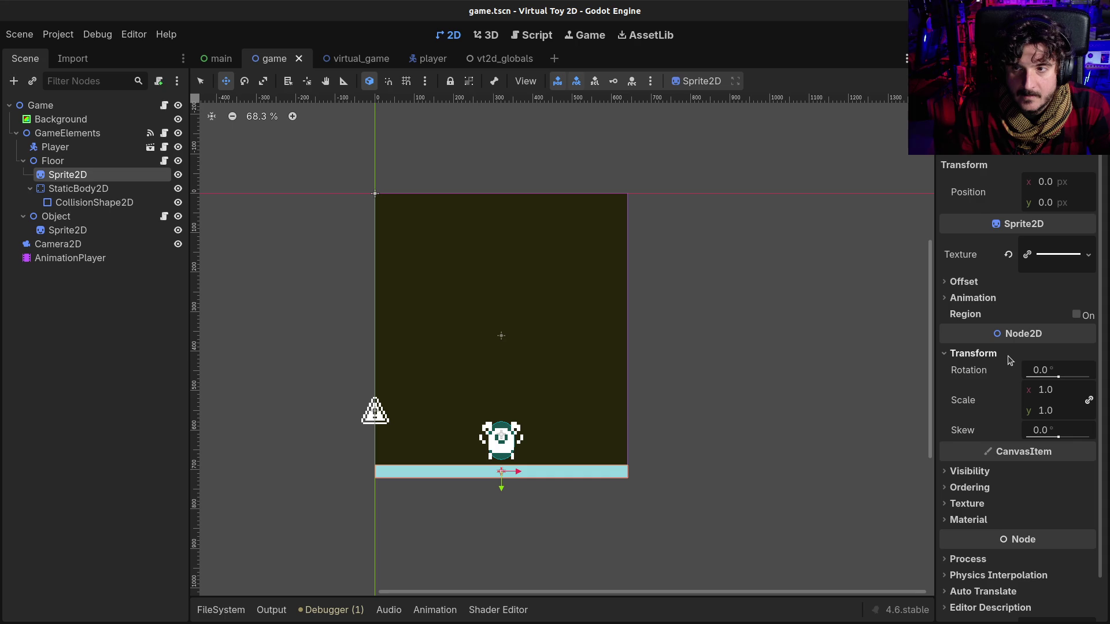
click(1008, 355)
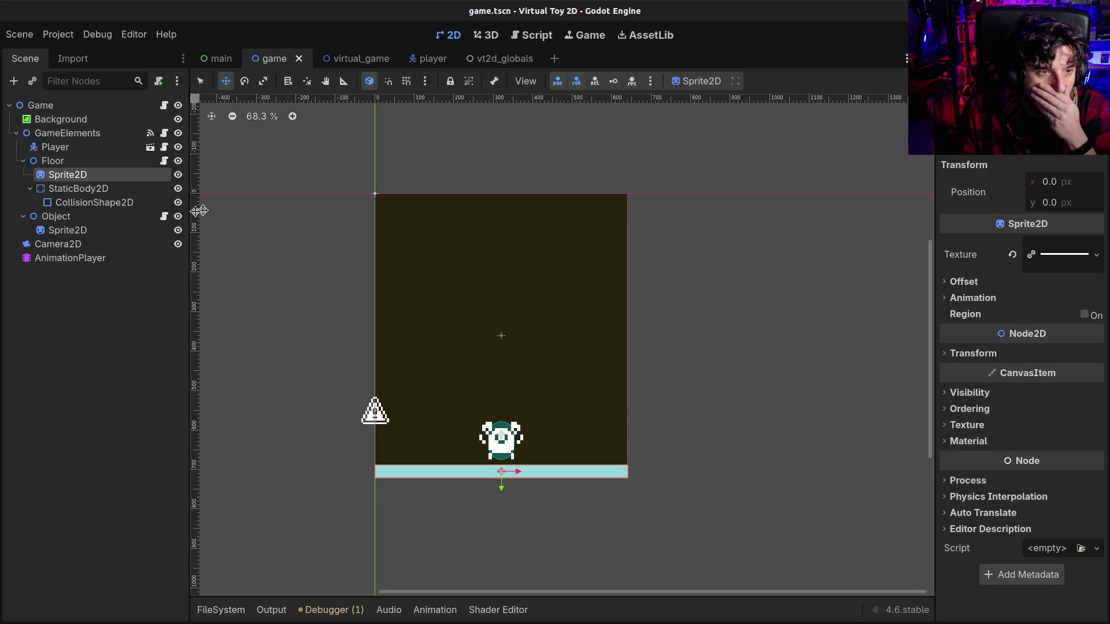
- Switch through the main and game scene tabs to reach virtual_game
click(213, 60)
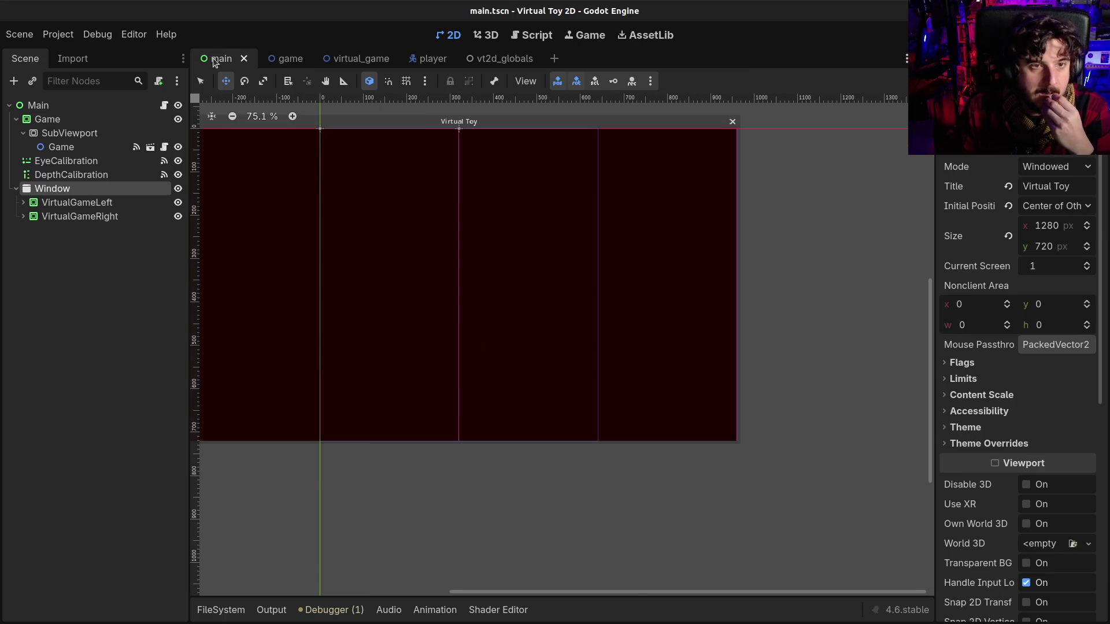
click(278, 59)
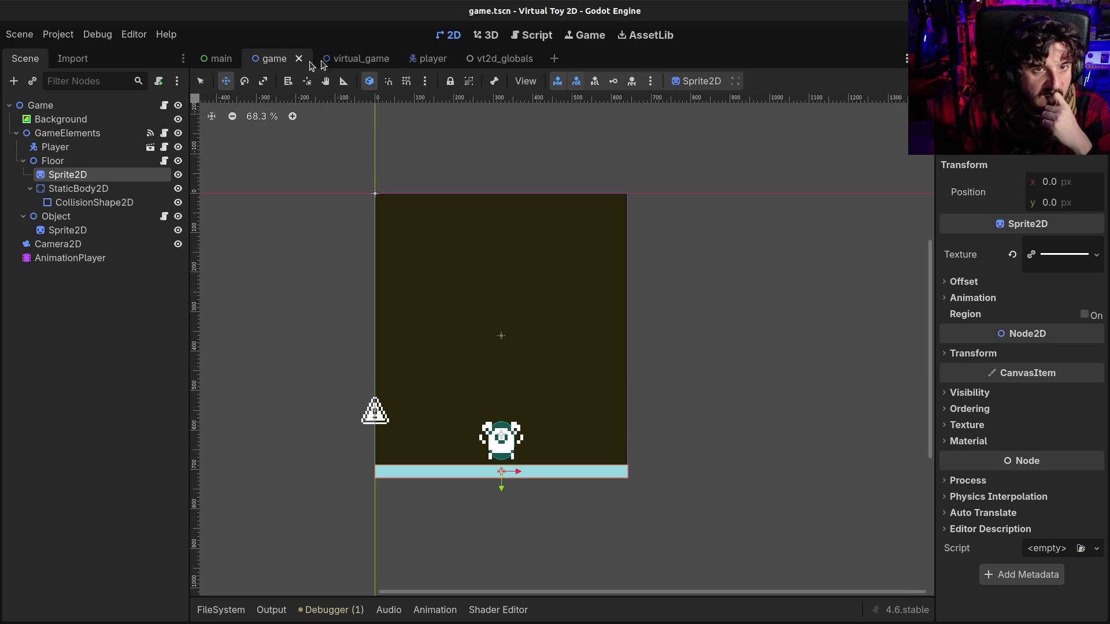
click(342, 61)
- Show virtual_game.gd in a full-width distraction-free code view
click(165, 104)
scroll(562, 400, down, 3)
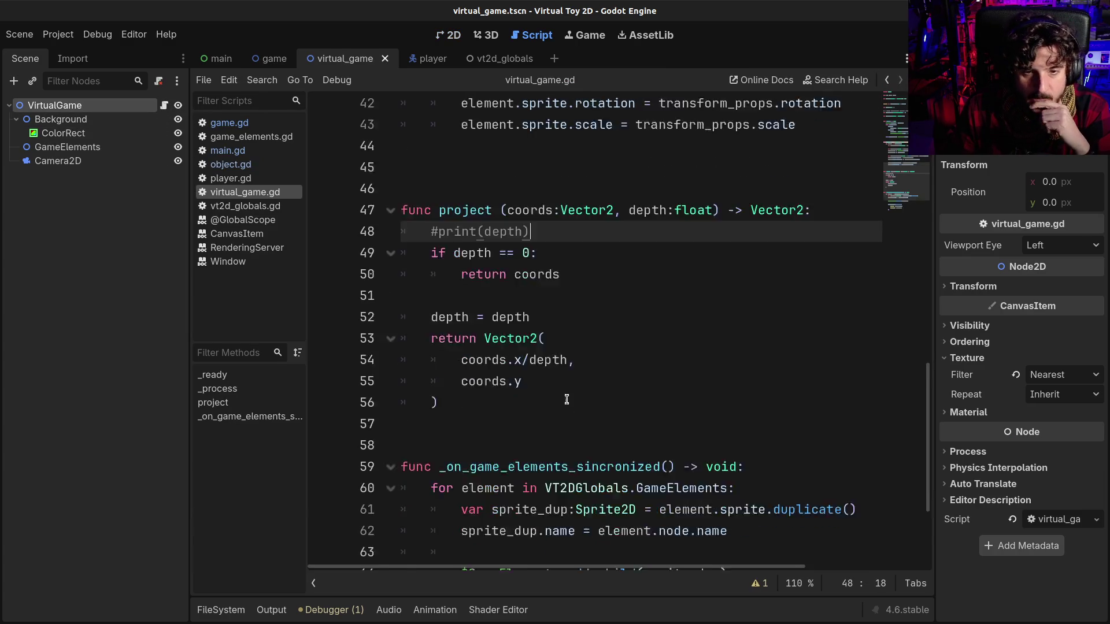
scroll(561, 400, up, 7)
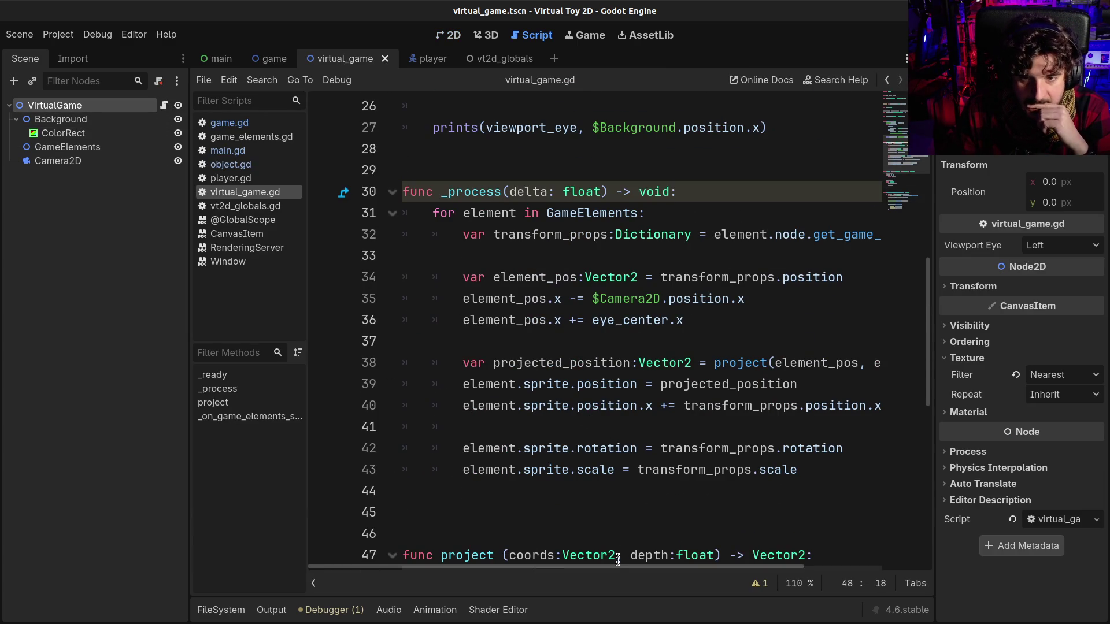
drag(619, 567, 658, 564)
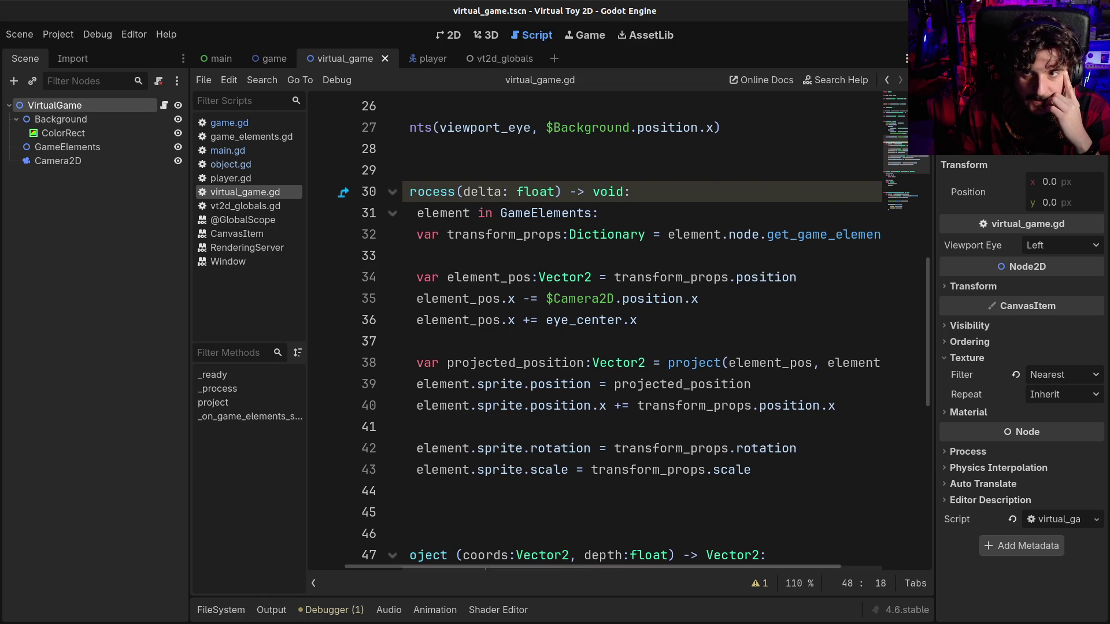
key(ctrl+shift+F11)
- Select get_game_element_transform on line 32, then switch to player.gd where it's defined
click(621, 278)
click(351, 279)
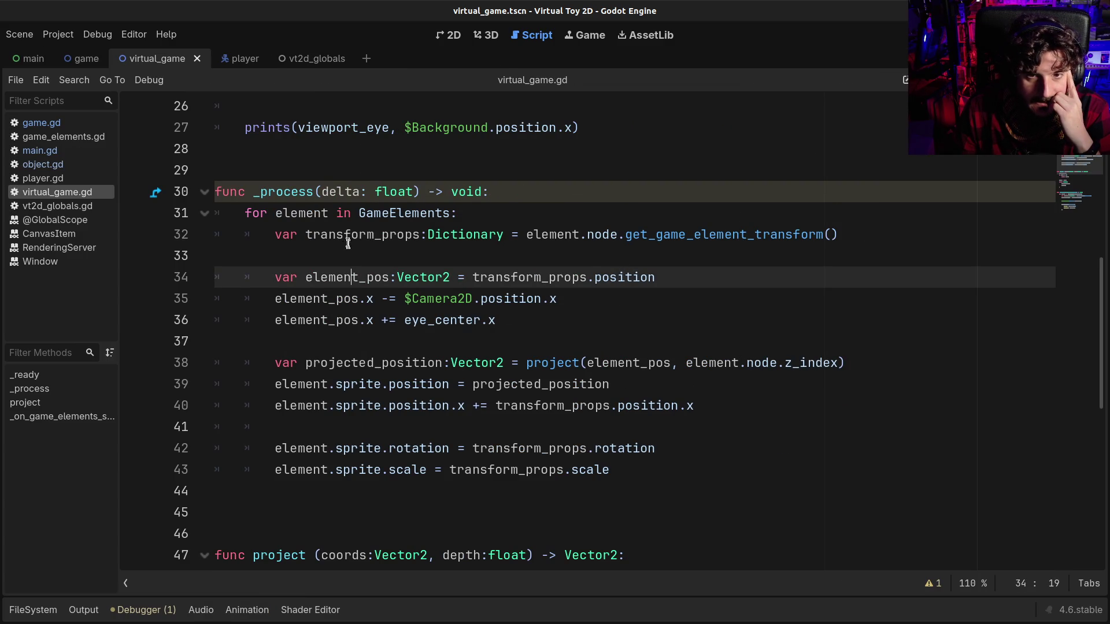
drag(348, 241, 798, 234)
click(481, 234)
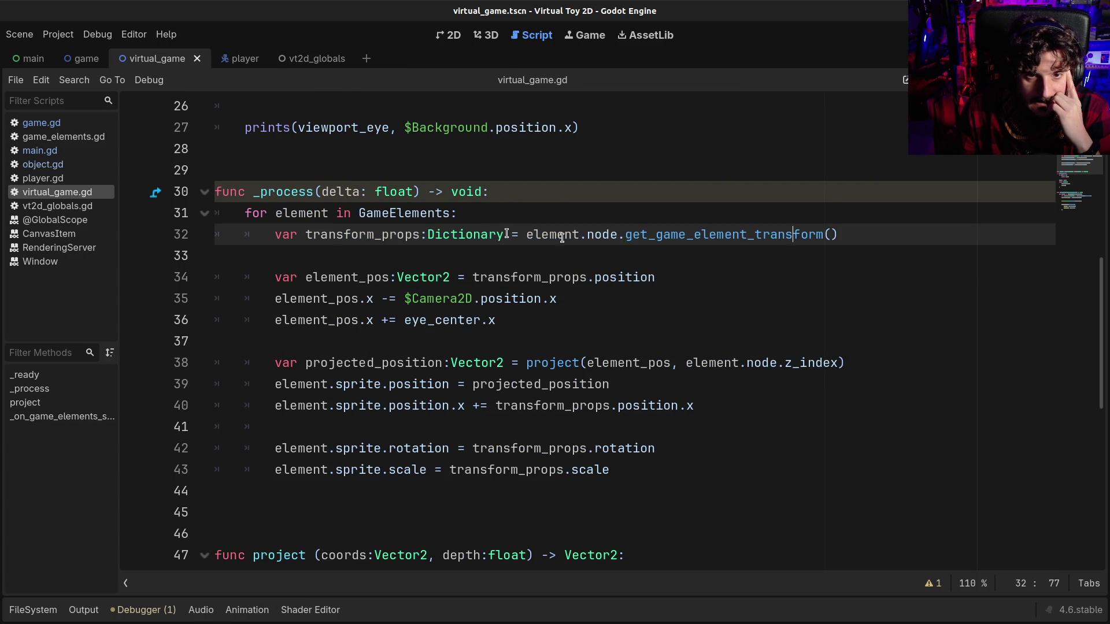
double_click(355, 236)
click(493, 234)
drag(503, 234, 718, 234)
double_click(760, 240)
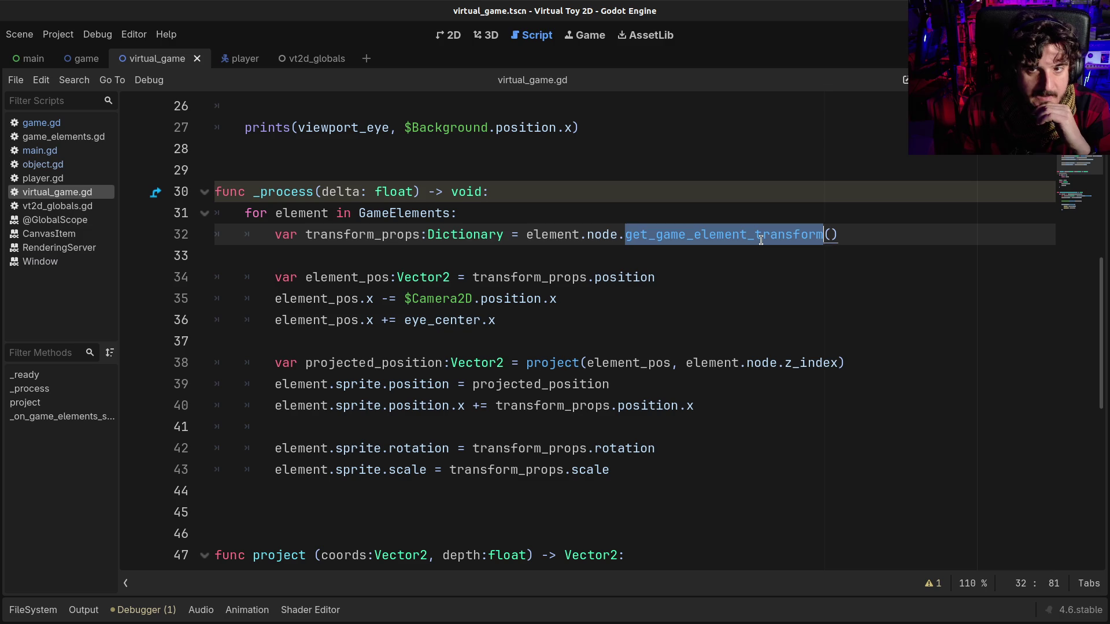
click(623, 224)
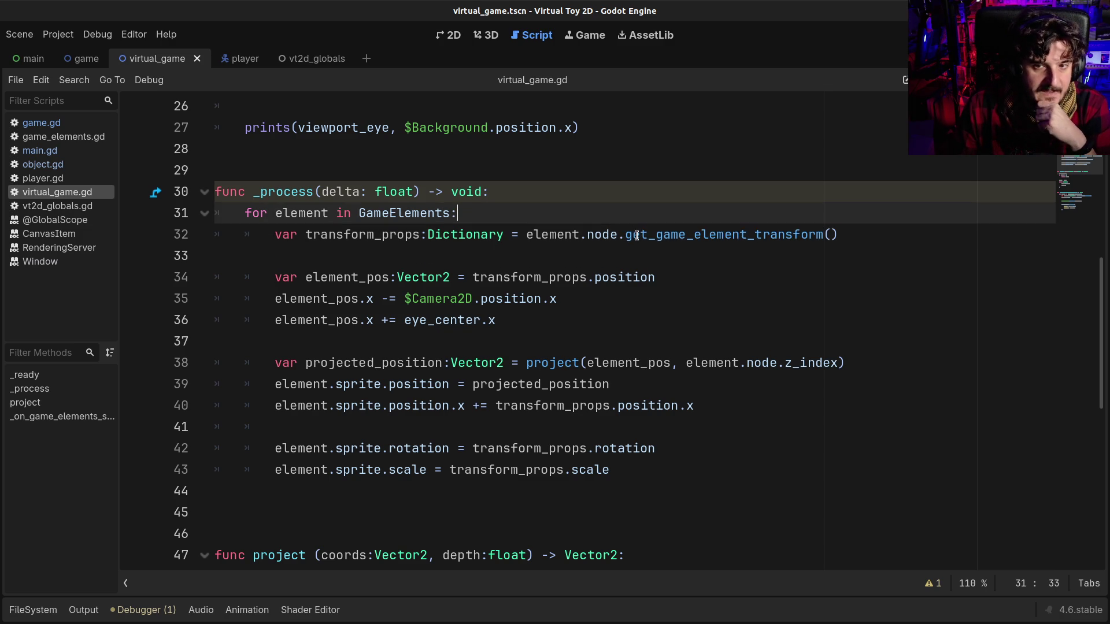
double_click(634, 236)
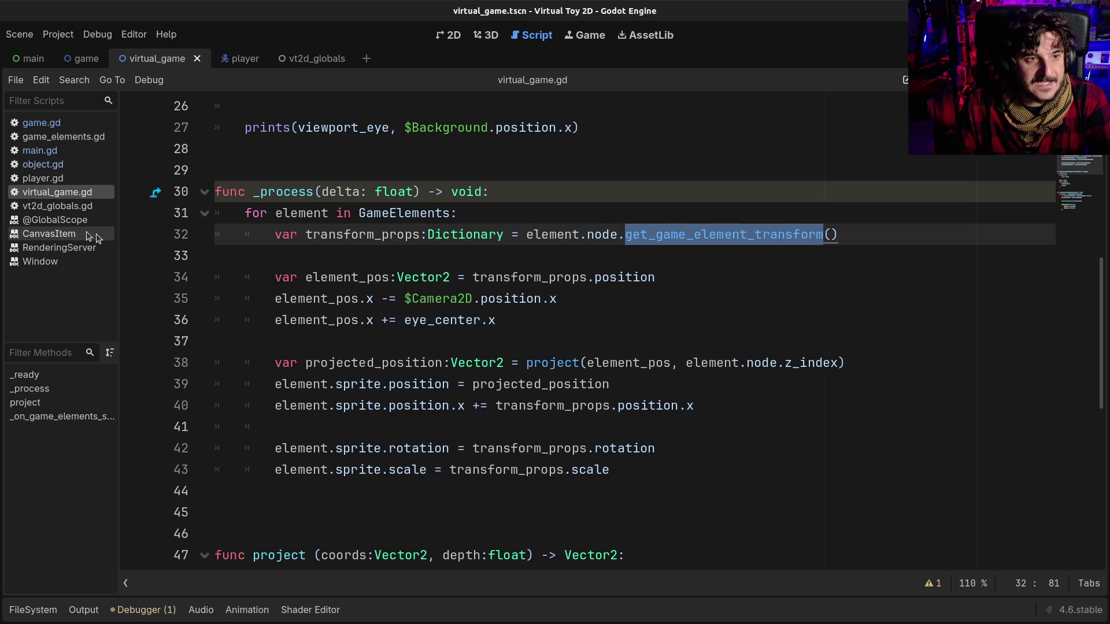
click(35, 180)
- Try removing the *self.scale factor from line 24, undo it, and save
click(408, 234)
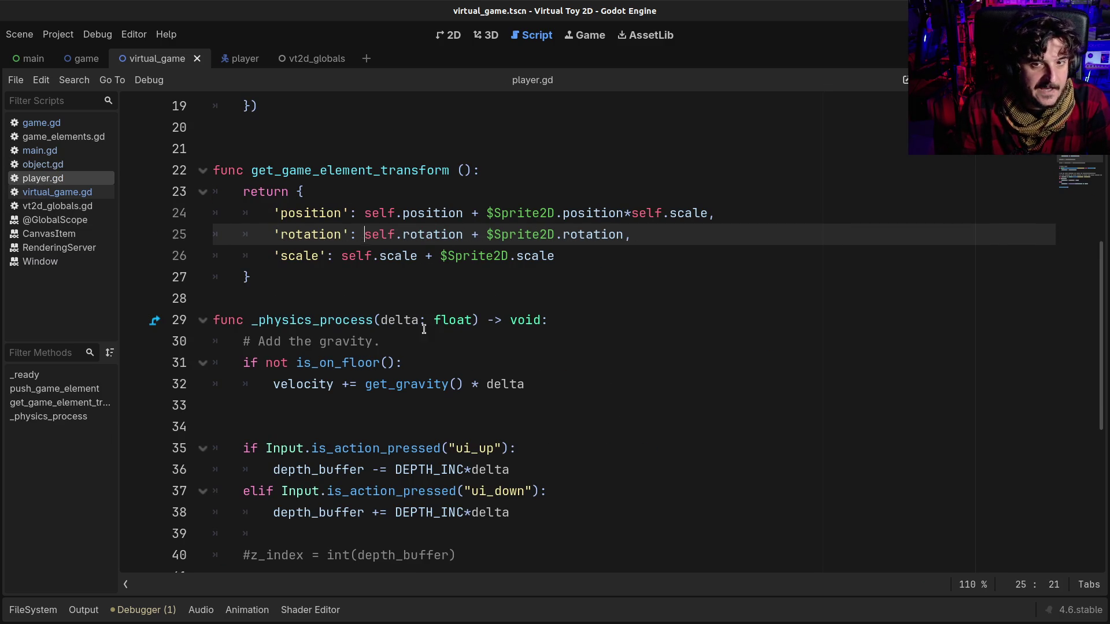
scroll(425, 329, up, 2)
drag(368, 346, 464, 340)
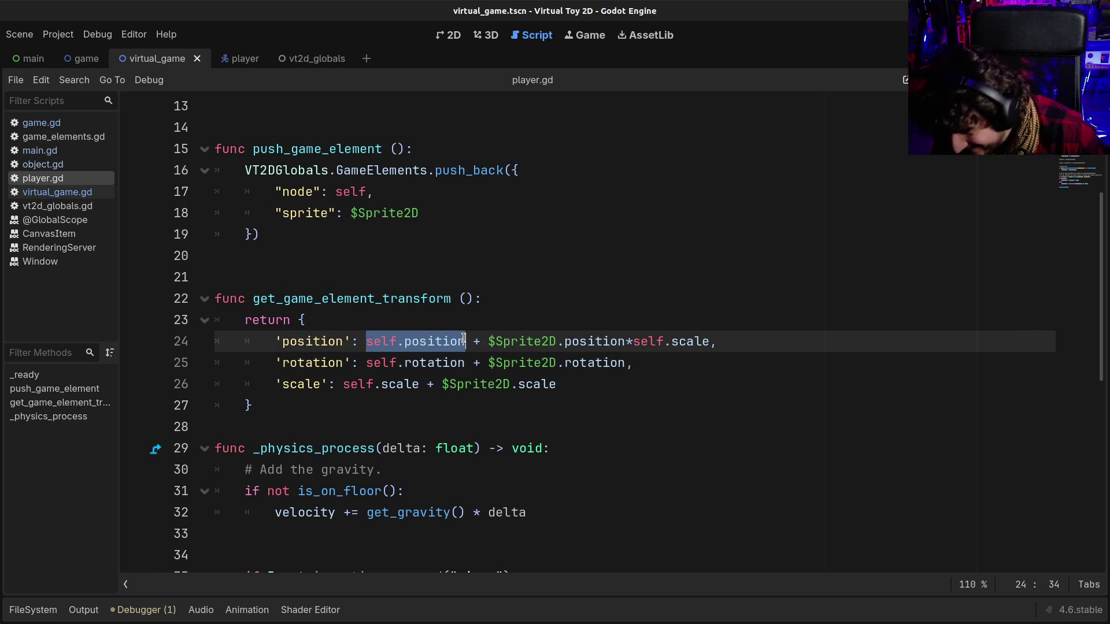
click(463, 340)
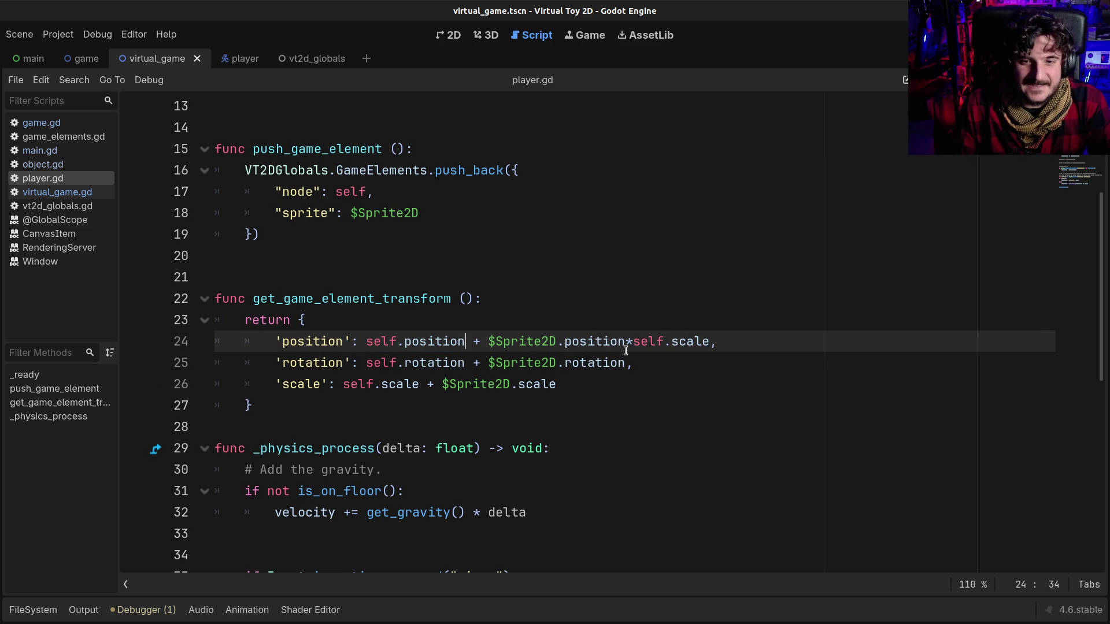
drag(626, 341, 712, 341)
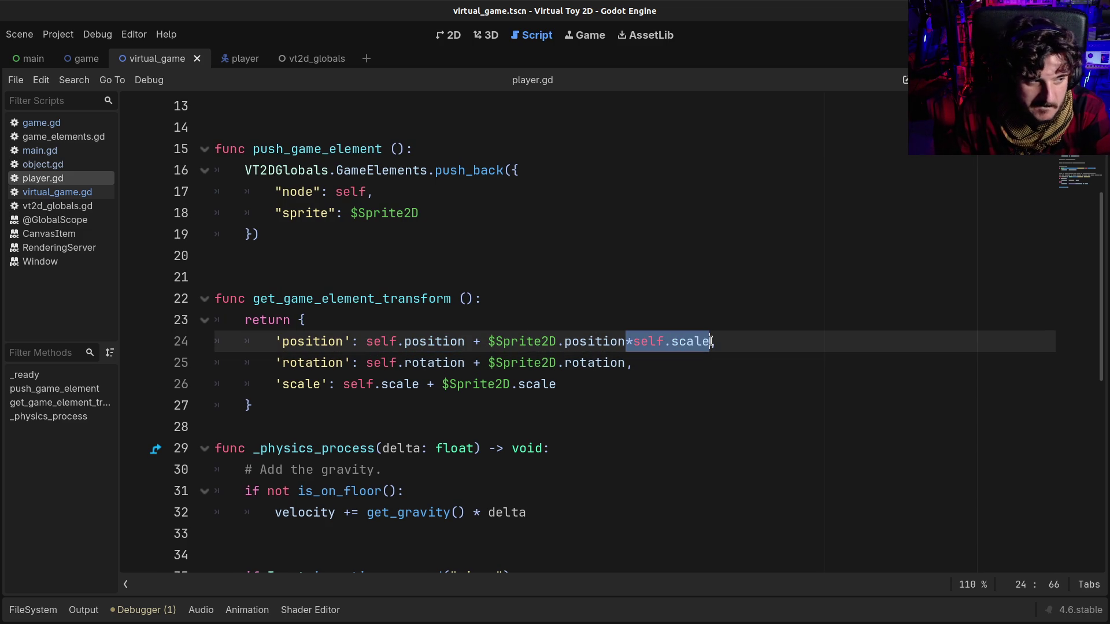
click(687, 381)
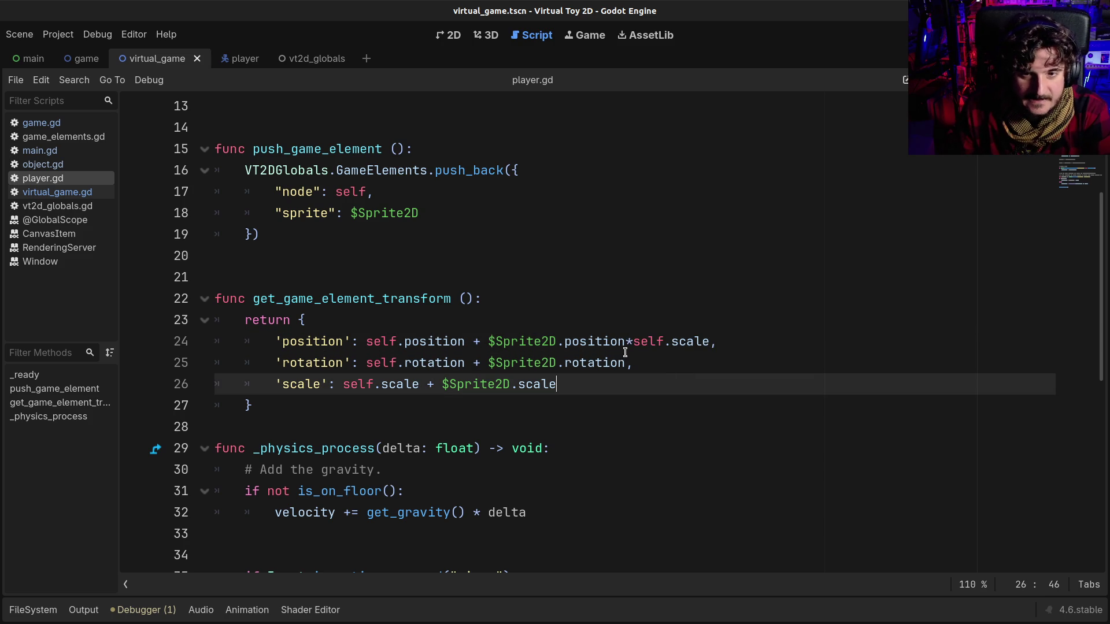
drag(625, 342, 710, 343)
key(BackSpace)
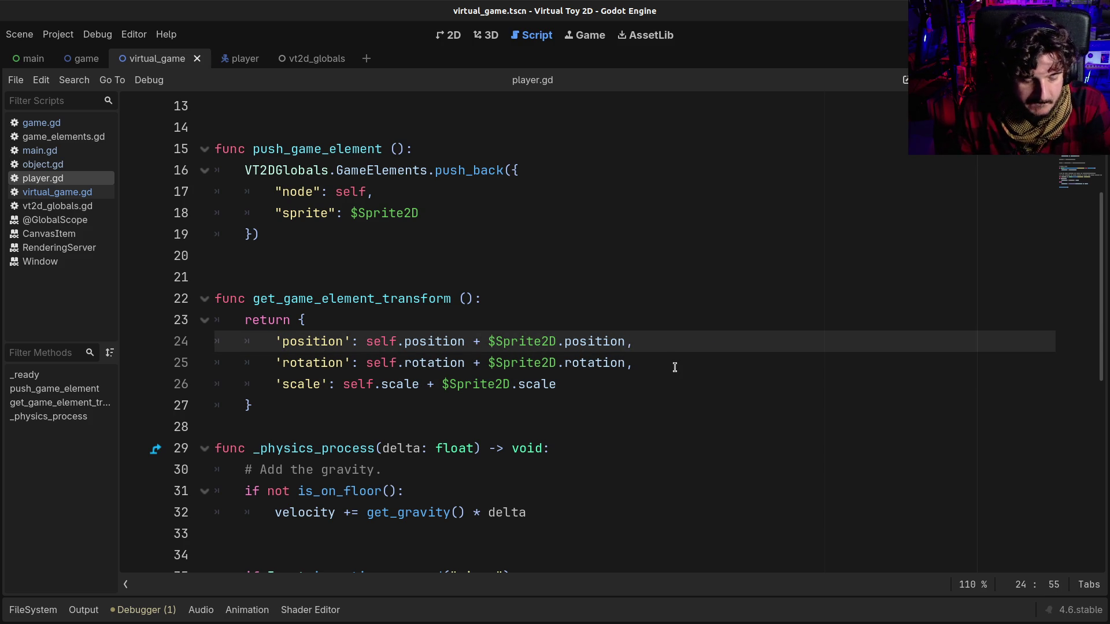
key(ctrl+z)
key(ctrl+s)
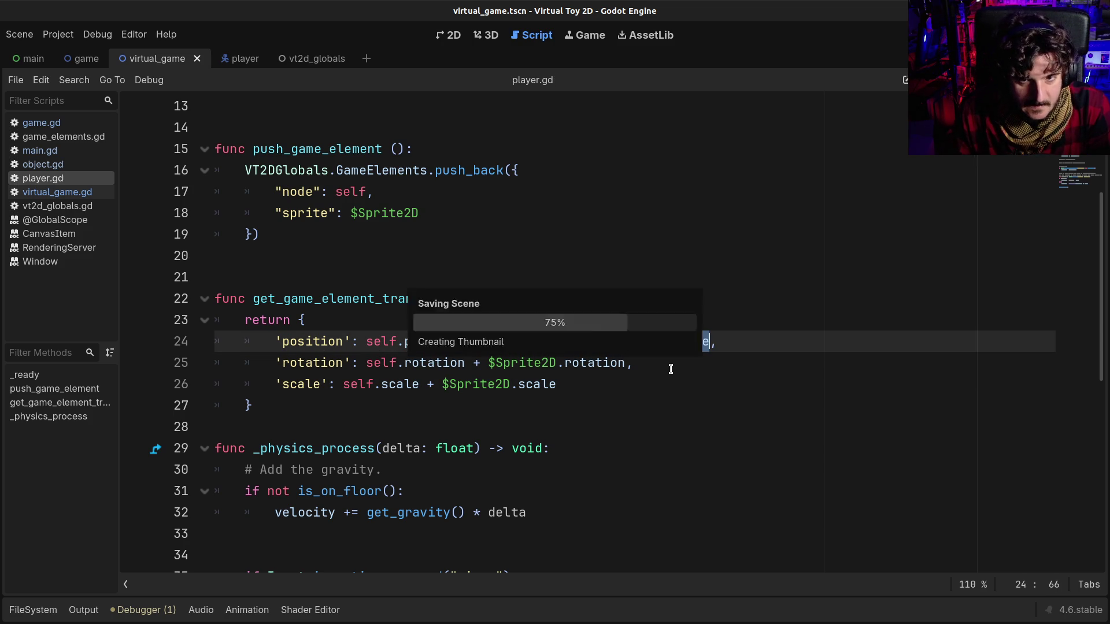
- Examine the $Sprite2D.position, rotation and scale lines and view the Node2D.scale documentation
click(603, 355)
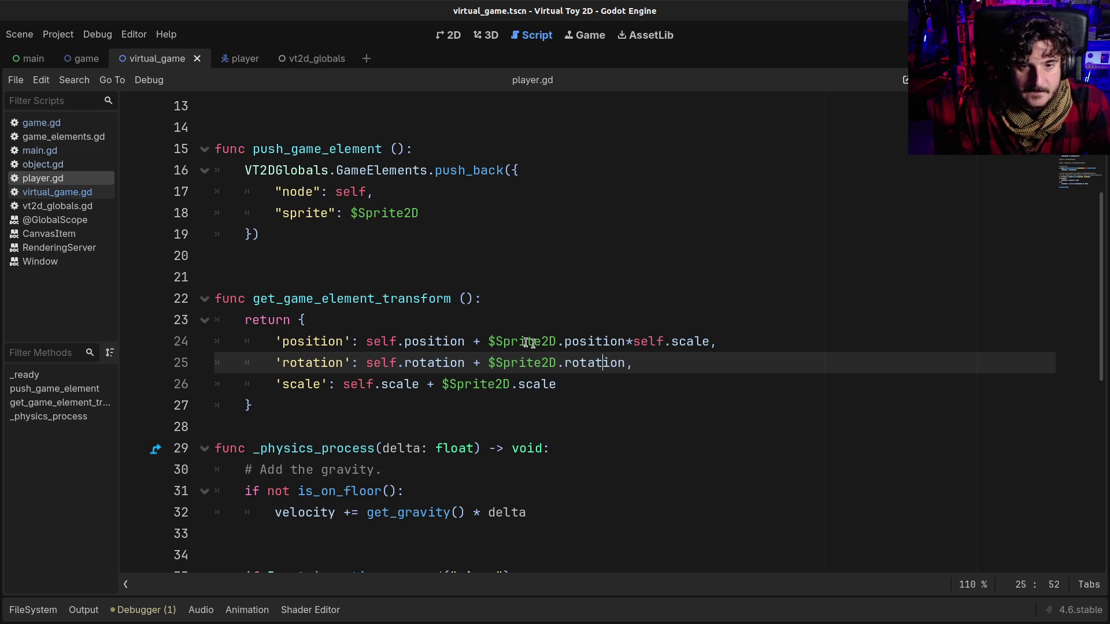
click(487, 341)
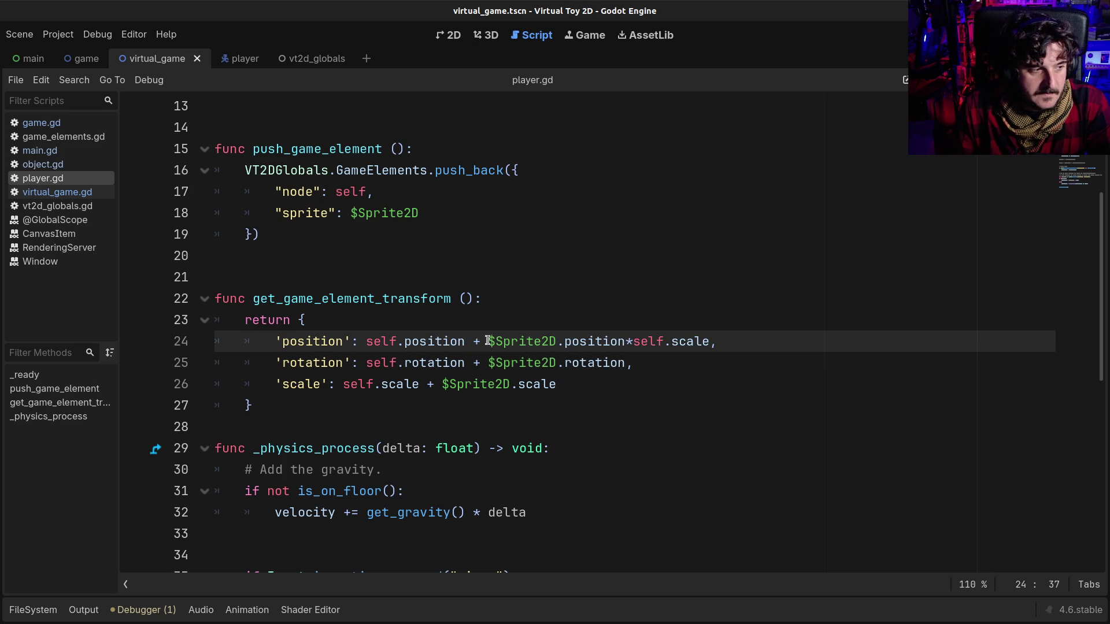
drag(487, 341, 603, 341)
click(602, 341)
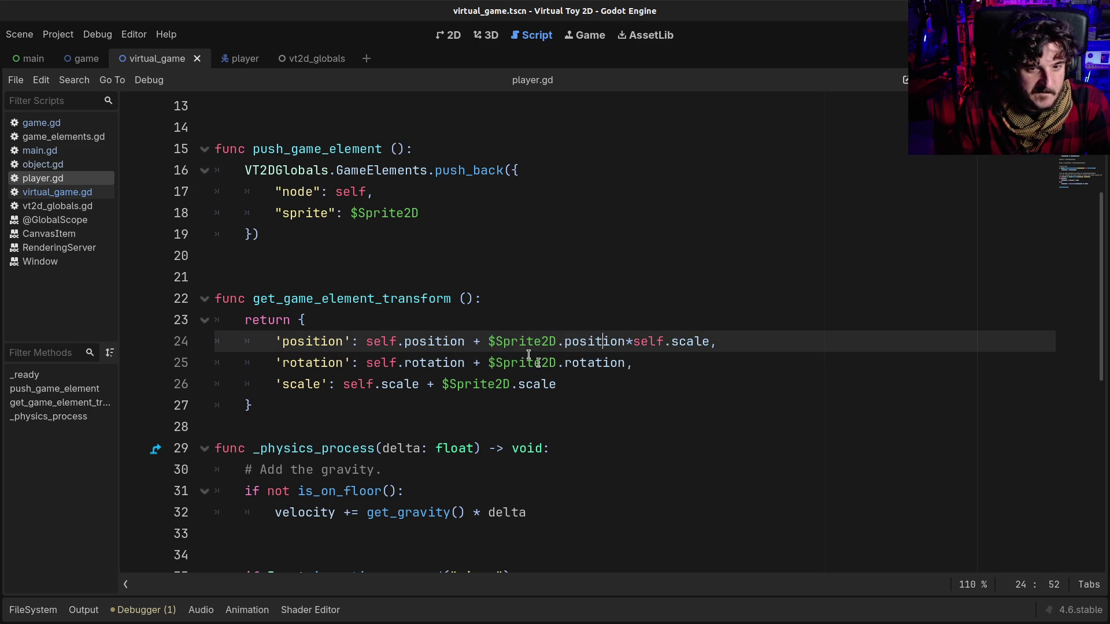
drag(489, 341, 588, 340)
click(588, 340)
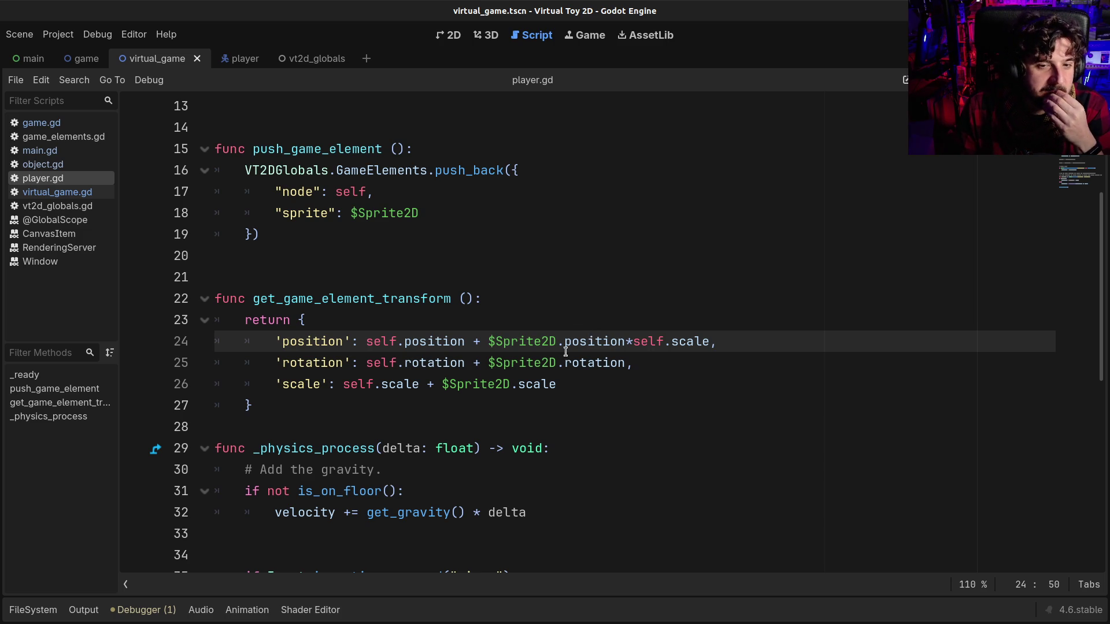
click(432, 359)
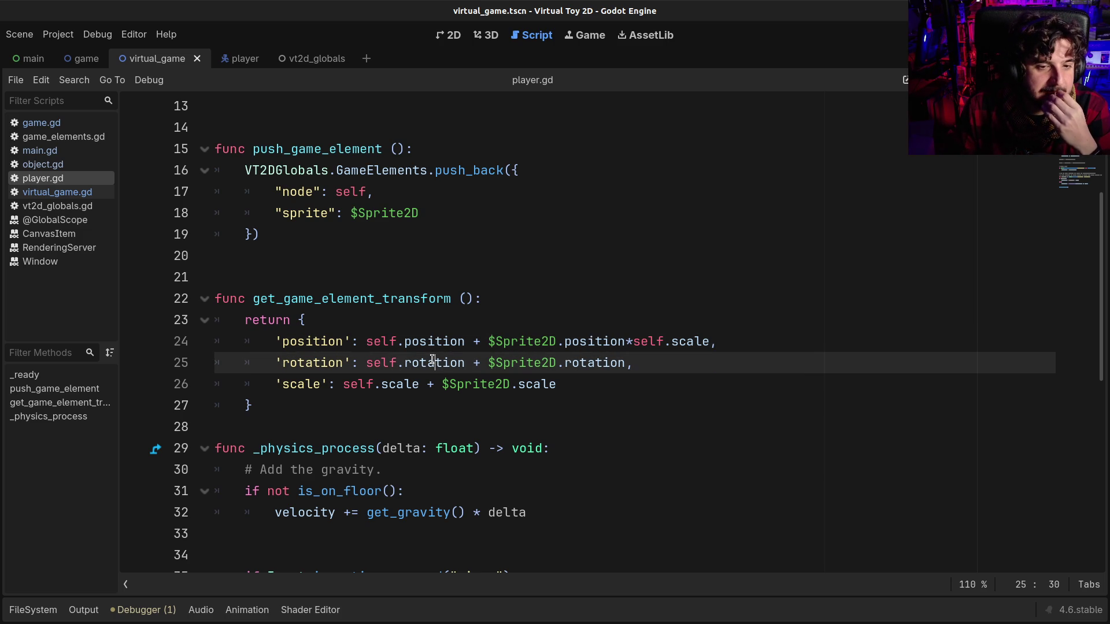
click(397, 347)
click(296, 341)
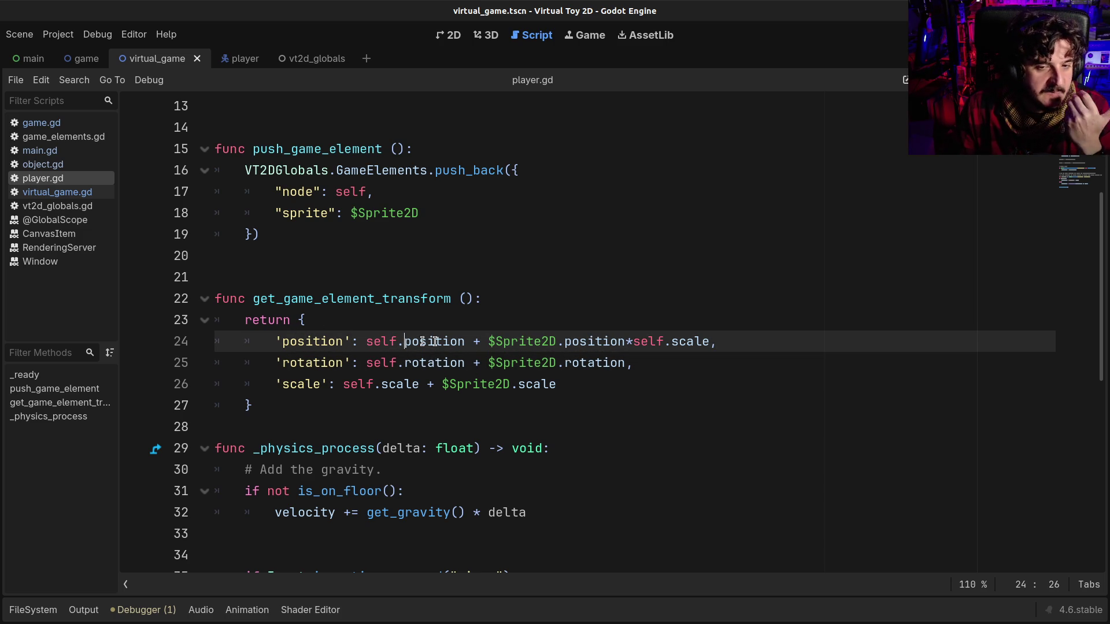
click(440, 363)
click(406, 382)
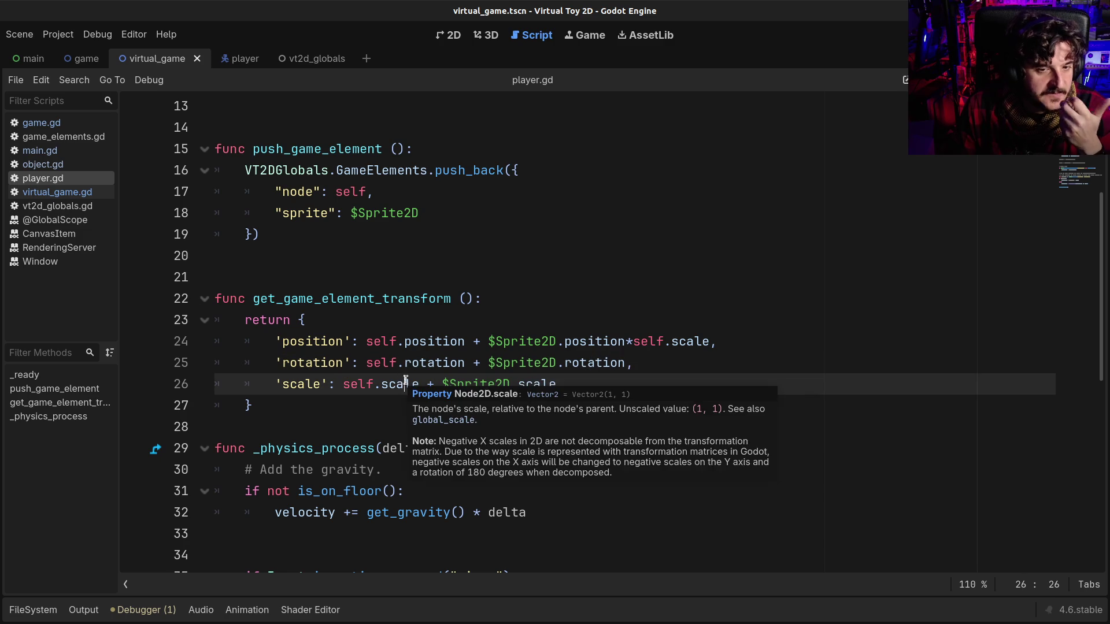
click(460, 363)
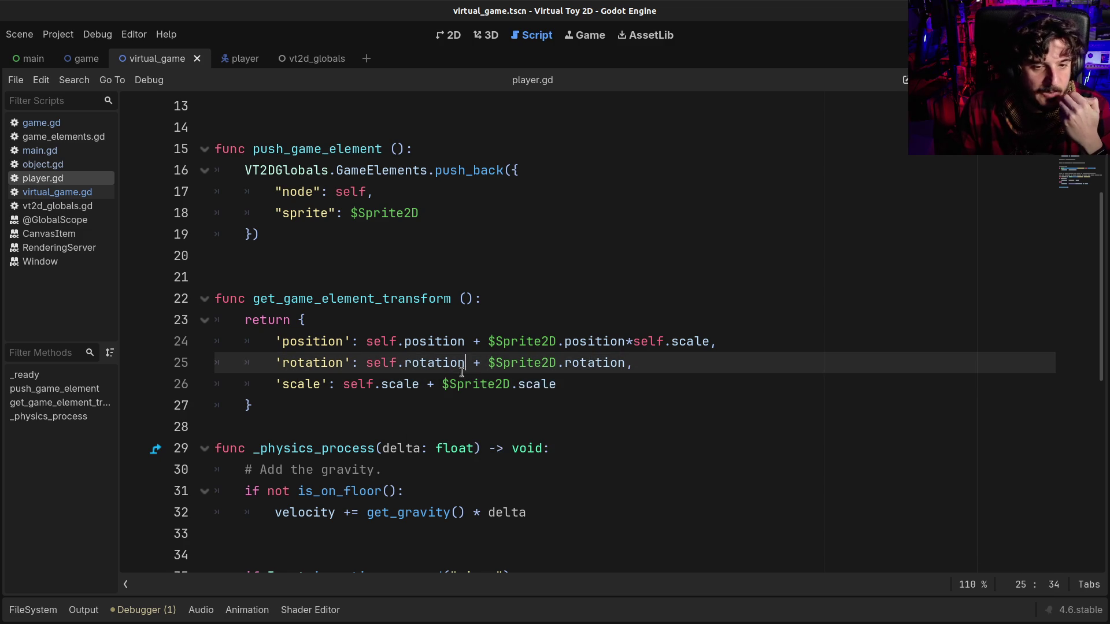
click(393, 383)
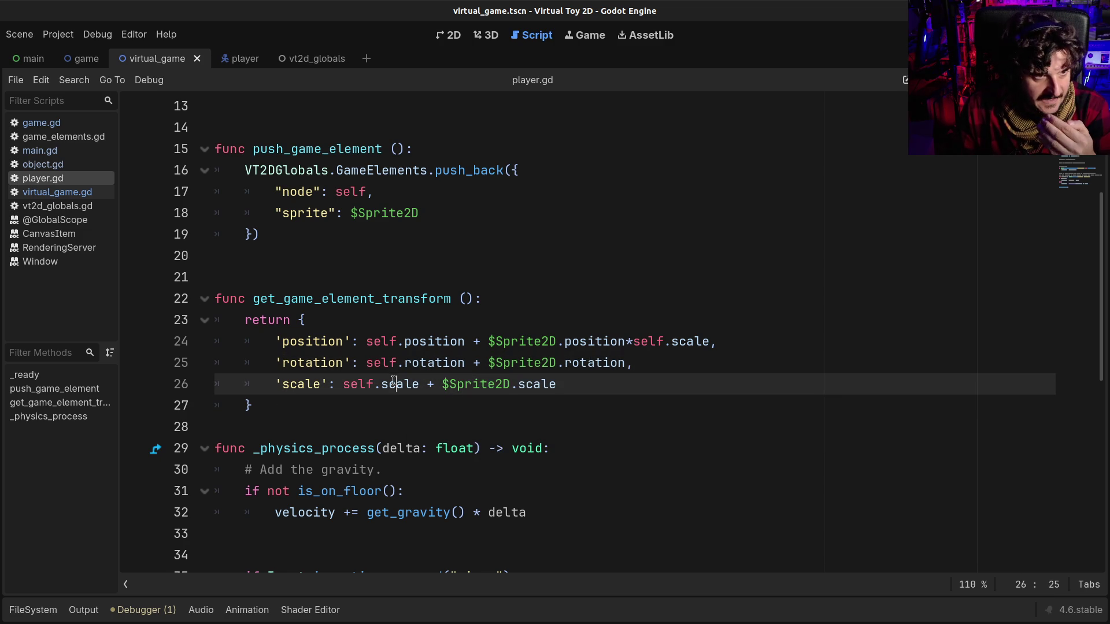
- Open the player scene and inspect the Sprite2D and Player nodes' properties
click(228, 60)
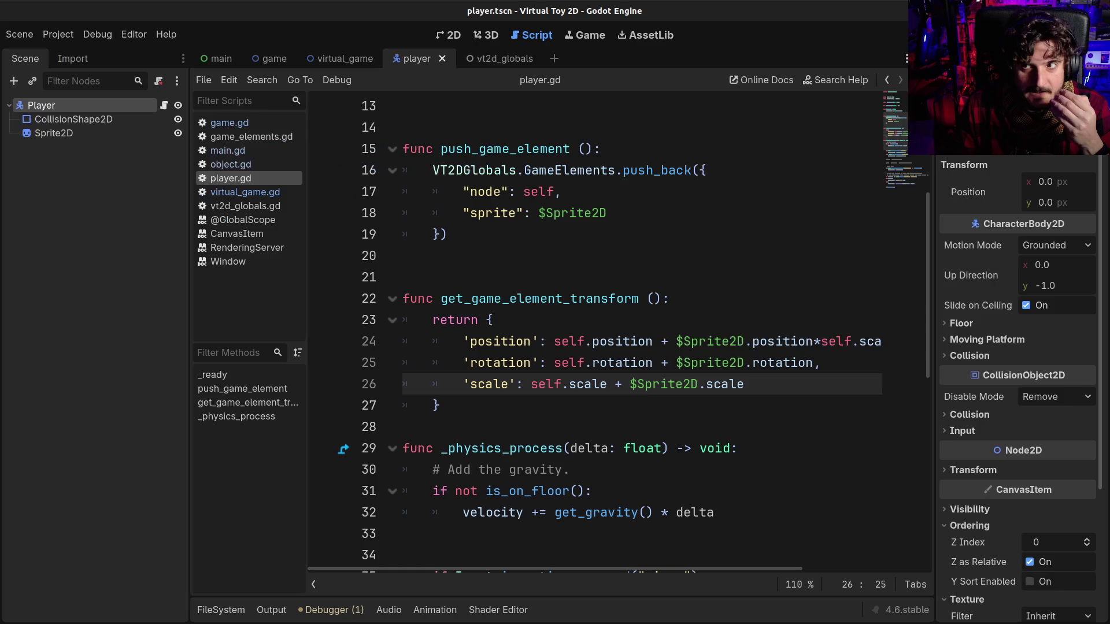
click(57, 133)
click(81, 105)
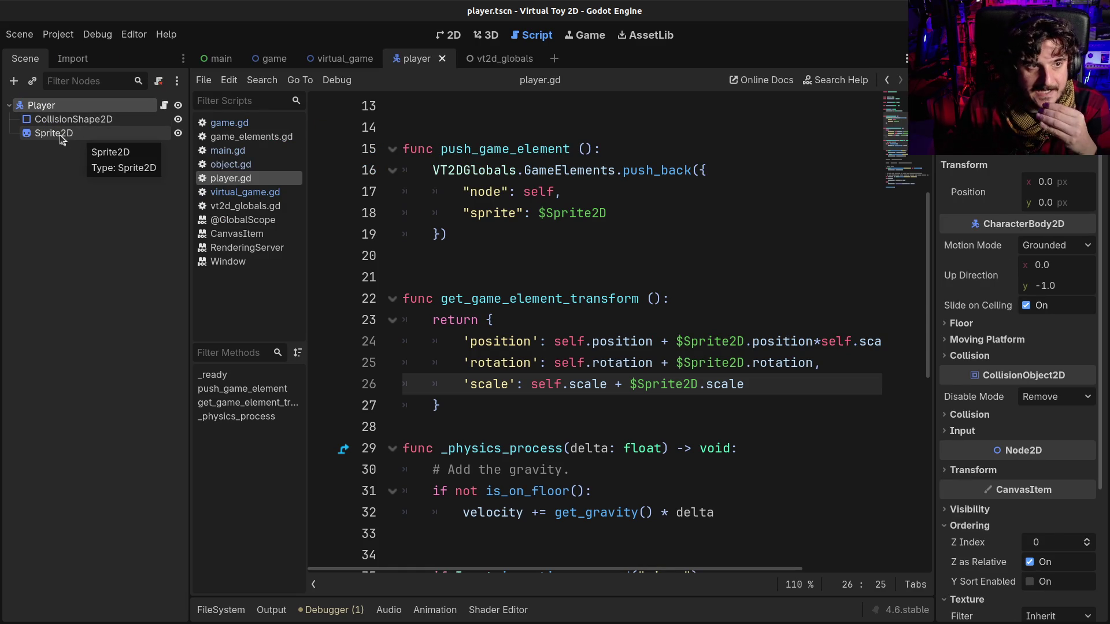
click(59, 134)
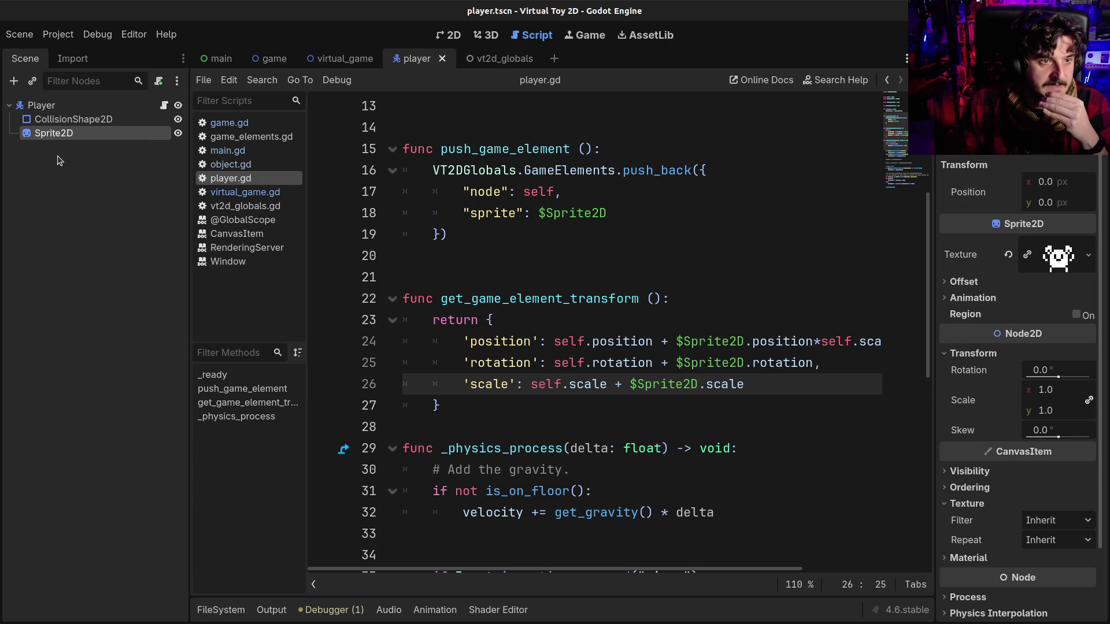
- Review the returned position, rotation and scale entries (lines 23–27), then run the project
click(578, 321)
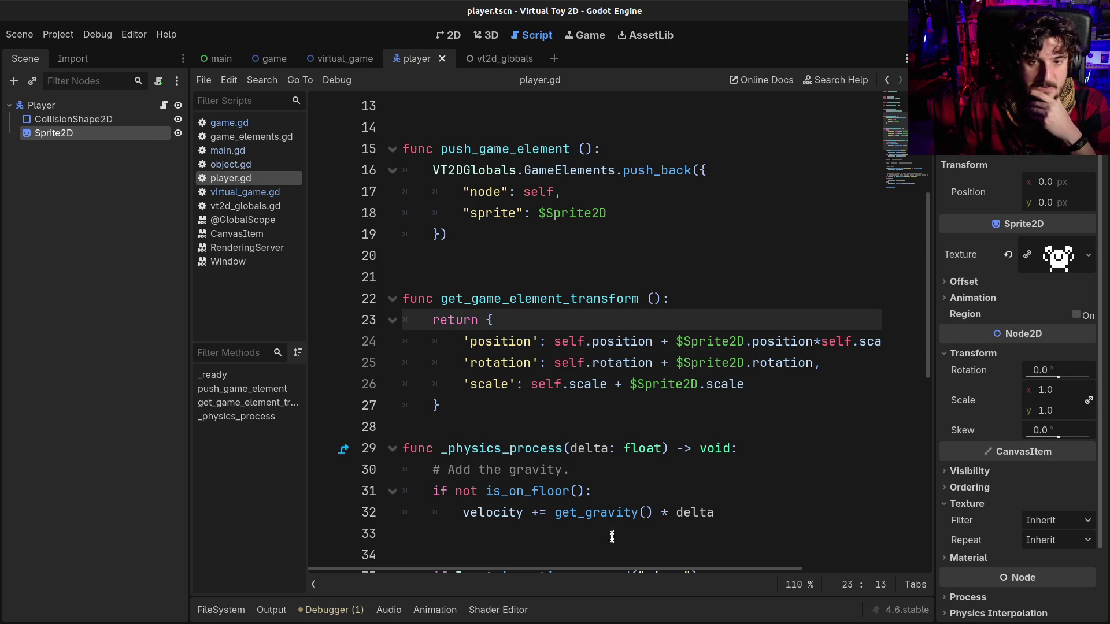
drag(614, 571, 635, 570)
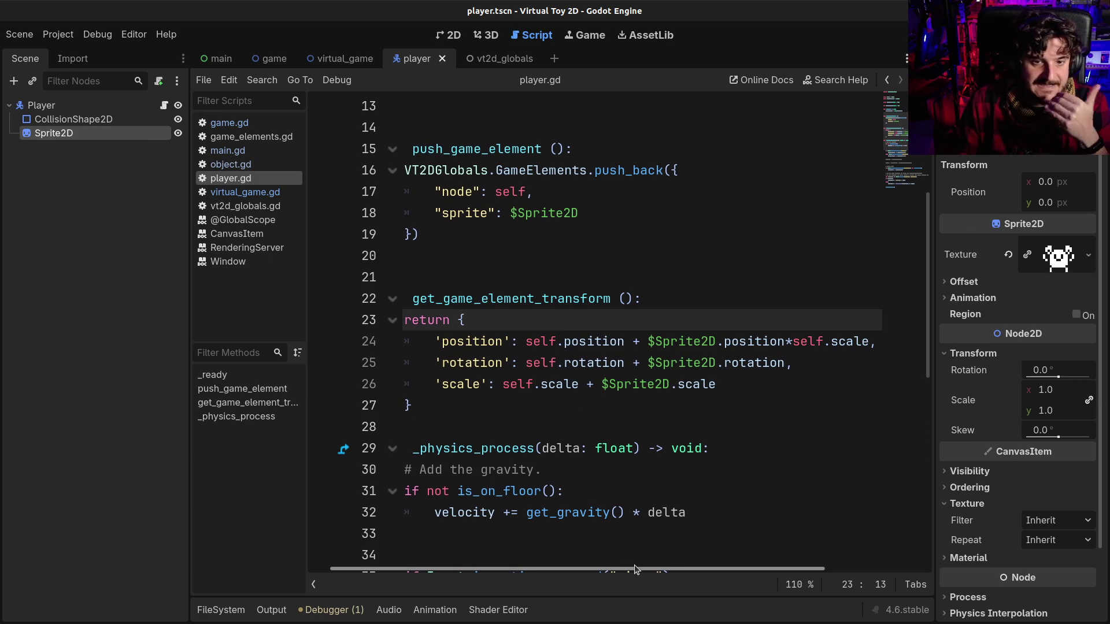
drag(577, 347, 508, 404)
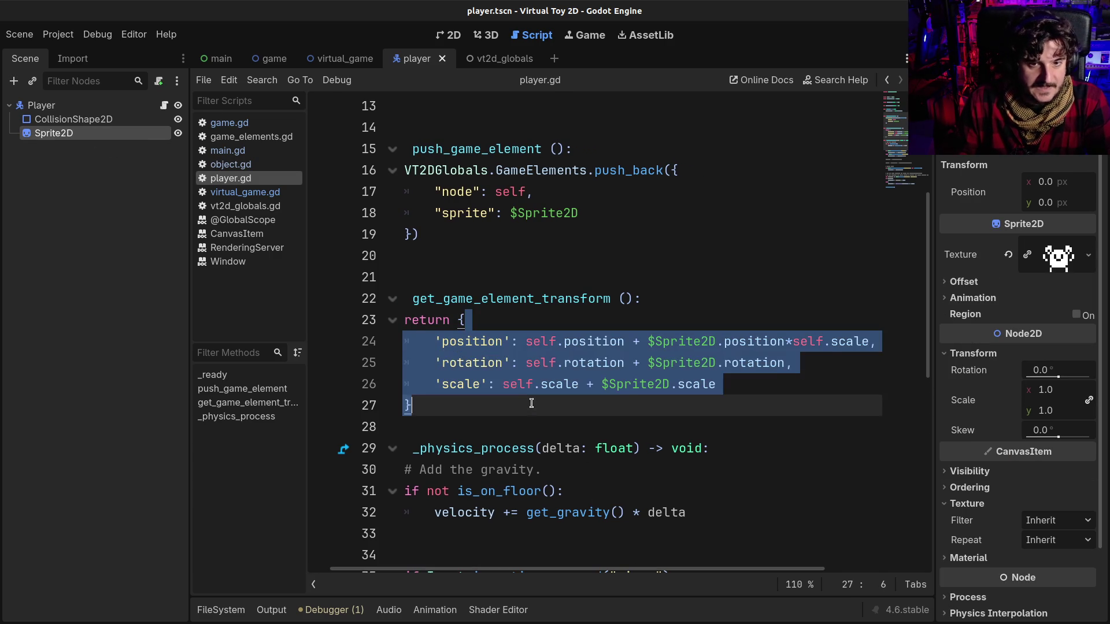
click(512, 362)
drag(488, 340, 720, 384)
click(735, 389)
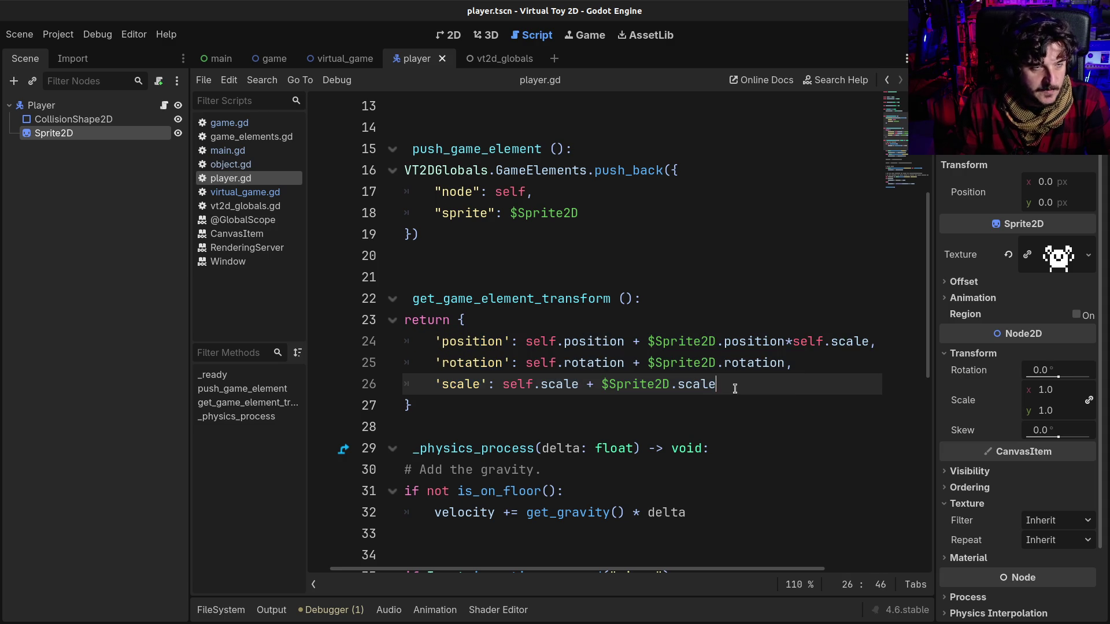
drag(500, 336, 724, 386)
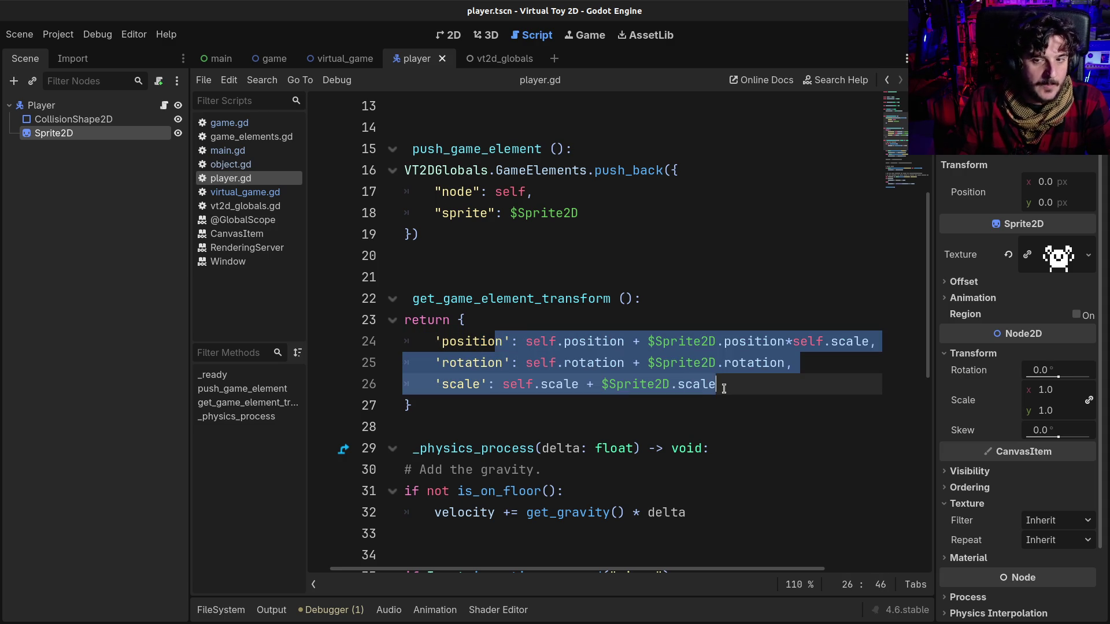
click(724, 388)
drag(541, 342, 749, 377)
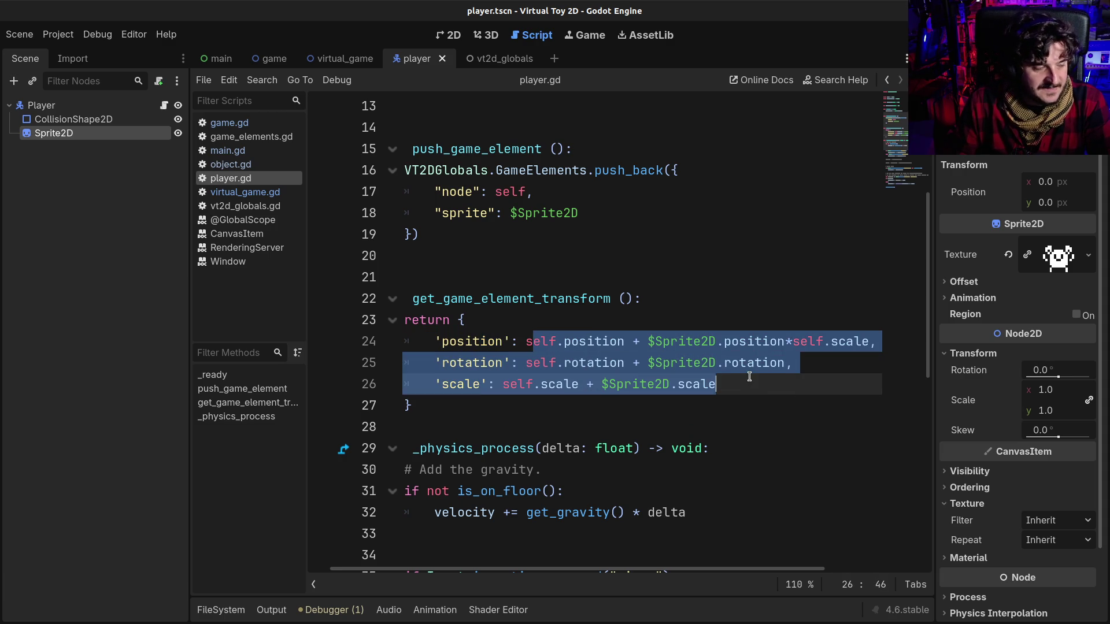
click(744, 376)
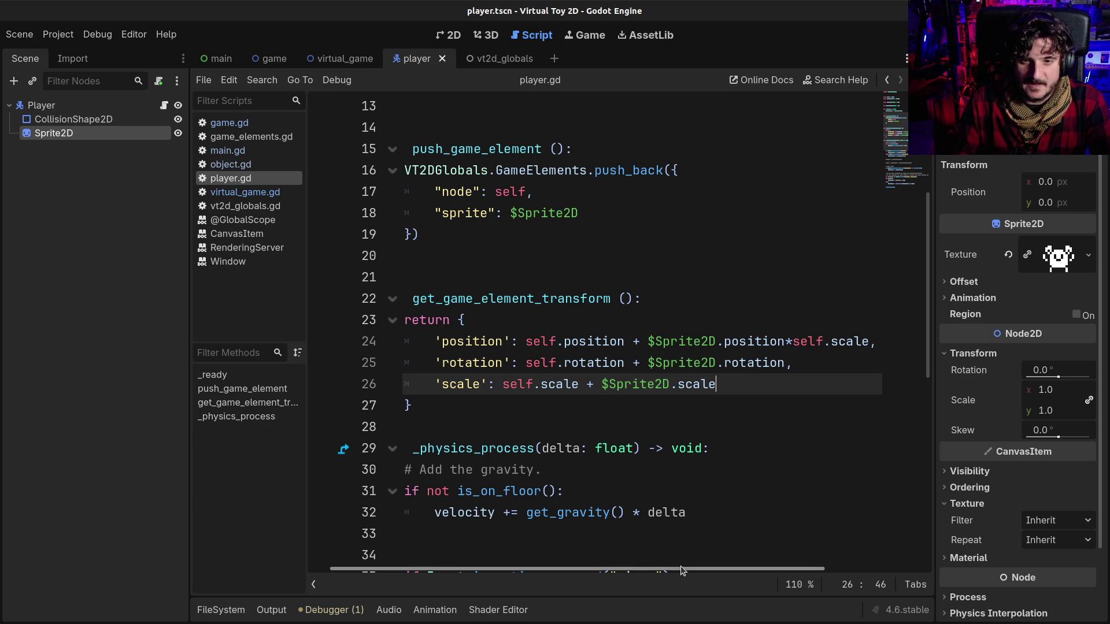
scroll(676, 559, right, 5)
scroll(723, 569, left, 5)
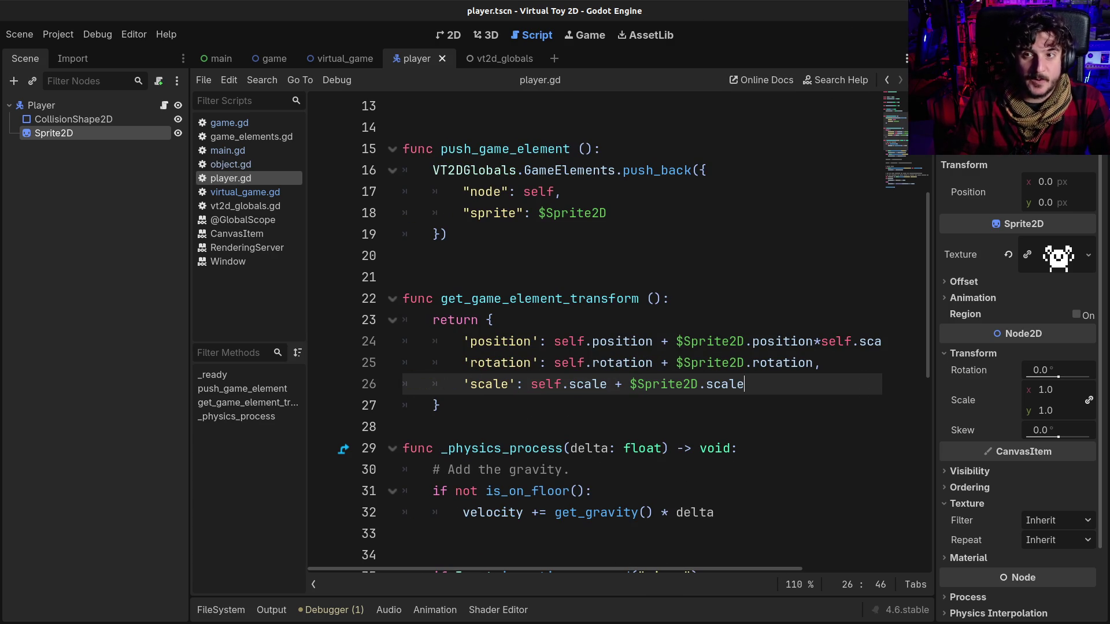
key(F5)
- Move the game window aside and expand VirtualGameLeft down to GameElements, selecting Floor
drag(456, 95, 671, 125)
click(49, 102)
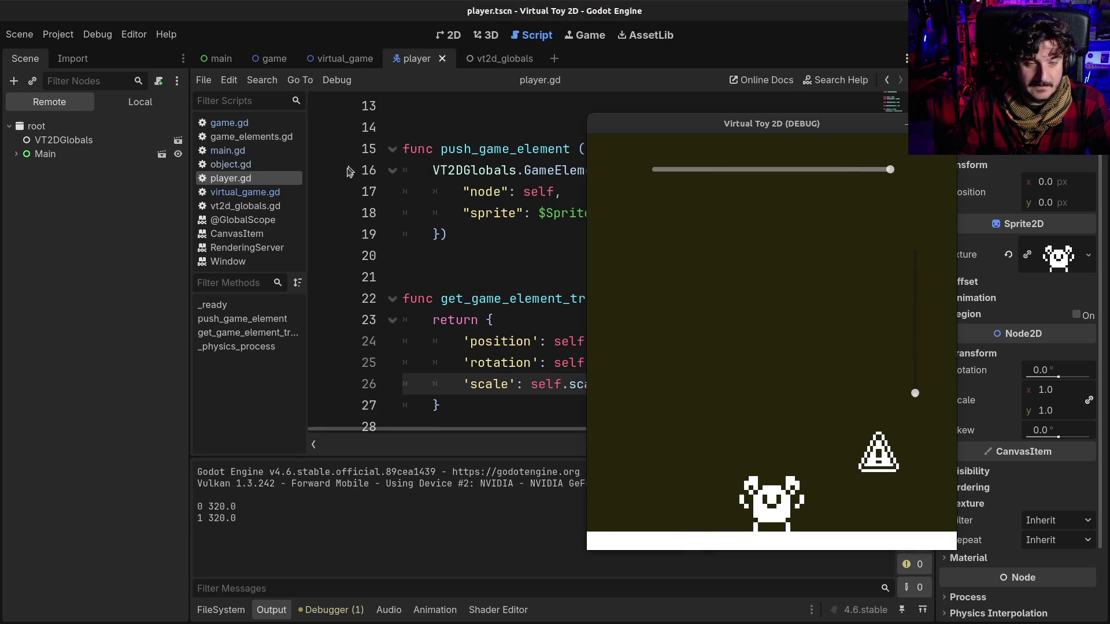
click(16, 154)
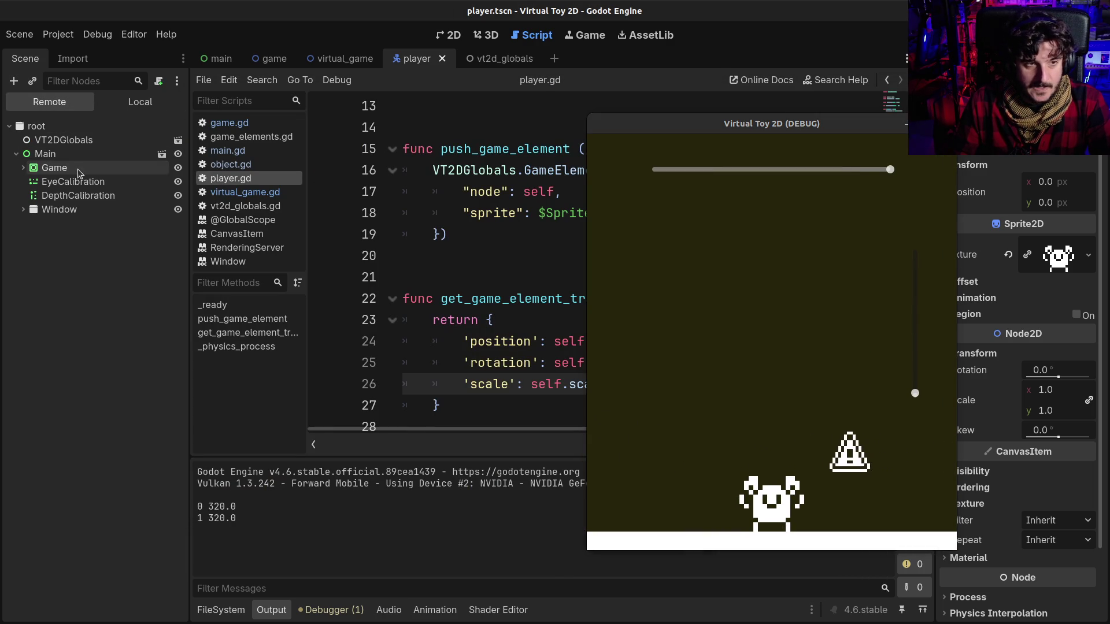
click(23, 209)
click(30, 223)
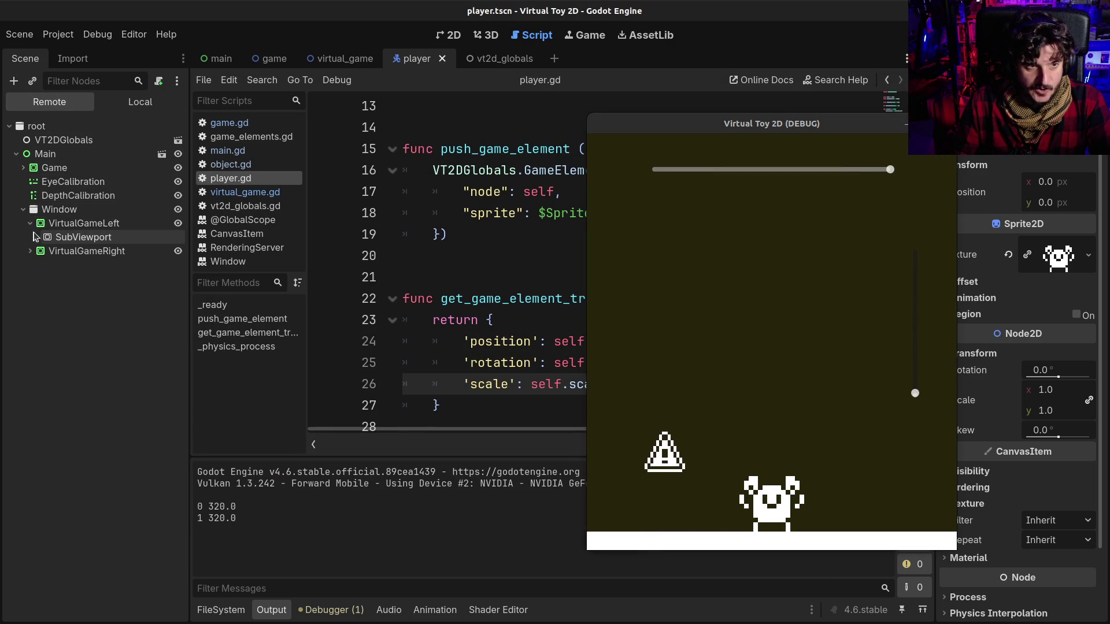
click(37, 237)
click(44, 251)
click(51, 278)
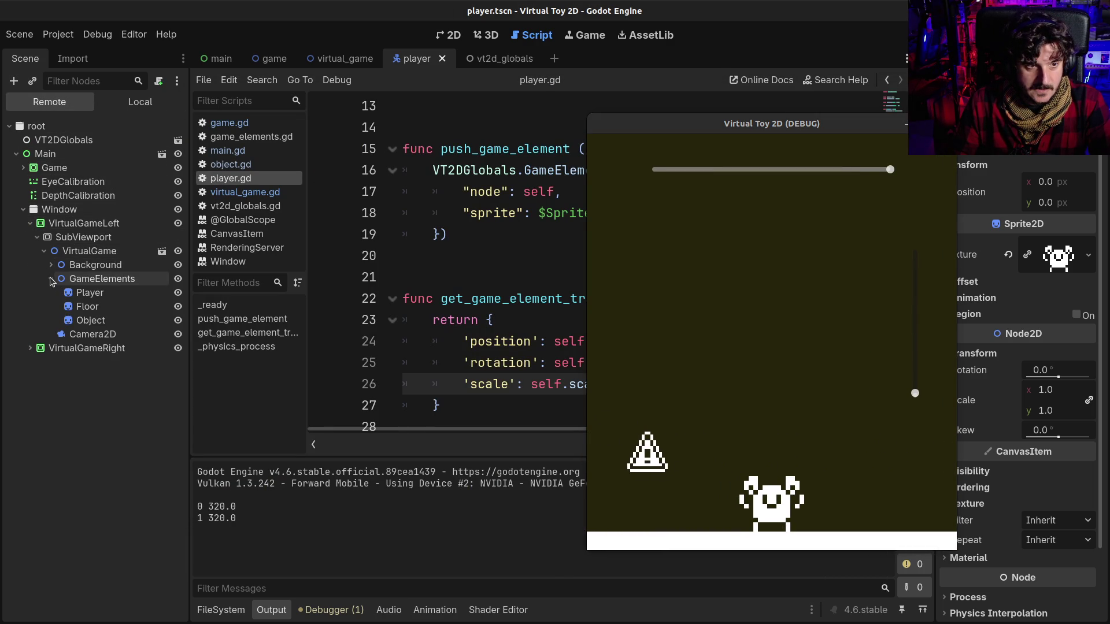
click(68, 310)
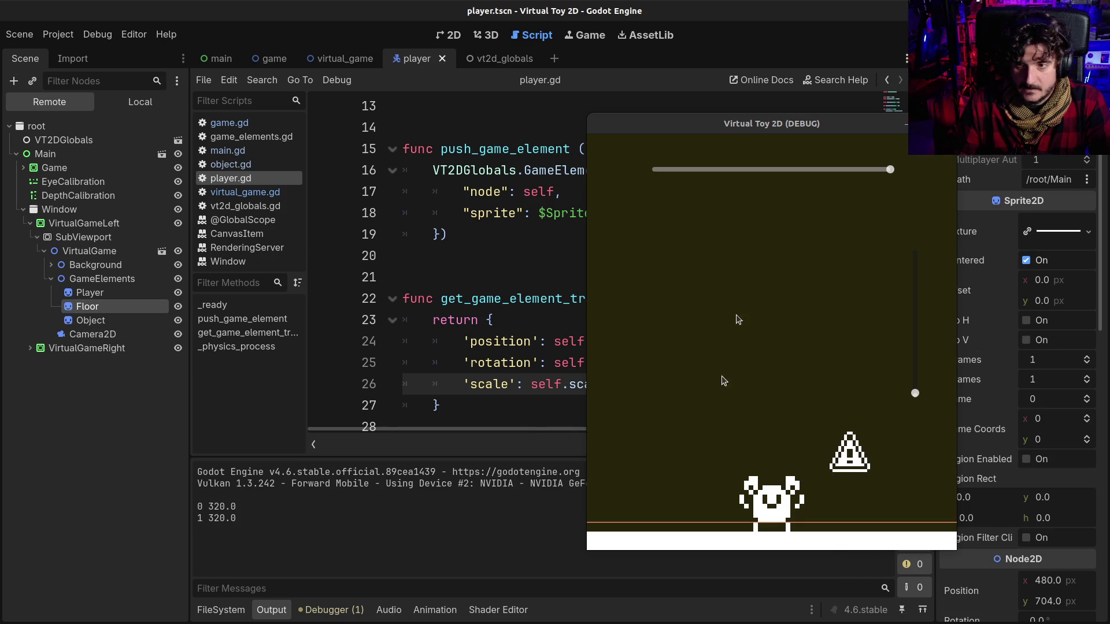
- Expand Game's SubViewport and GameElements, inspecting the original Floor node and its Sprite2D
drag(742, 123, 643, 117)
scroll(1003, 554, down, 4)
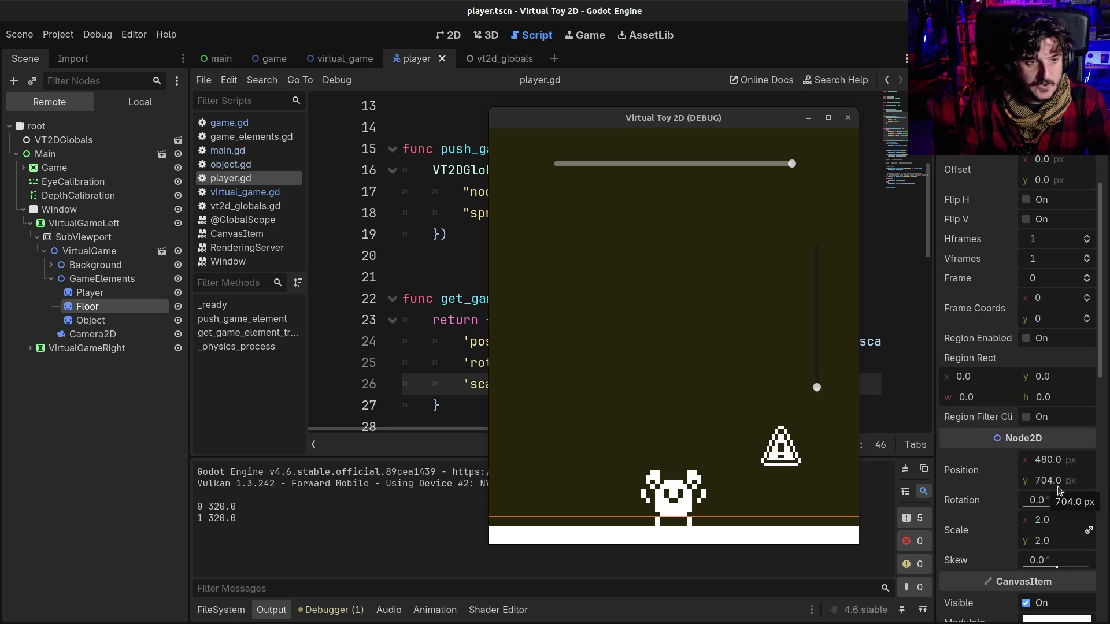
click(23, 167)
click(26, 184)
click(38, 197)
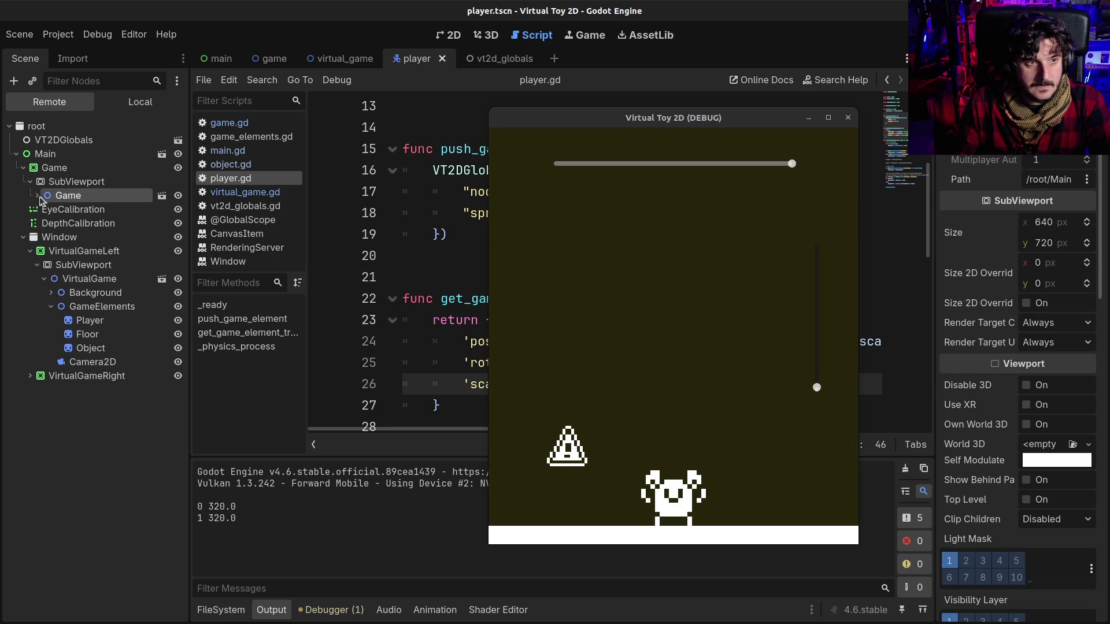
click(45, 223)
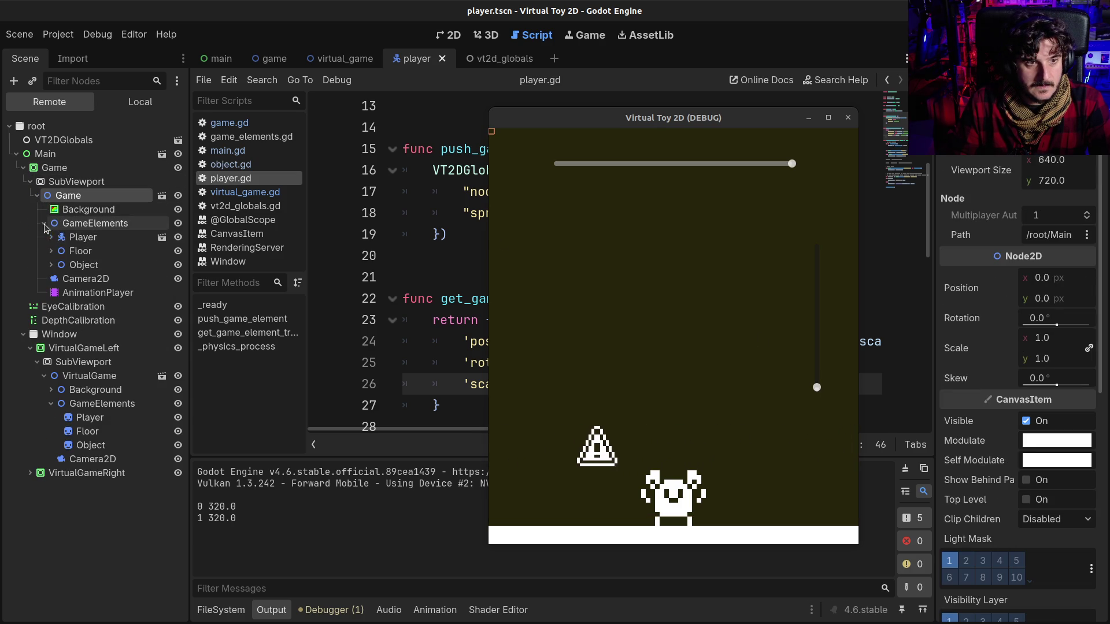
click(78, 249)
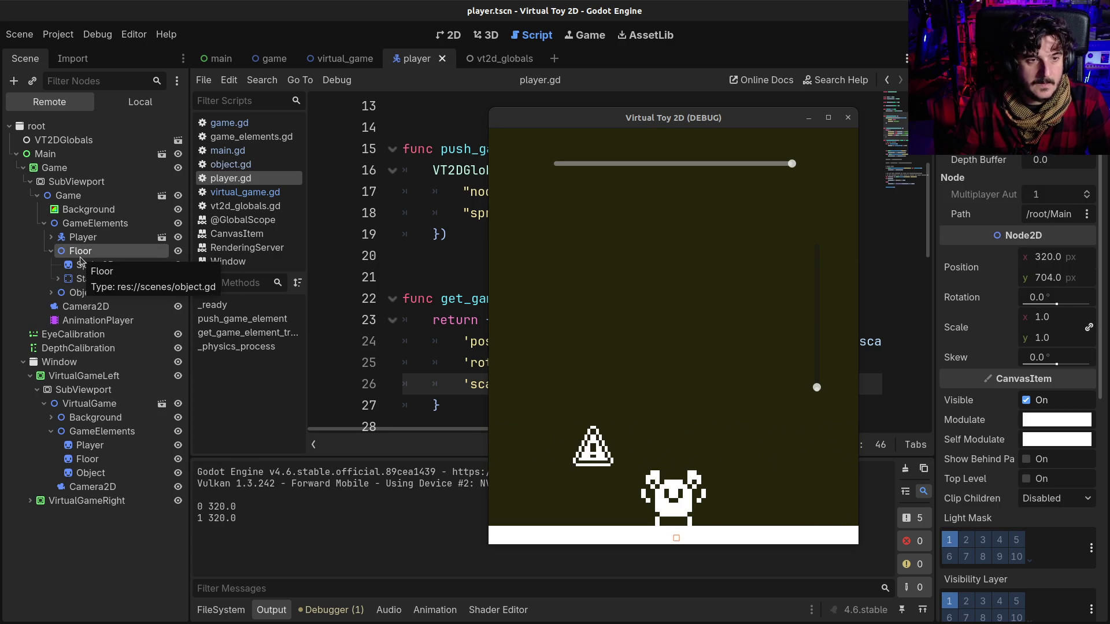
click(87, 265)
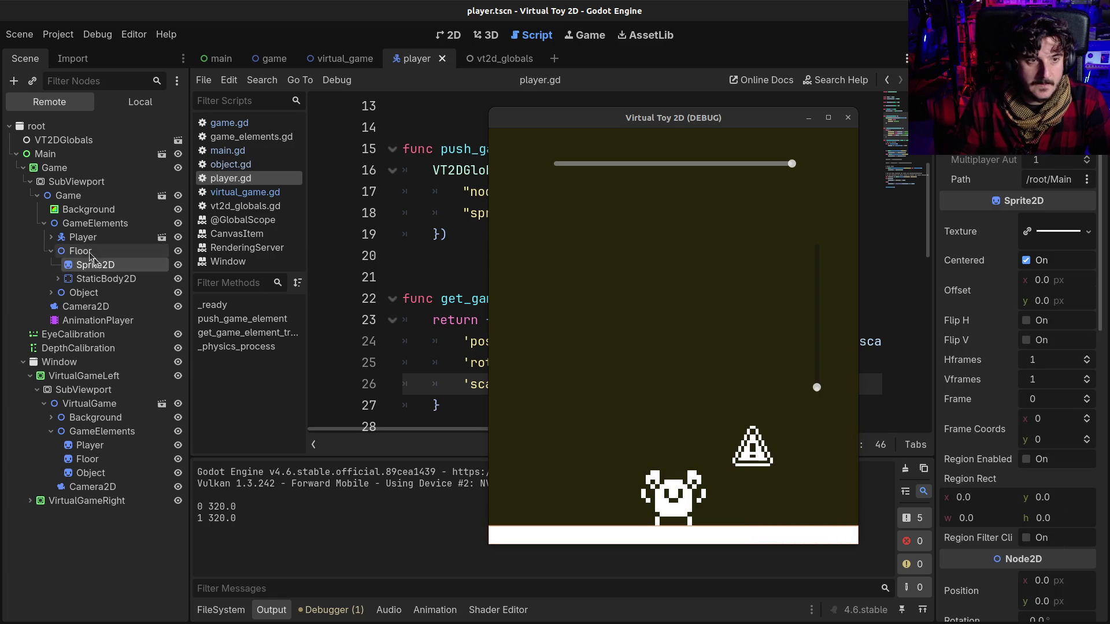
click(81, 251)
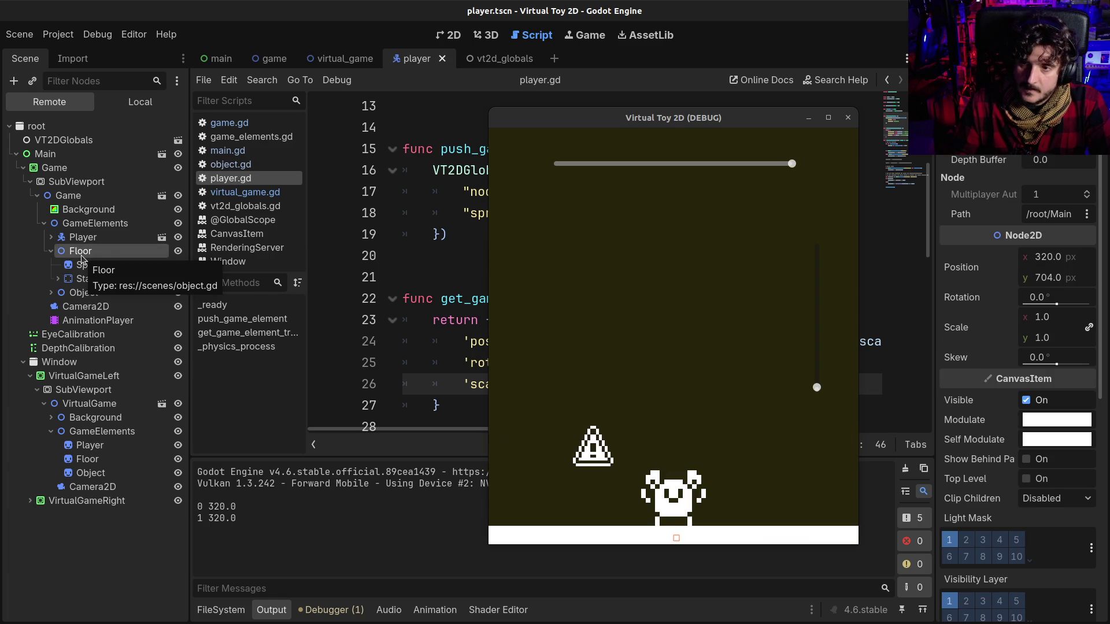
- Compare the left view's Floor, GameElements, VirtualGame, Background and Player nodes in the Inspector
click(76, 457)
click(81, 434)
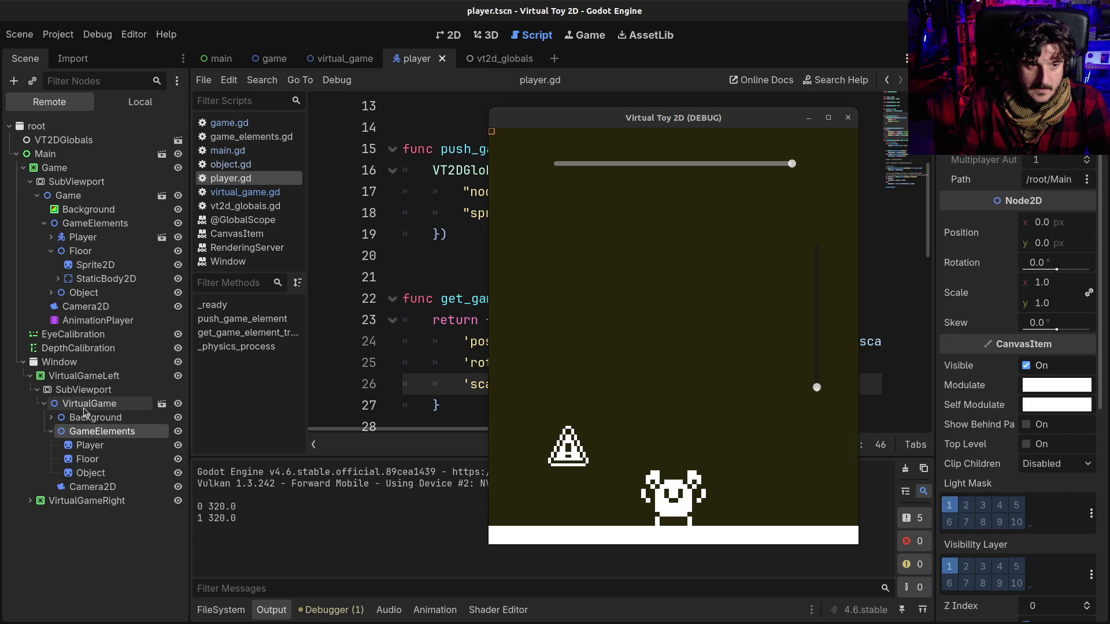
click(85, 404)
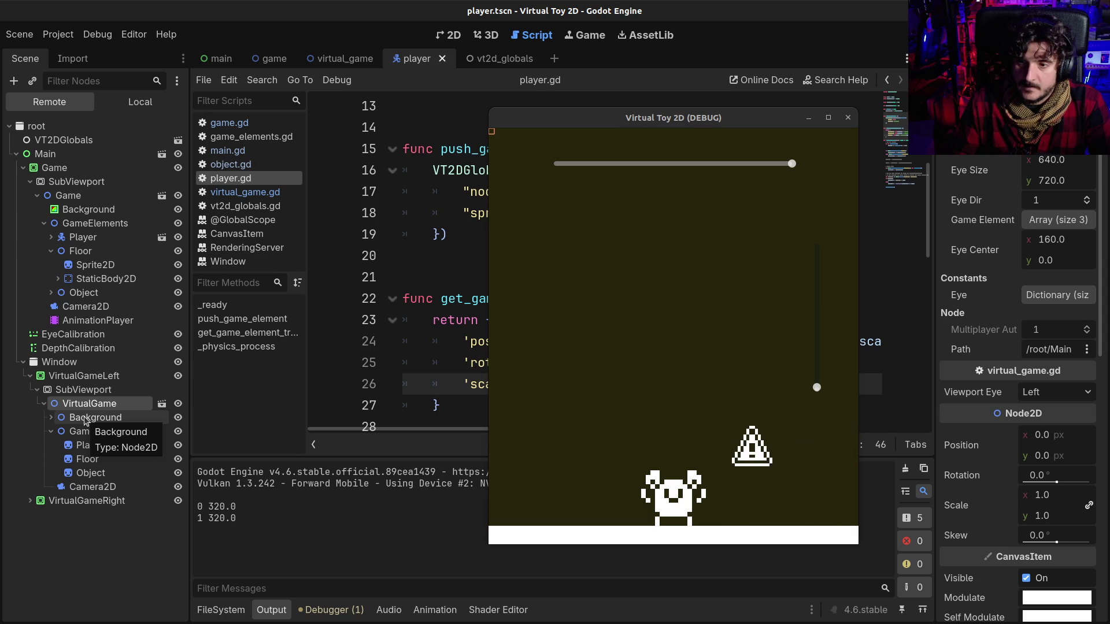
click(85, 418)
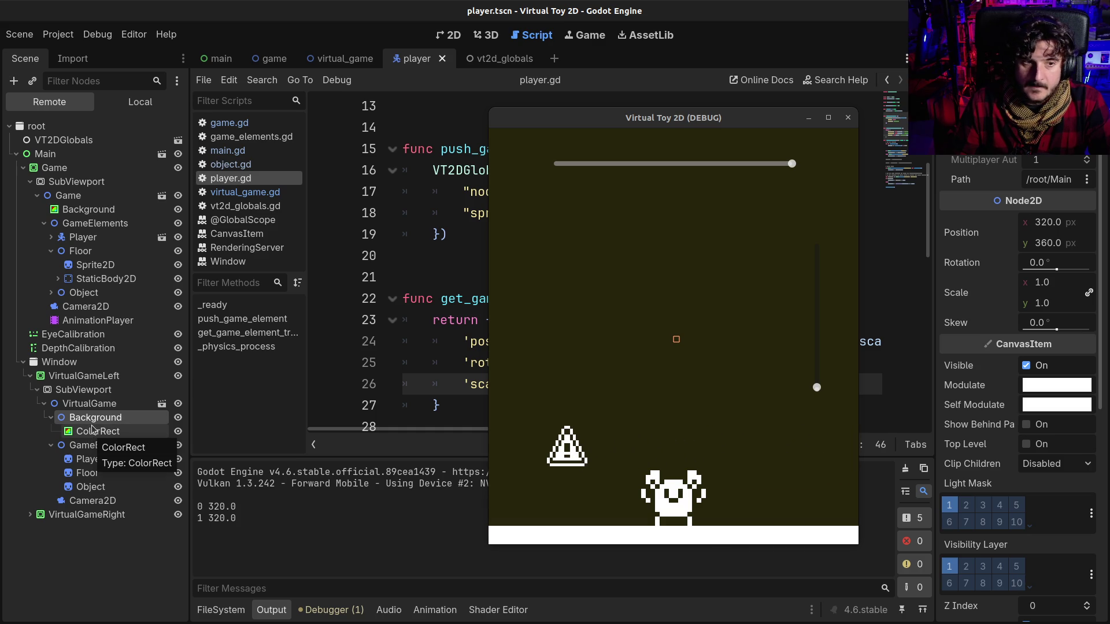
click(88, 459)
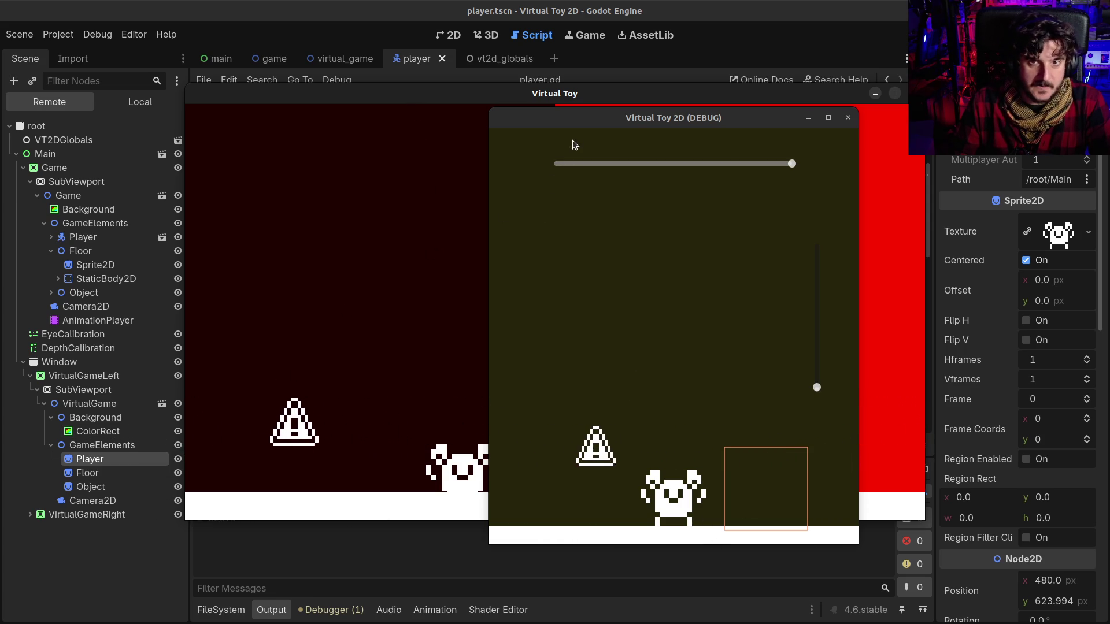
- Arrange the debug and stereo Virtual Toy windows, then inspect Floor (position 320, 704, scale 1)
mouse_move(576, 126)
mouse_down()
mouse_move(936, 410)
mouse_move(907, 506)
mouse_move(663, 206)
mouse_move(573, 126)
mouse_move(698, 135)
mouse_move(728, 149)
mouse_up()
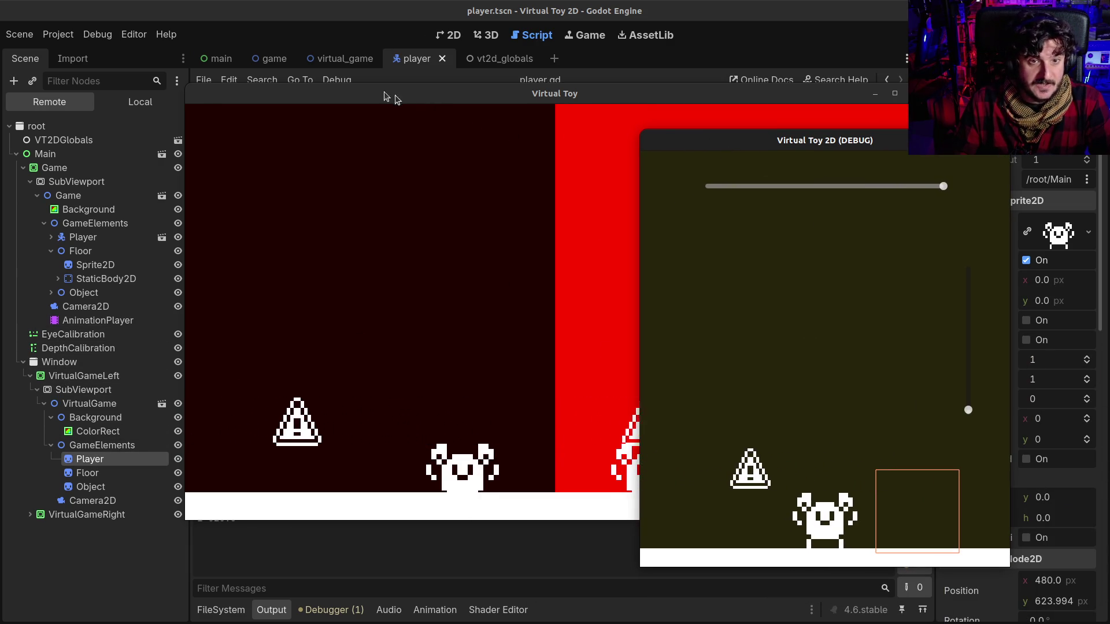
mouse_move(386, 96)
mouse_down()
mouse_move(338, 97)
mouse_move(372, 98)
mouse_up()
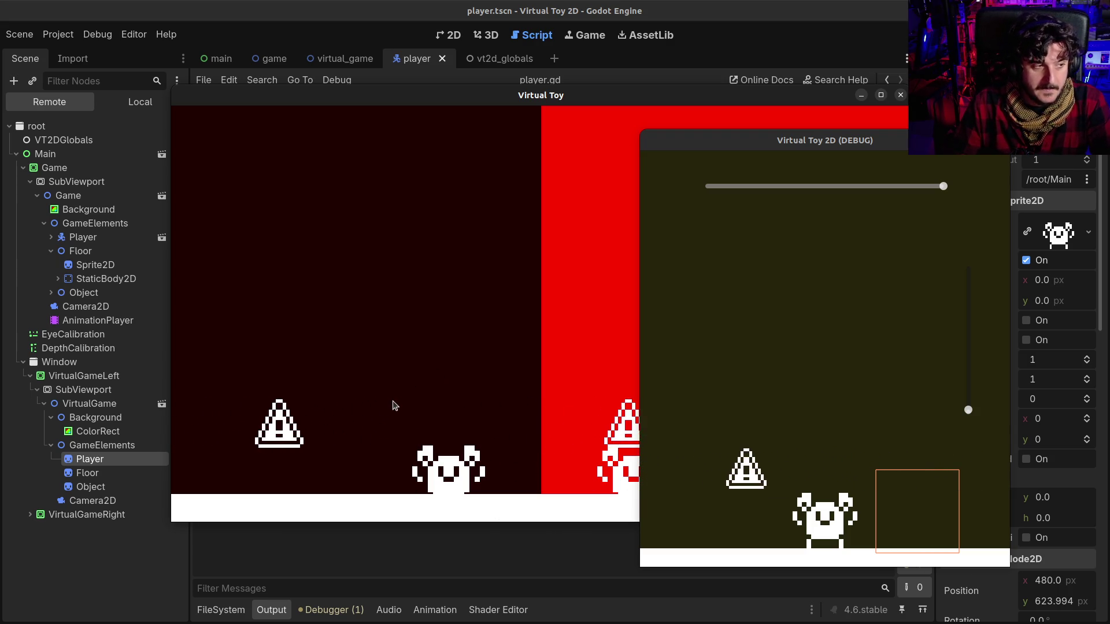
click(85, 474)
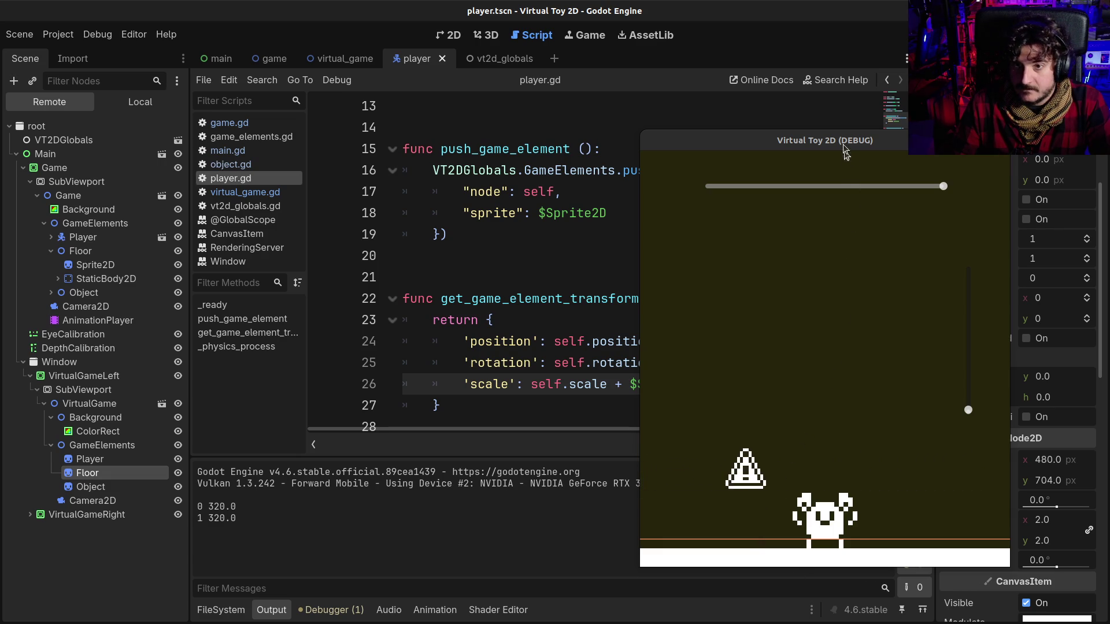
drag(844, 144, 623, 134)
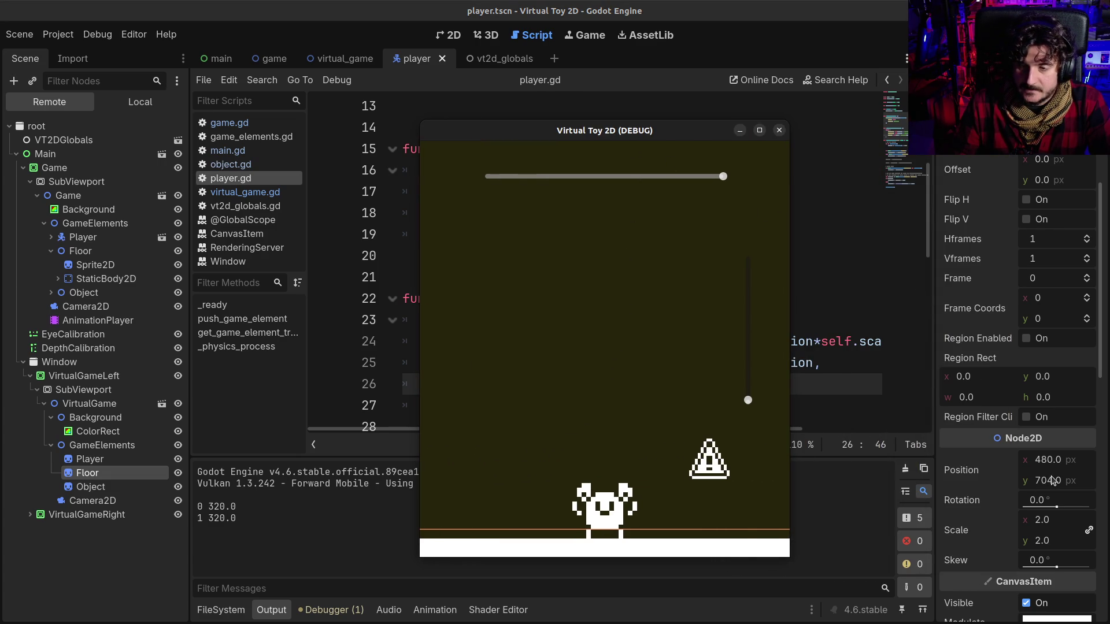
key(alt+Tab)
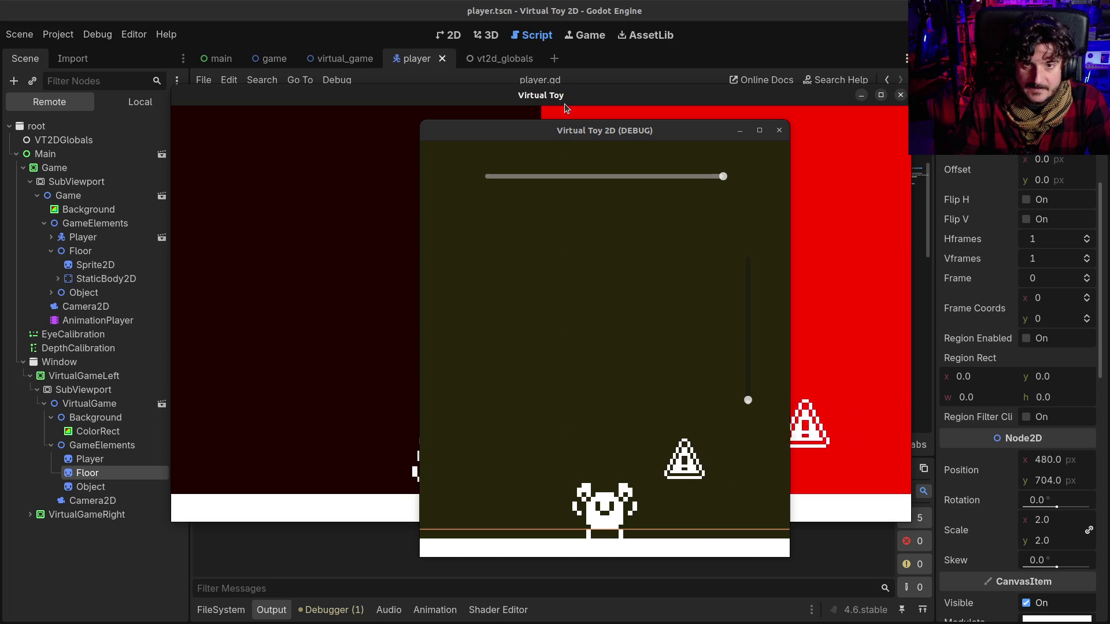
drag(568, 128, 585, 94)
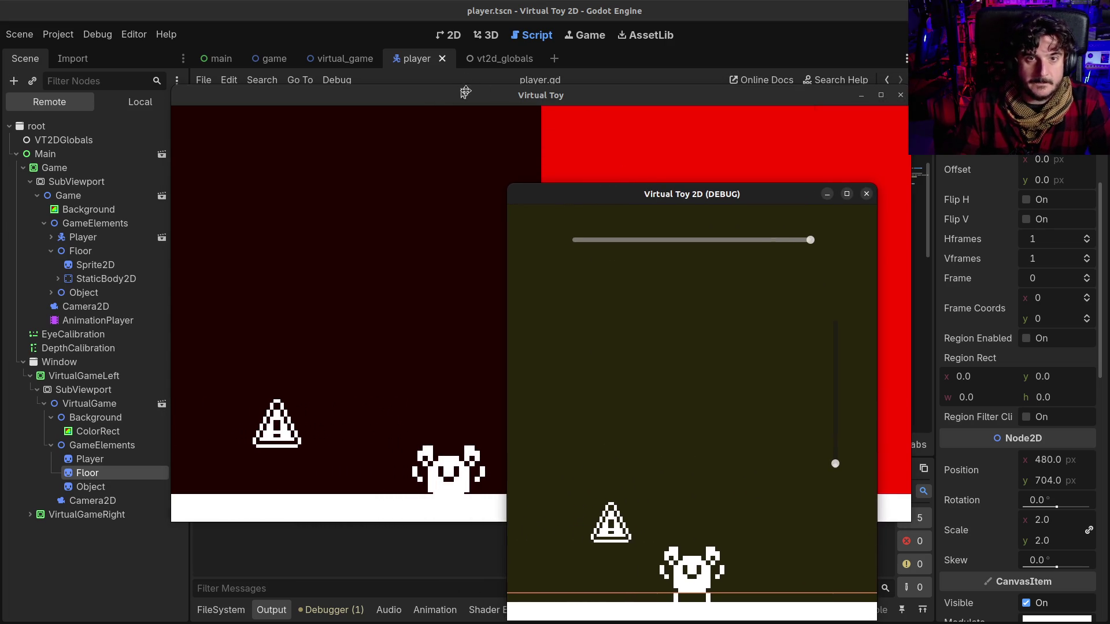
drag(465, 93, 490, 82)
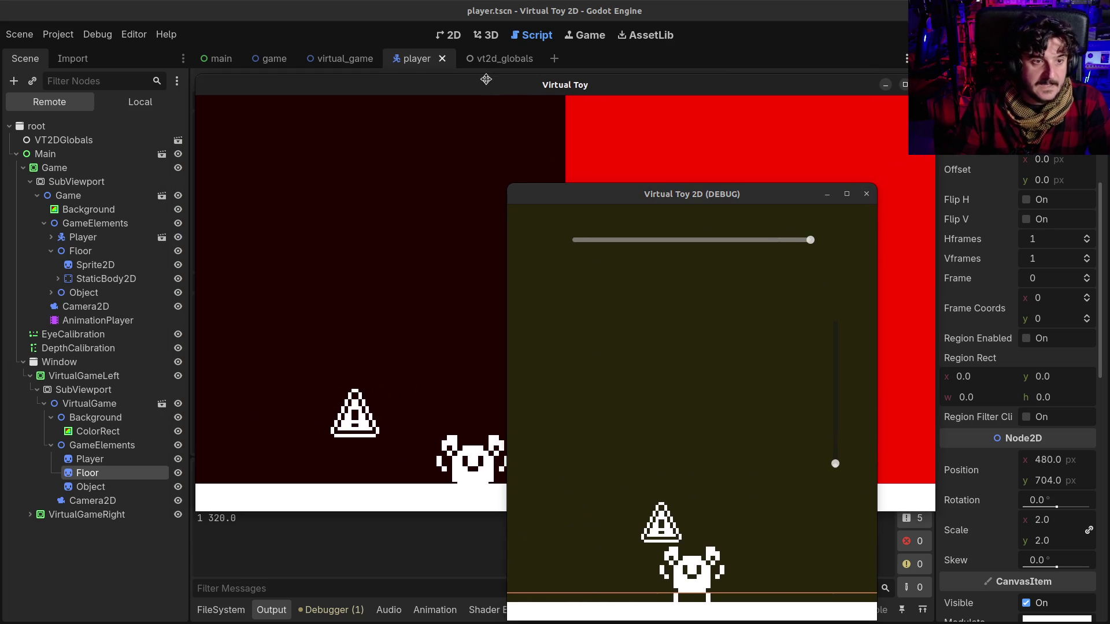
click(68, 254)
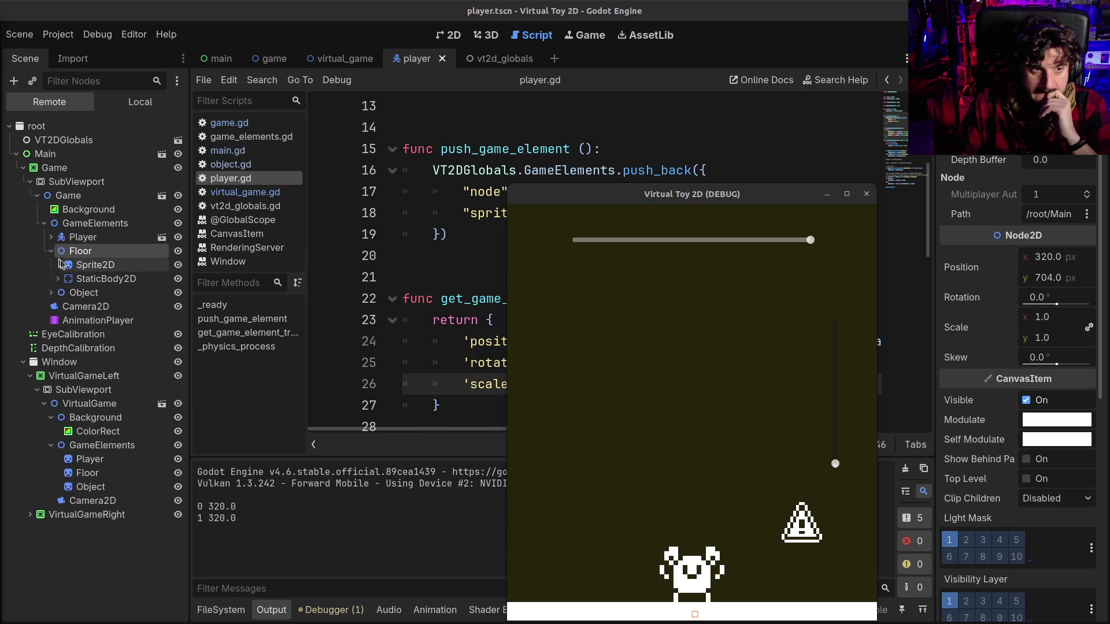
- Select Floor's Sprite2D, expand StaticBody2D and inspect its Rect CollisionShape2D at 0, 0
click(95, 264)
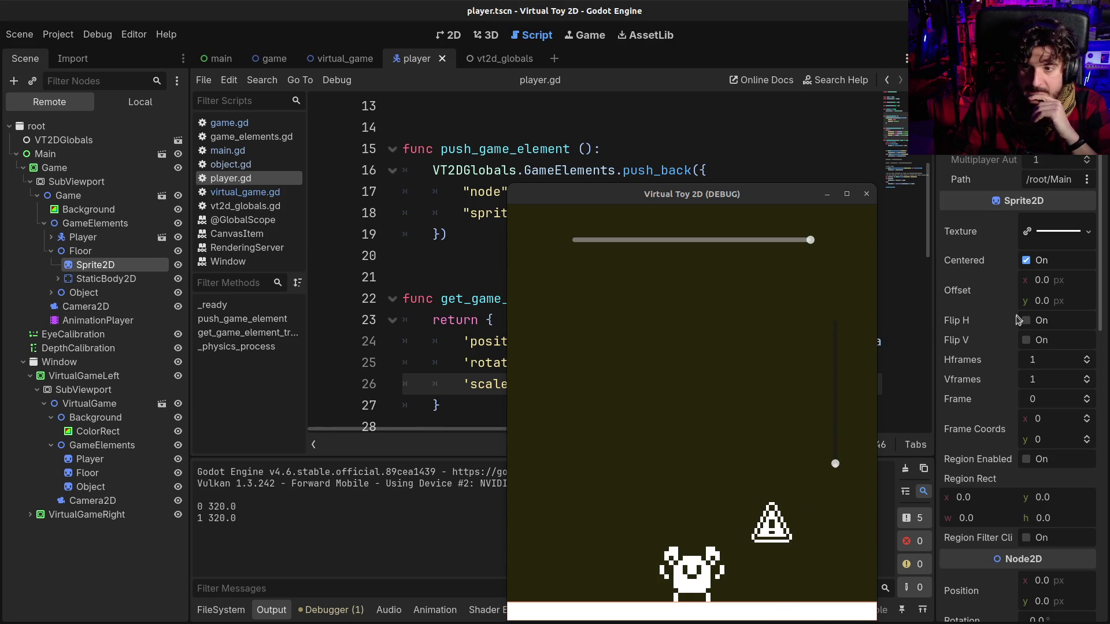
click(106, 279)
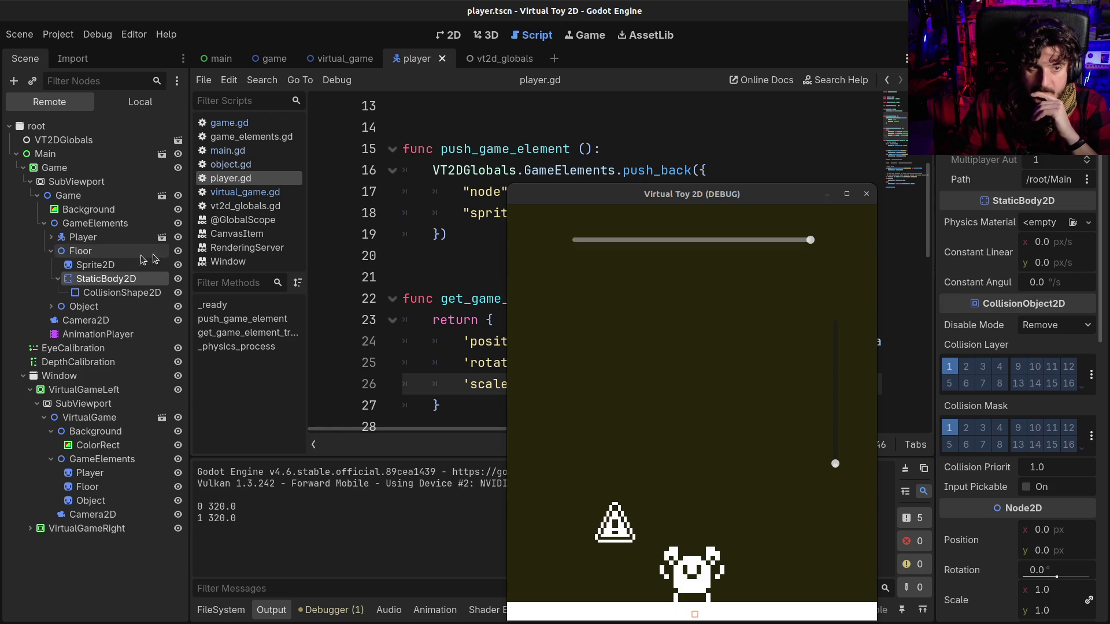
click(112, 296)
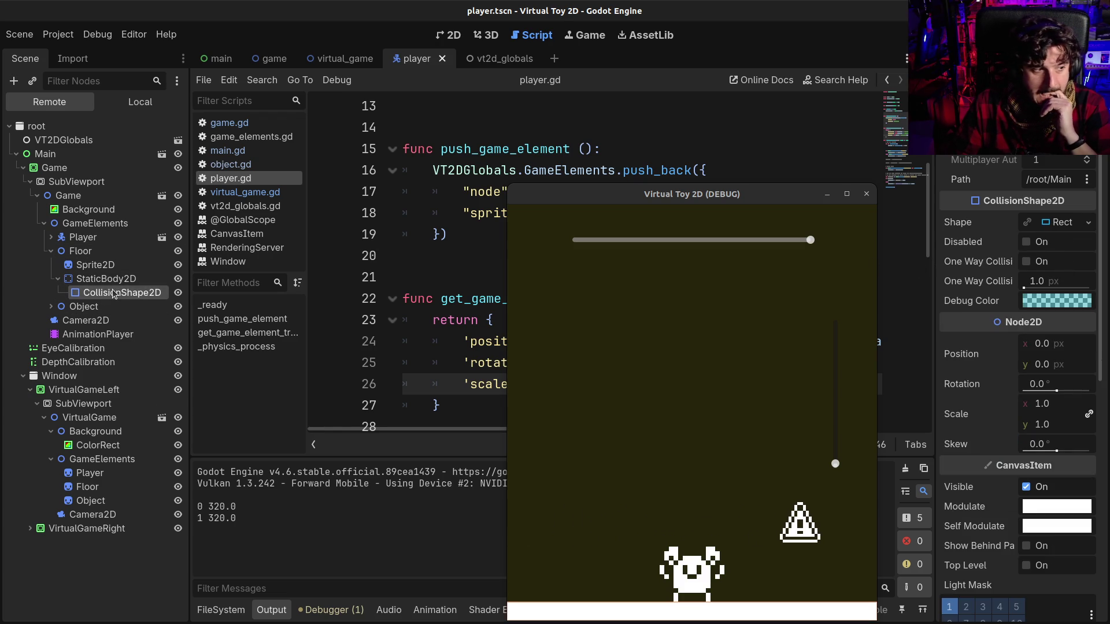